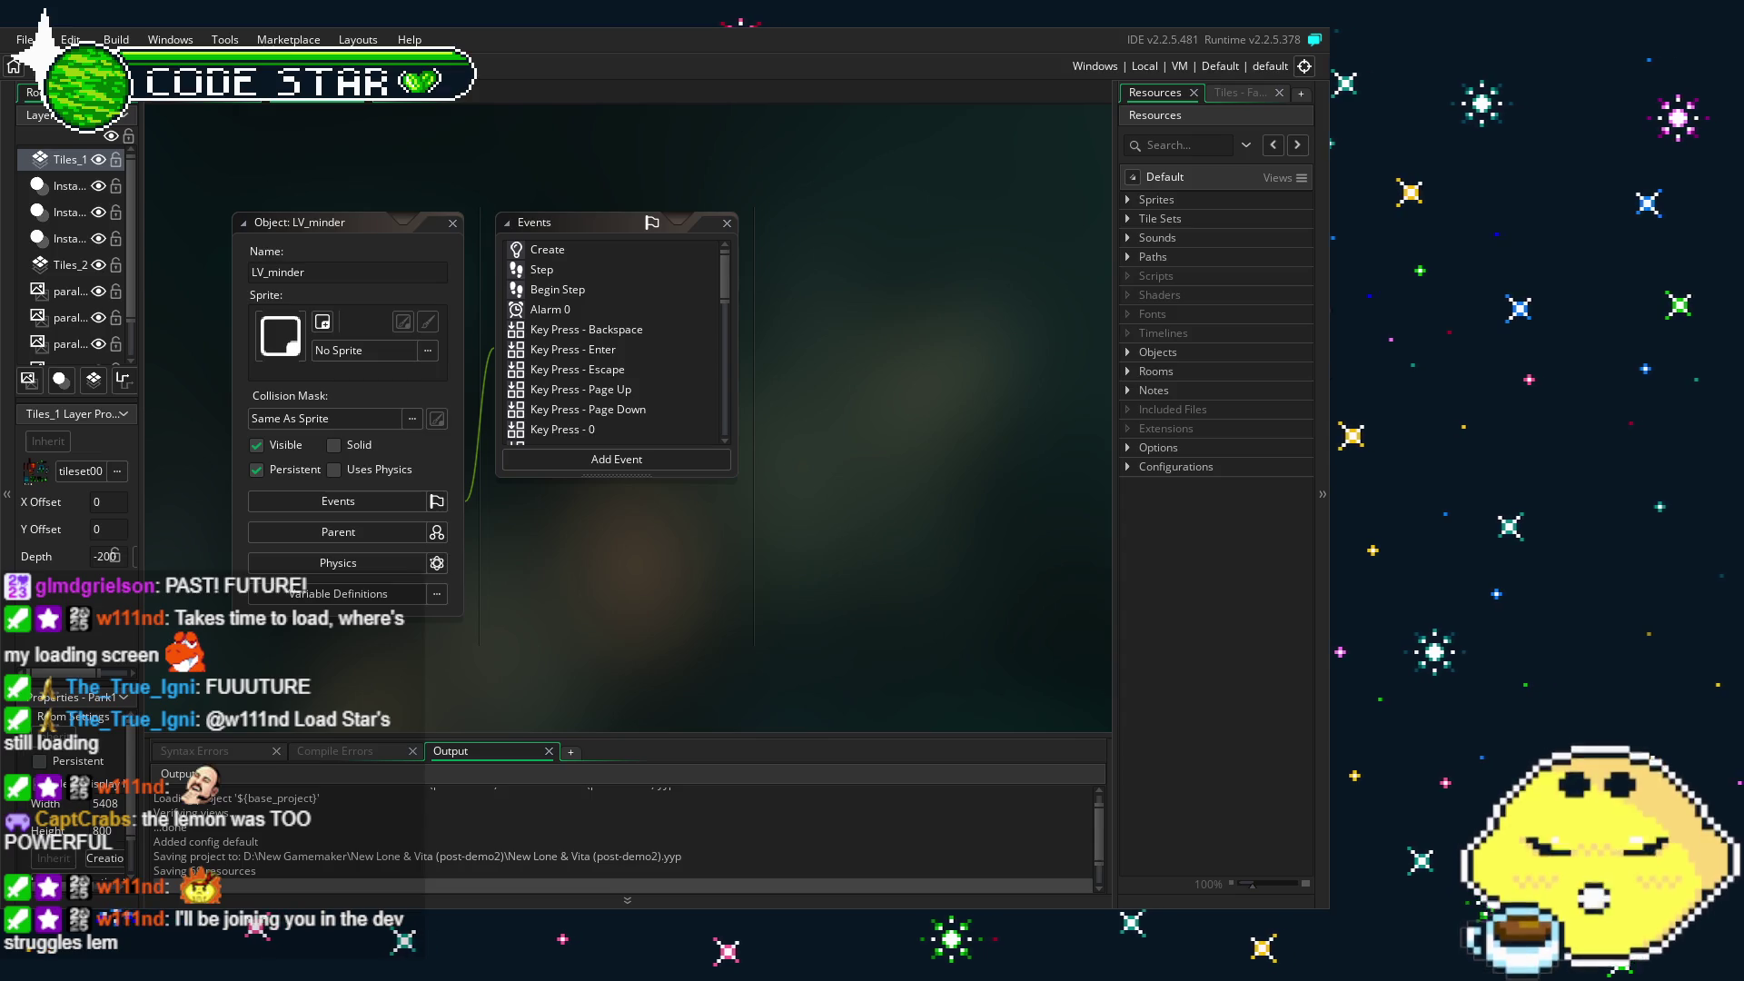
- Look over LV_minder's Step and Create event code
left_click_drag(505, 591, 441, 592)
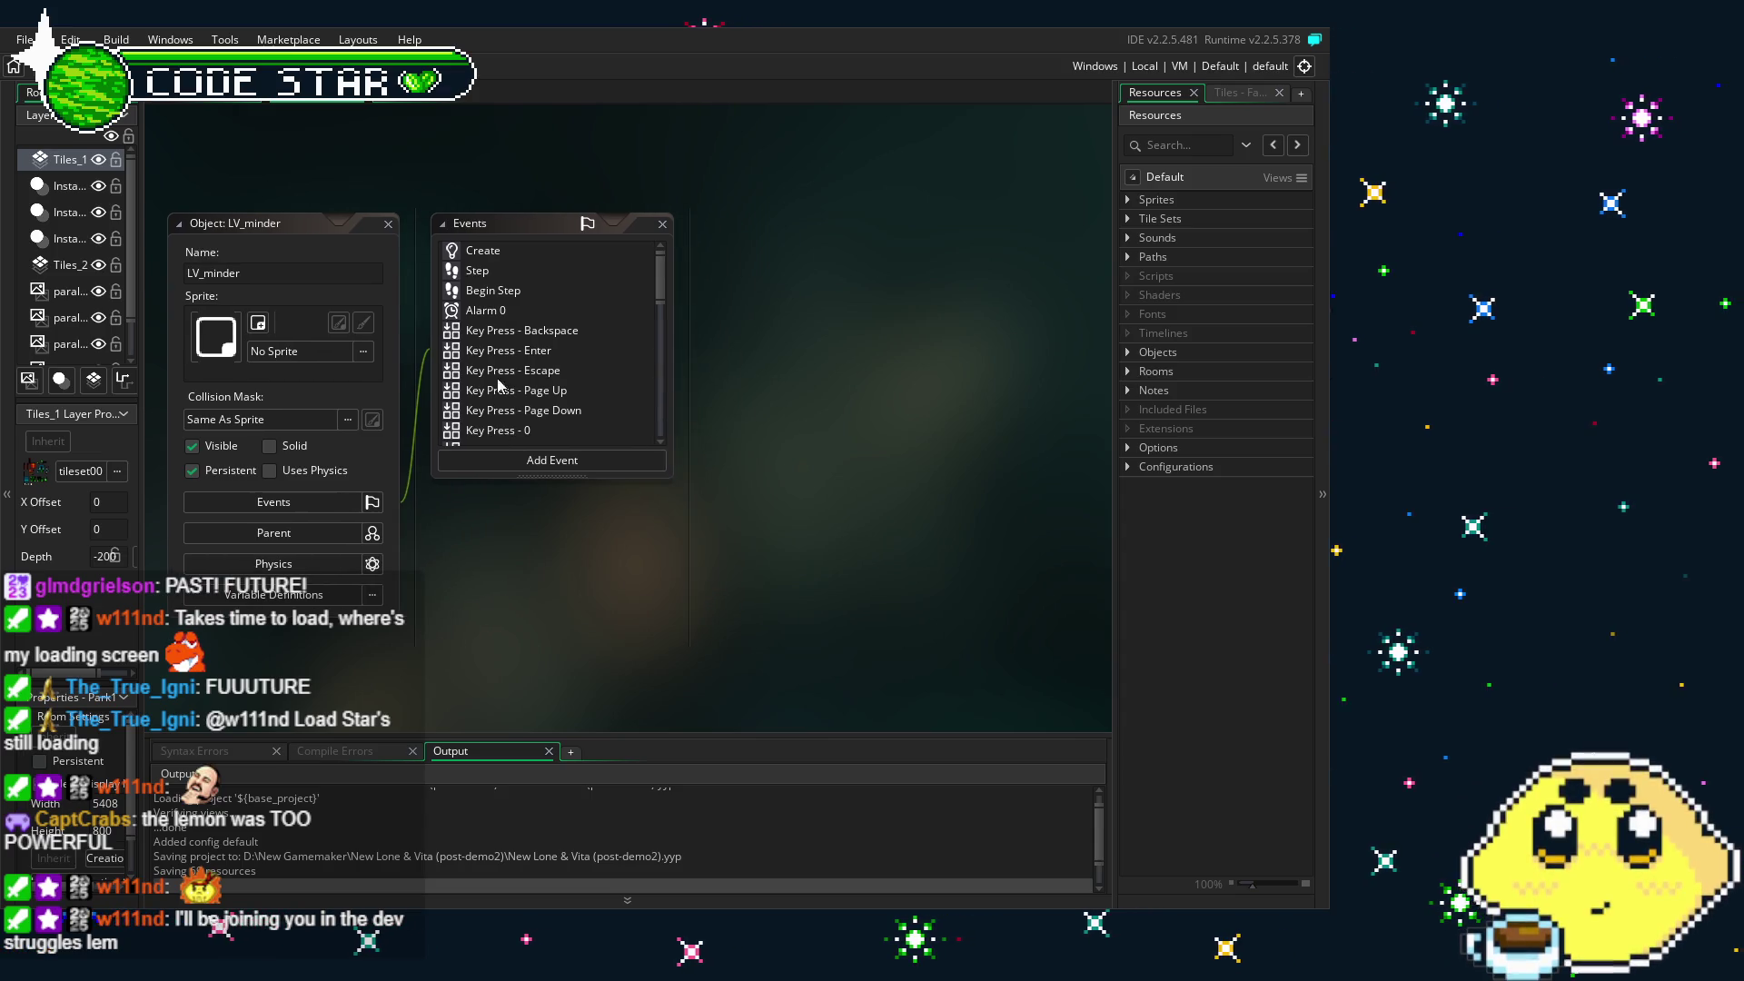
left_click(490, 269)
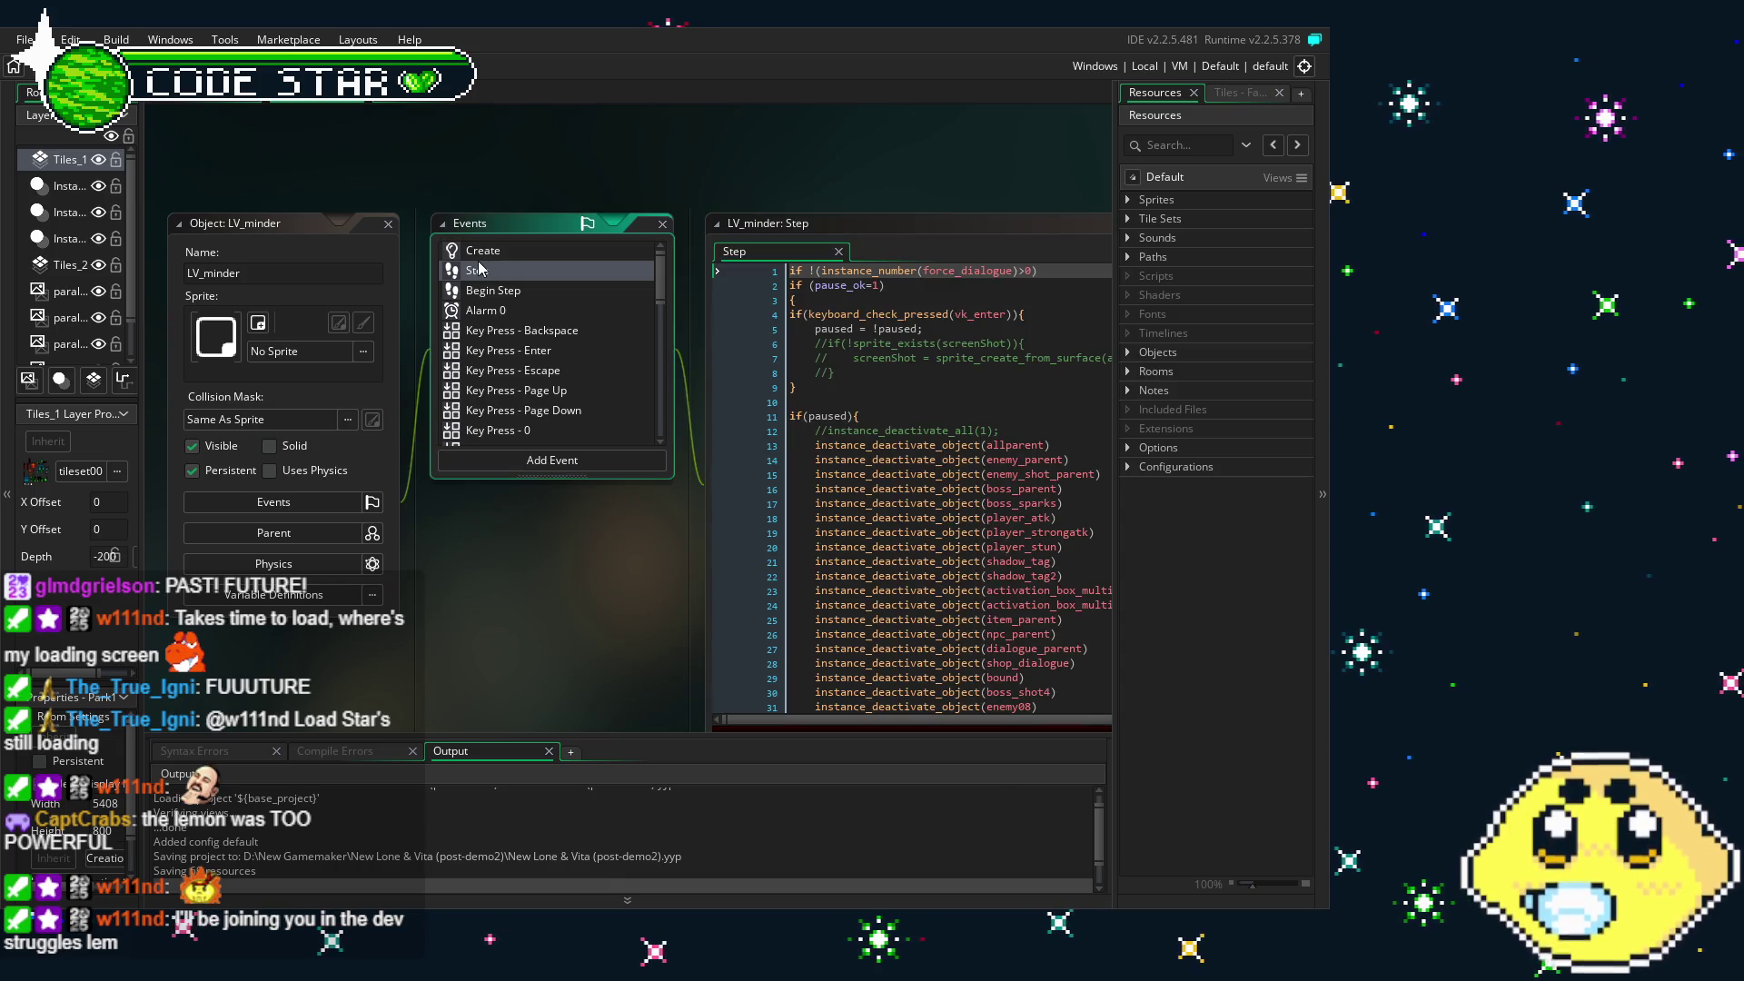
double_click(515, 252)
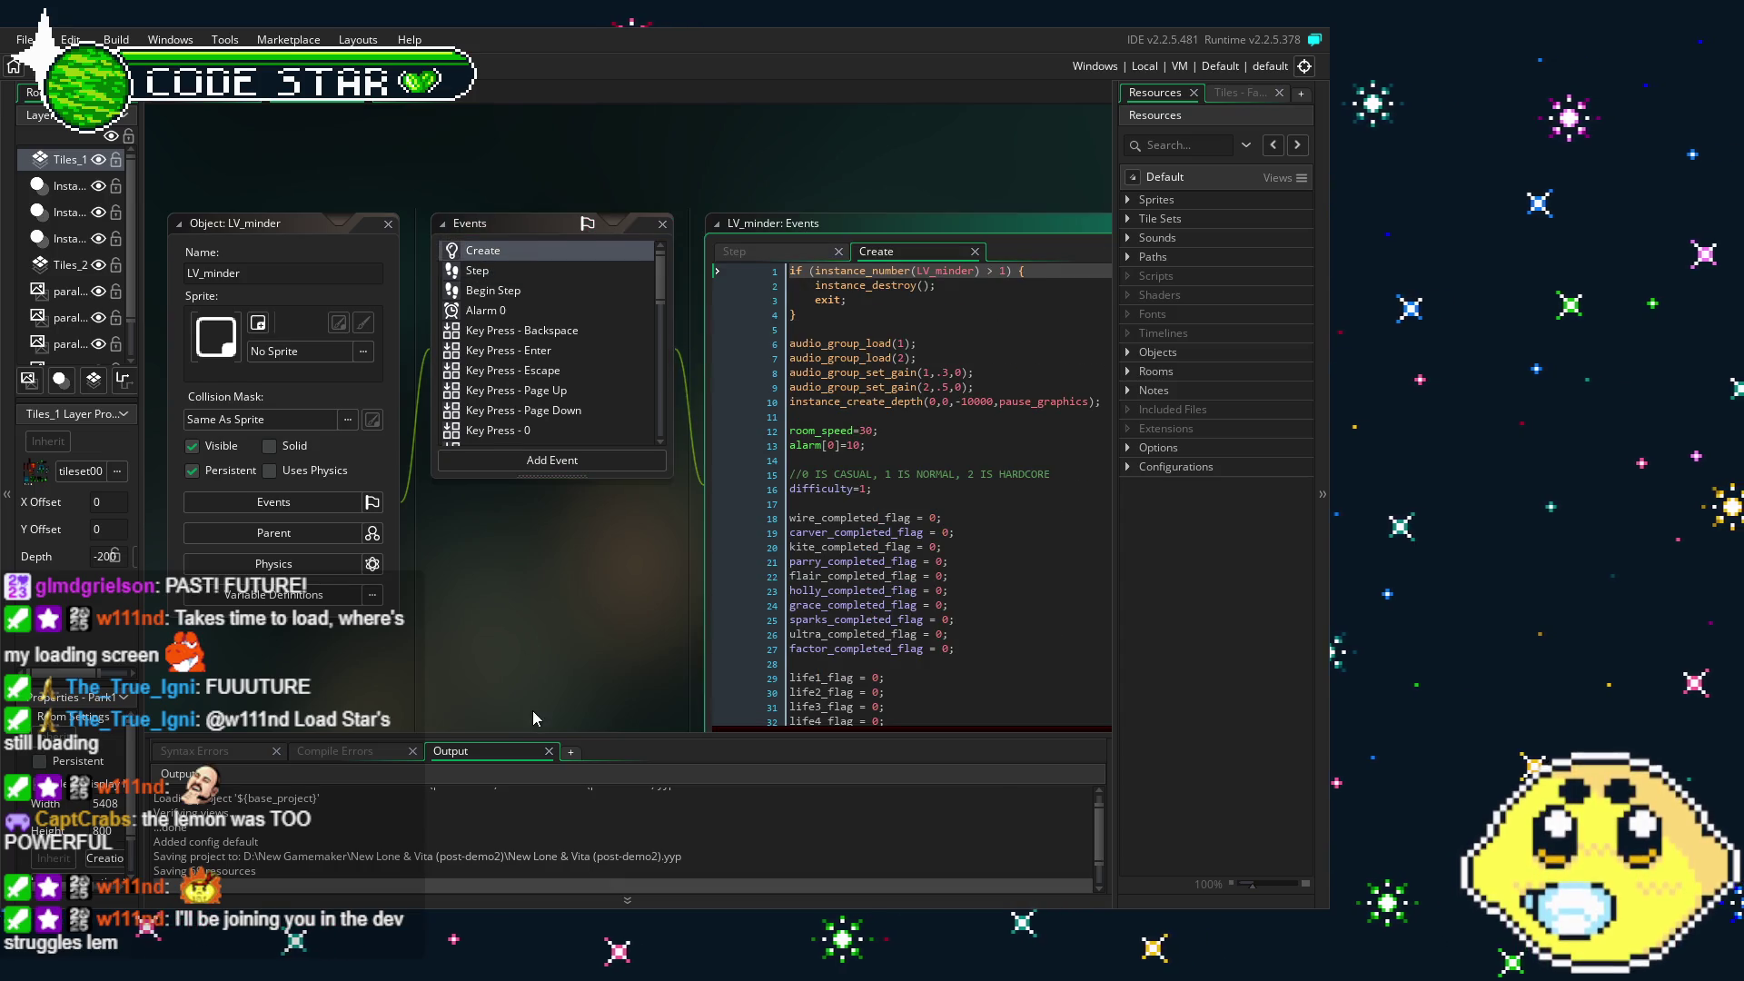
- Recentre the workspace windows and close the LV_minder object editor
mouse_move(533, 710)
left_mouse_down()
mouse_move(383, 631)
mouse_move(509, 625)
left_mouse_up()
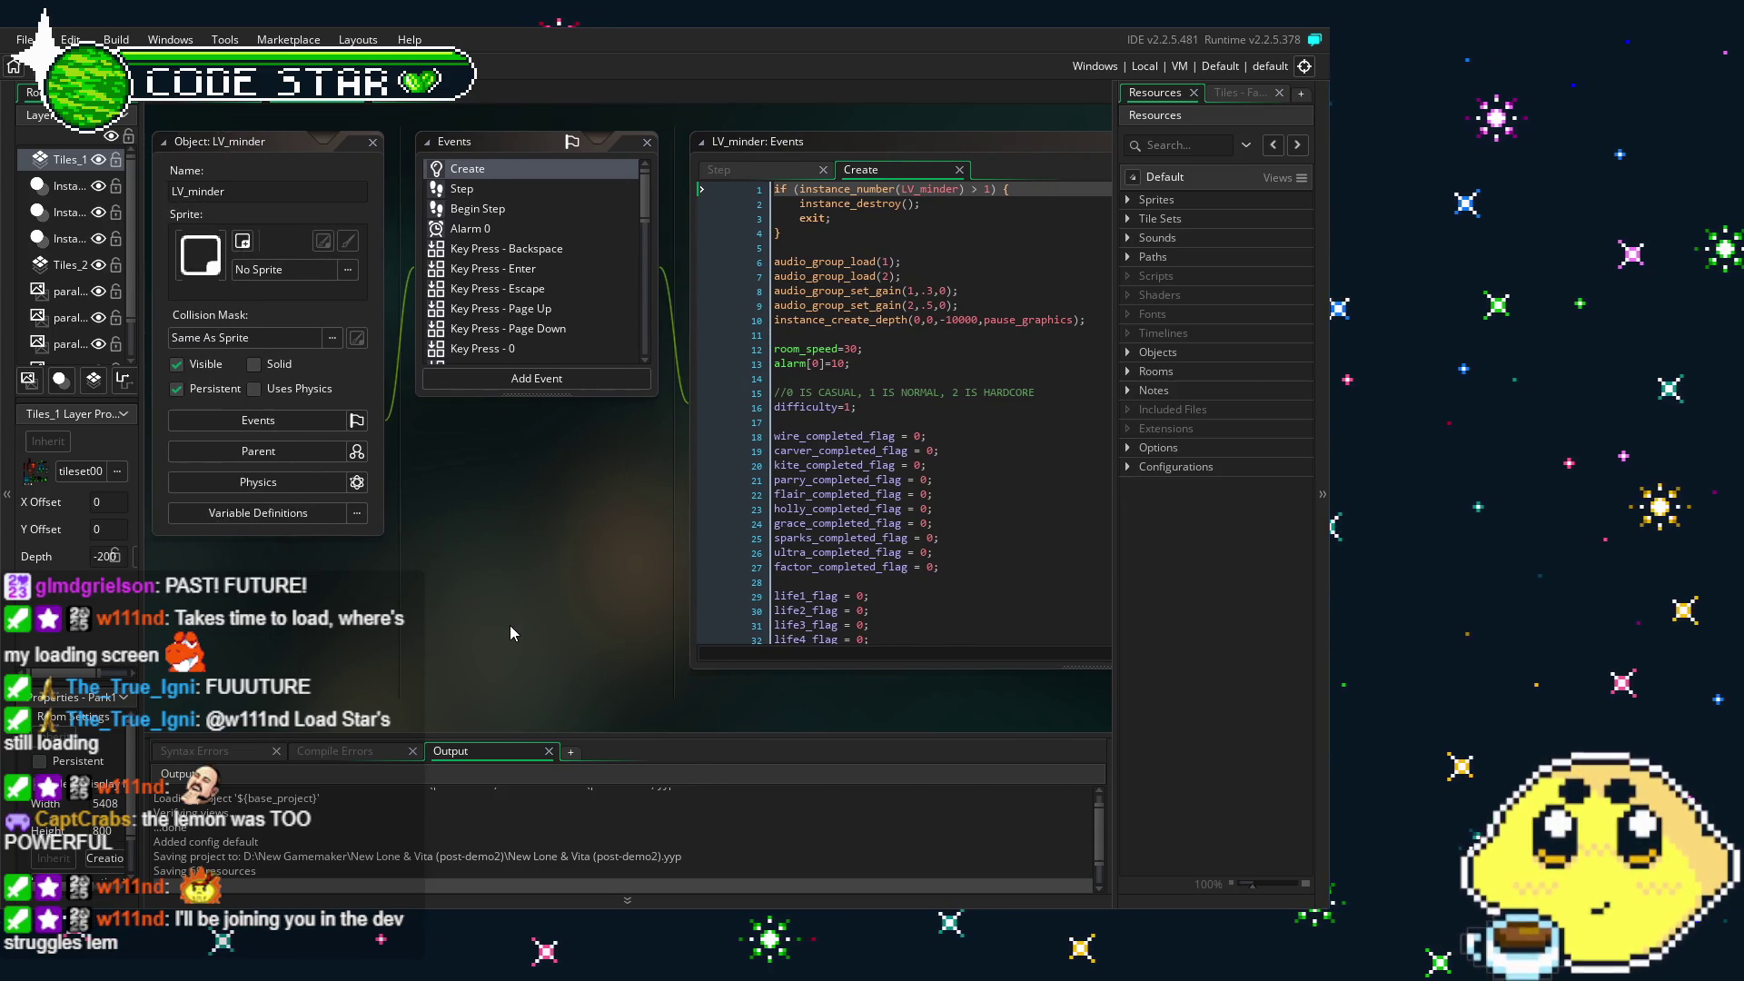
left_click_drag(509, 625, 428, 622)
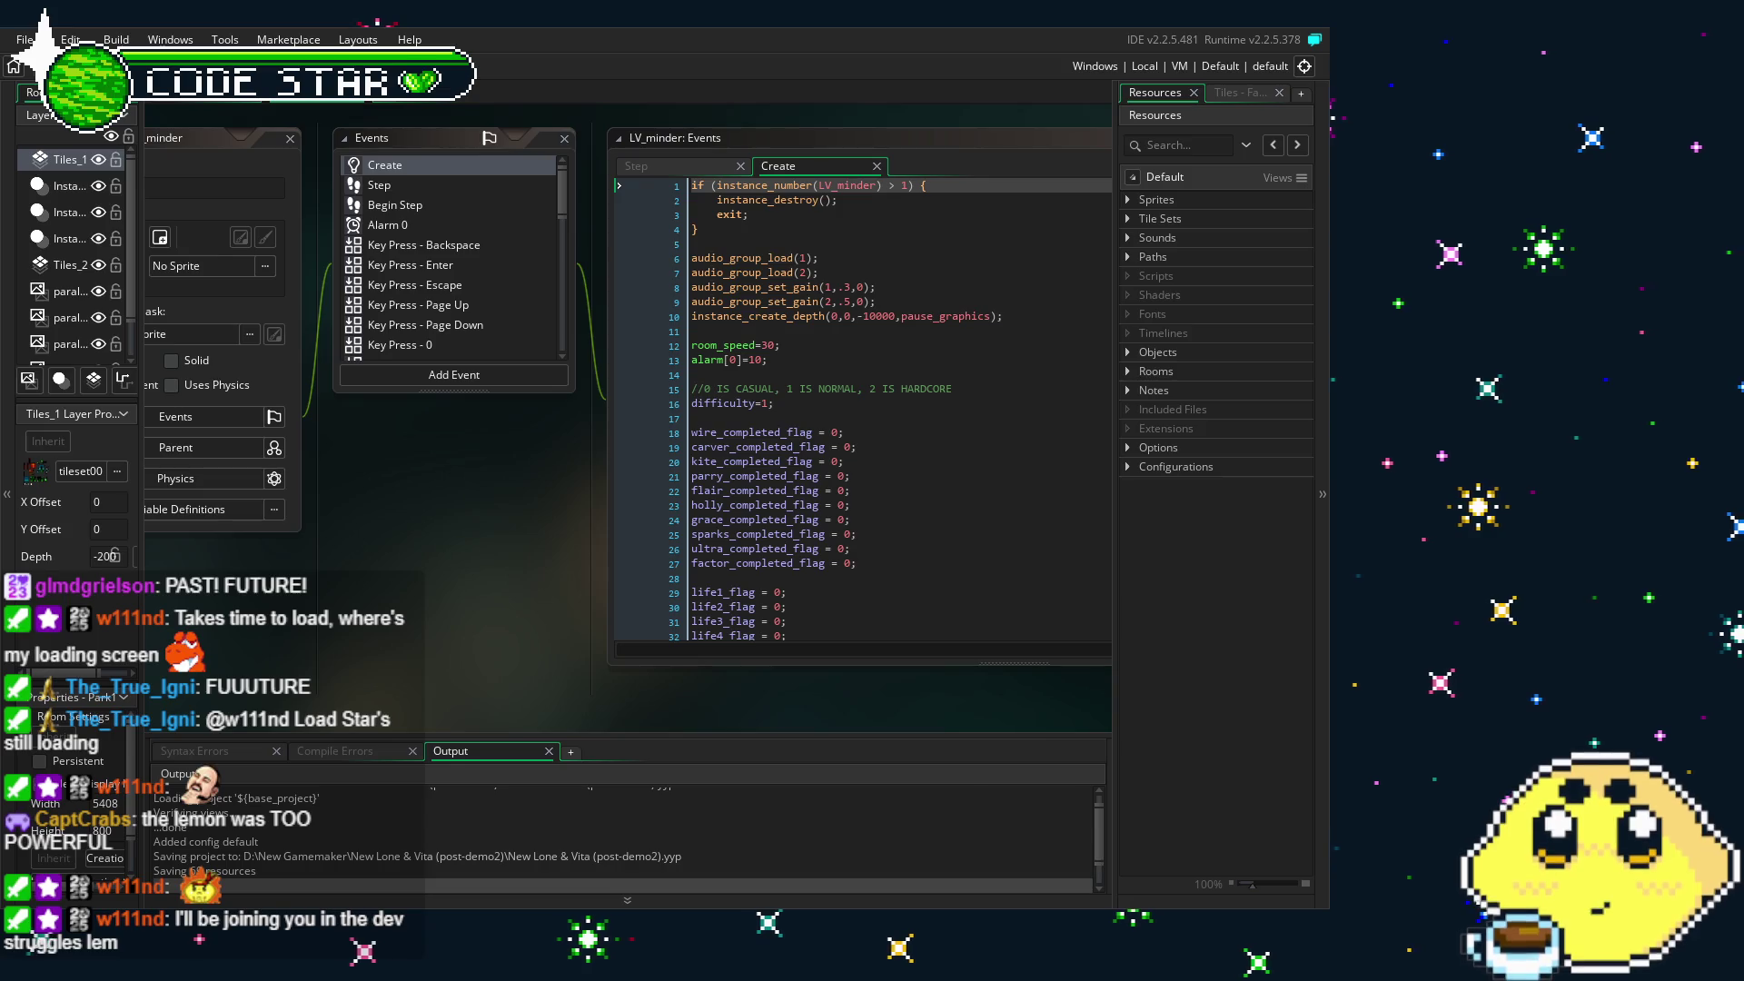
left_click_drag(390, 634, 503, 640)
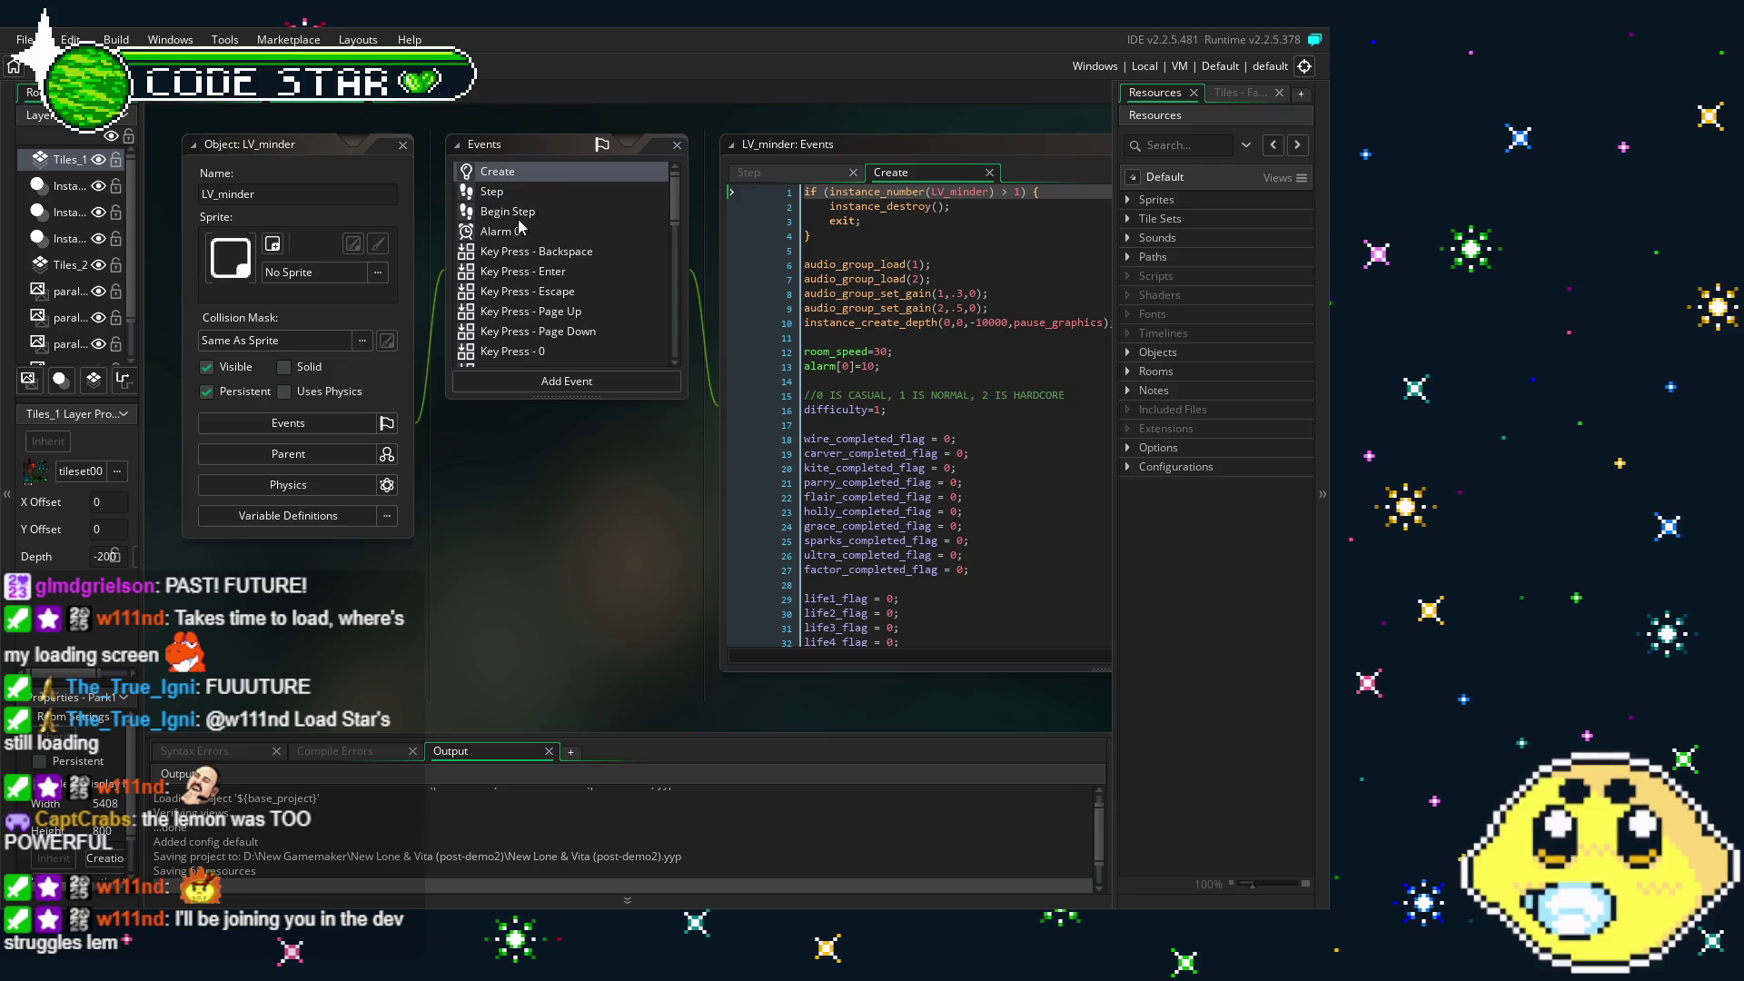
scroll(459, 584, "right", 2)
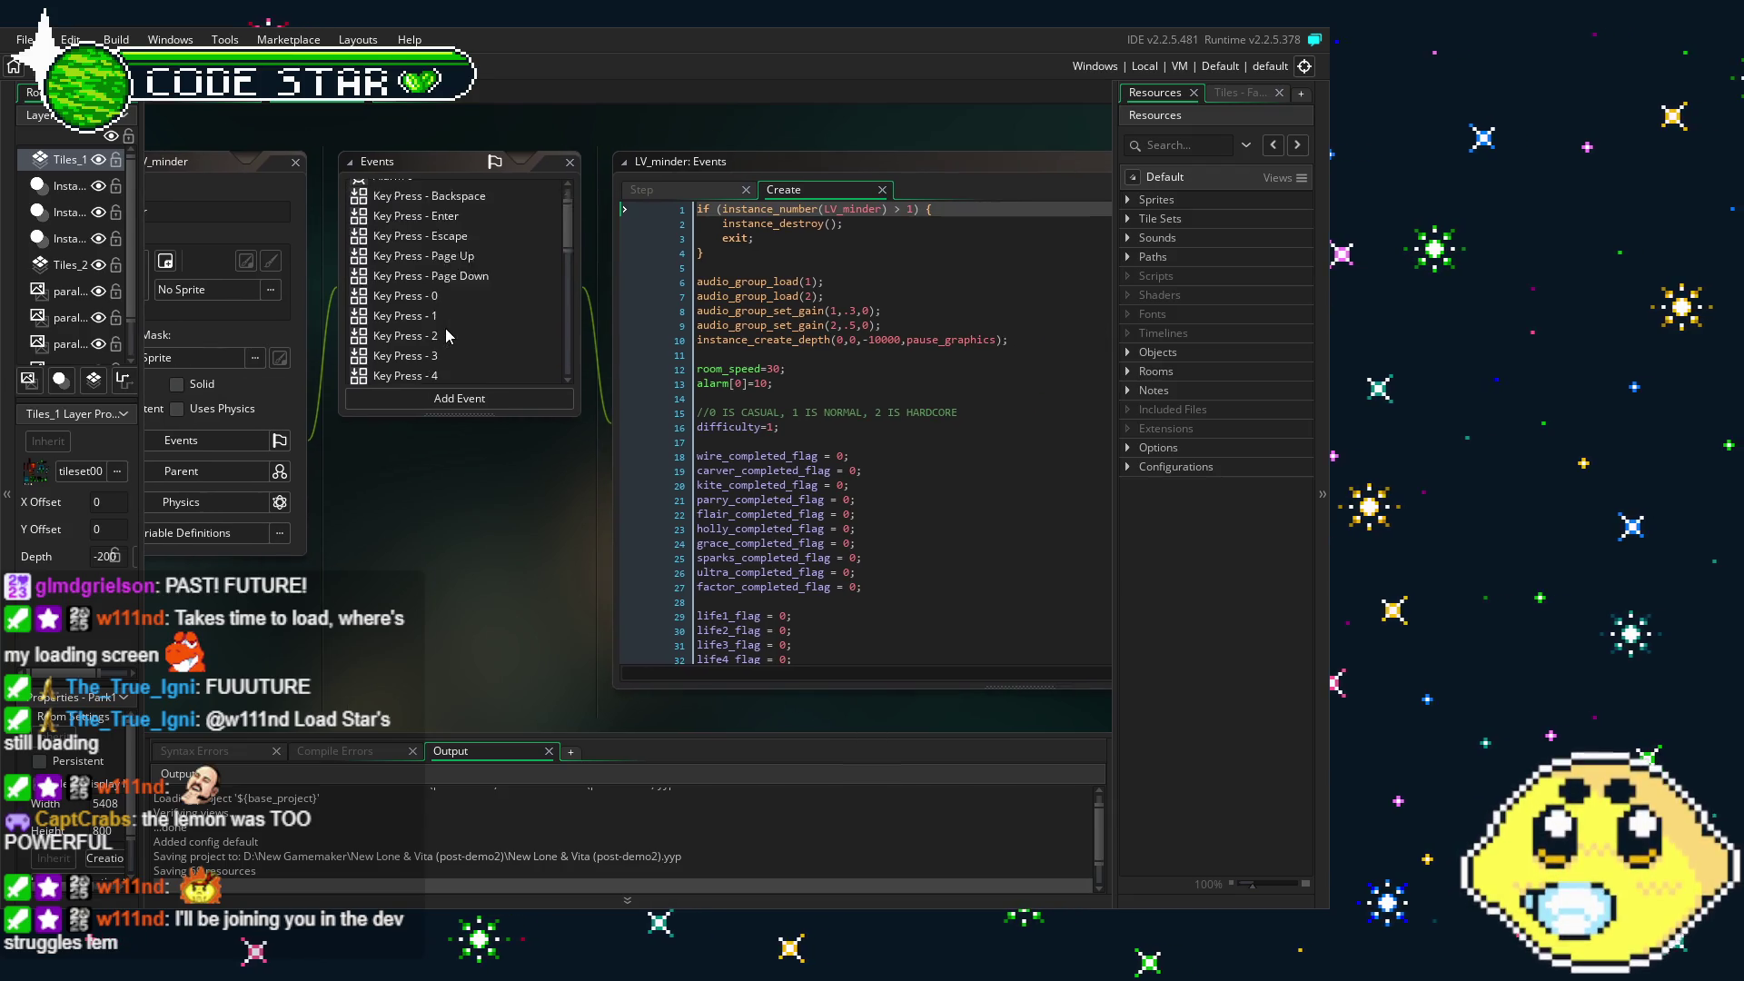
left_click_drag(405, 551, 491, 534)
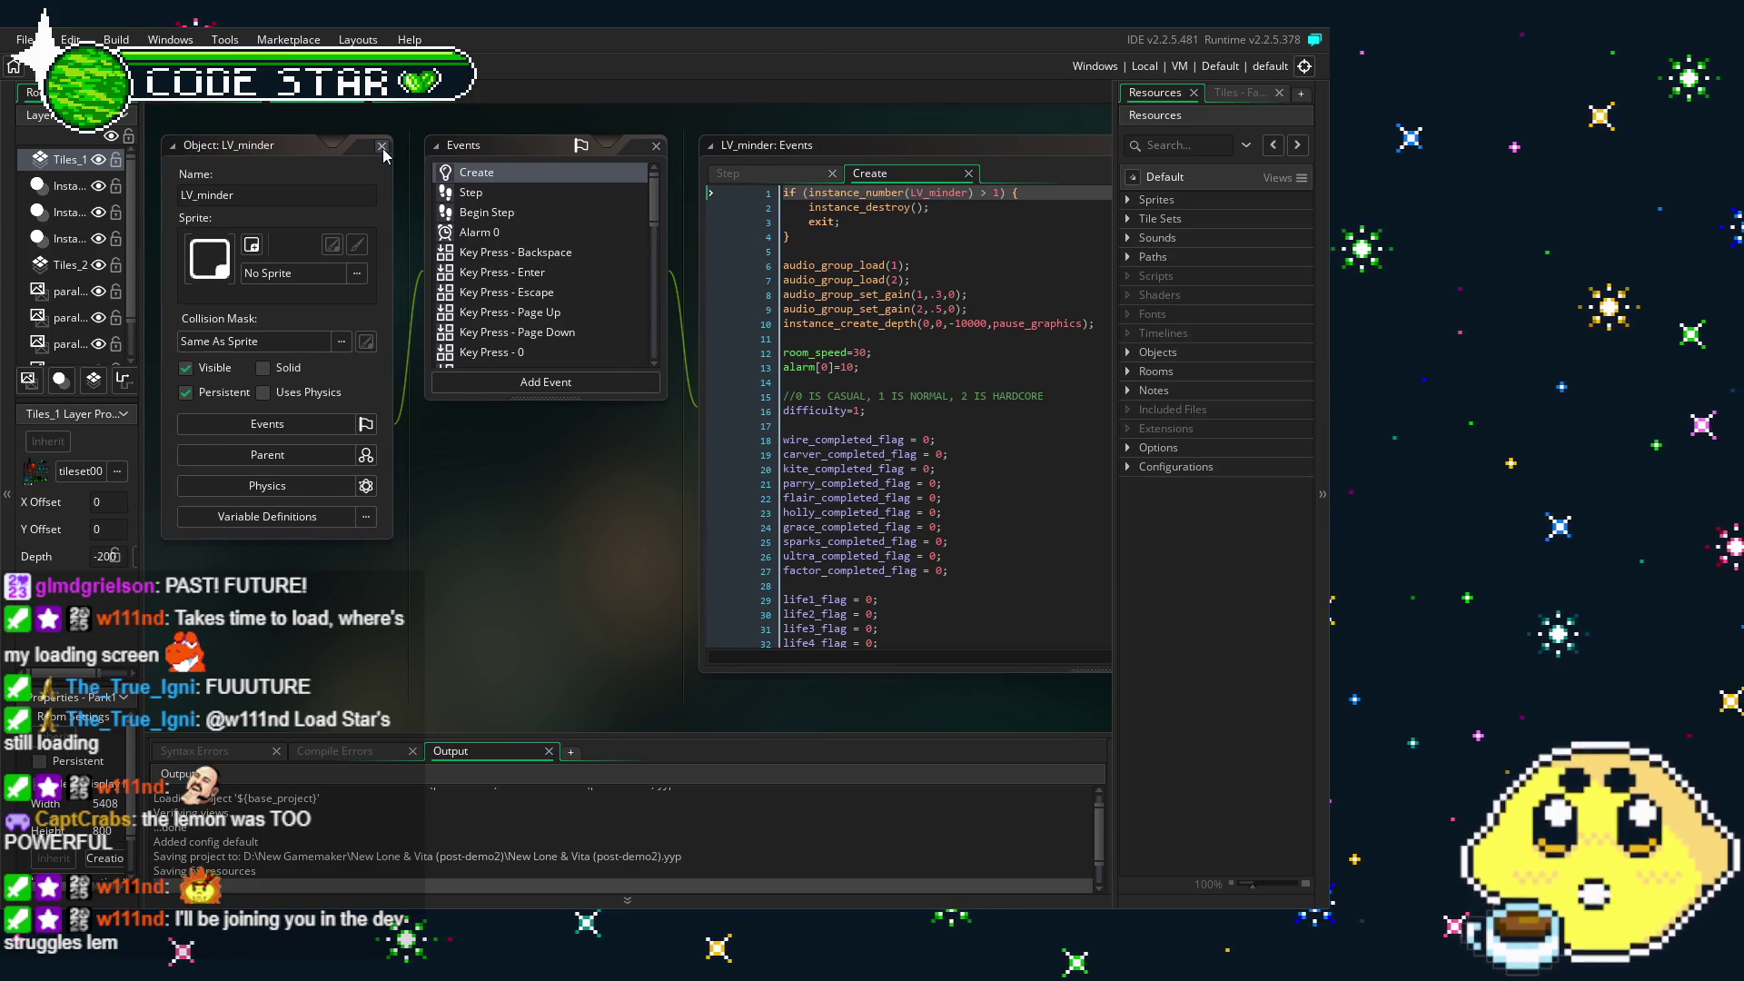
left_click(383, 148)
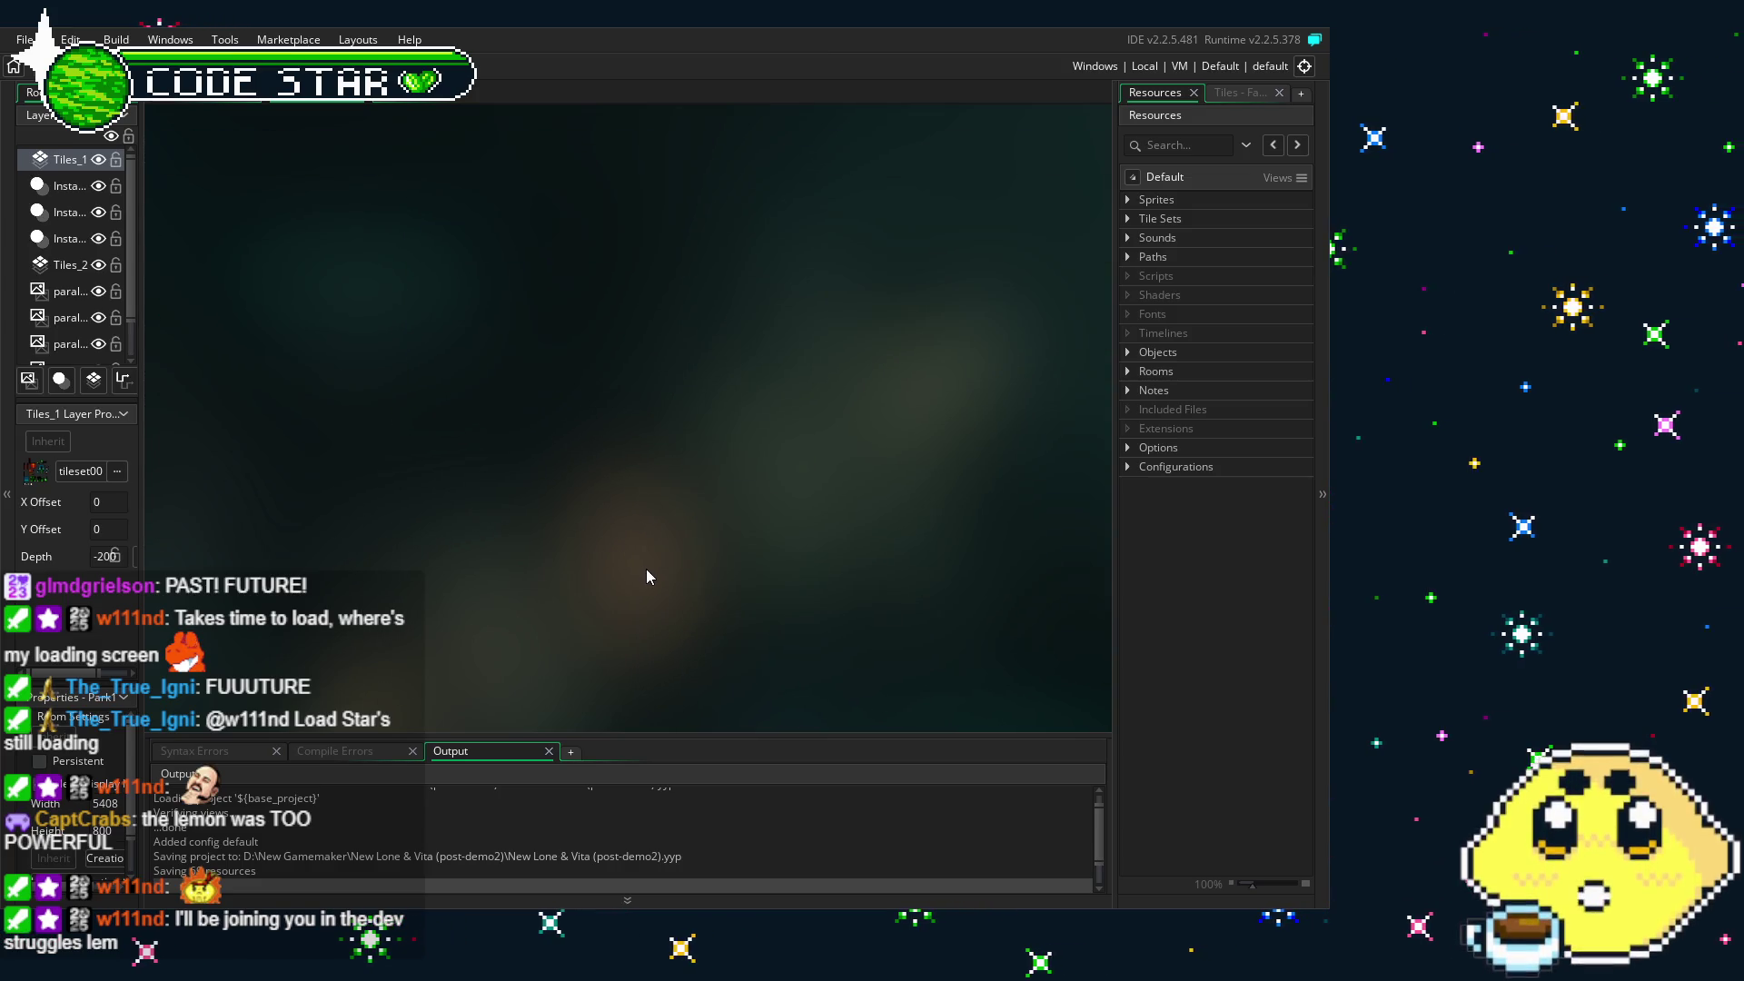
- Expand Objects, scroll down to the Player group, and open player_lone
left_click(1129, 352)
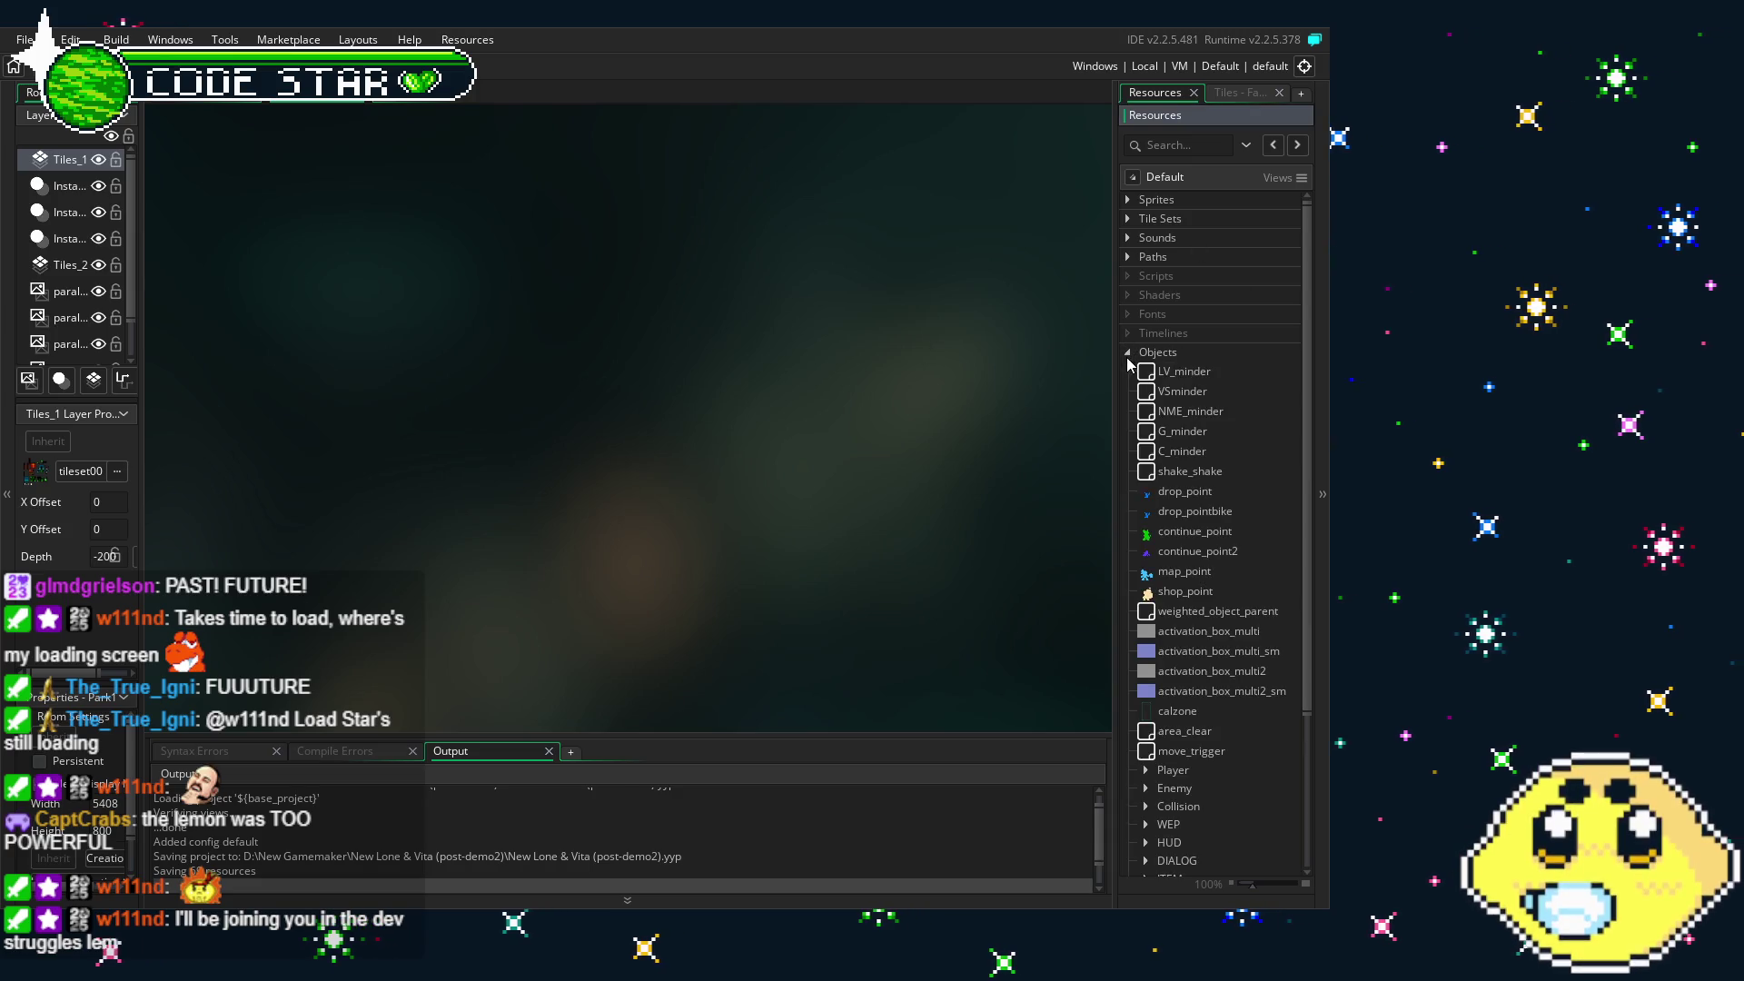
scroll(1192, 414, "down", 5)
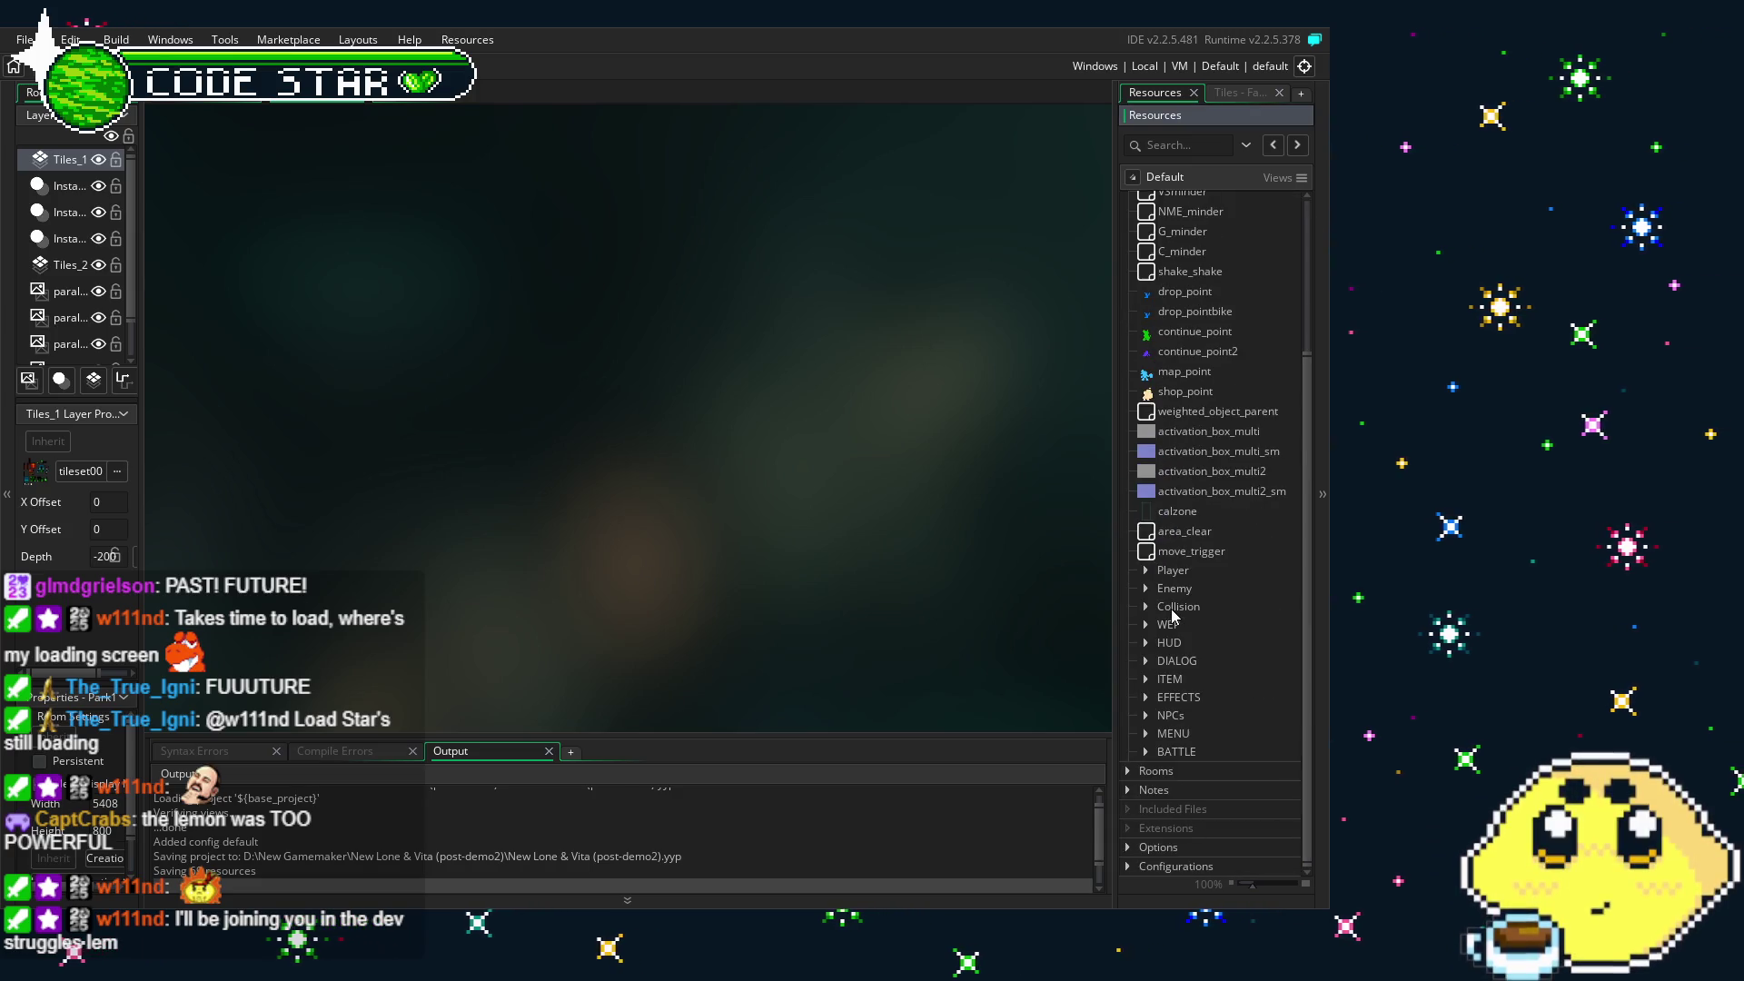
scroll(1215, 529, "down", 6)
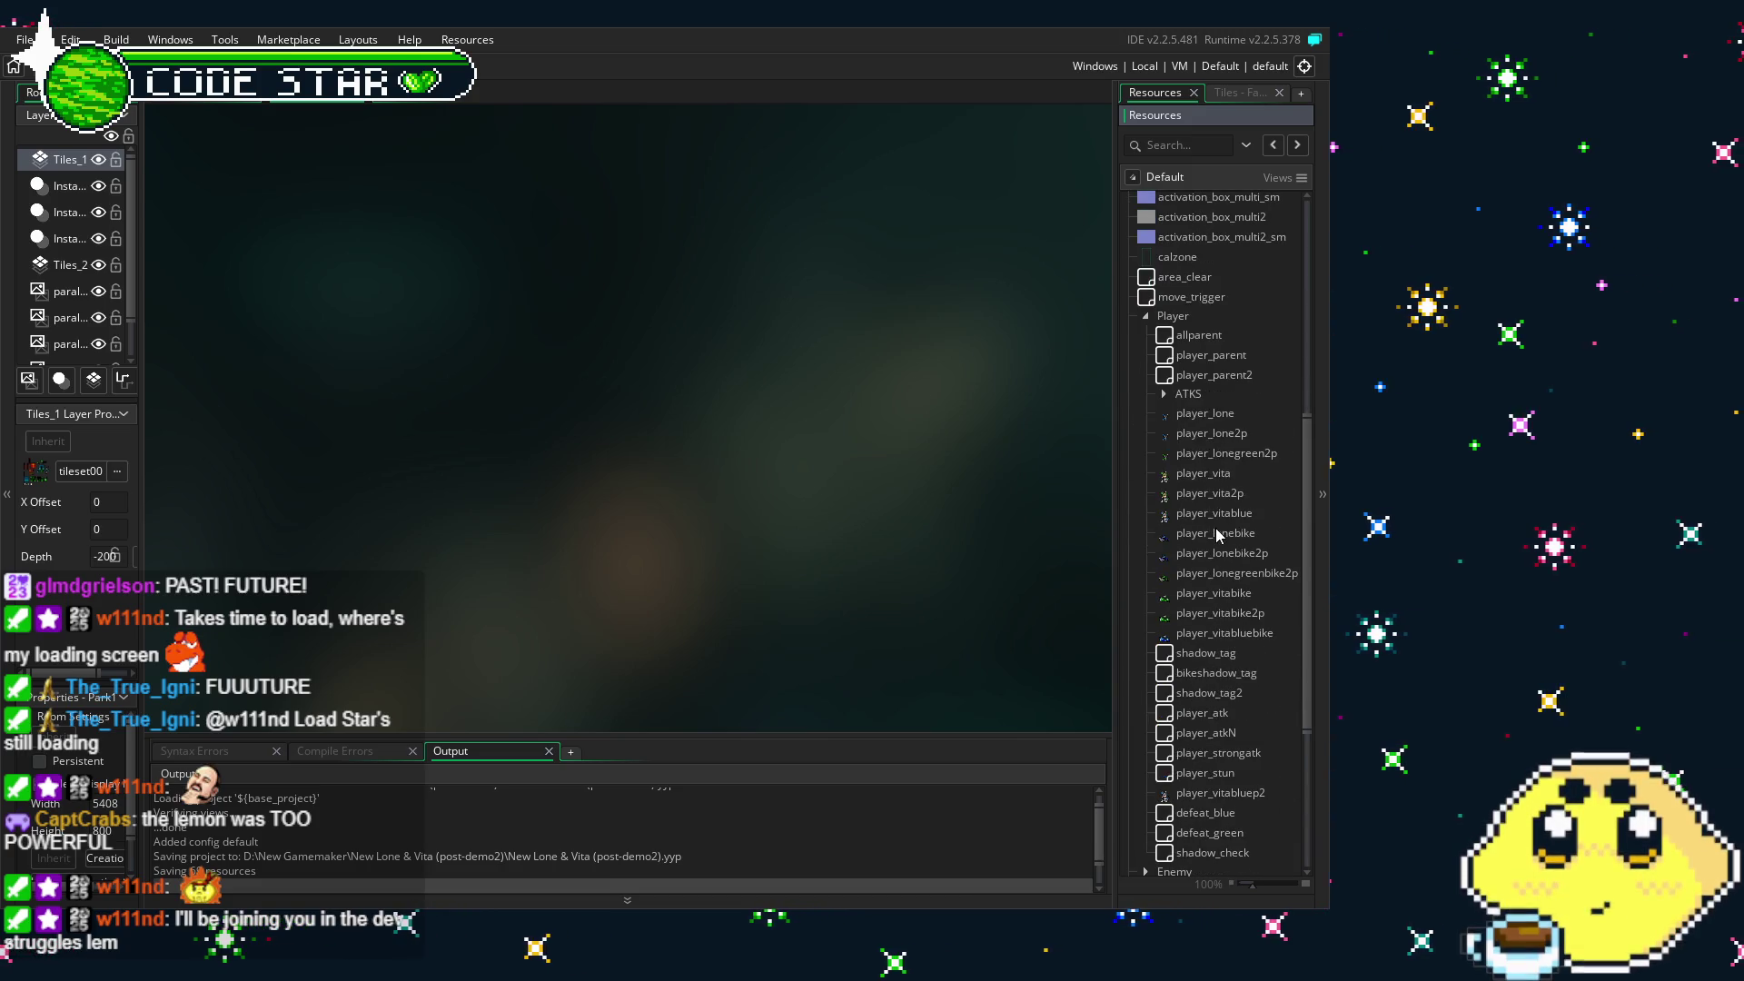
scroll(1235, 472, "down", 3)
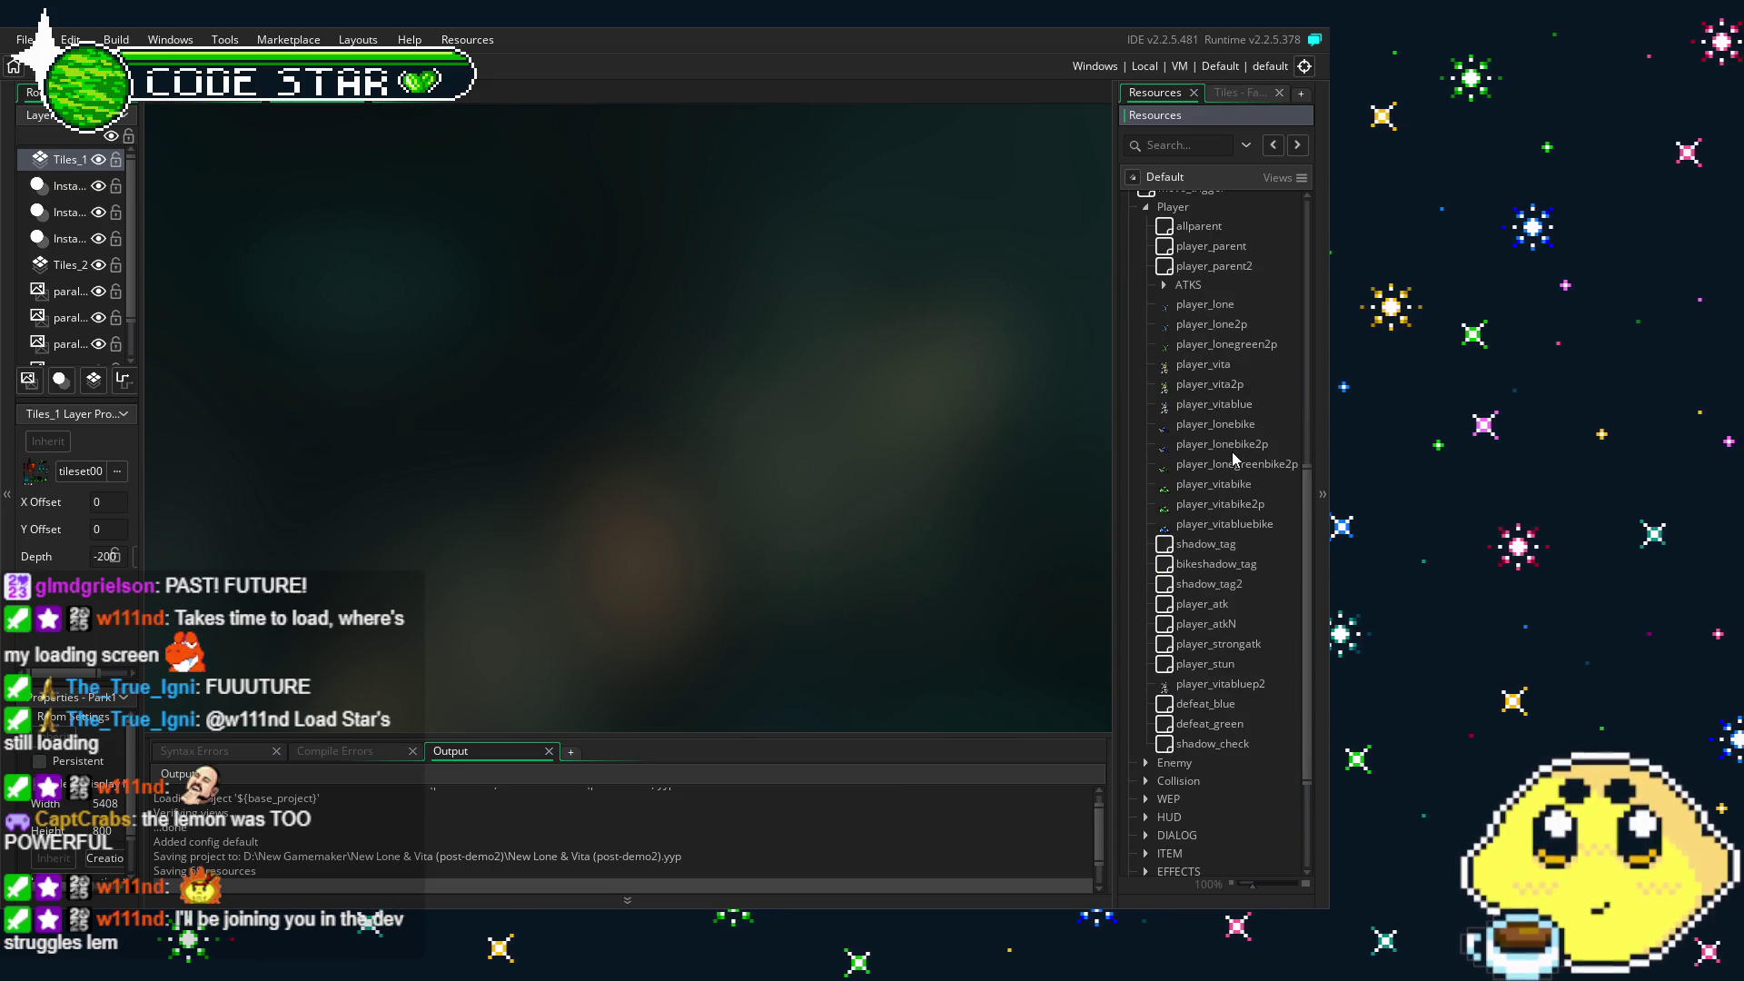
scroll(1235, 460, "down", 2)
scroll(1236, 459, "down", 2)
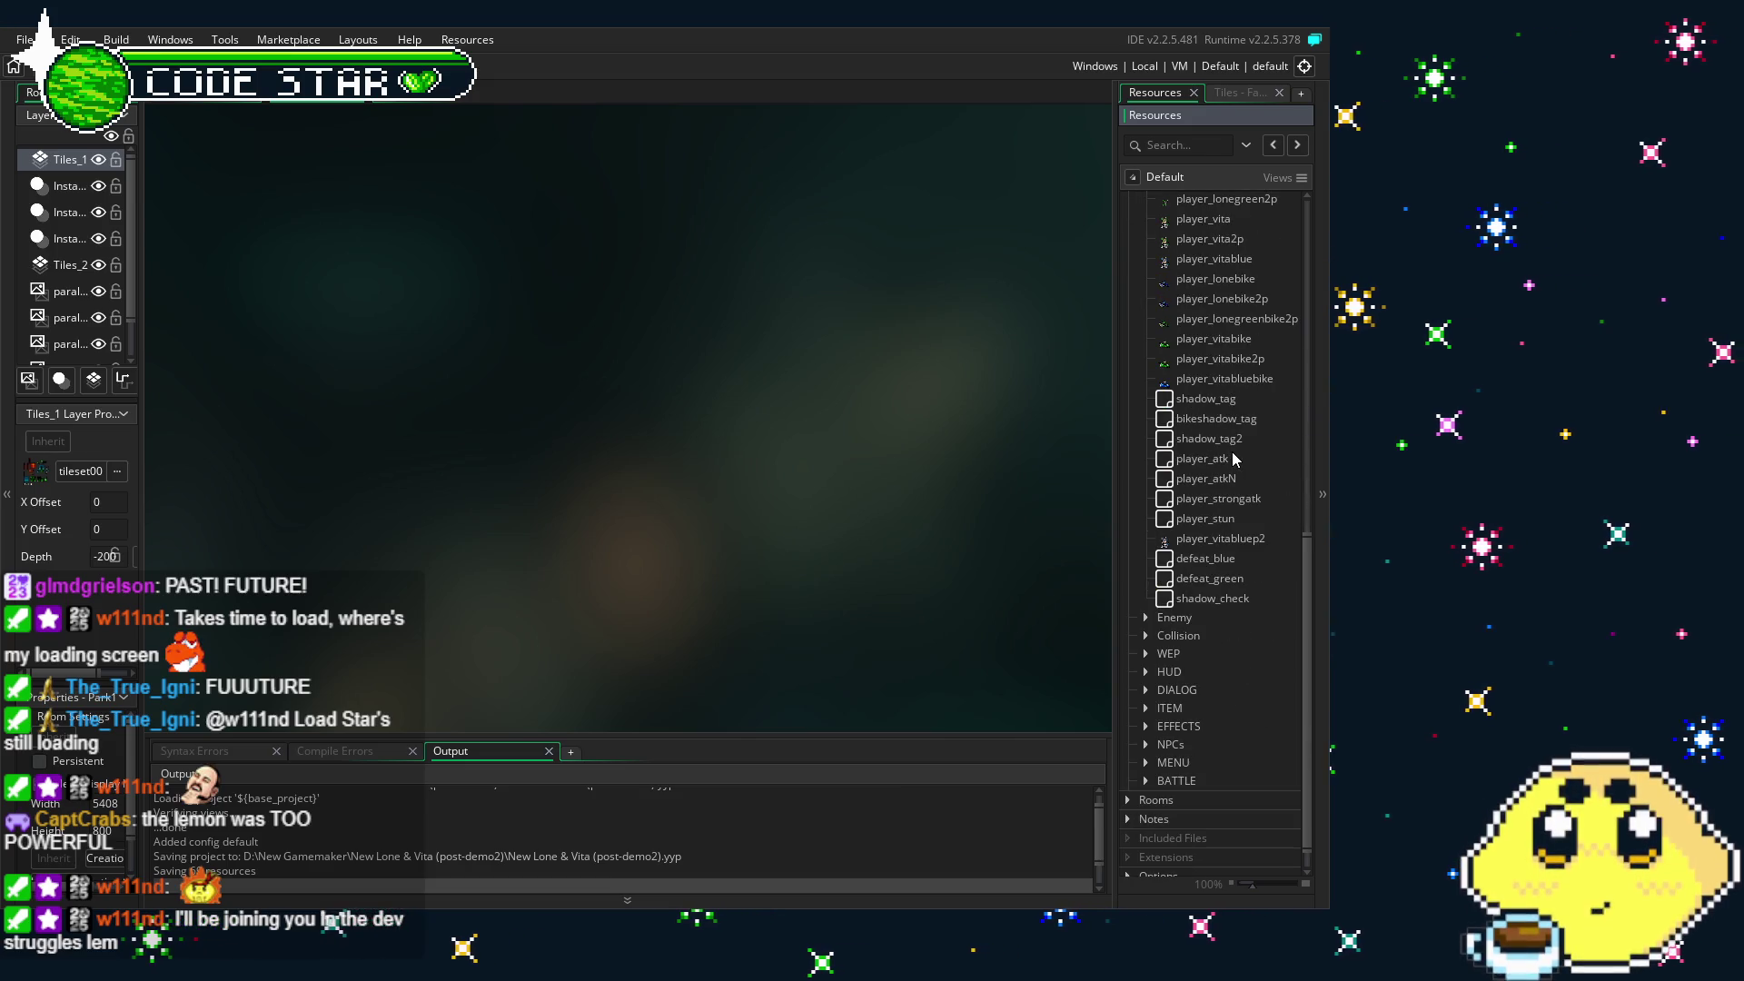
scroll(1235, 459, "up", 5)
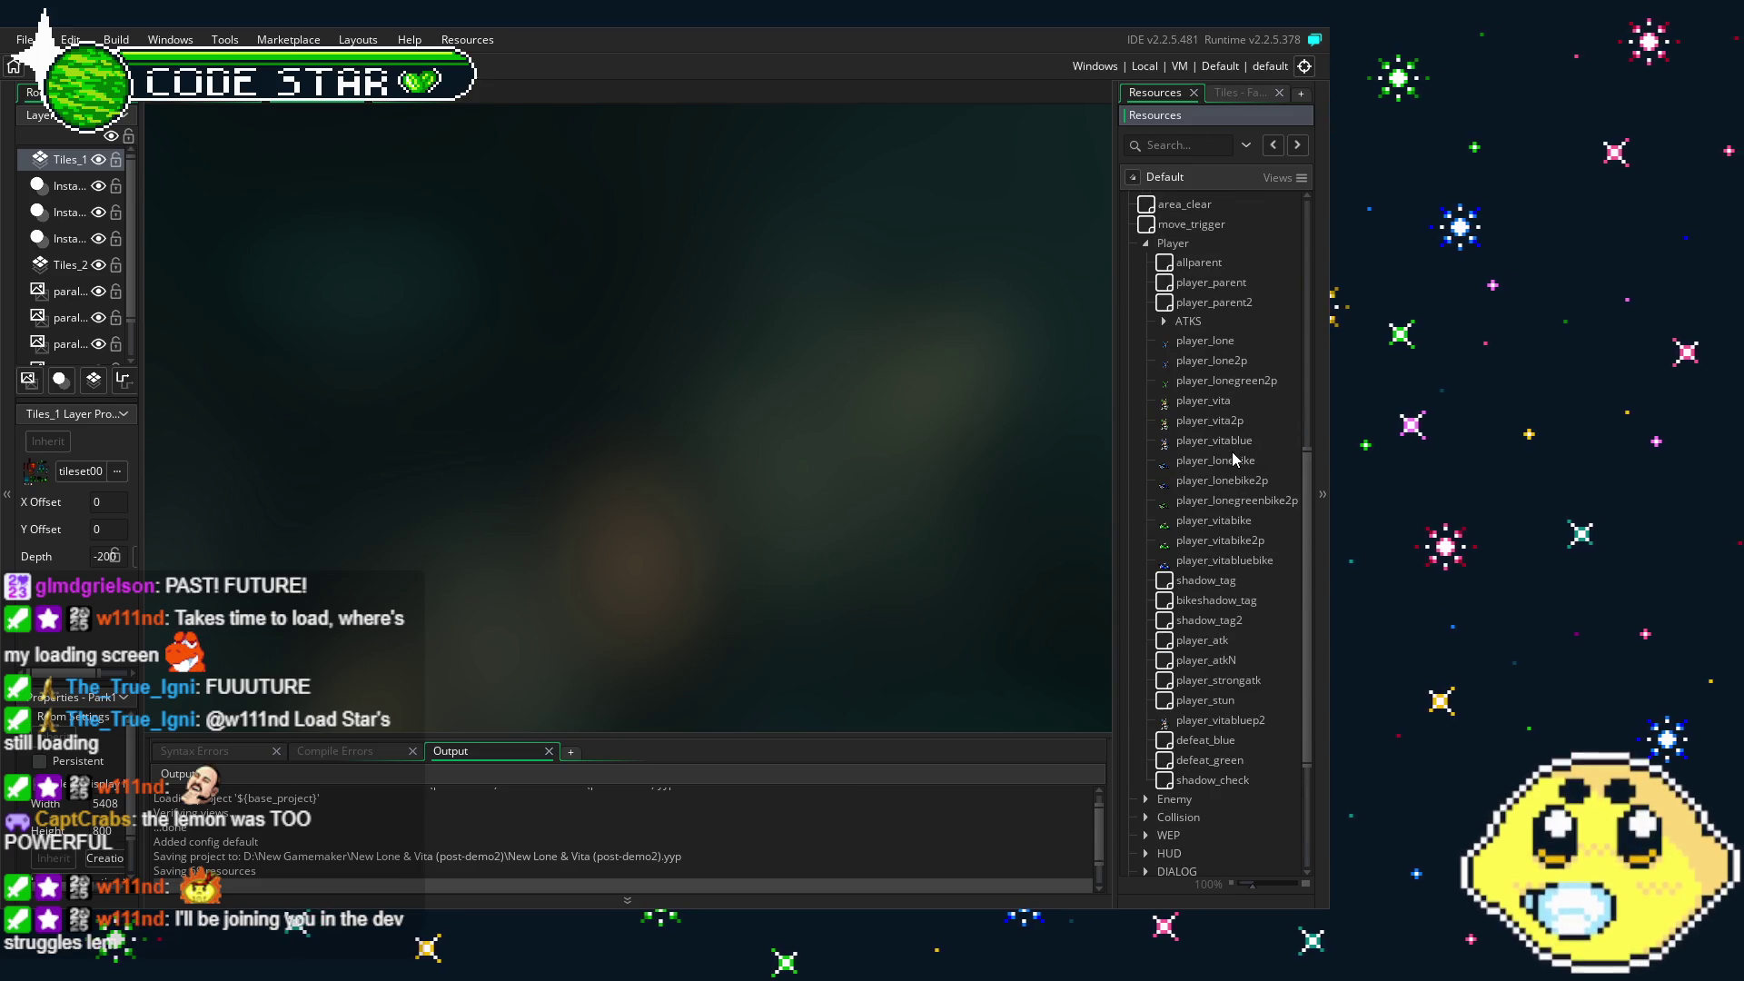
scroll(1235, 459, "down", 4)
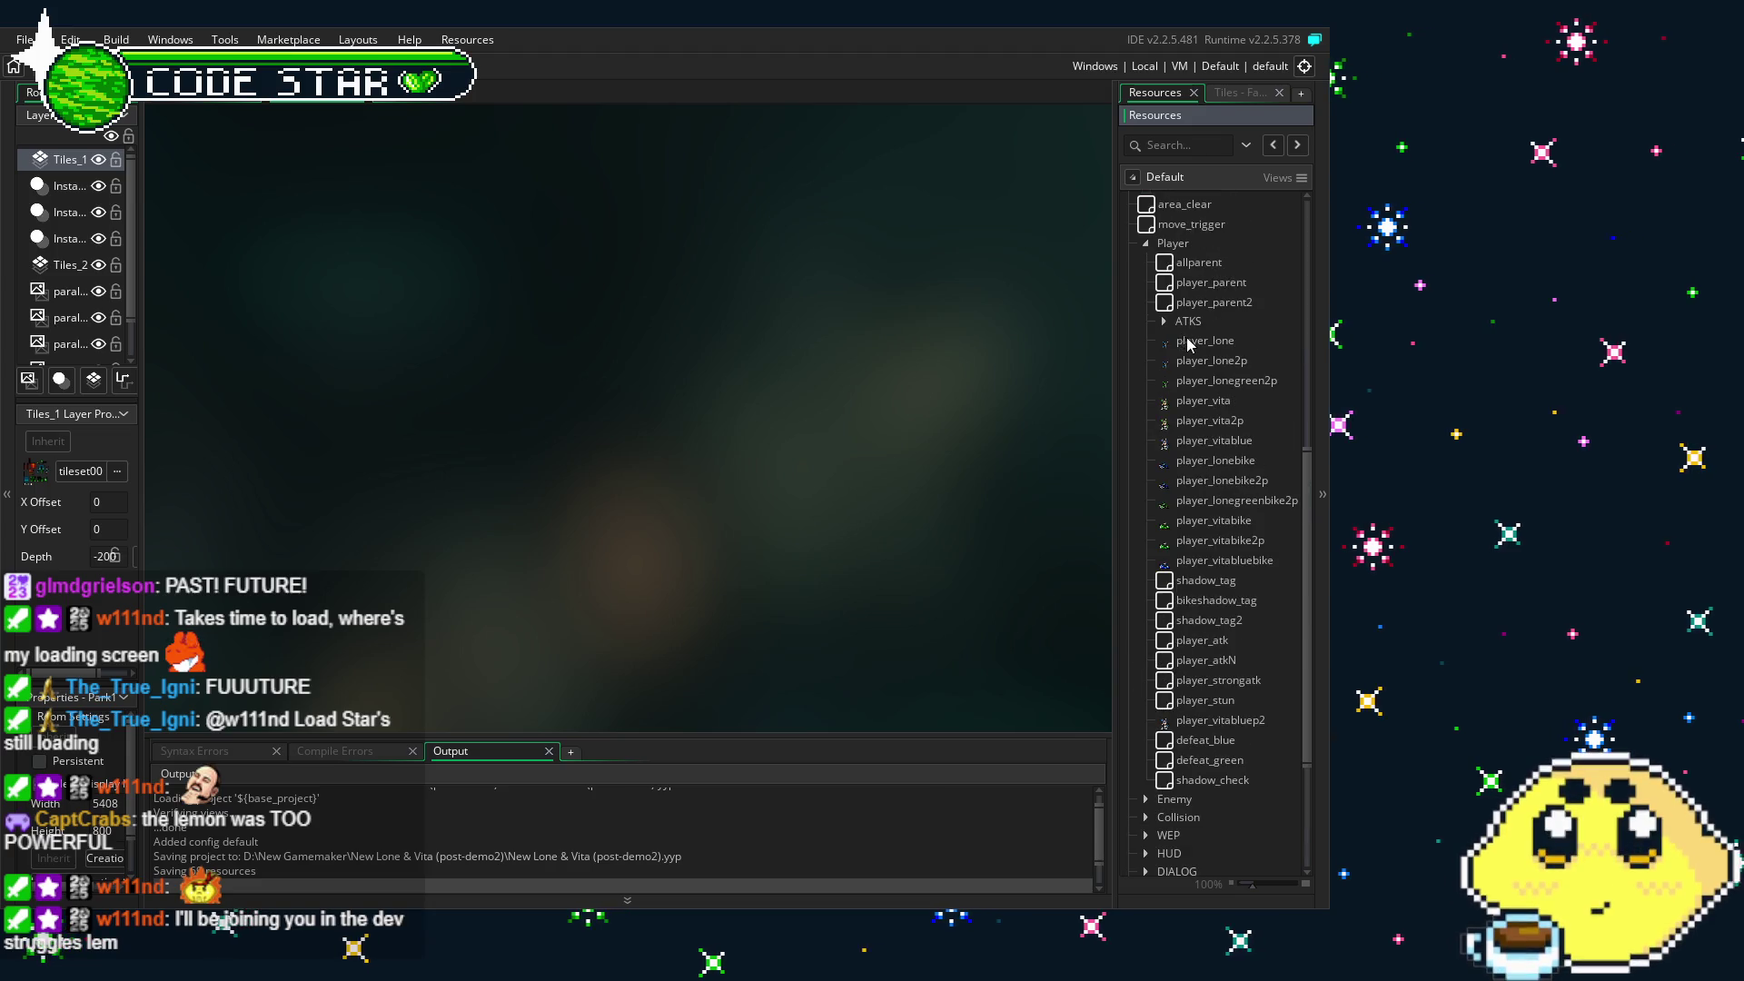
double_click(1187, 342)
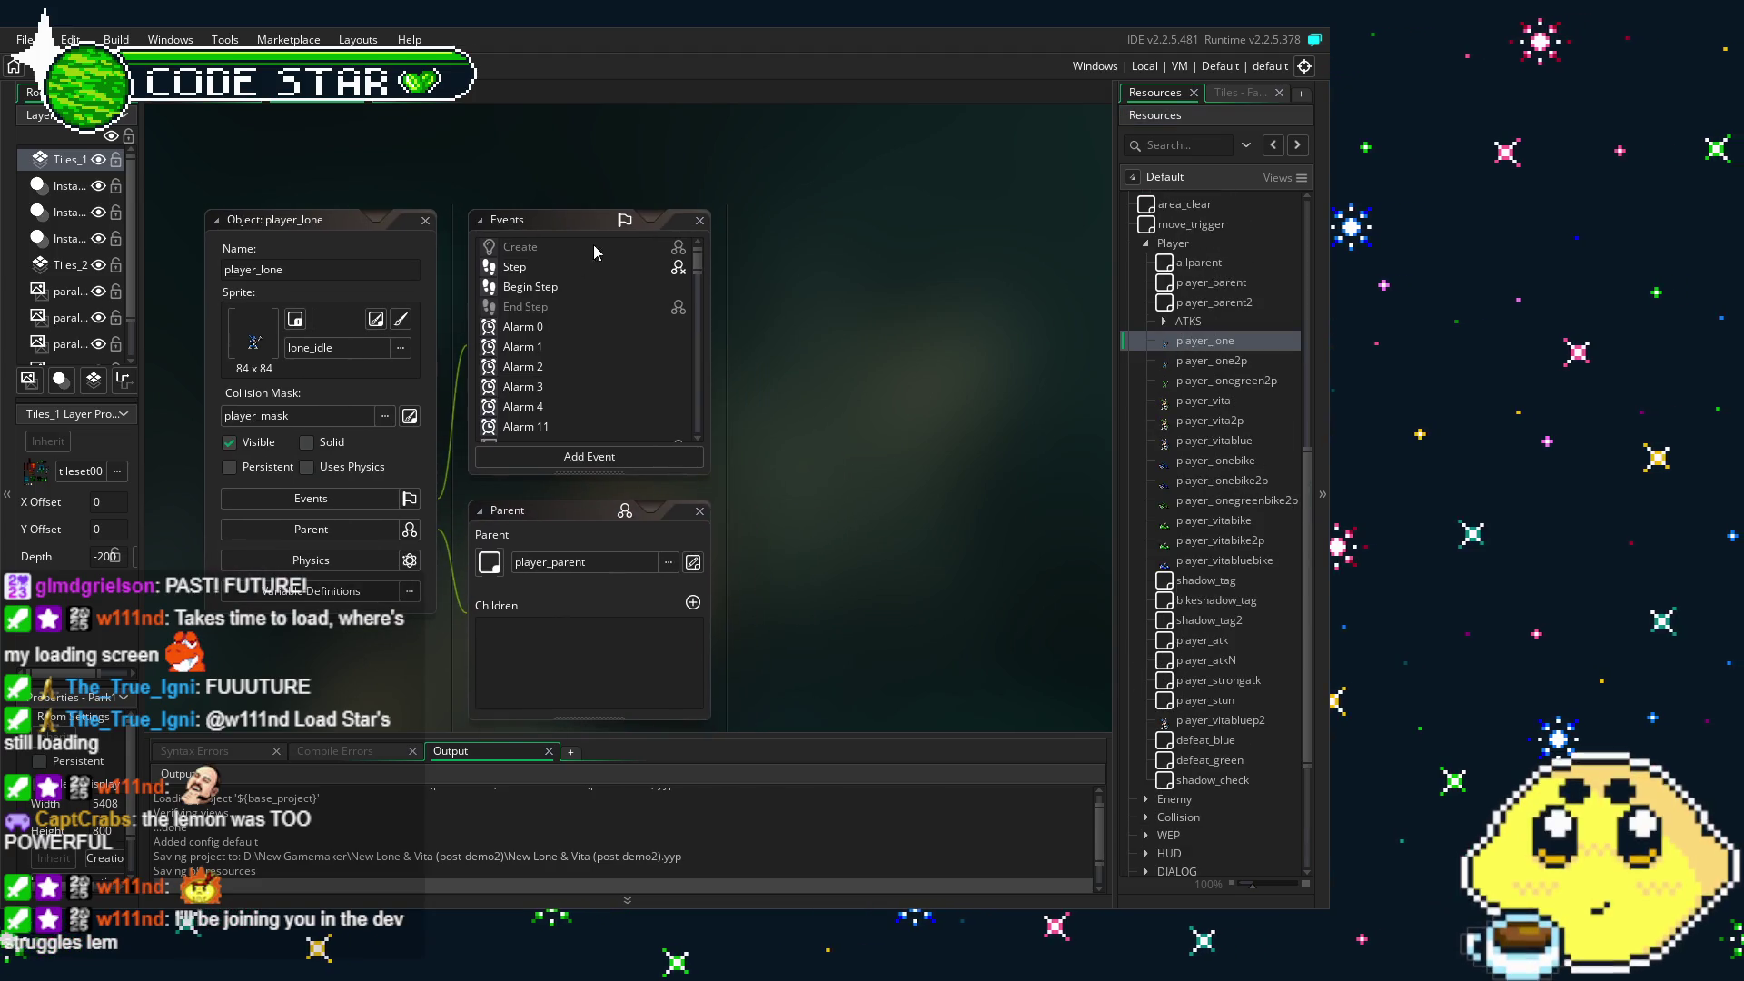
- Check player_lone's Step code and peek into the Enemy objects folder
left_click(516, 268)
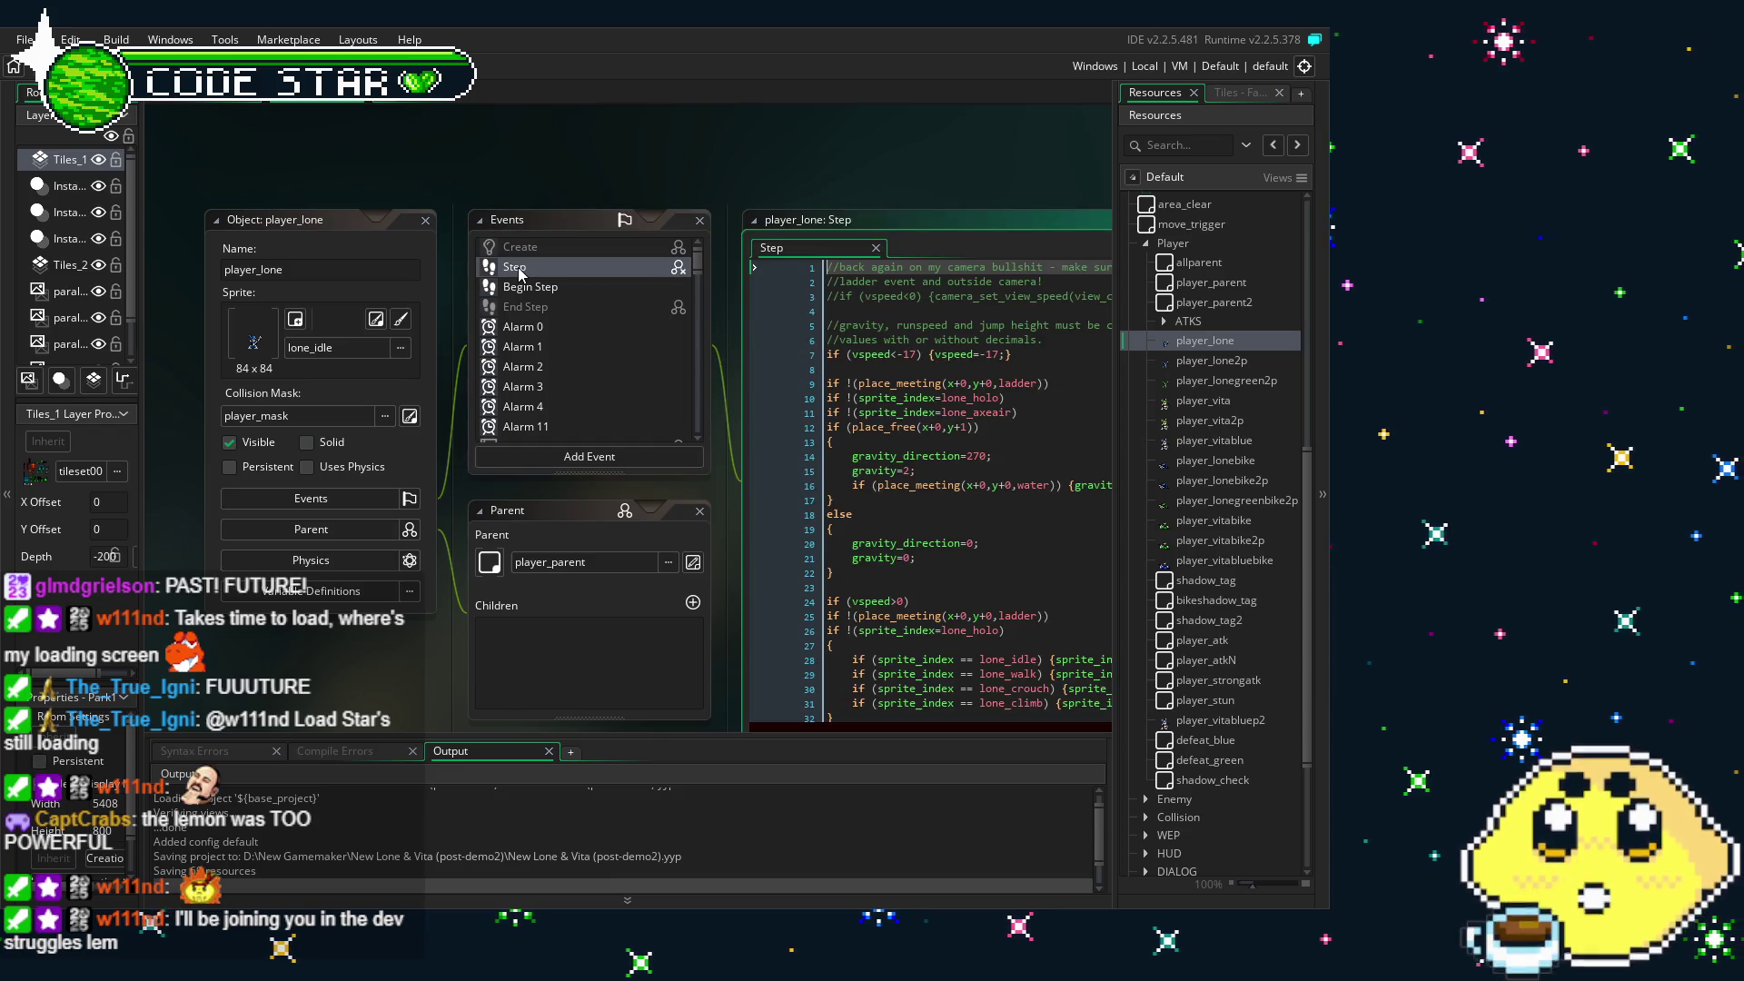
scroll(1241, 510, "down", 3)
scroll(1241, 511, "down", 2)
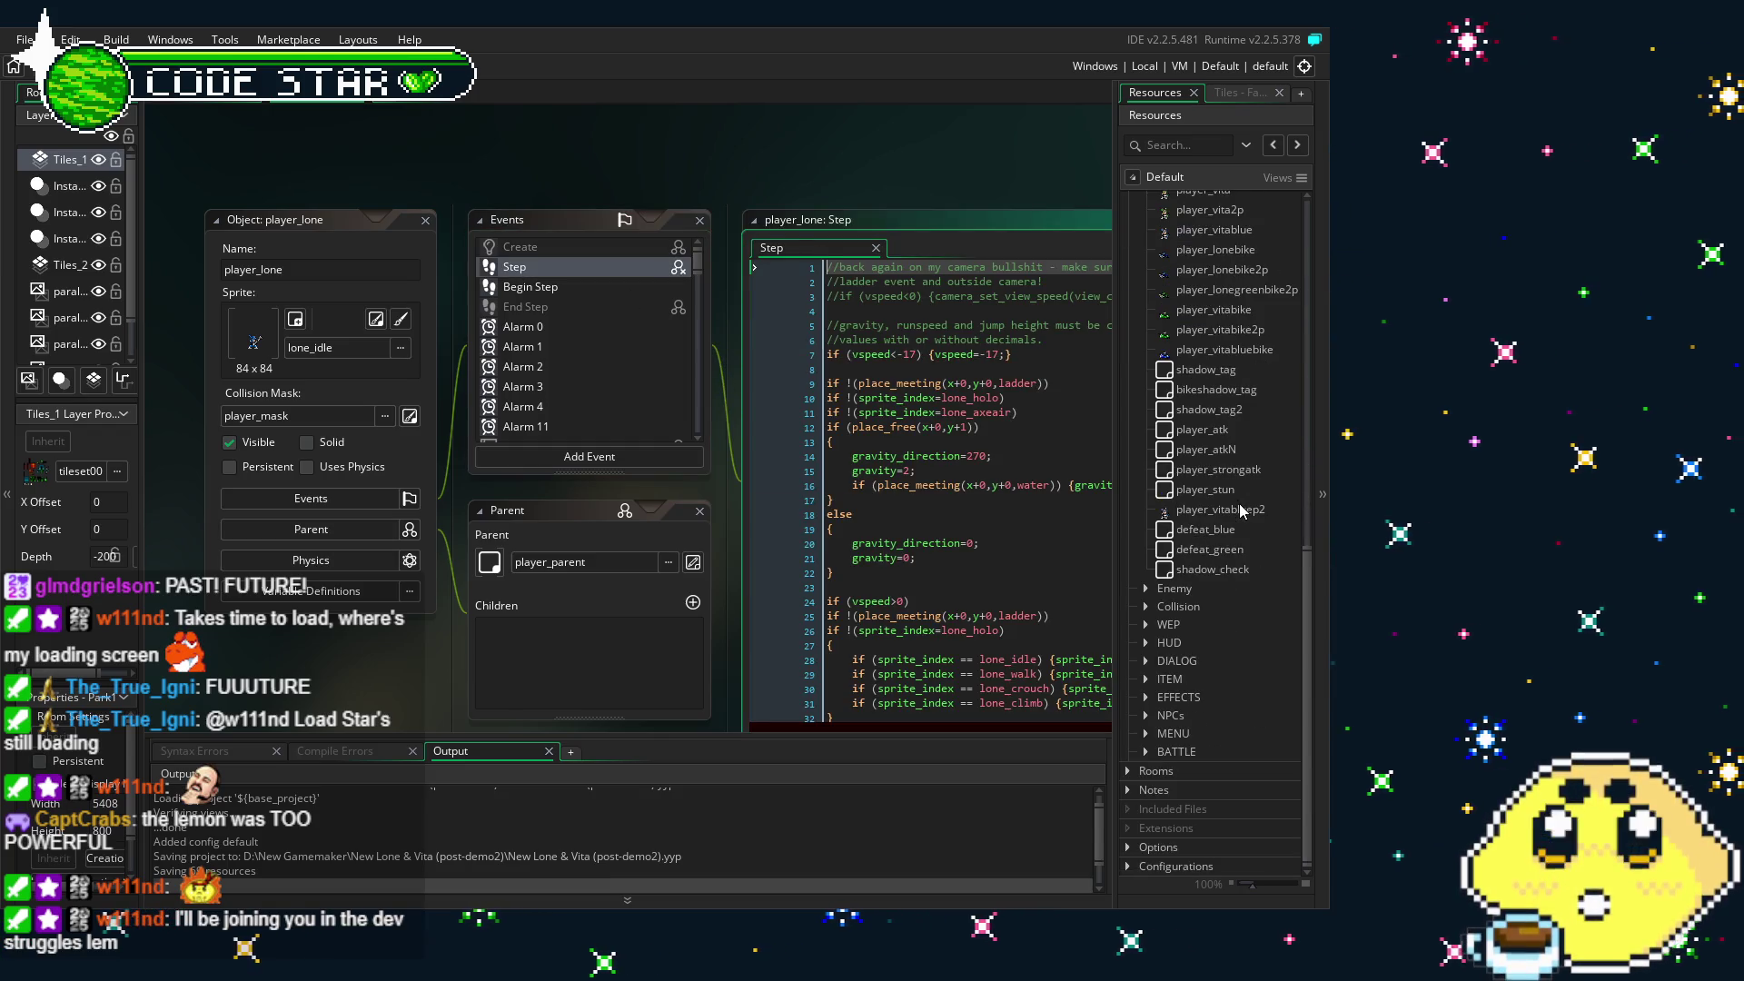
left_click(1145, 588)
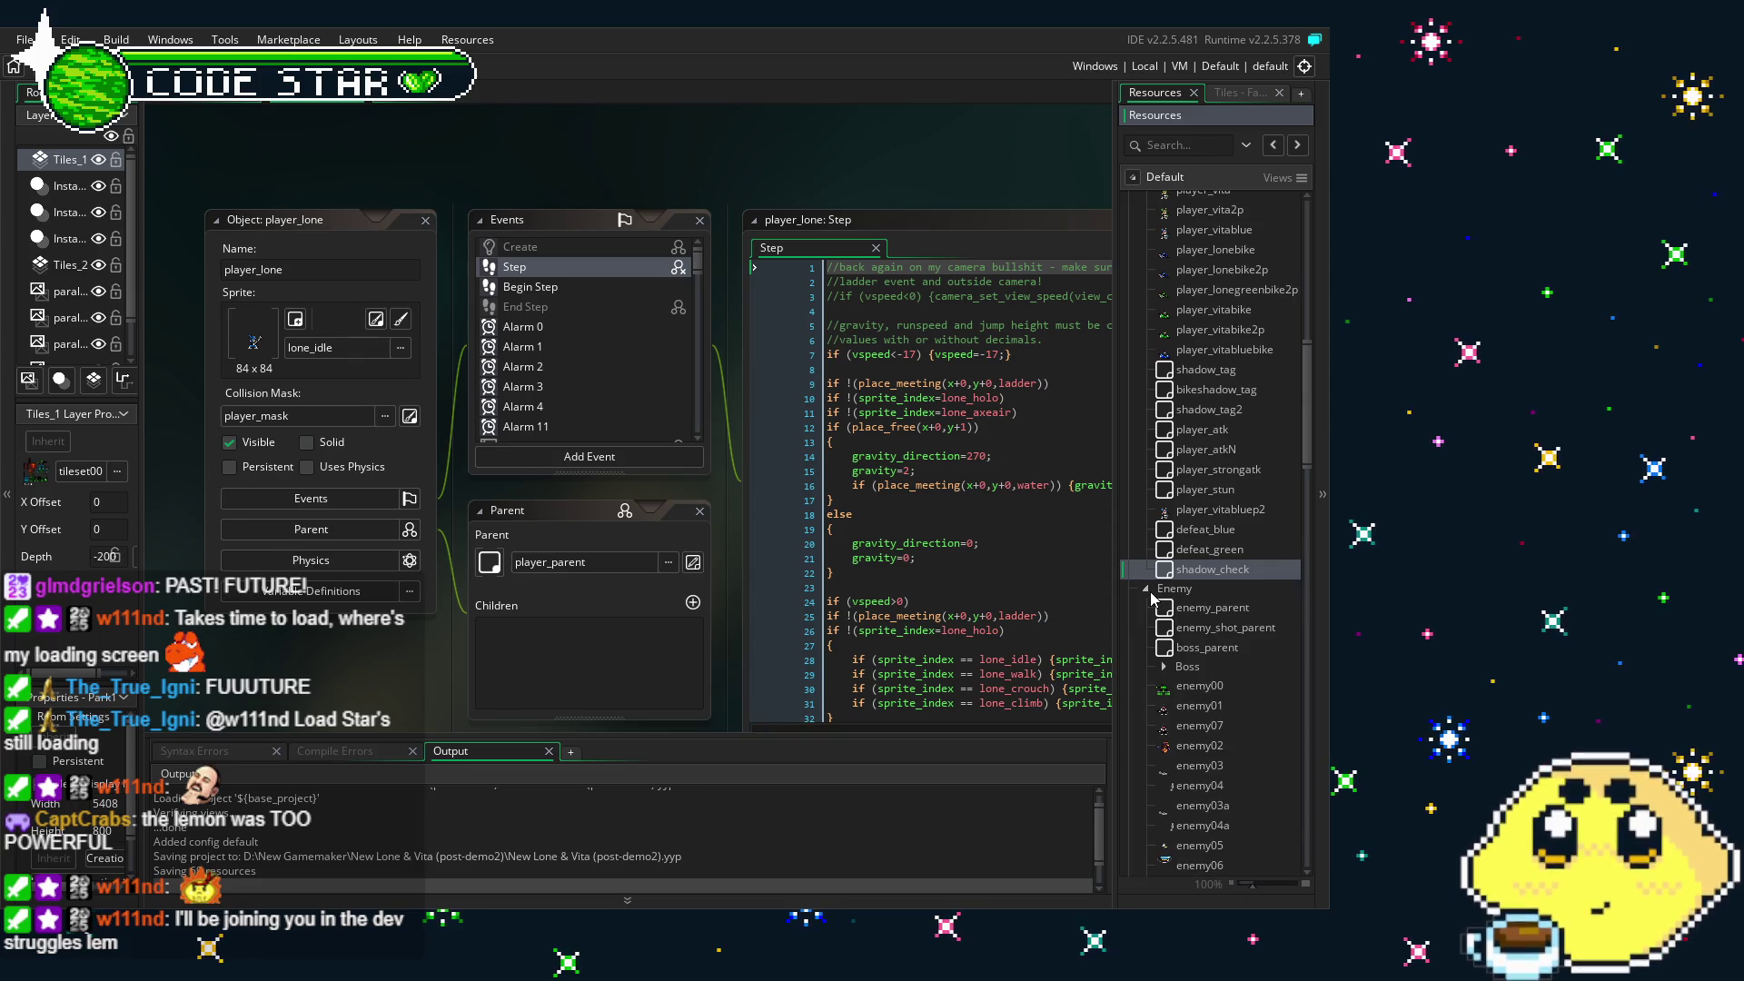
scroll(1218, 647, "down", 10)
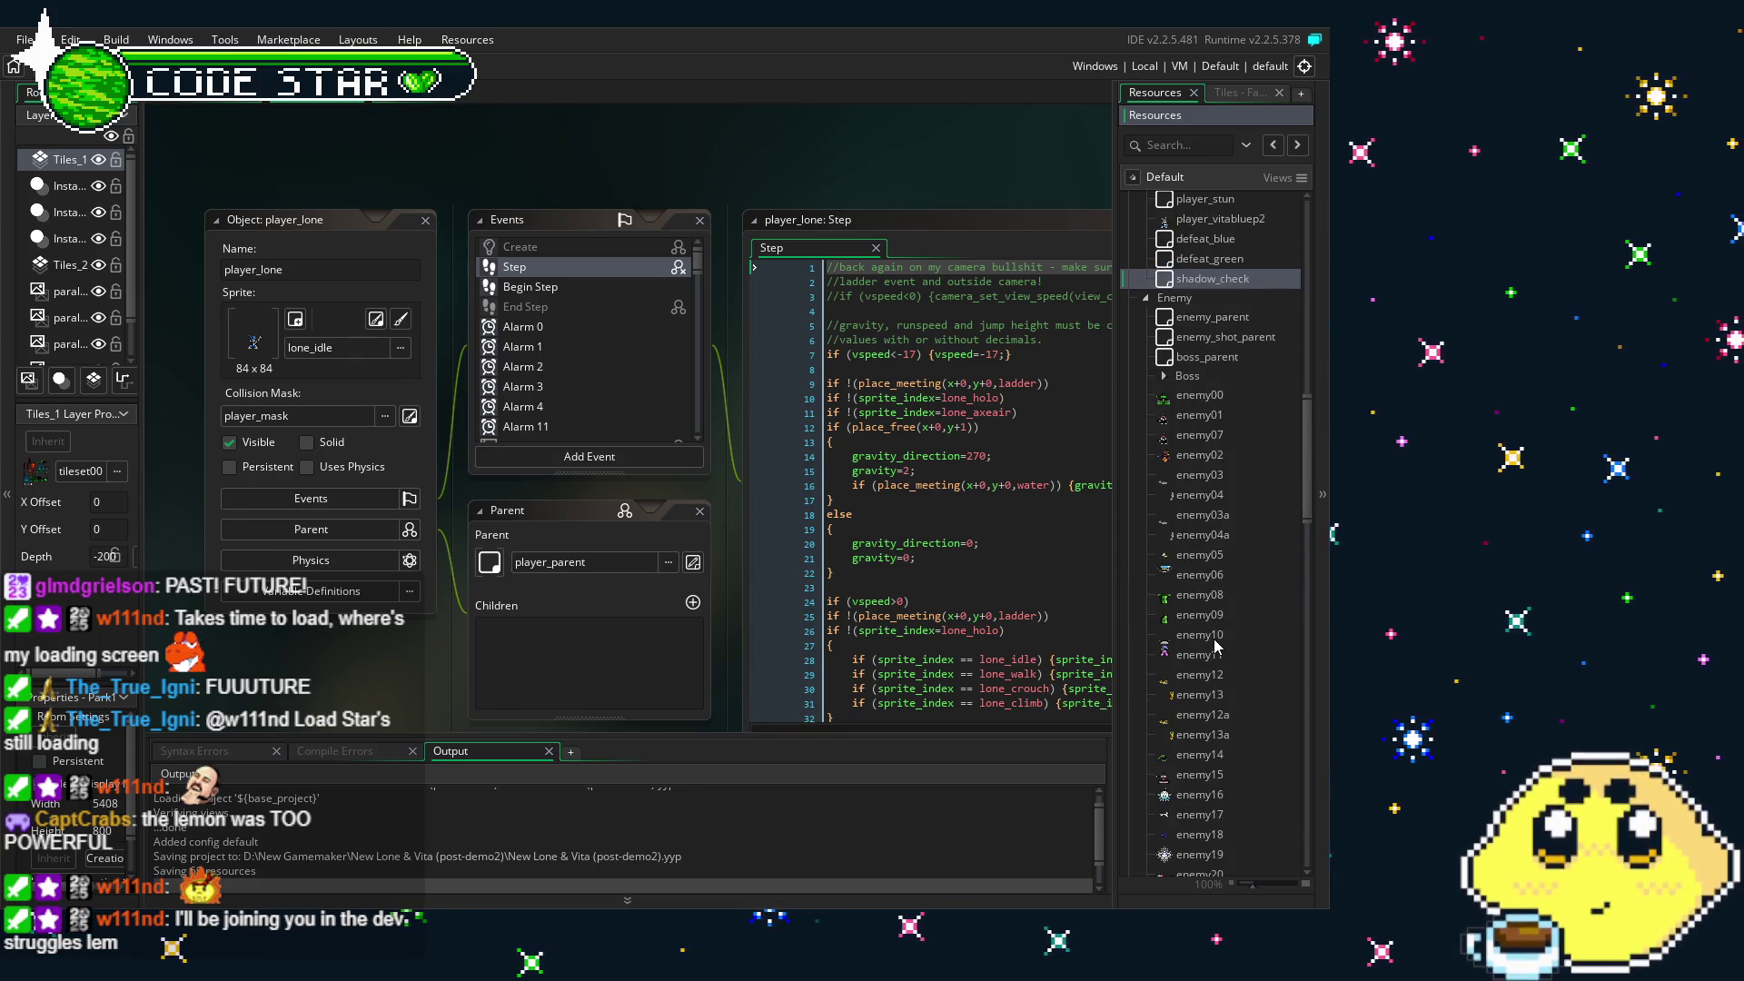
scroll(1217, 647, "up", 8)
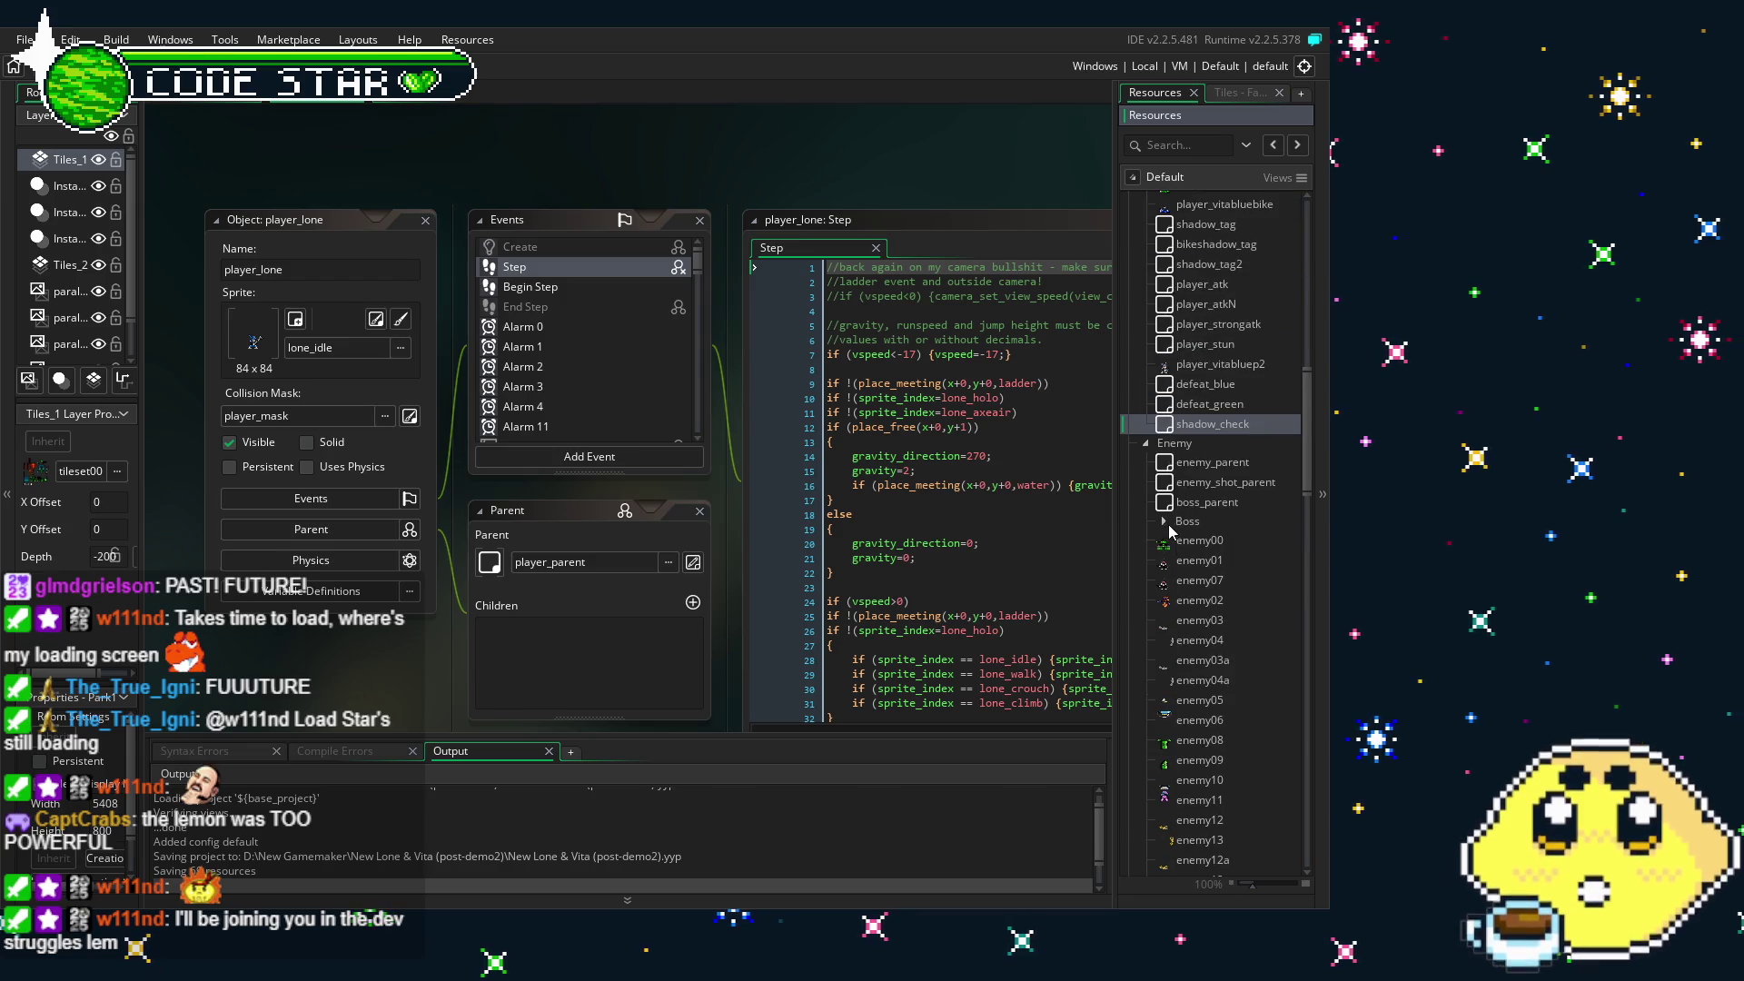
left_click(1145, 444)
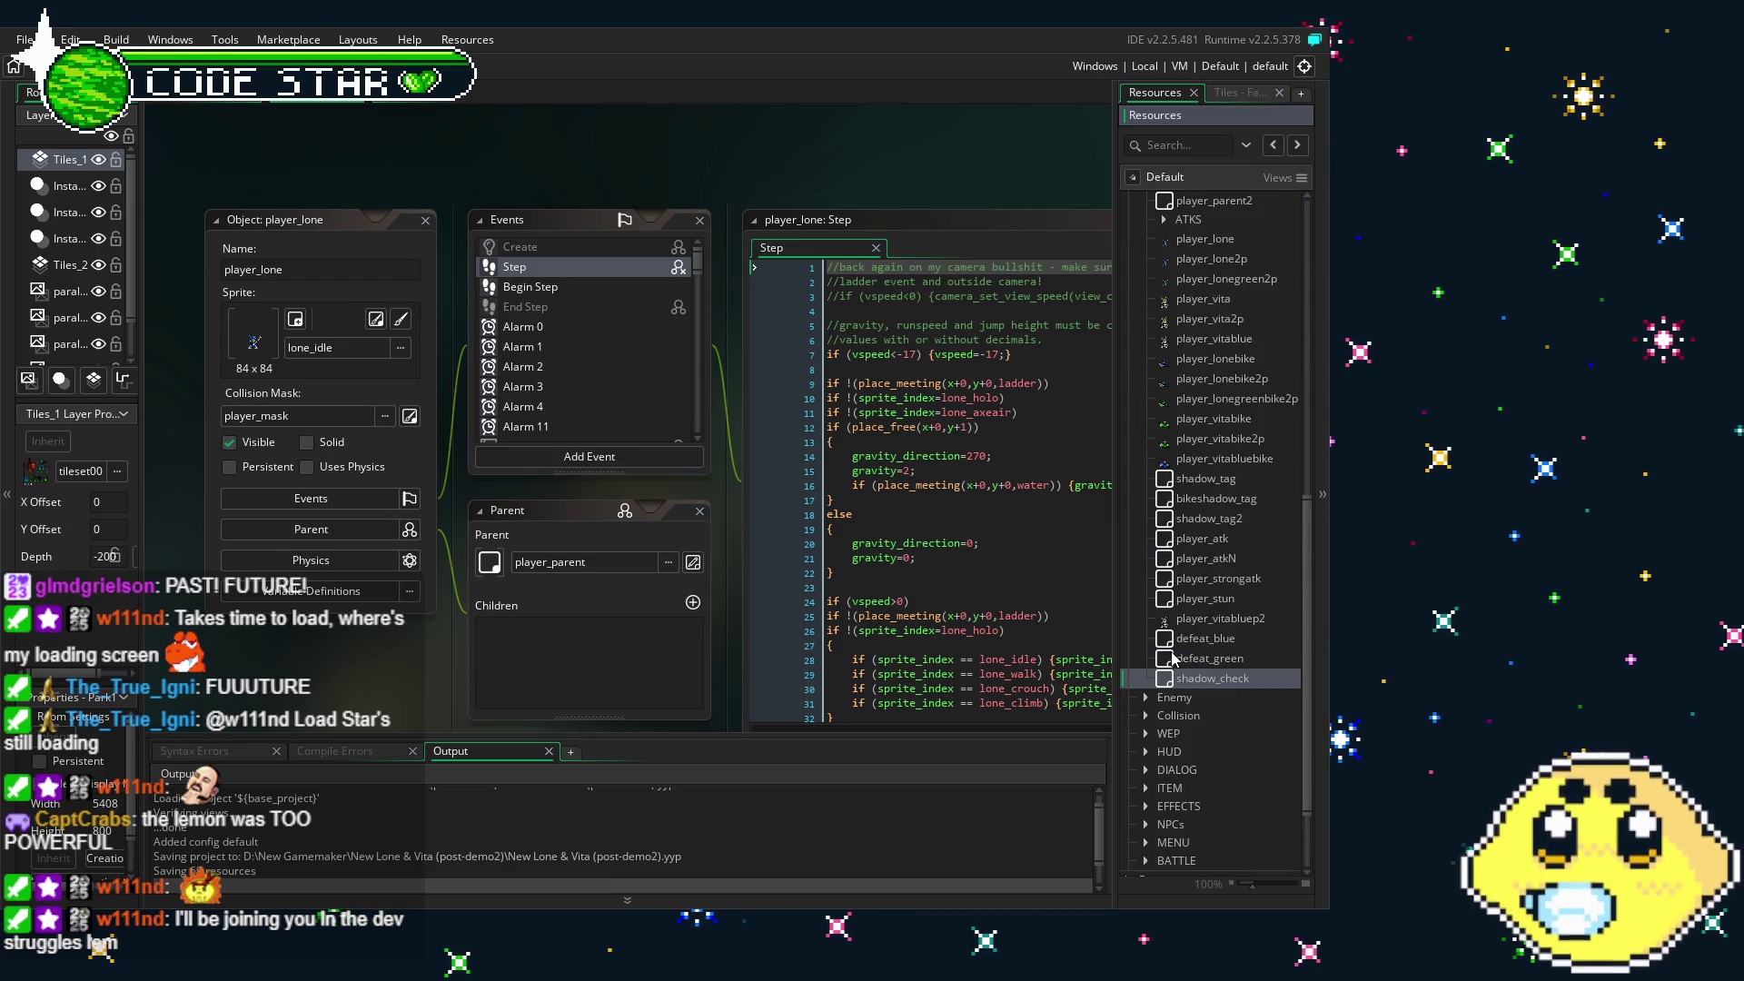
- Browse the ATKS folder, then expand WEP and open harpoon_shot
scroll(1167, 545, "up", 2)
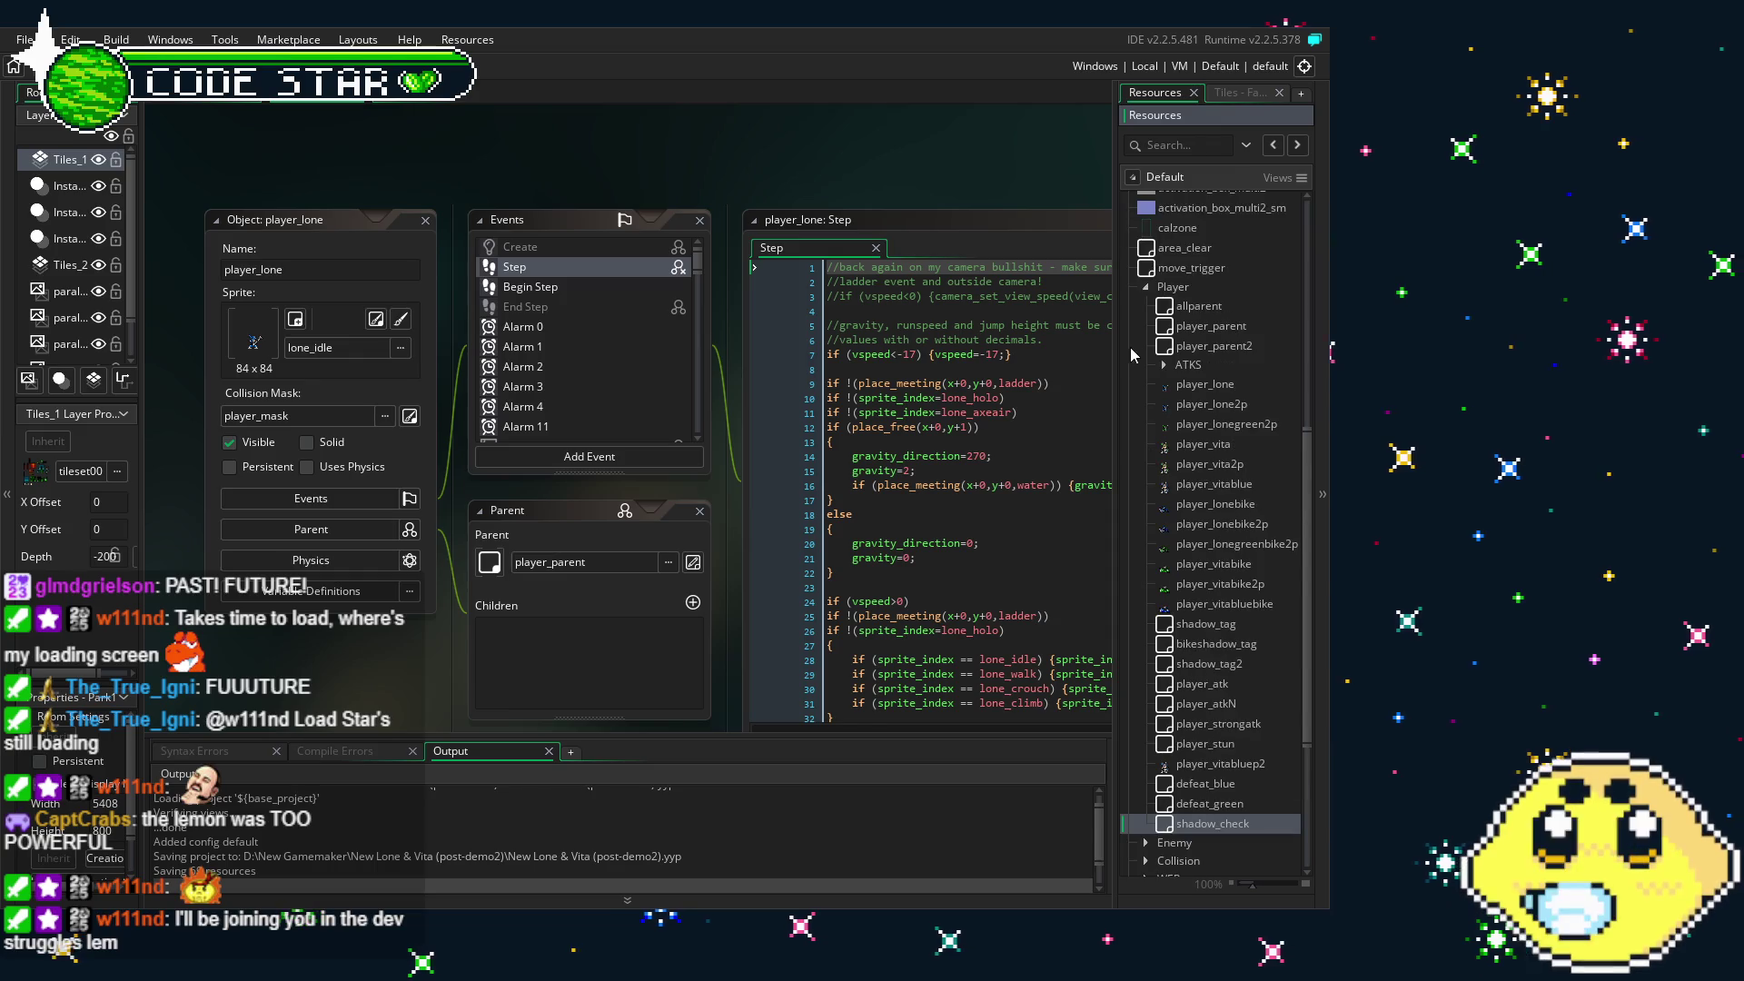
left_click(1168, 364)
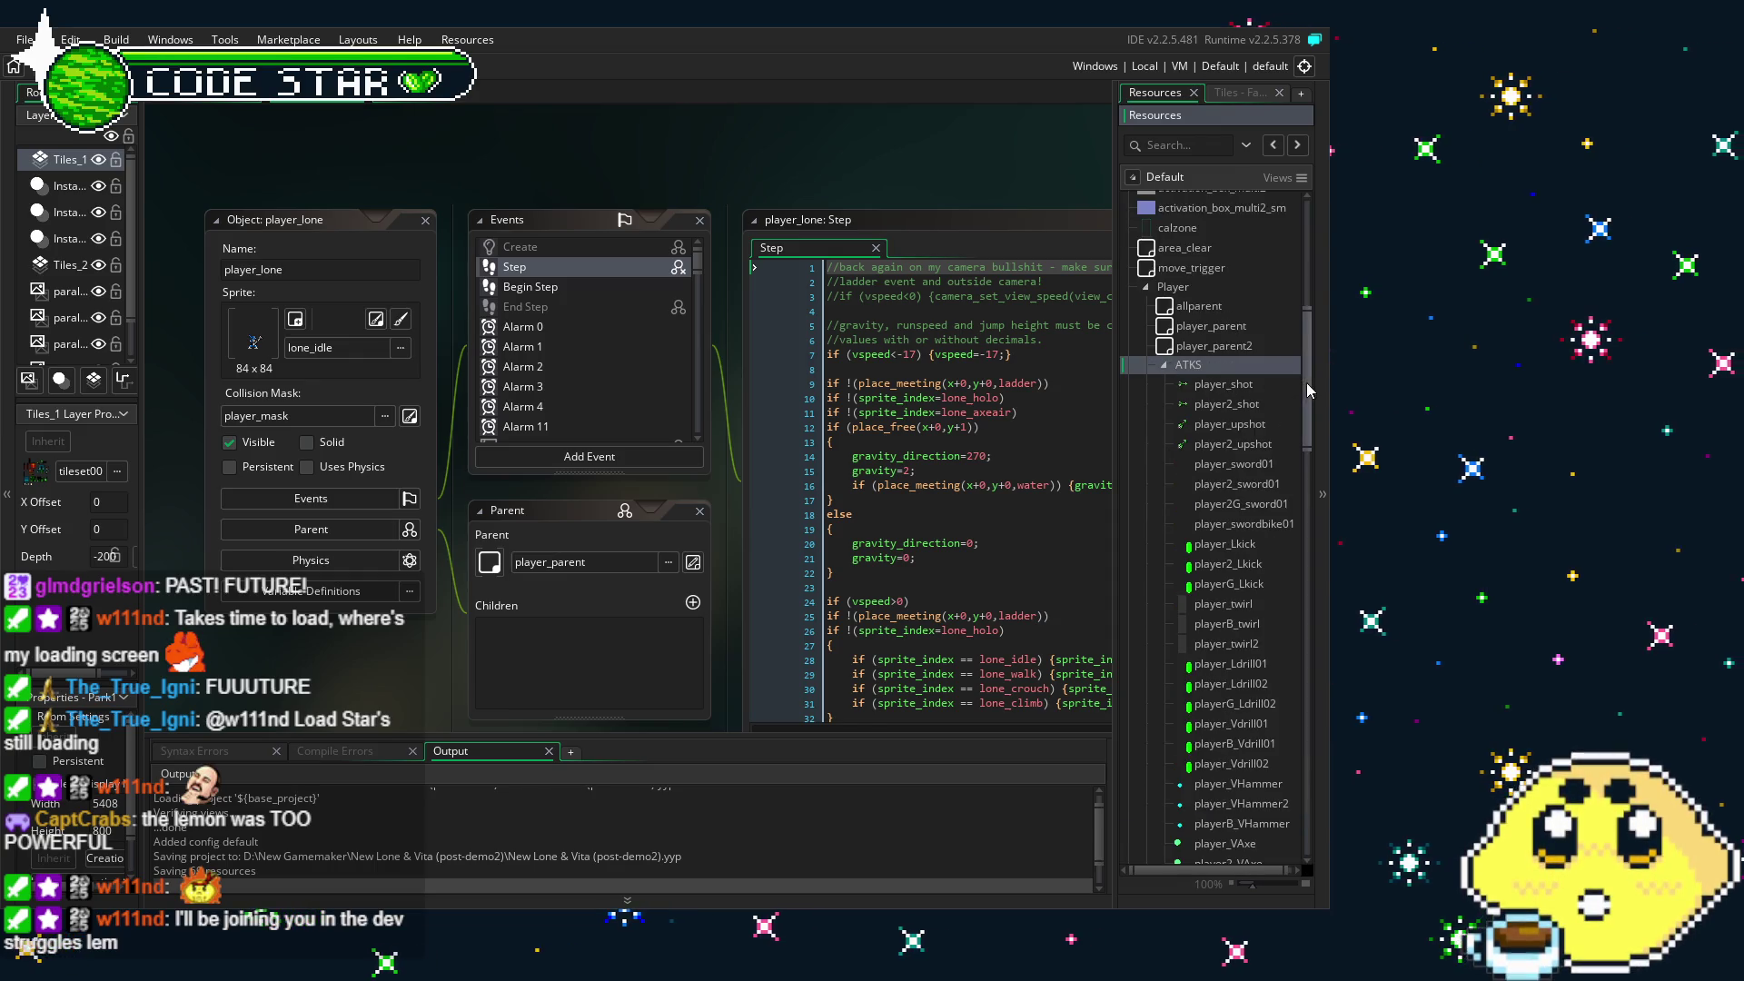
mouse_move(1306, 383)
left_mouse_down()
mouse_move(1303, 703)
mouse_move(1323, 367)
left_mouse_up()
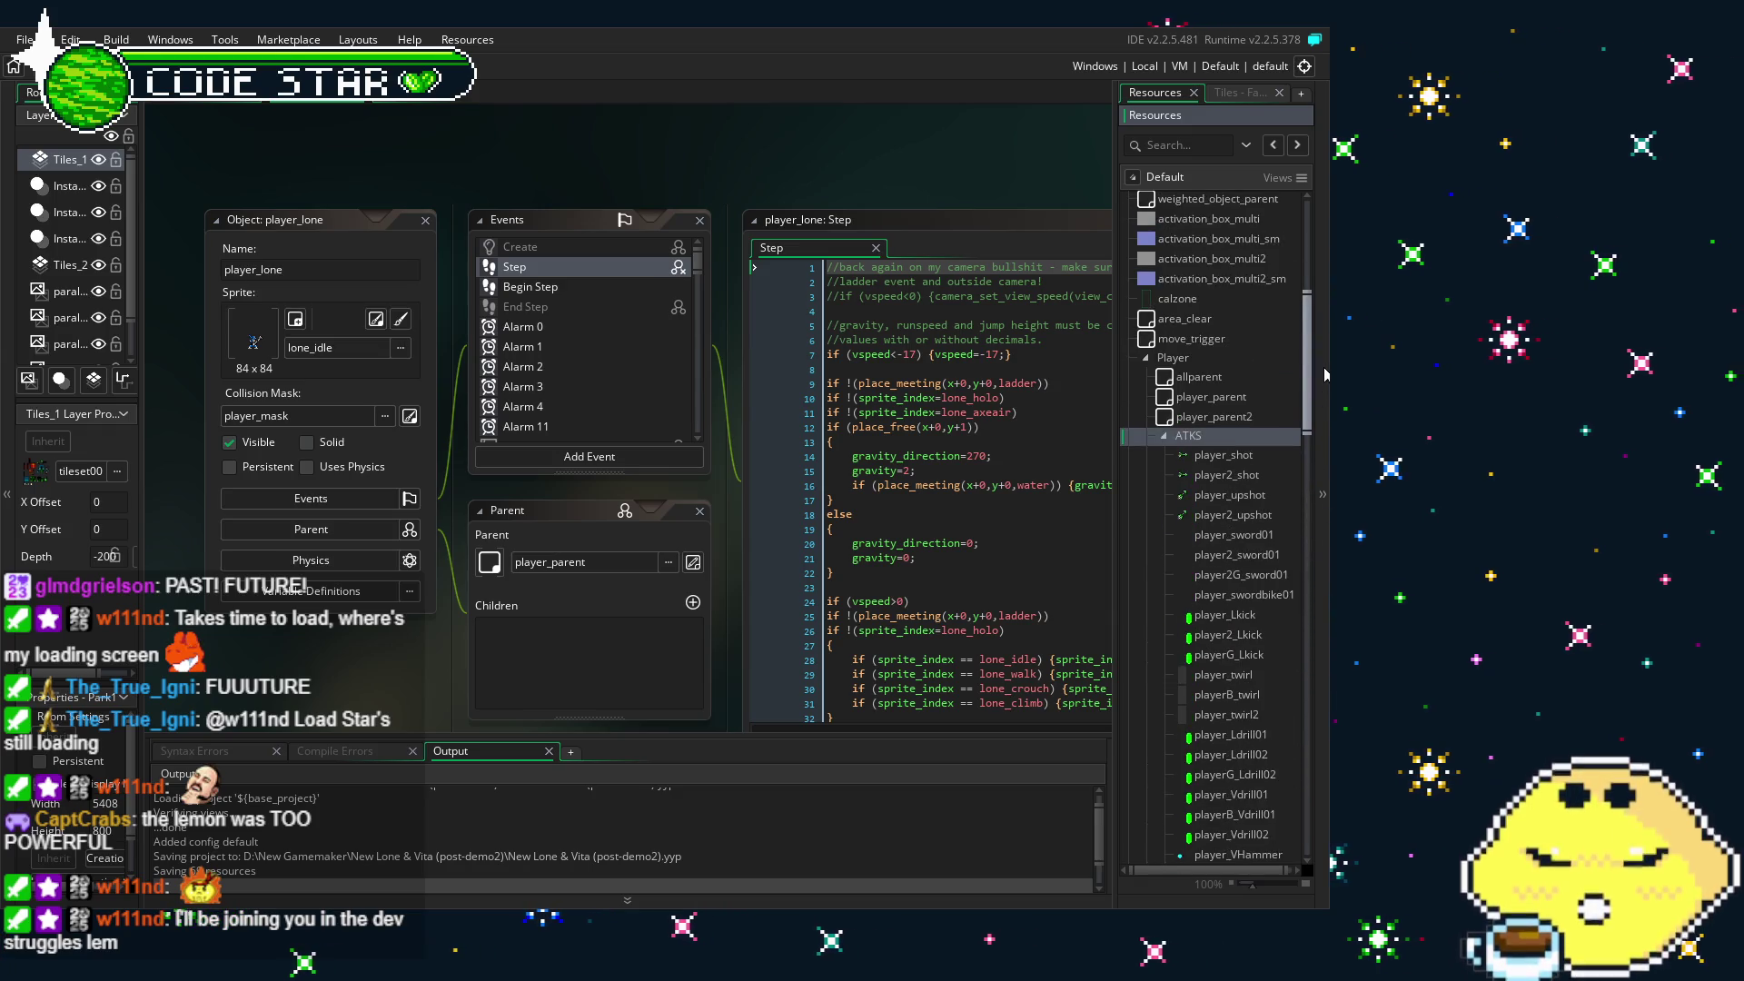
left_click(1164, 436)
scroll(1206, 654, "down", 6)
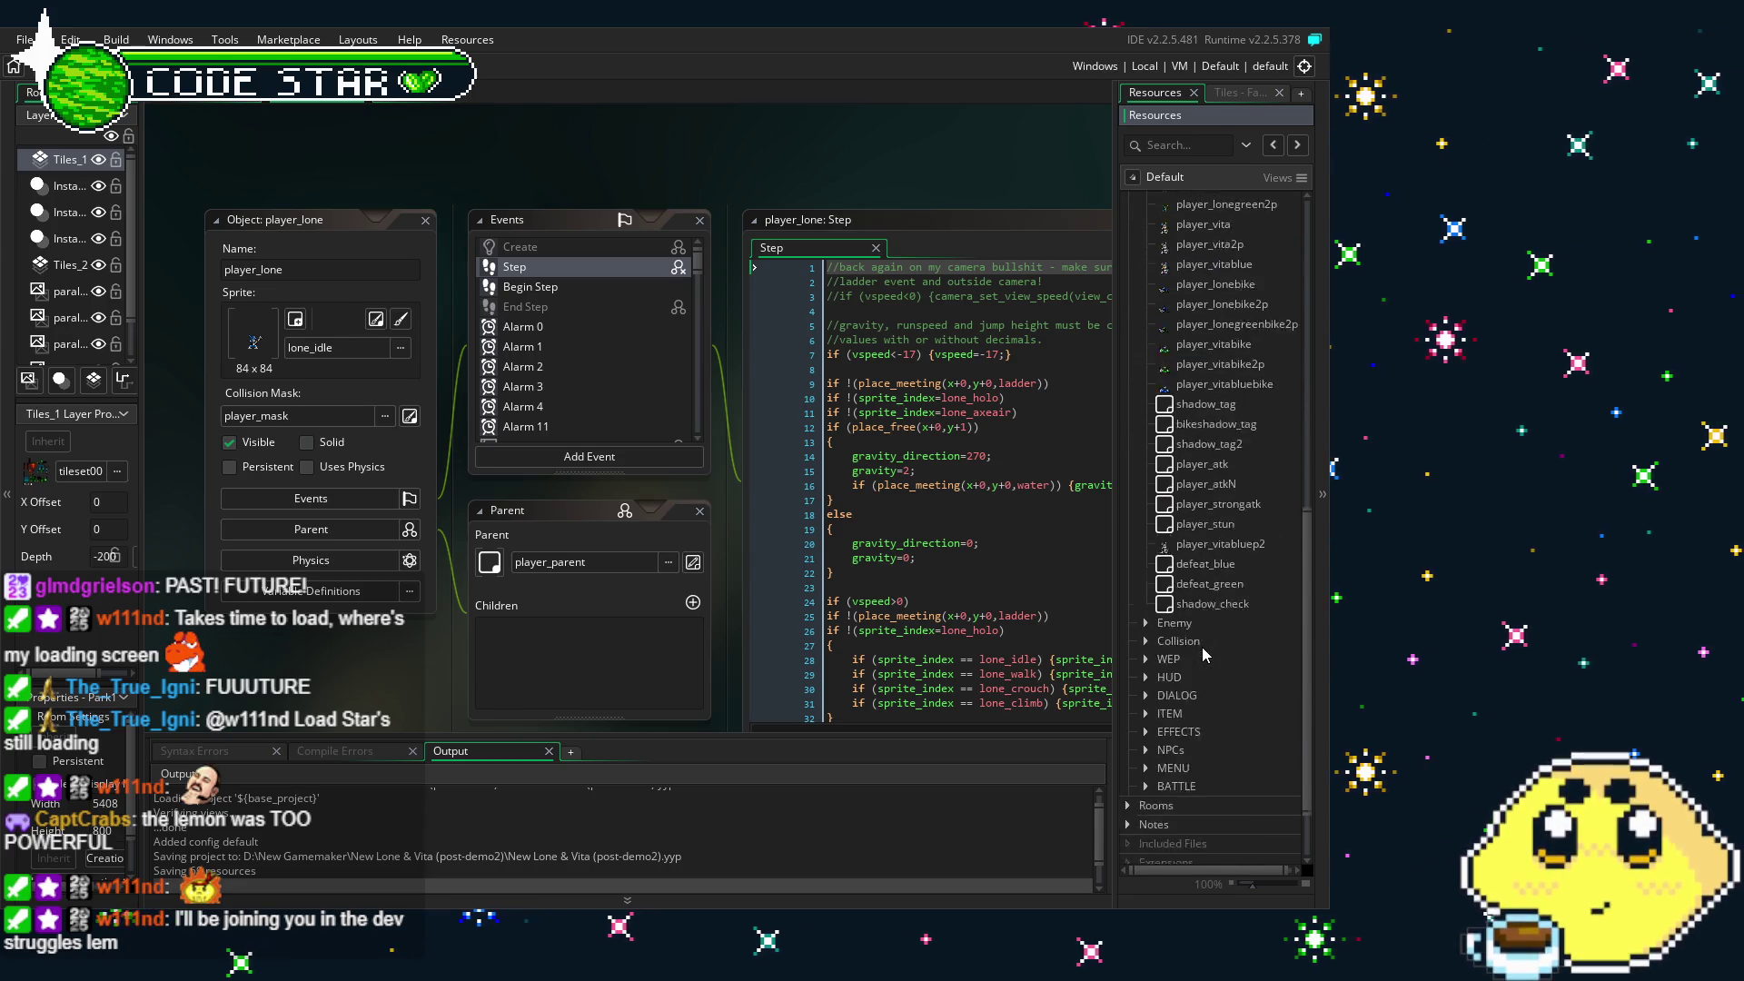
left_click(1147, 625)
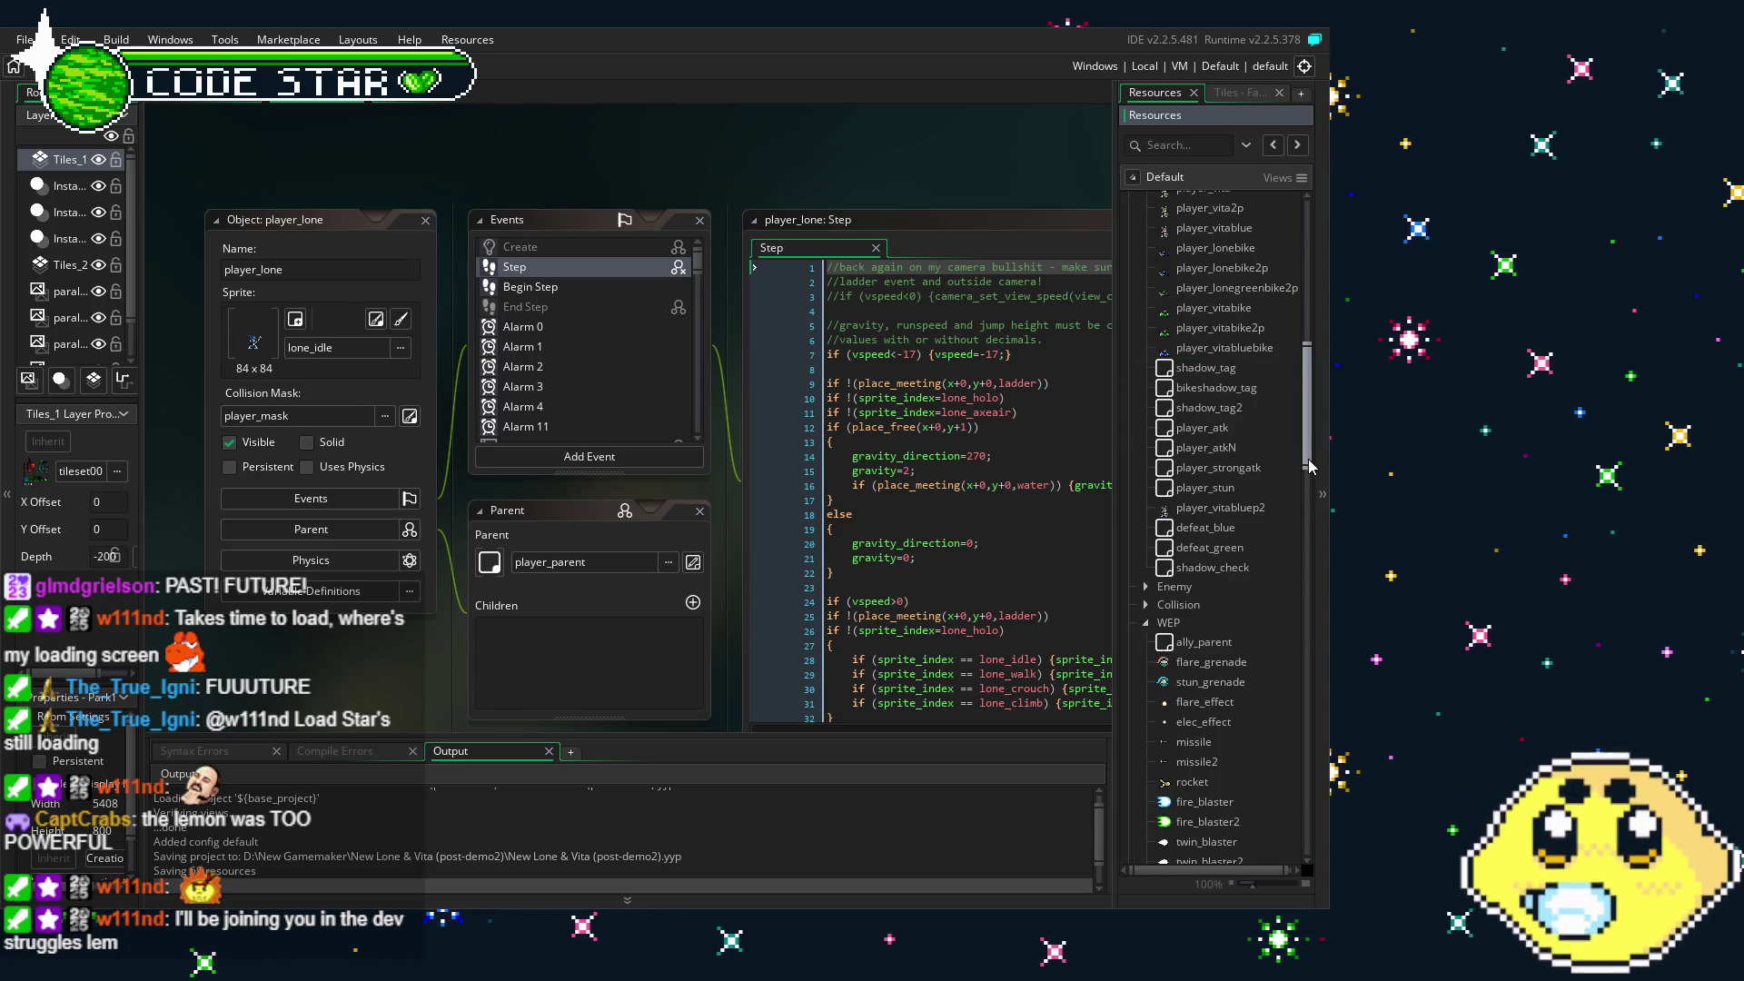
mouse_move(1309, 466)
left_mouse_down()
mouse_move(1274, 783)
mouse_move(1287, 835)
left_mouse_up()
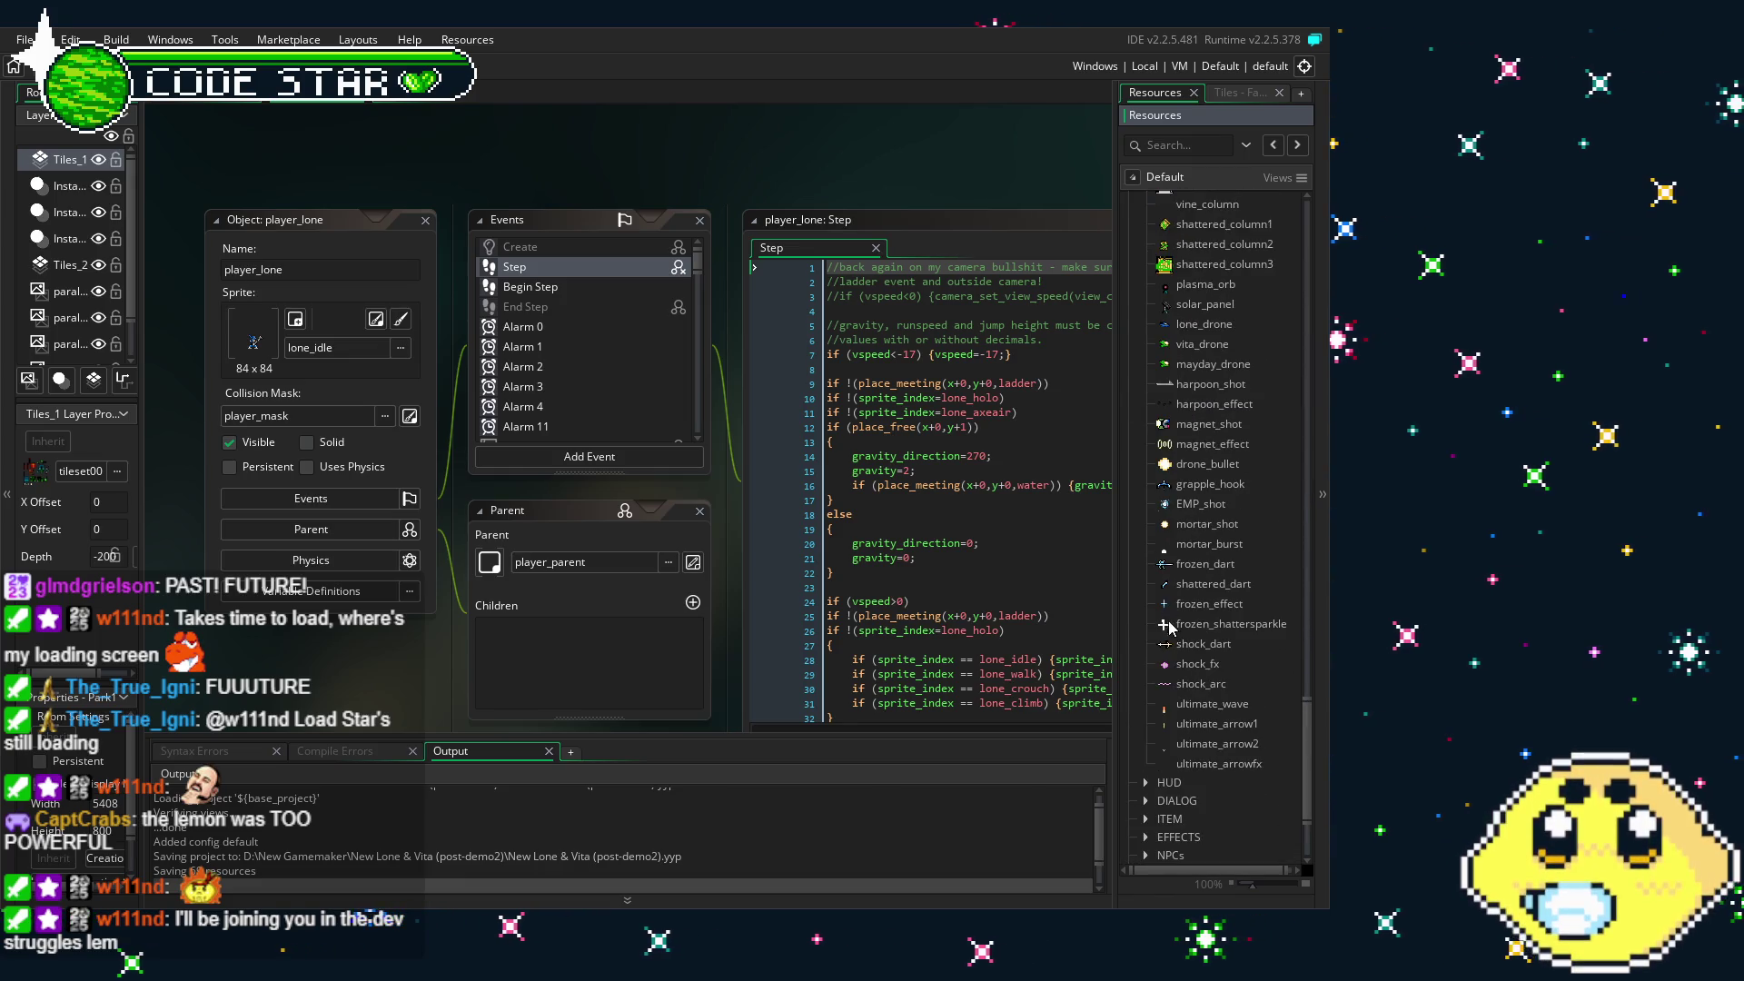
scroll(1218, 491, "up", 5)
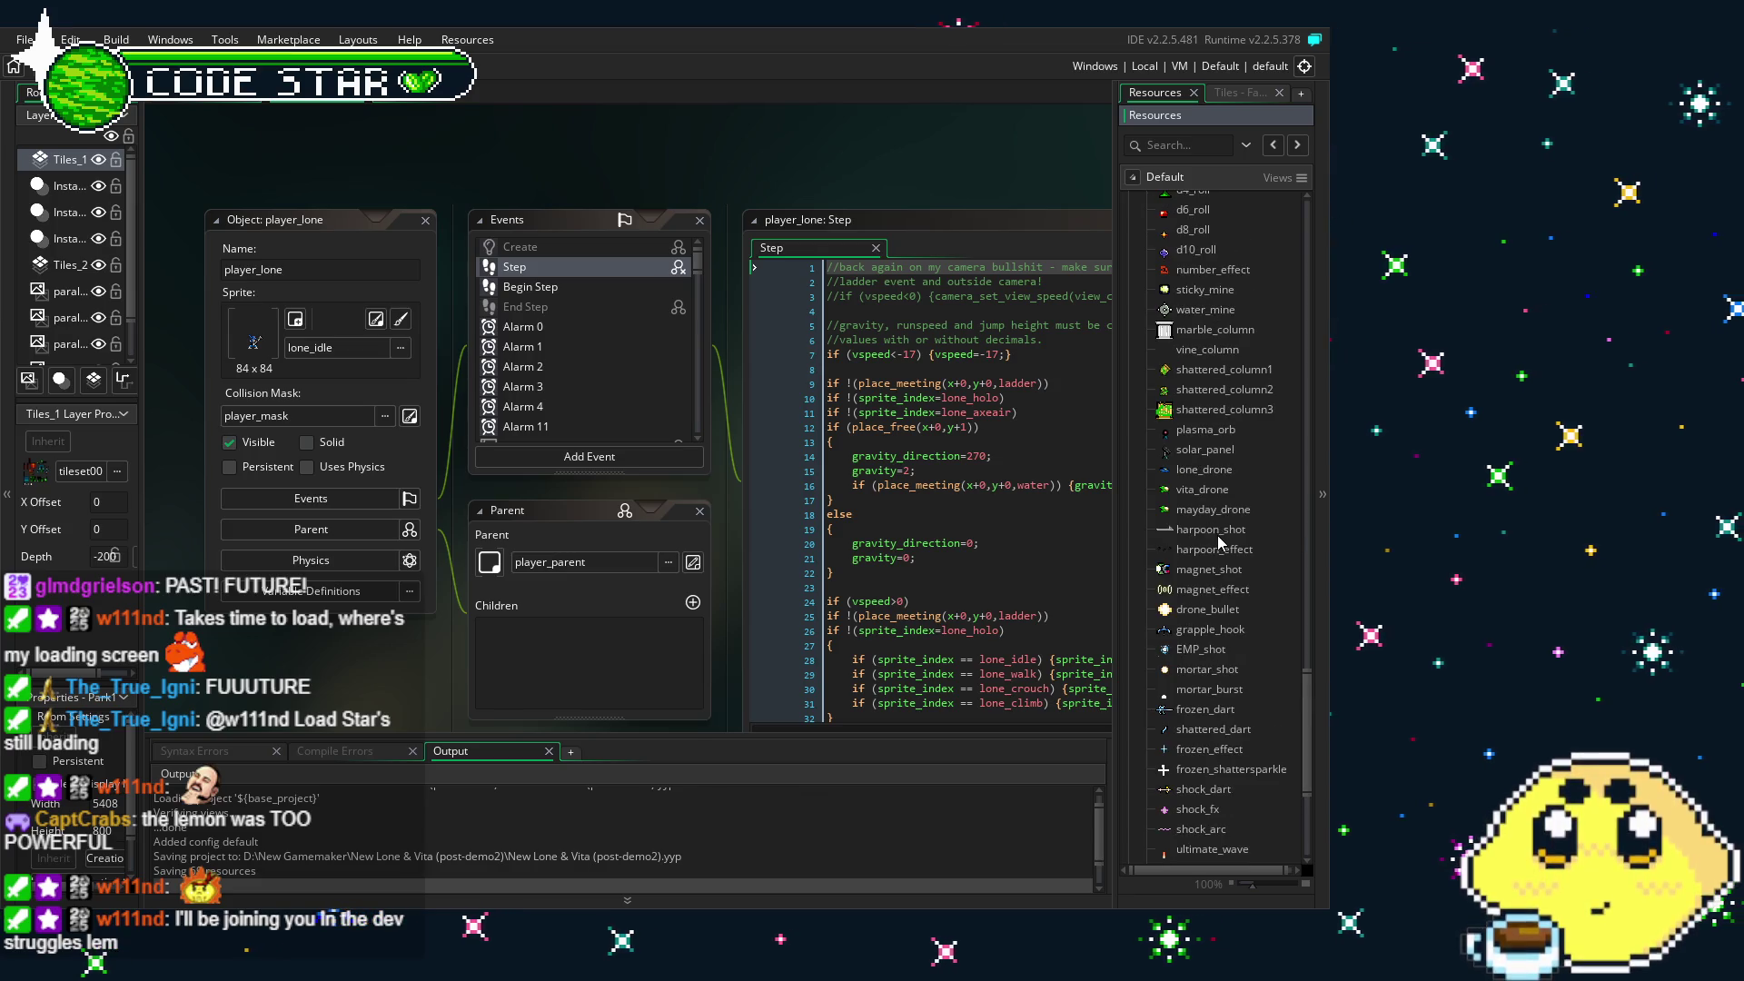
double_click(1217, 532)
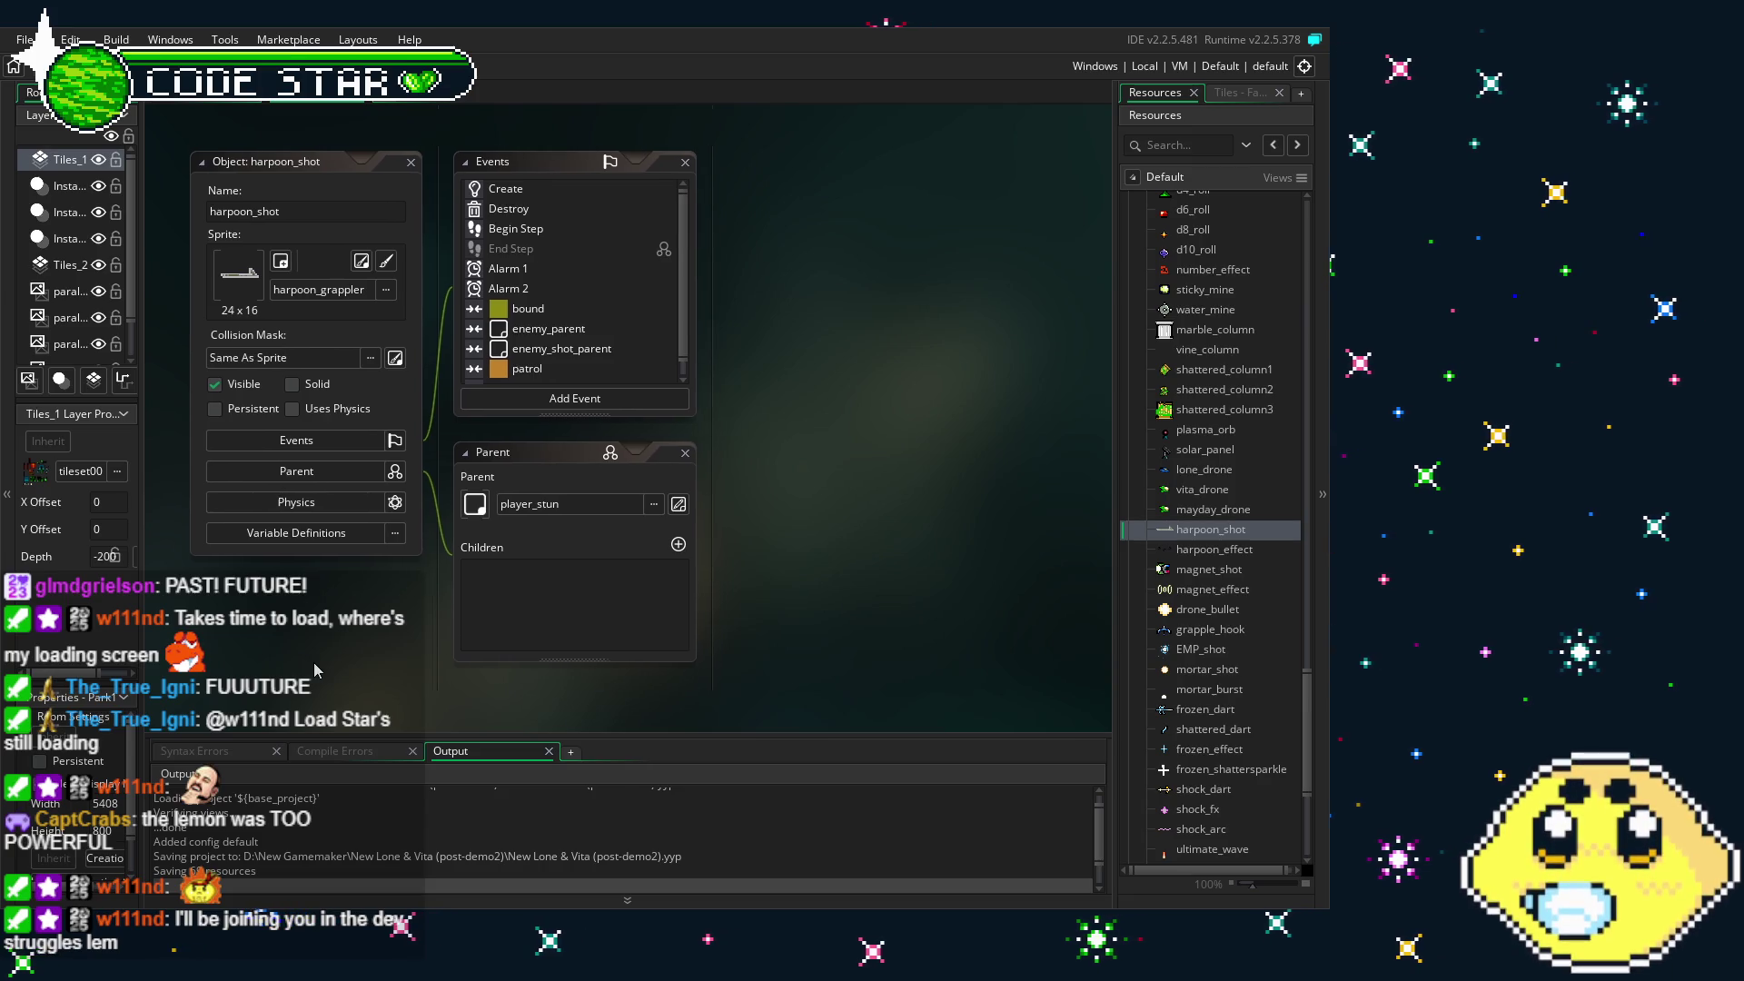
- Read harpoon_shot's Create, player_lone collision and Begin Step code, then return to Create
double_click(549, 191)
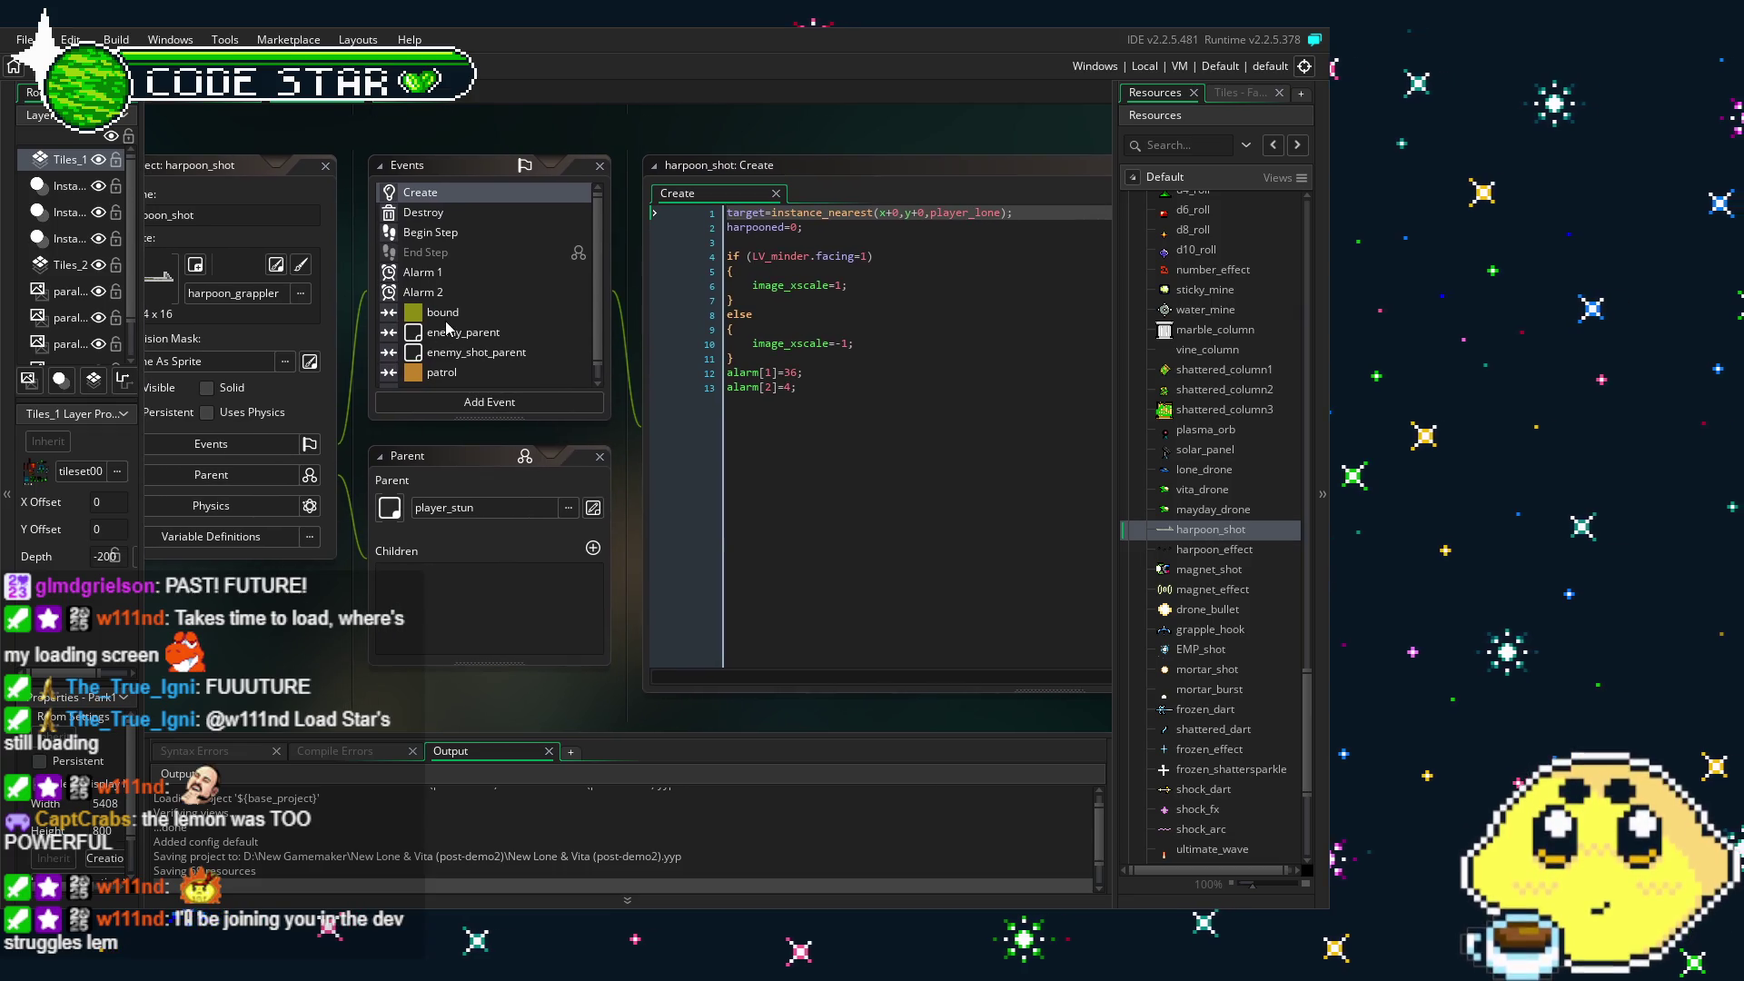
scroll(446, 328, "down", 1)
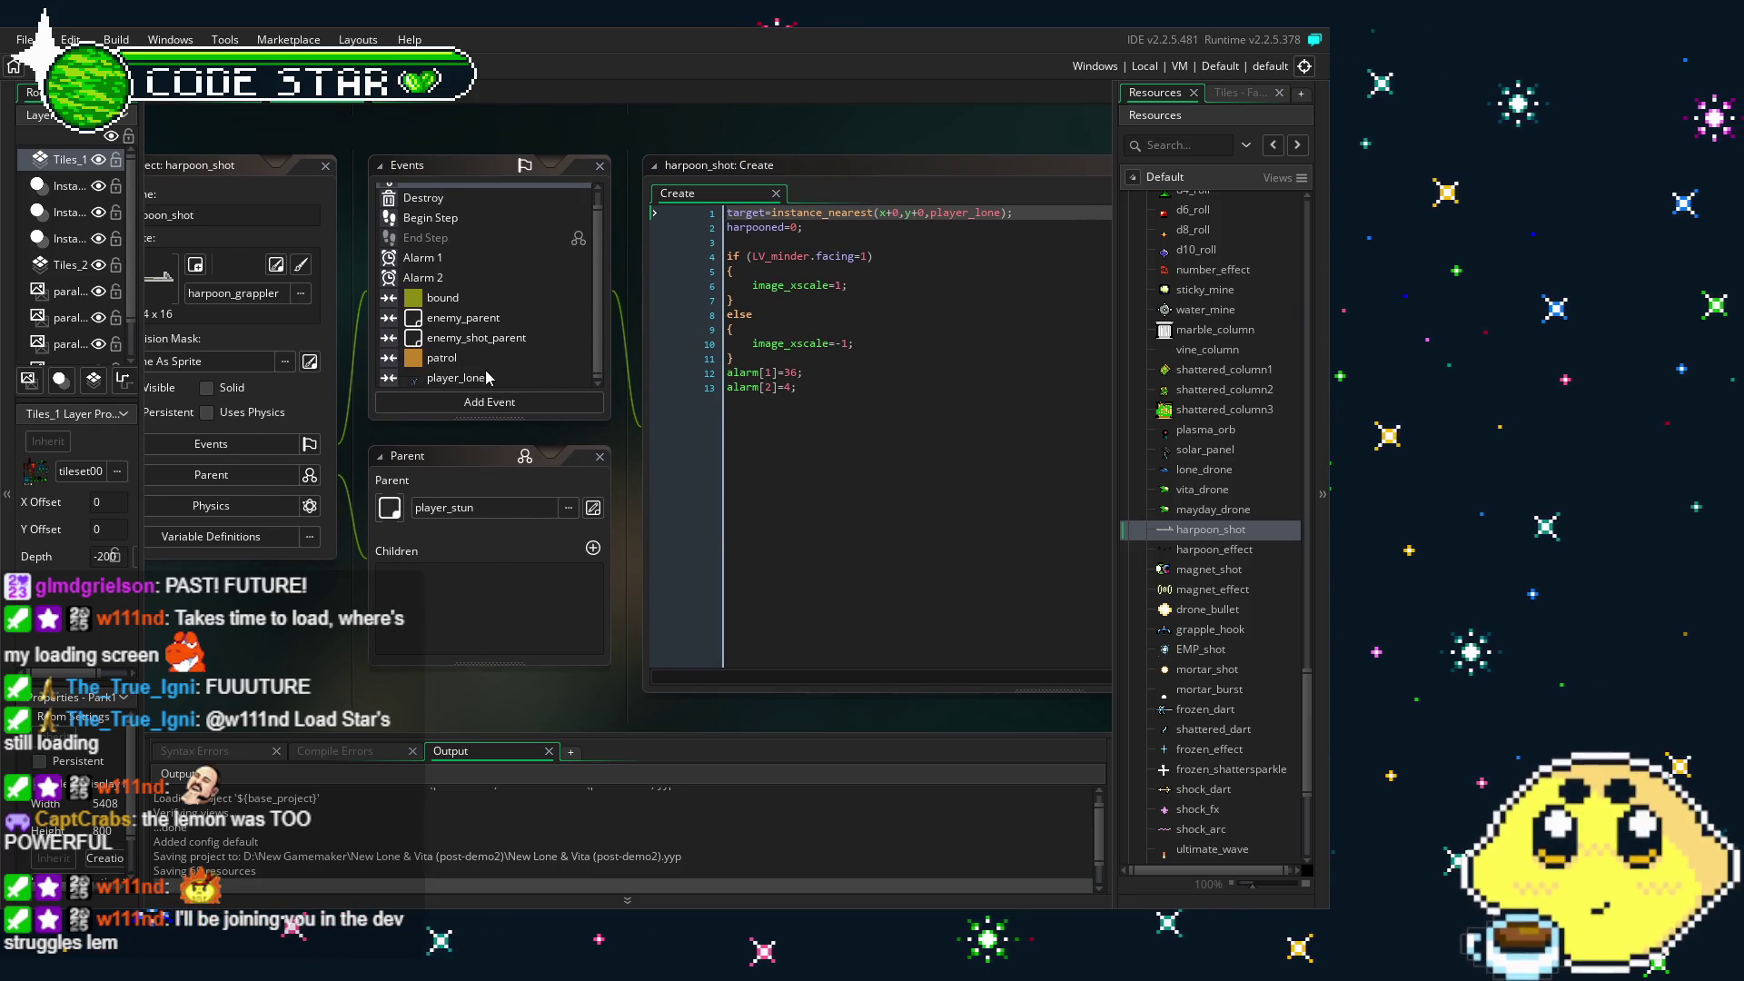
double_click(452, 377)
scroll(483, 316, "up", 1)
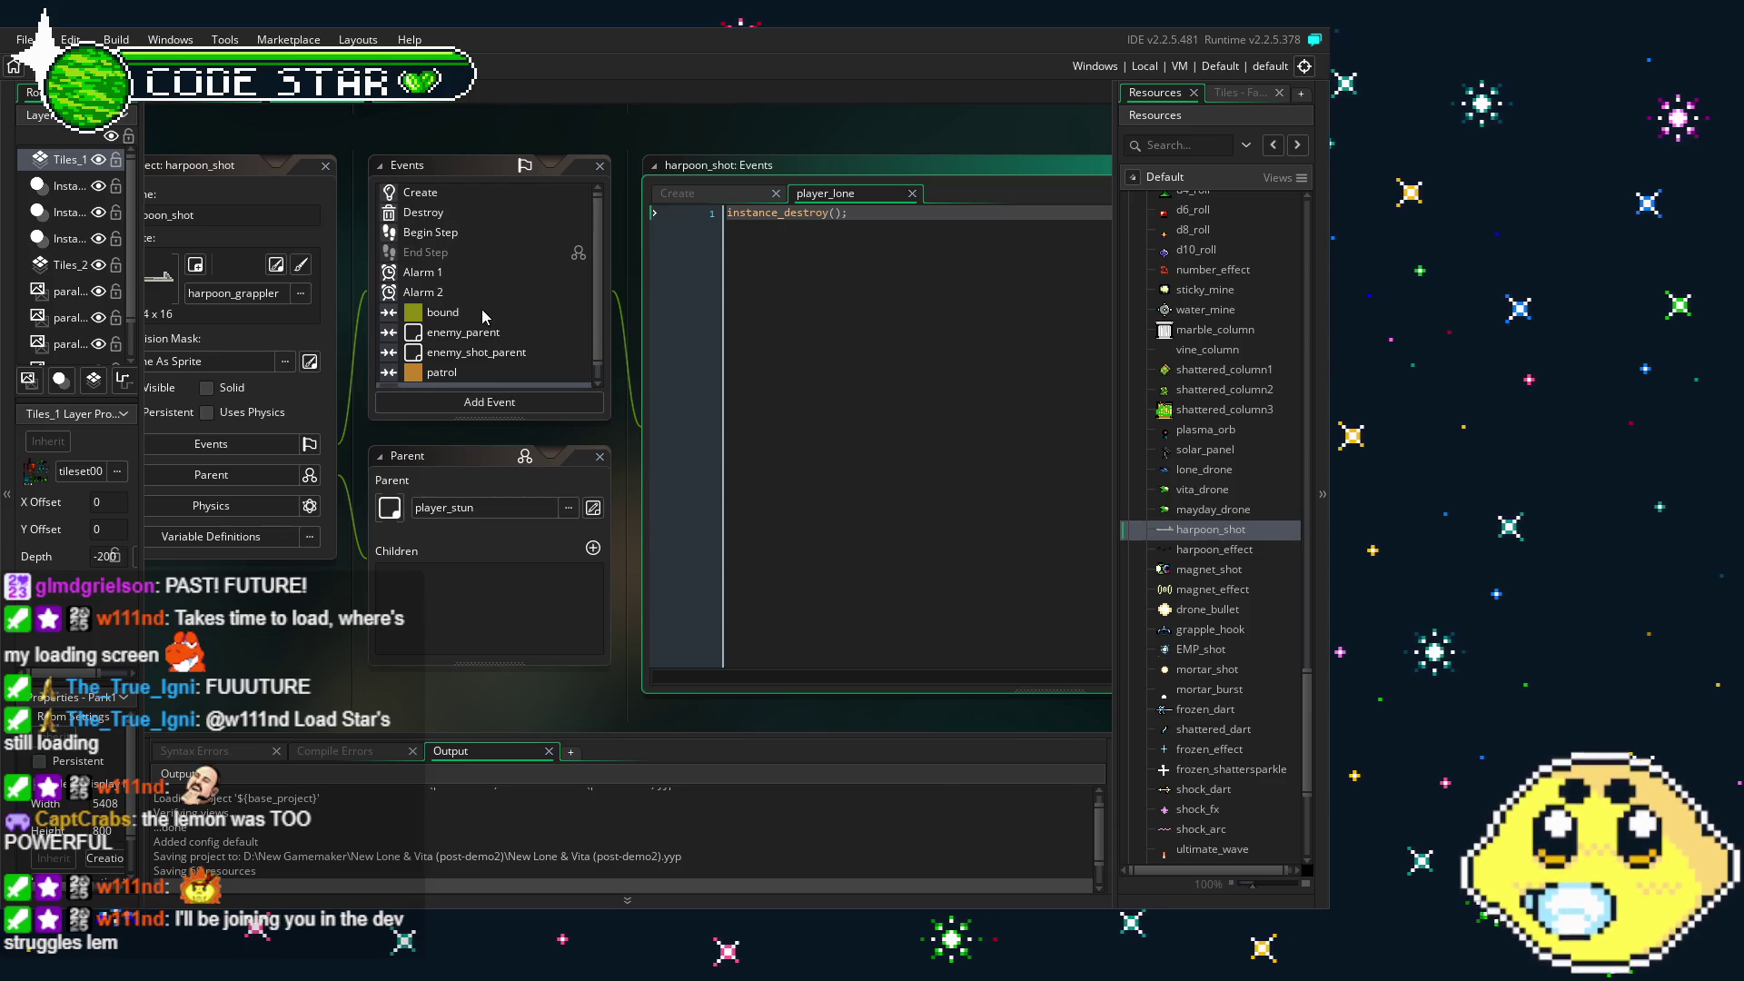
double_click(440, 232)
left_click(724, 583)
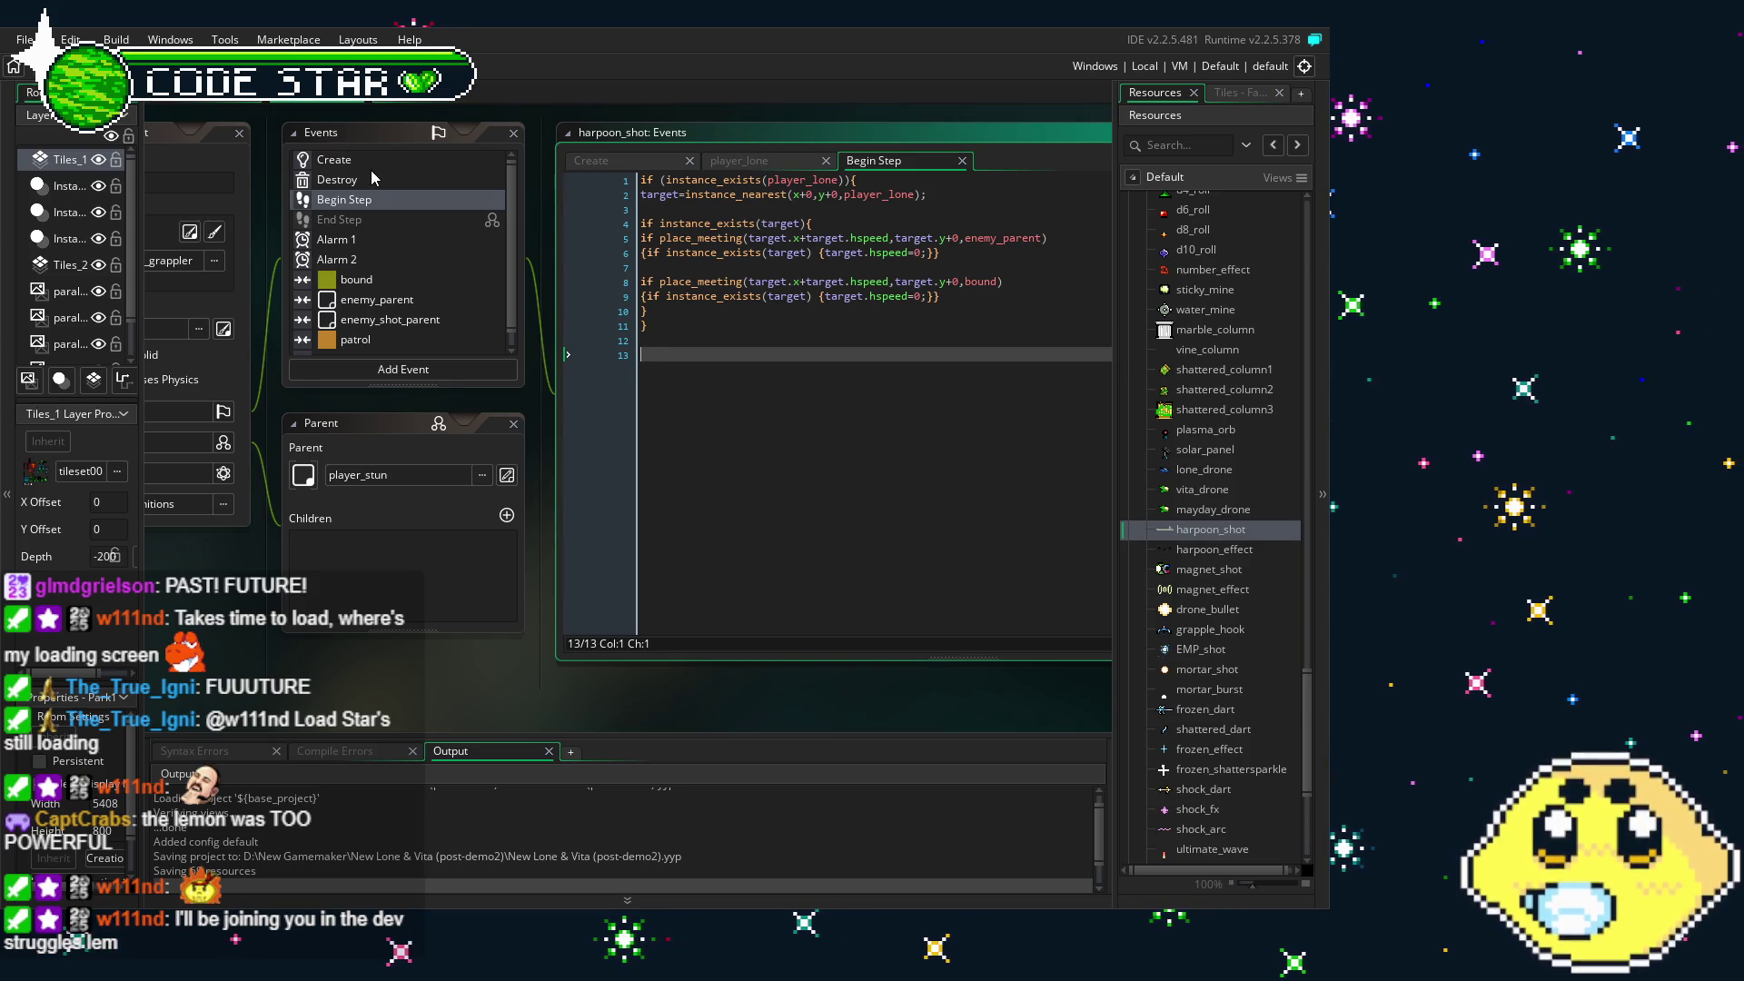
left_click(373, 164)
left_click_drag(543, 722, 701, 701)
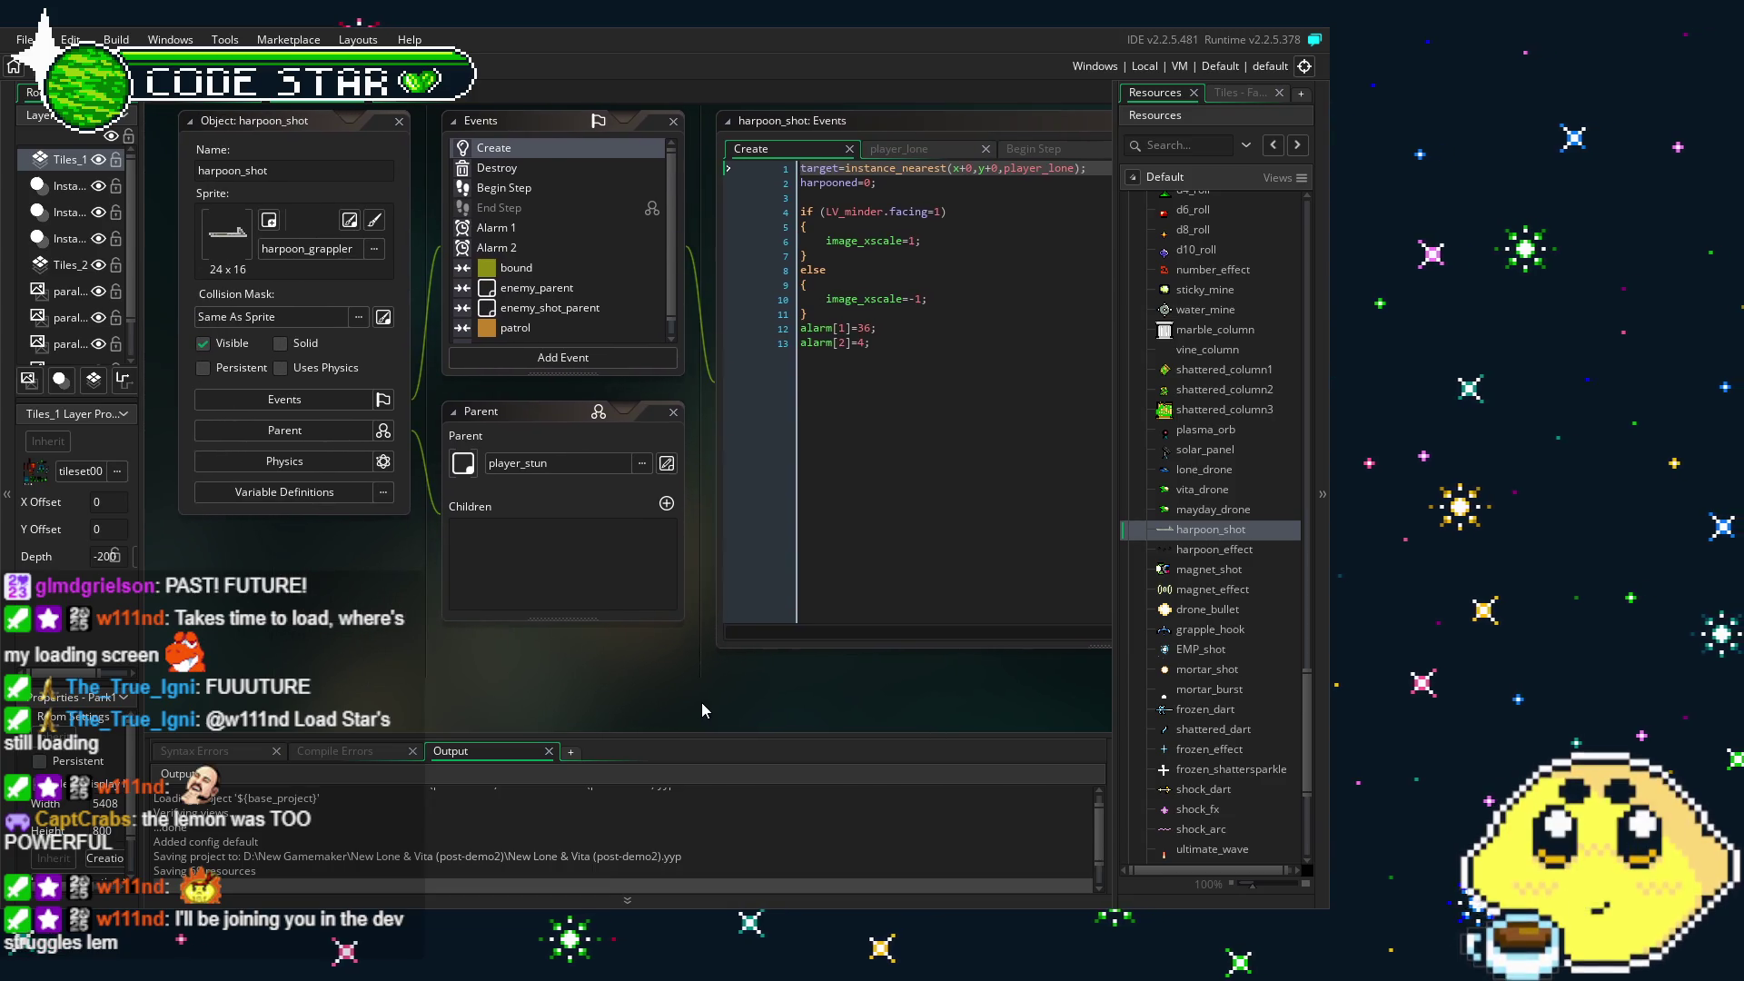
- Duplicate harpoon_shot as harpoon_shot2 and retarget its Create code to player_lone2p
right_click(1215, 530)
left_click(1079, 689)
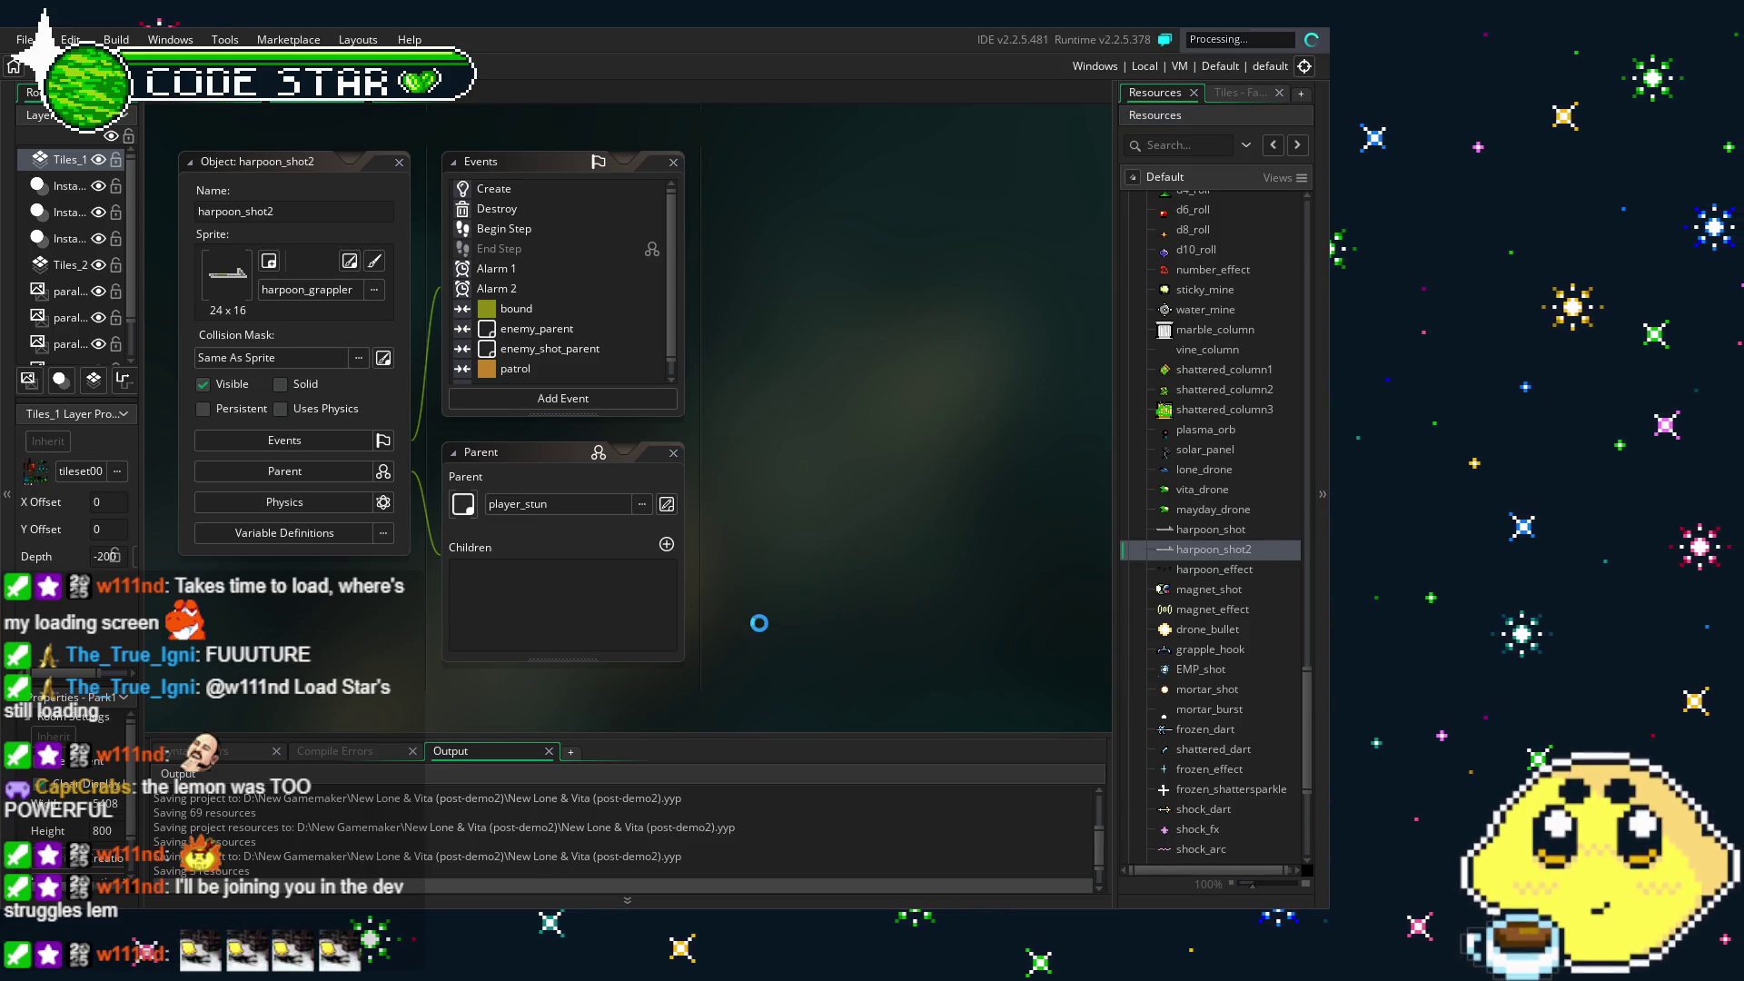
double_click(482, 191)
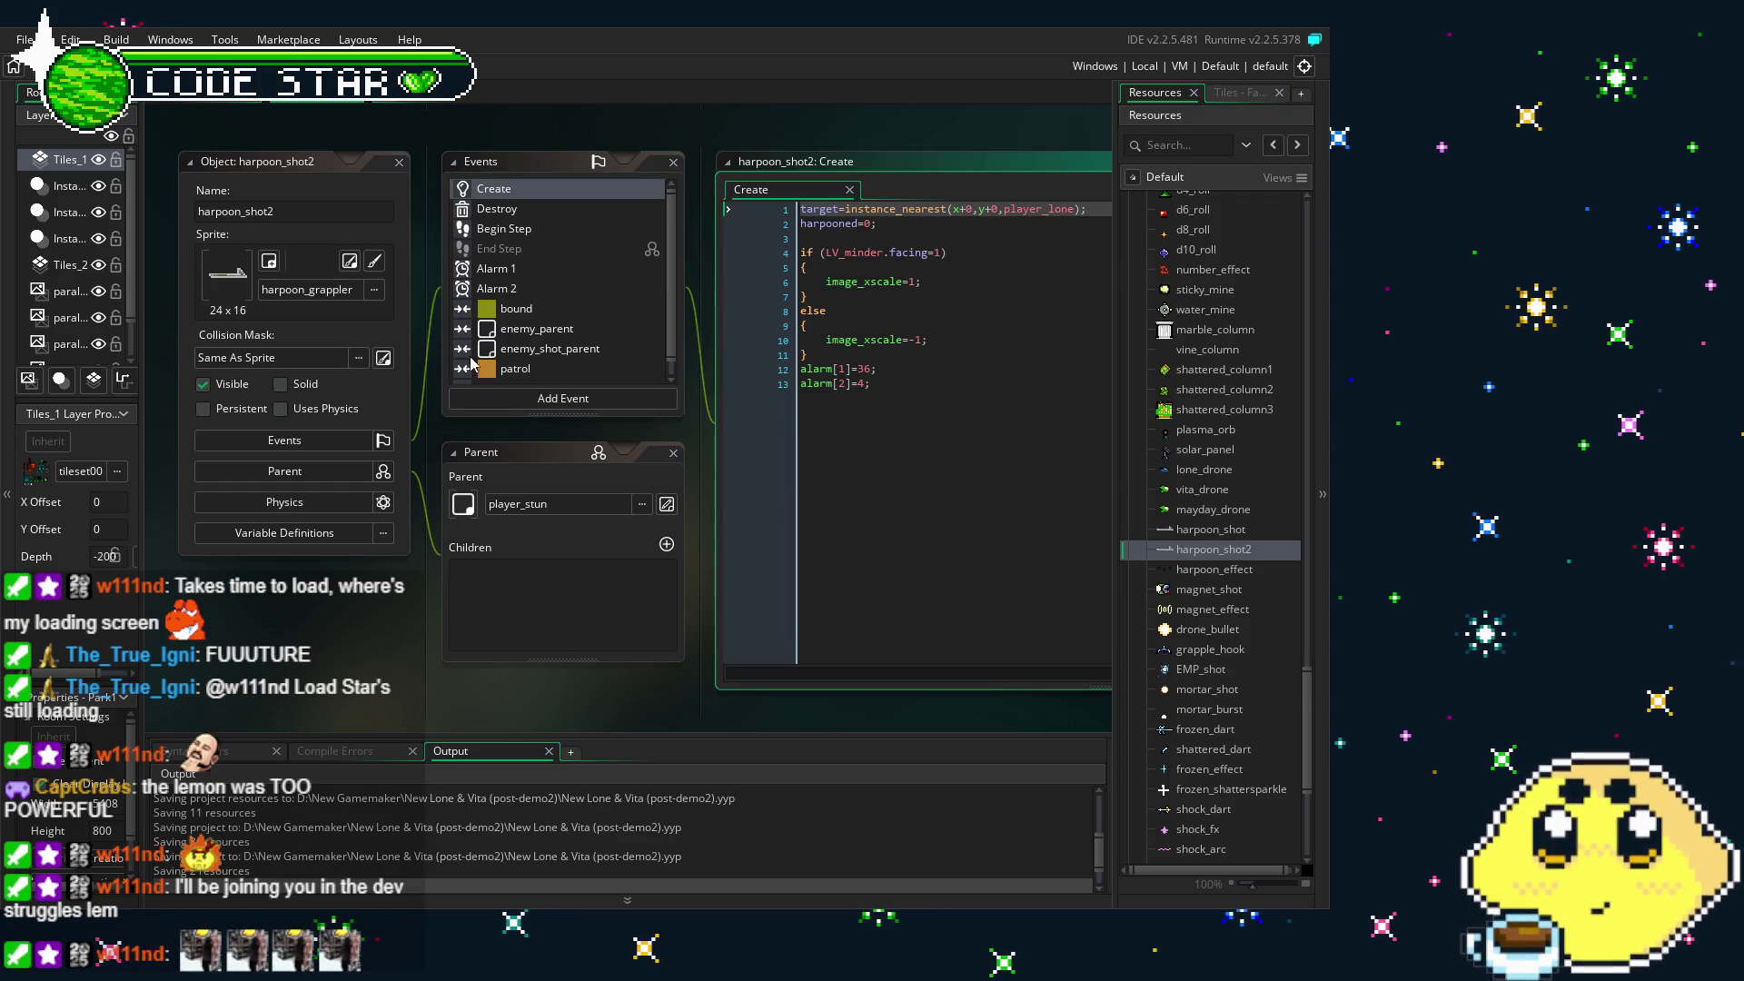
left_click(901, 225)
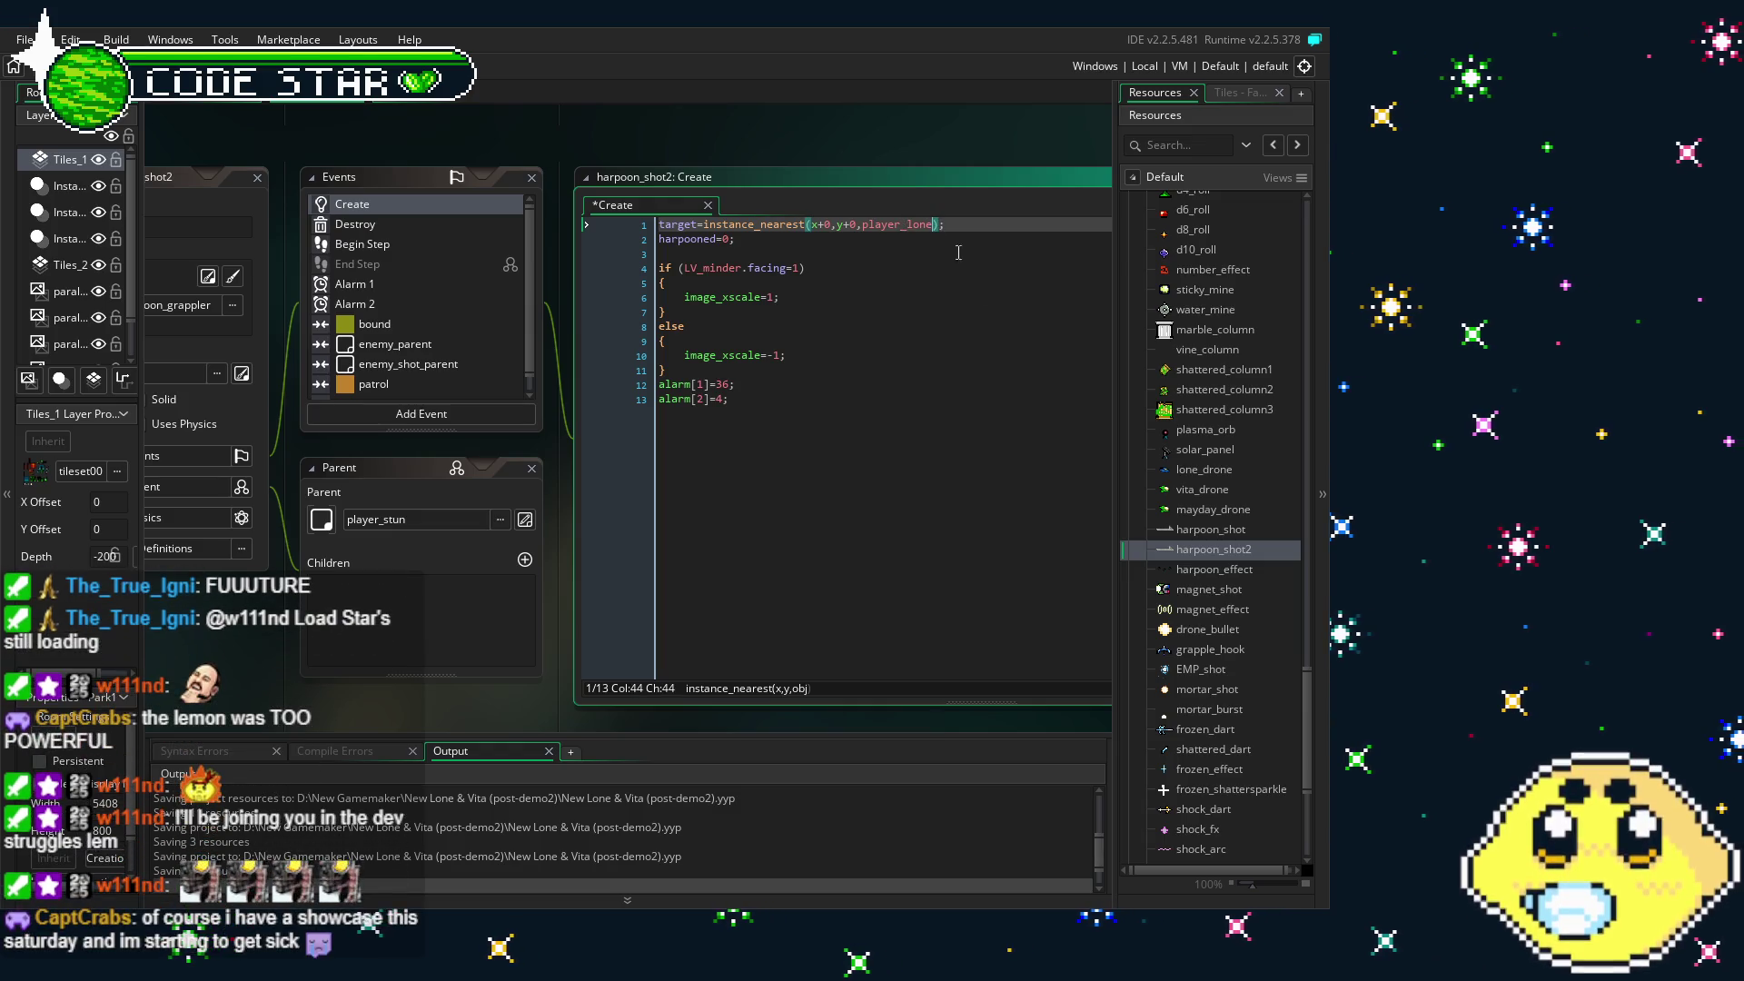
type("e2p")
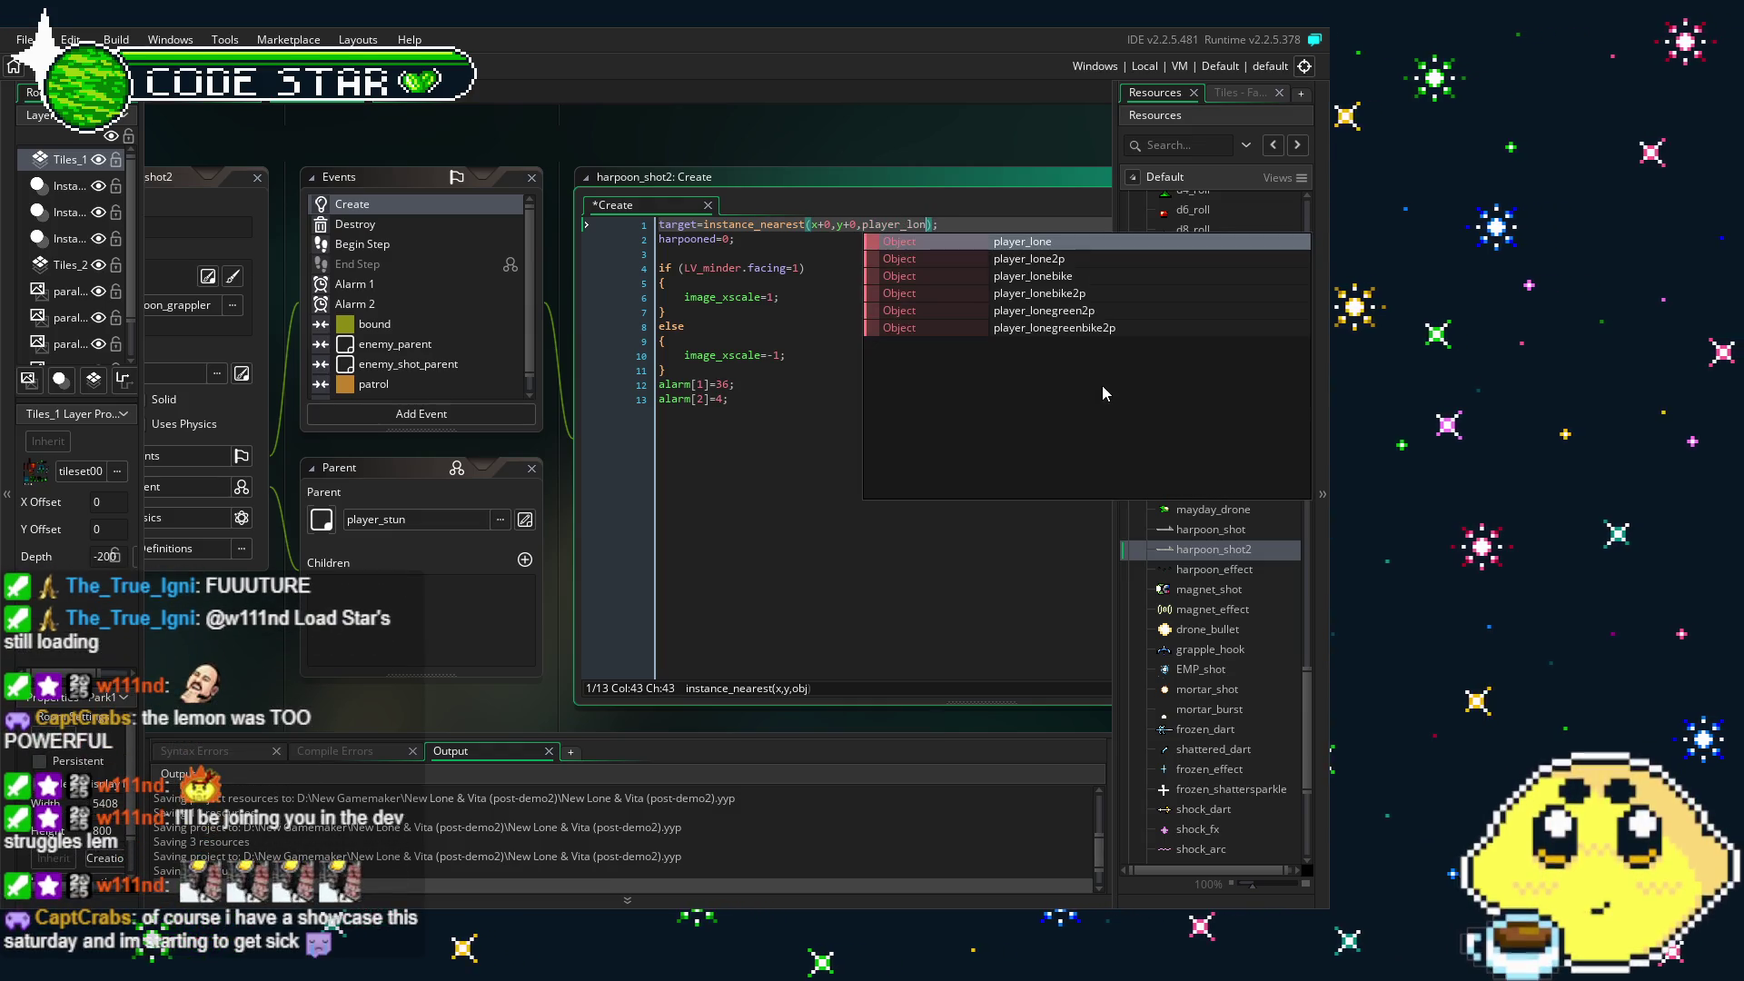
left_click(965, 445)
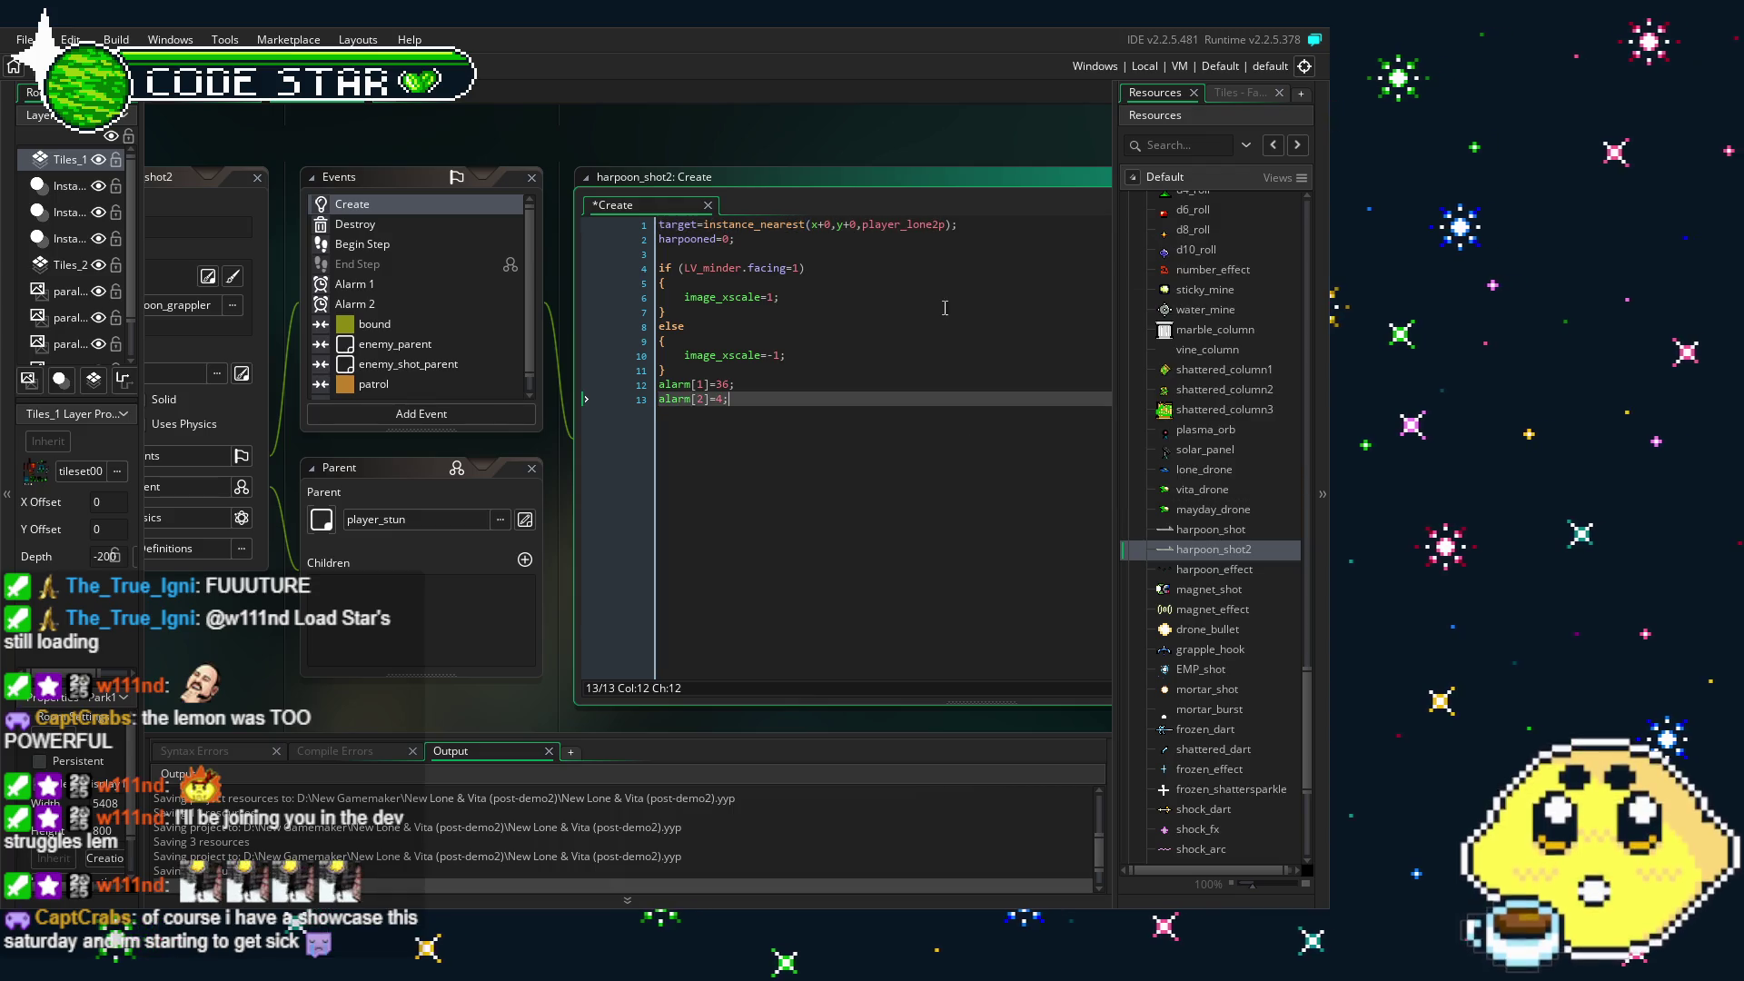
double_click(941, 223)
left_click(940, 332)
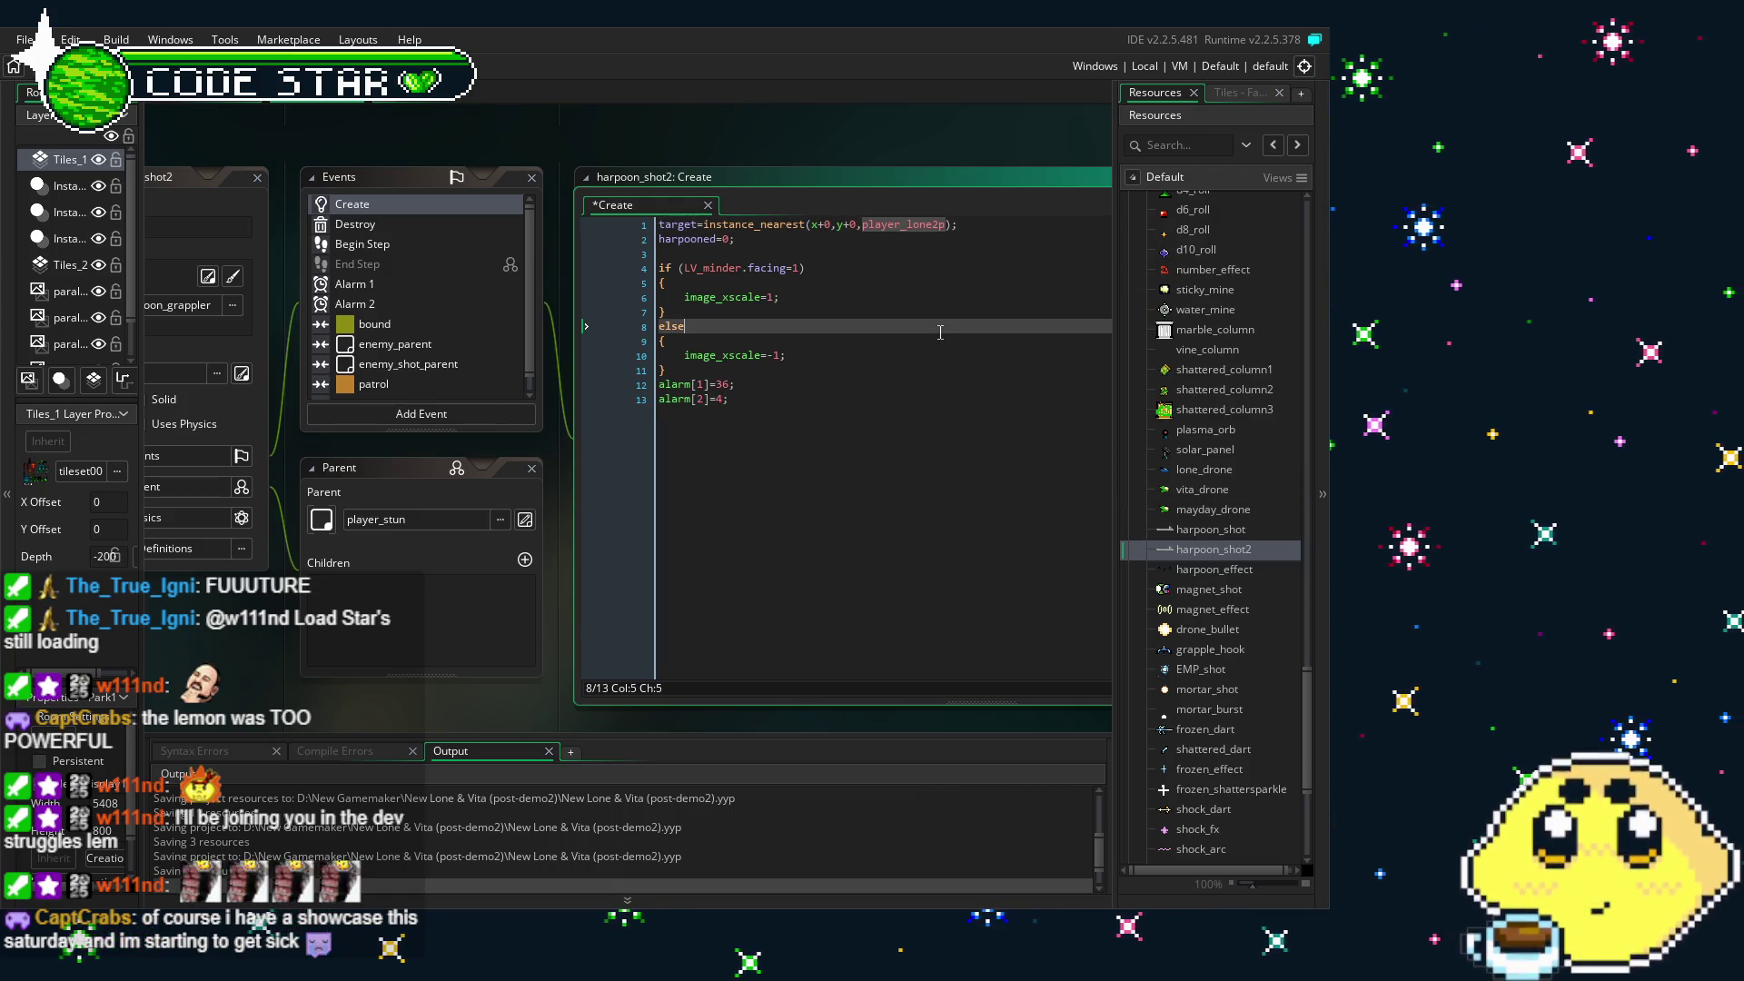
- Change player_lone to player_lone2p on line 2 of the Destroy code
left_click(412, 228)
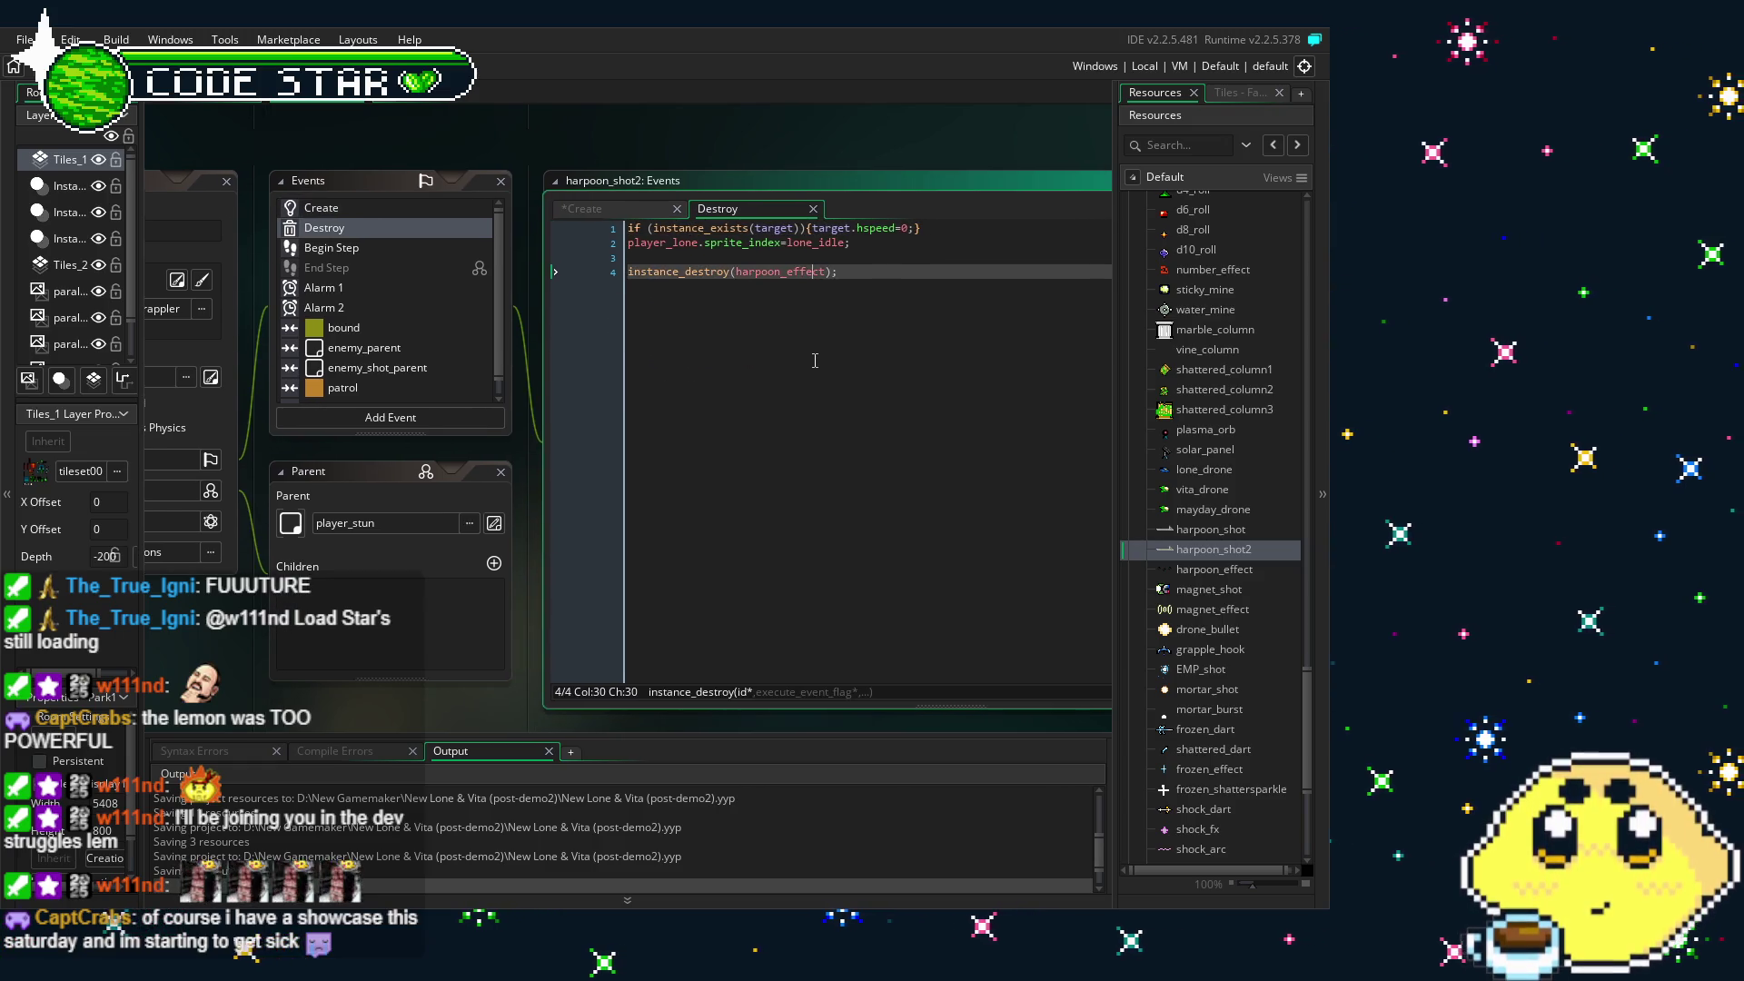
left_click(700, 245)
type("2")
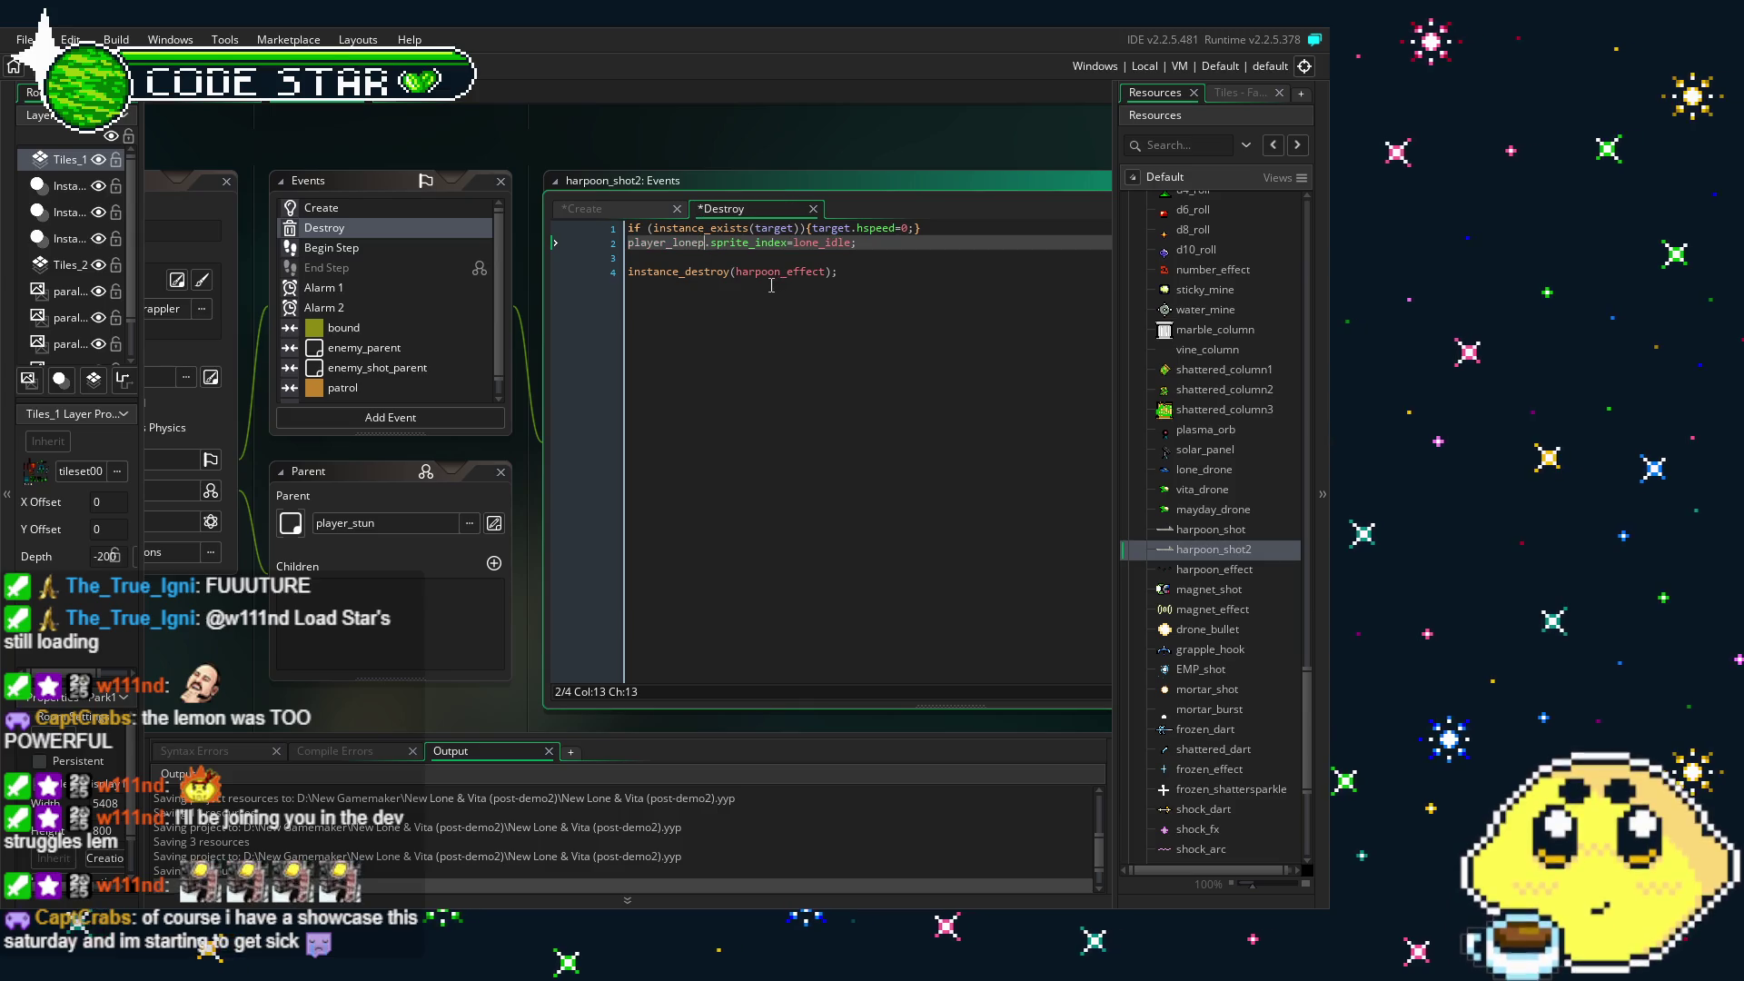
key("BackSpace")
key("BackSpace")
type("2p")
left_click(811, 271)
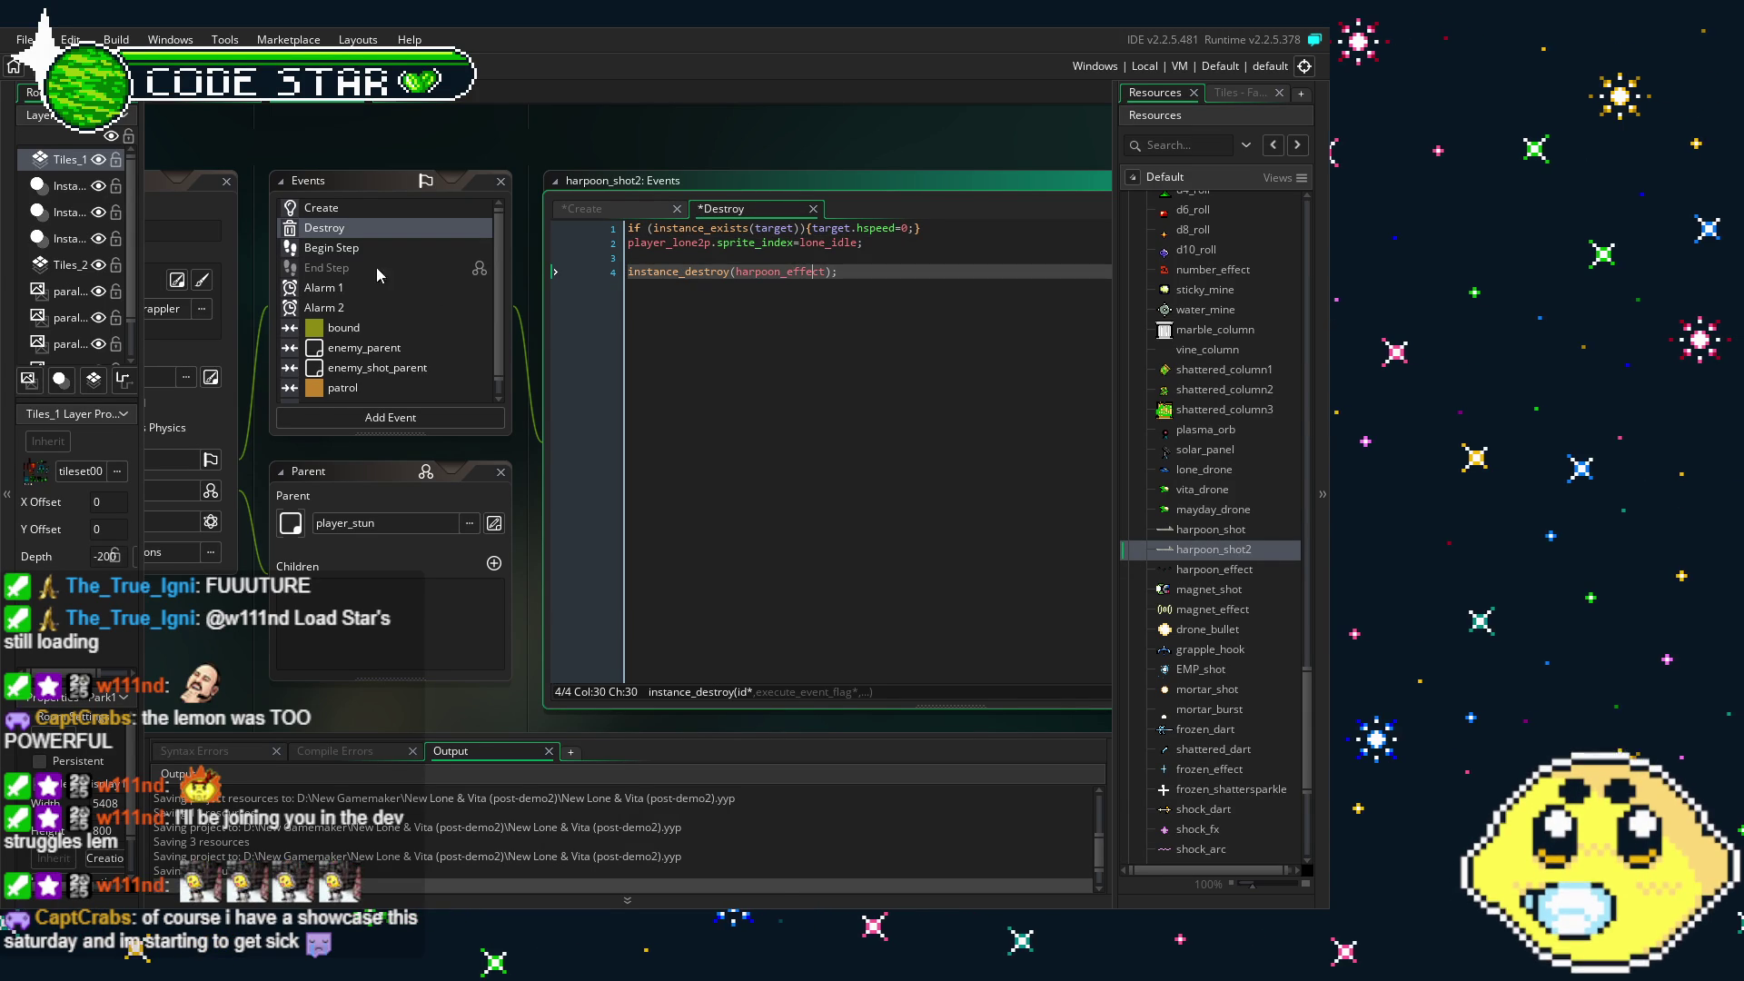
- Change both player_lone references in Begin Step lines 1 and 2 to player_lone2p
left_click(342, 253)
left_click(826, 228)
type("2p)){")
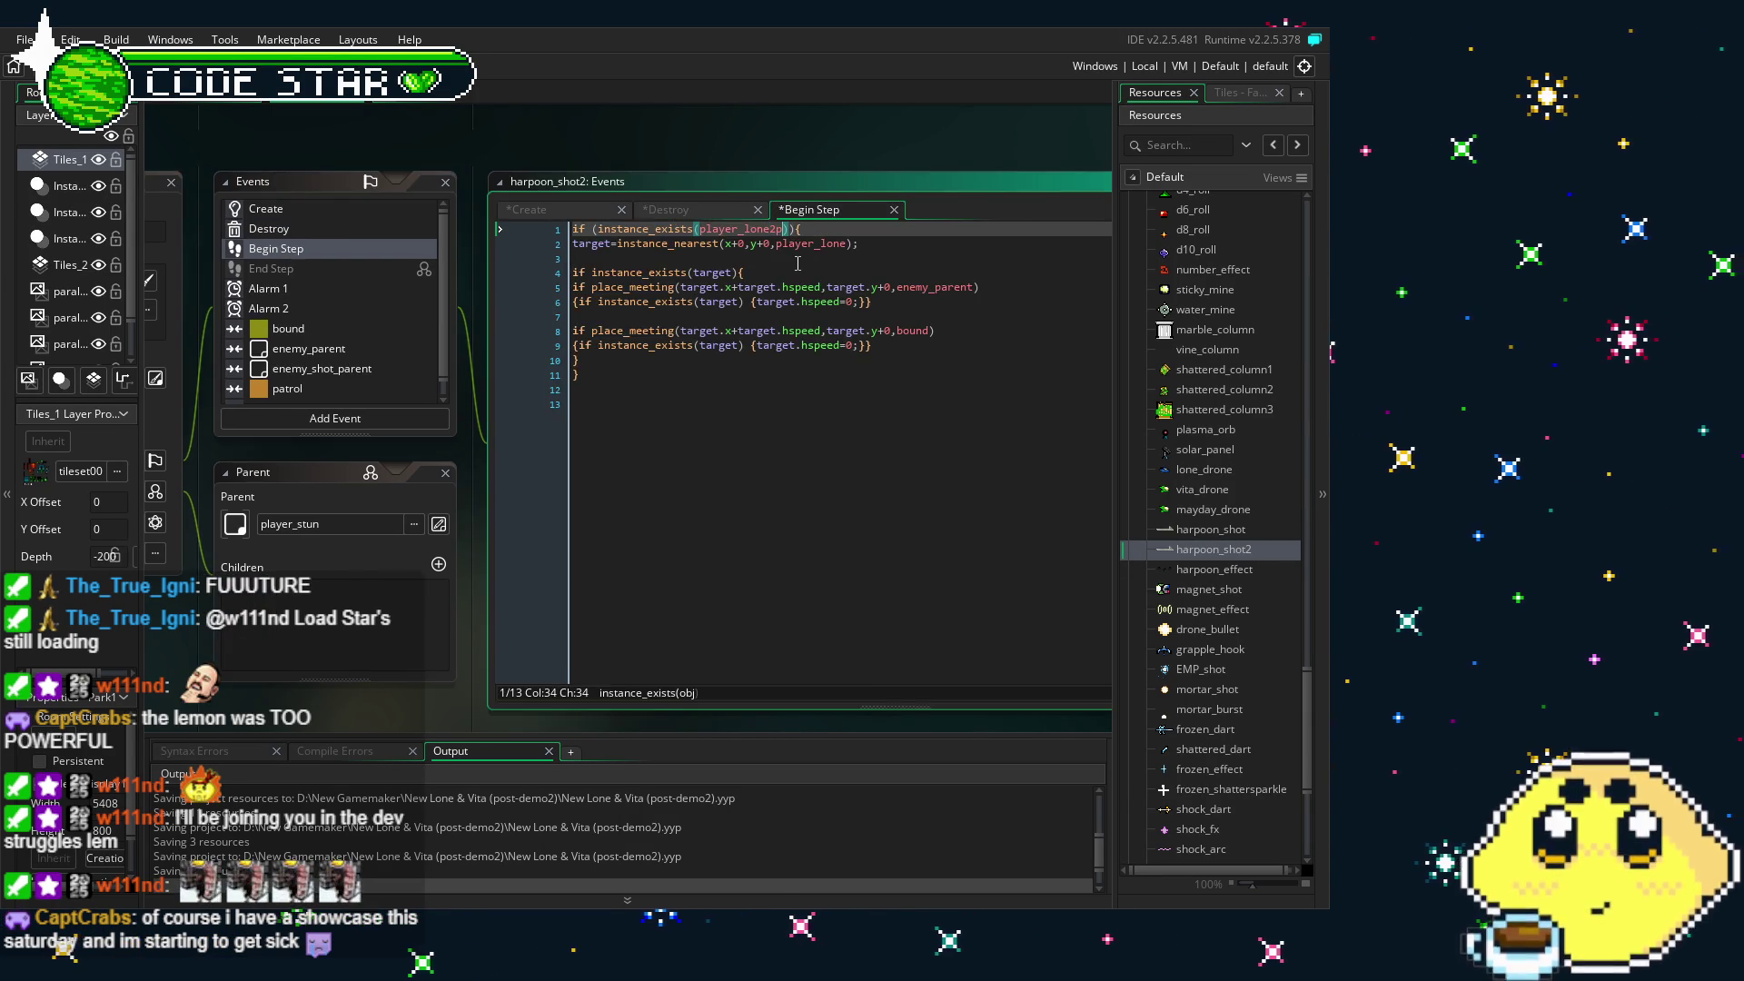
left_click(851, 244)
type("2p")
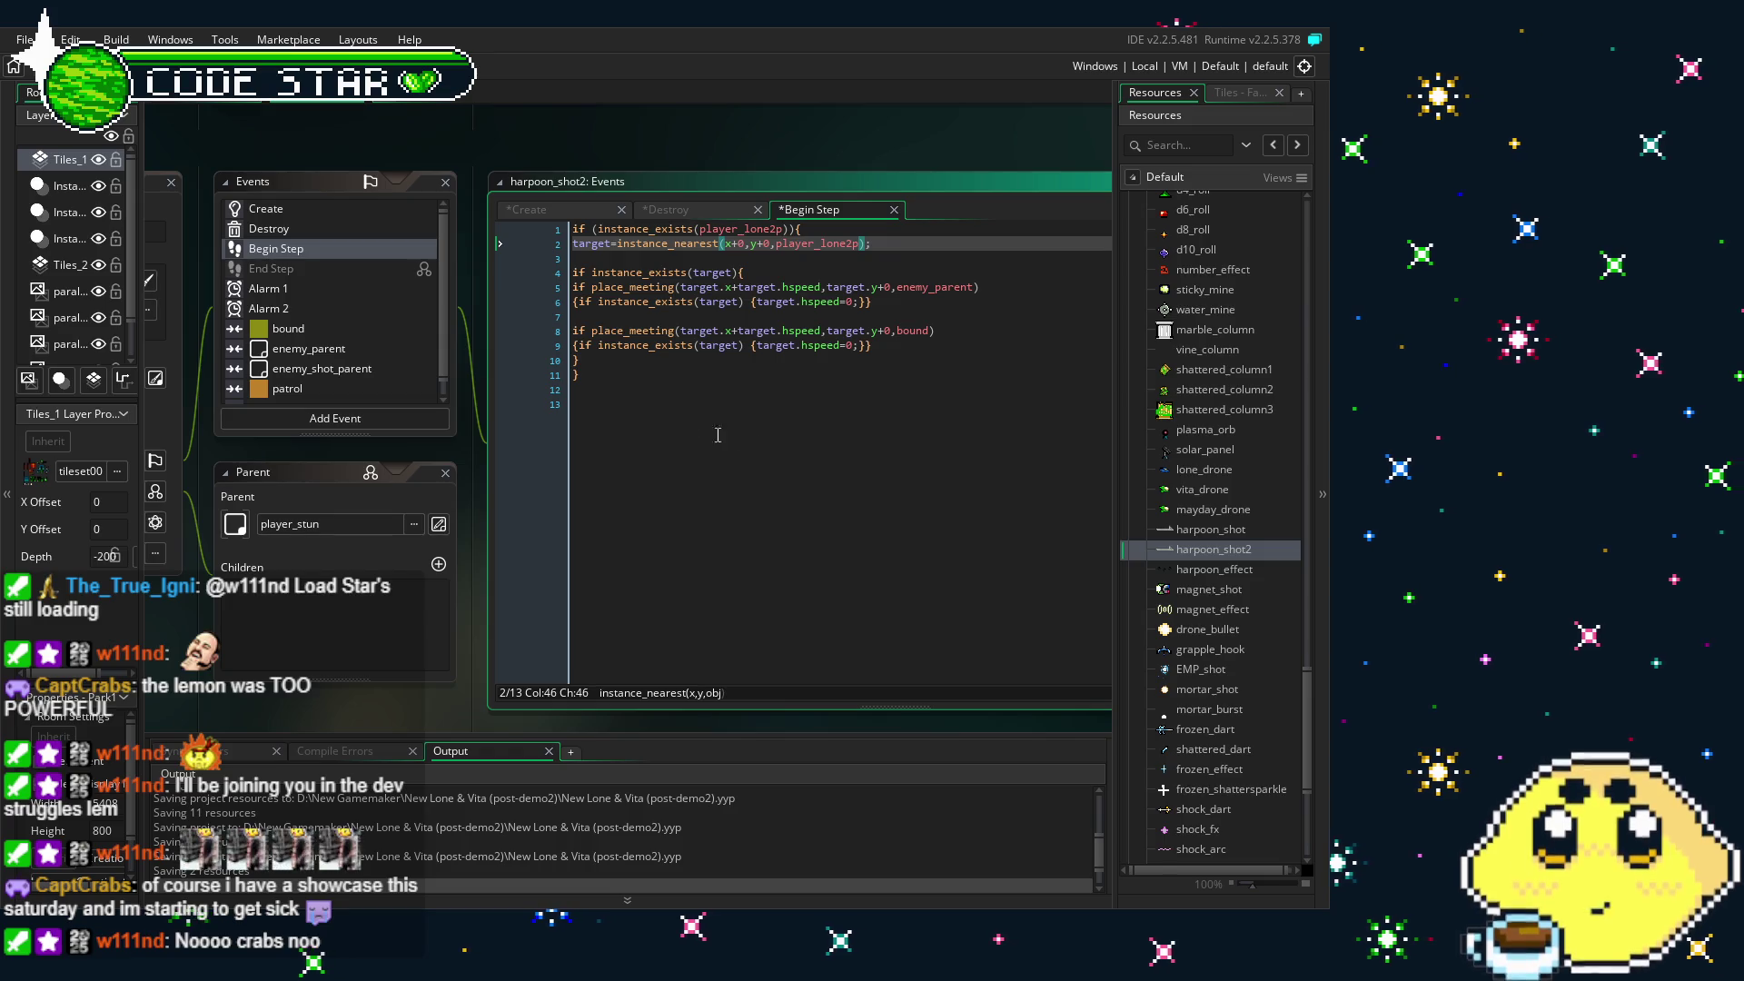
left_click(319, 289)
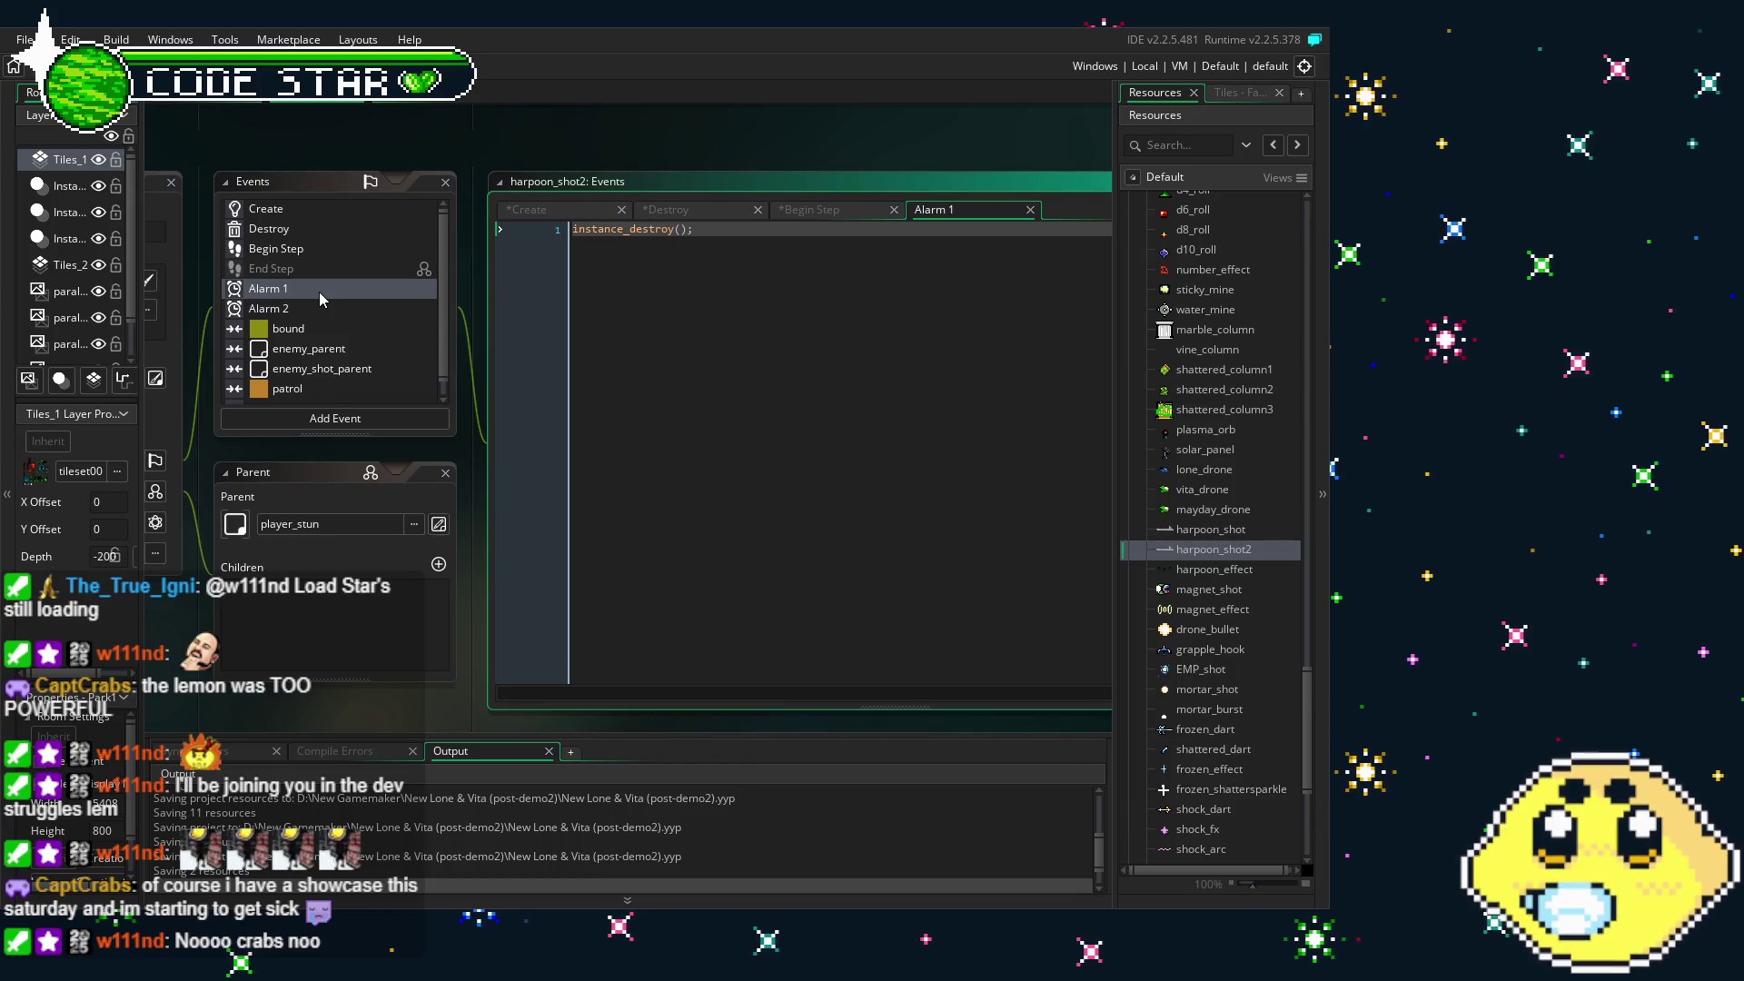
- Review harpoon_shot2's Alarm 2, bound, enemy_parent, enemy_shot_parent, player_lone and patrol code
left_click(327, 311)
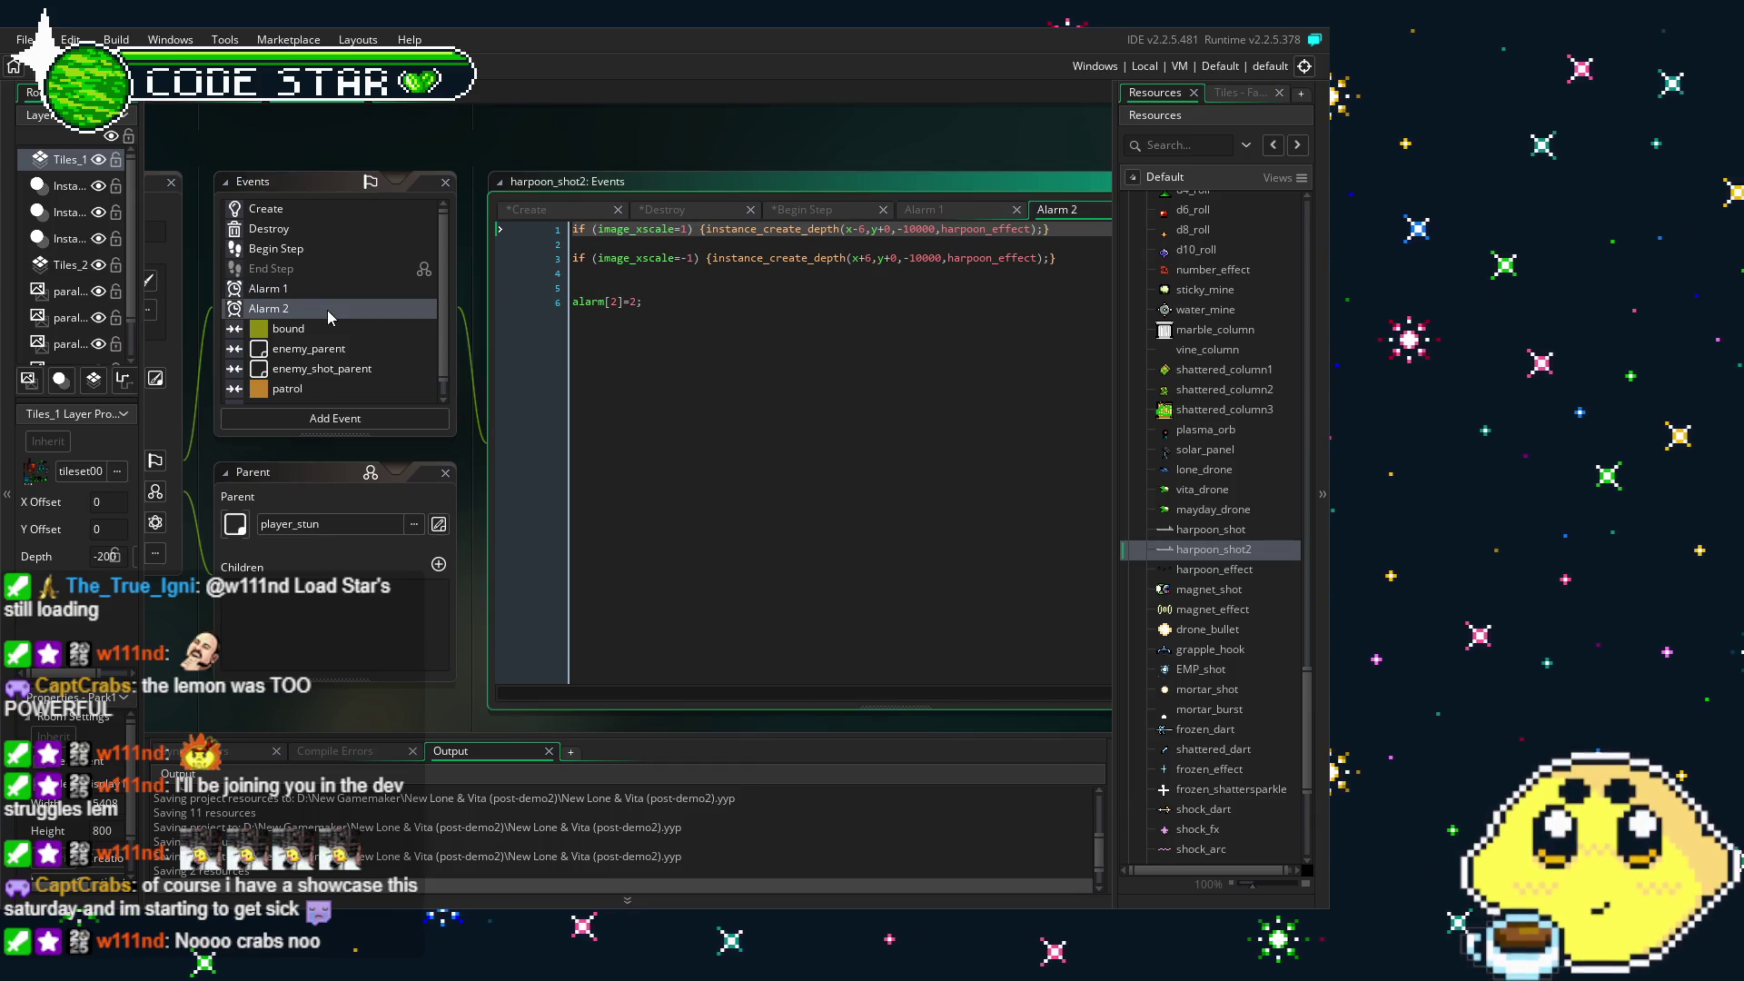
scroll(327, 316, "down", 1)
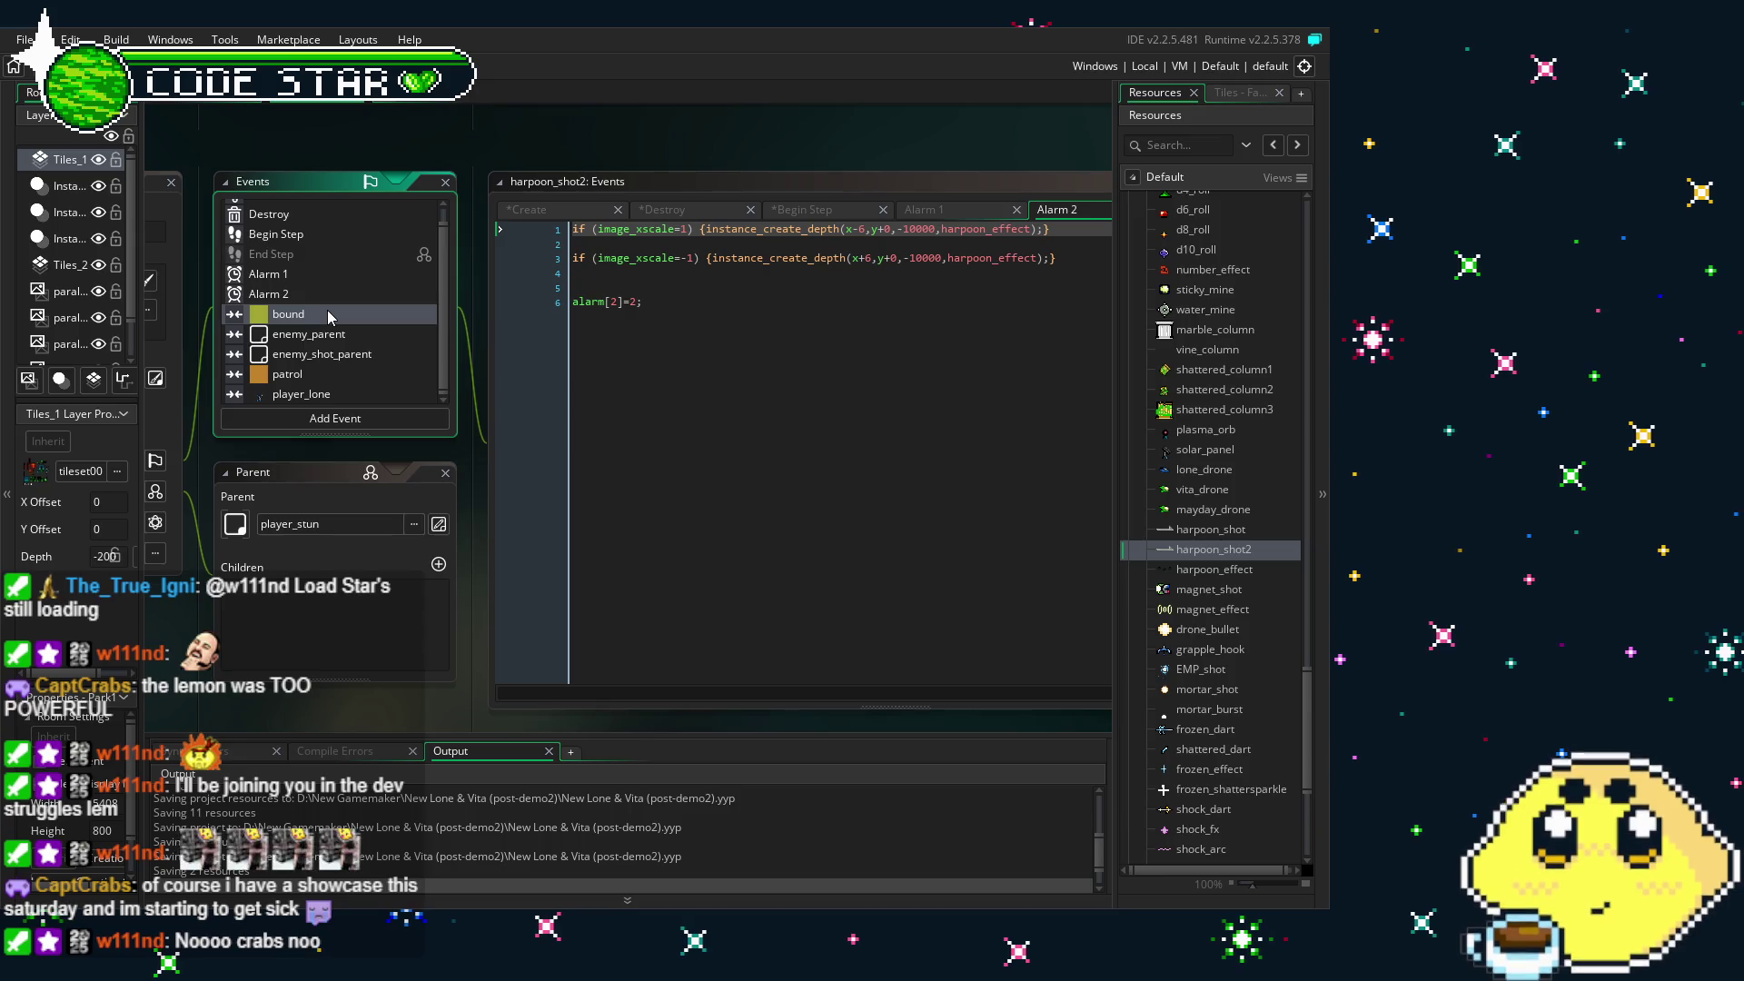
left_click(330, 318)
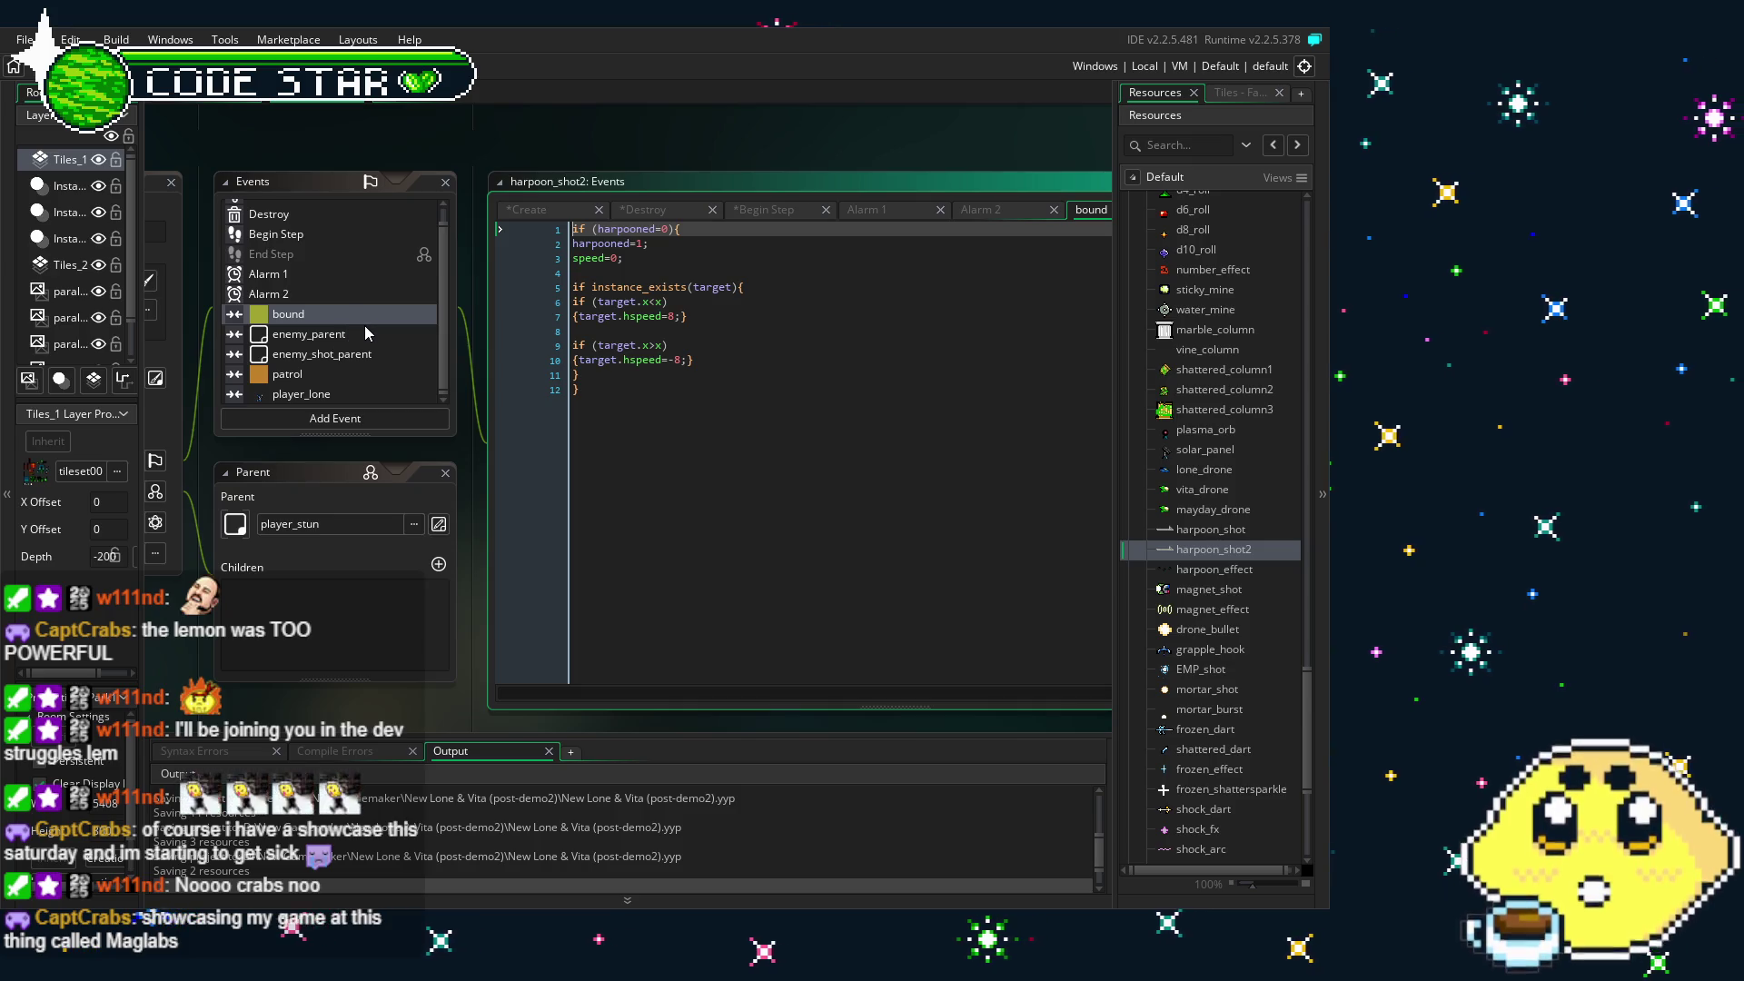
left_click(364, 330)
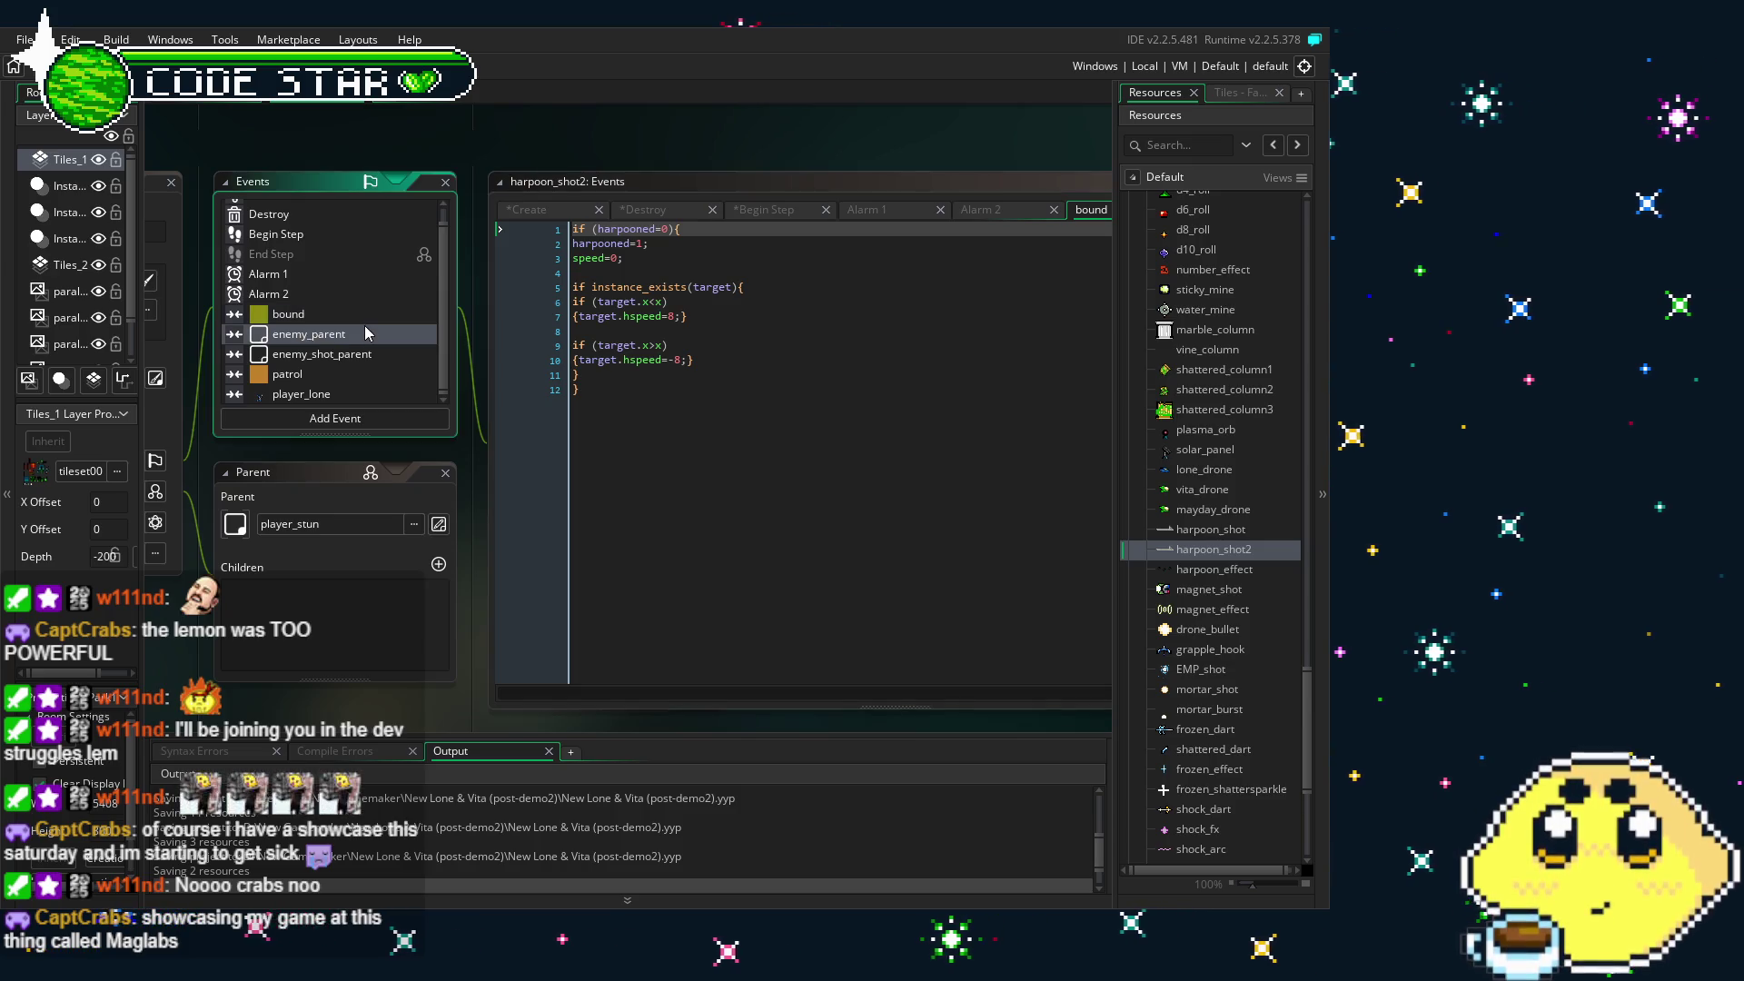
left_click(356, 331)
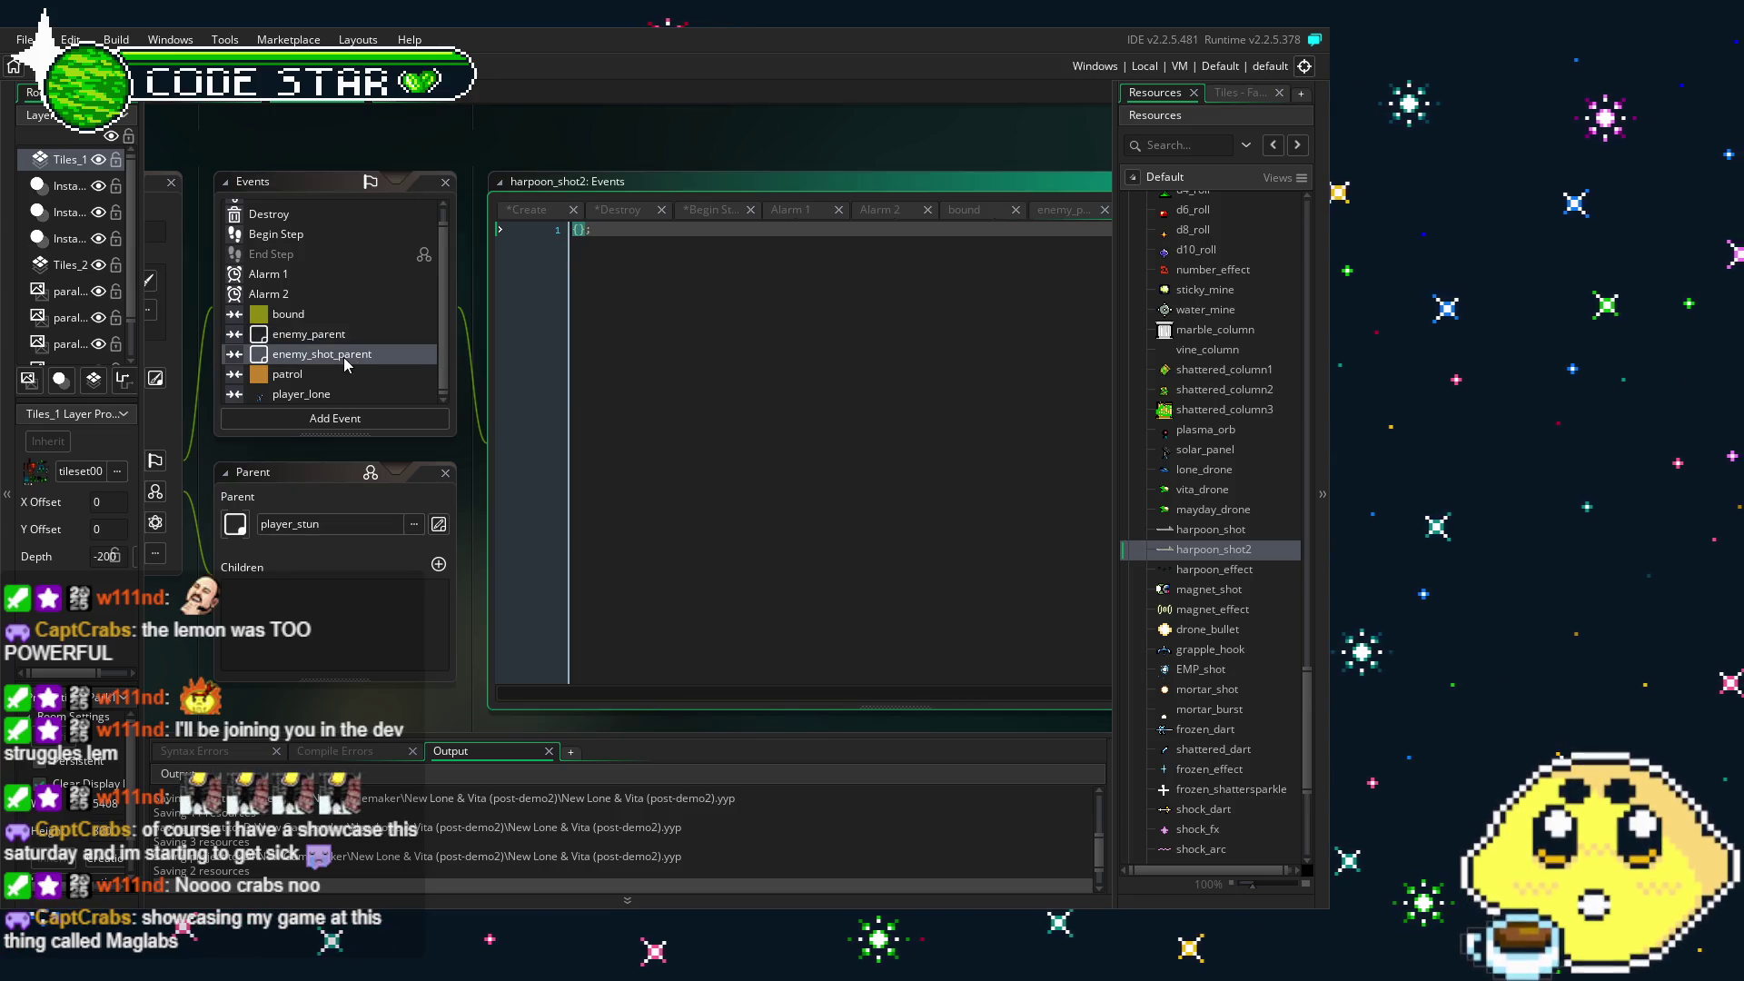
left_click(331, 367)
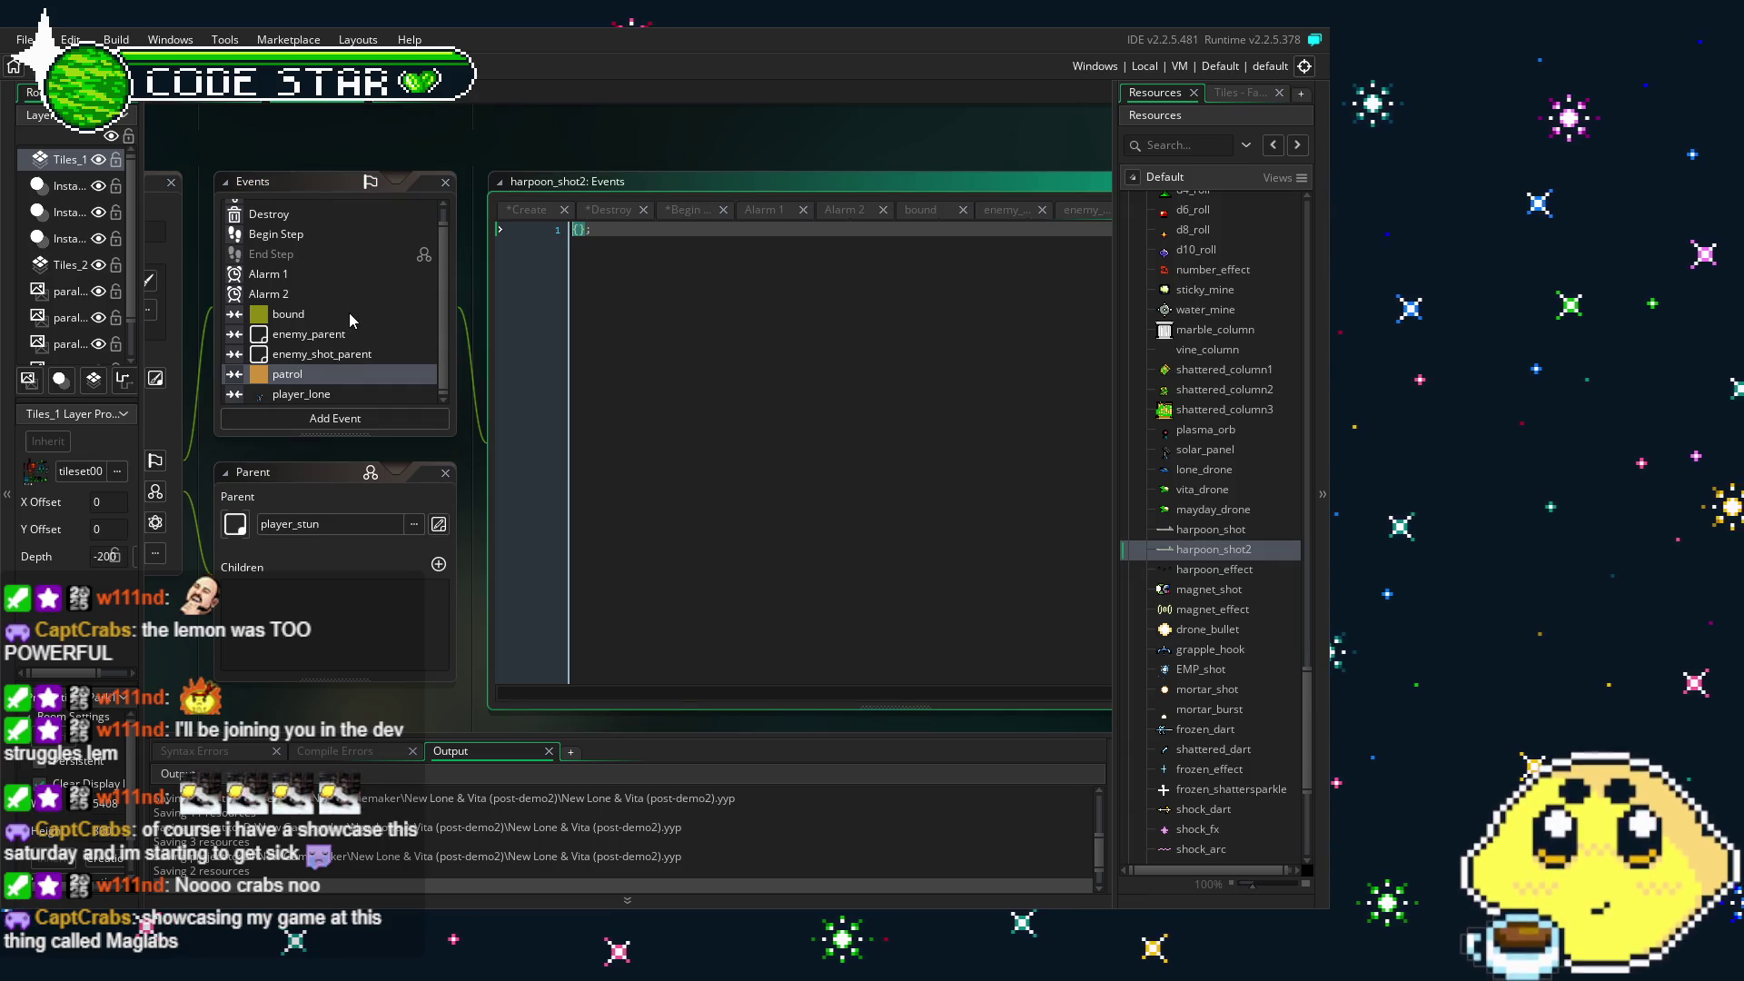
left_click(326, 396)
left_click(329, 375)
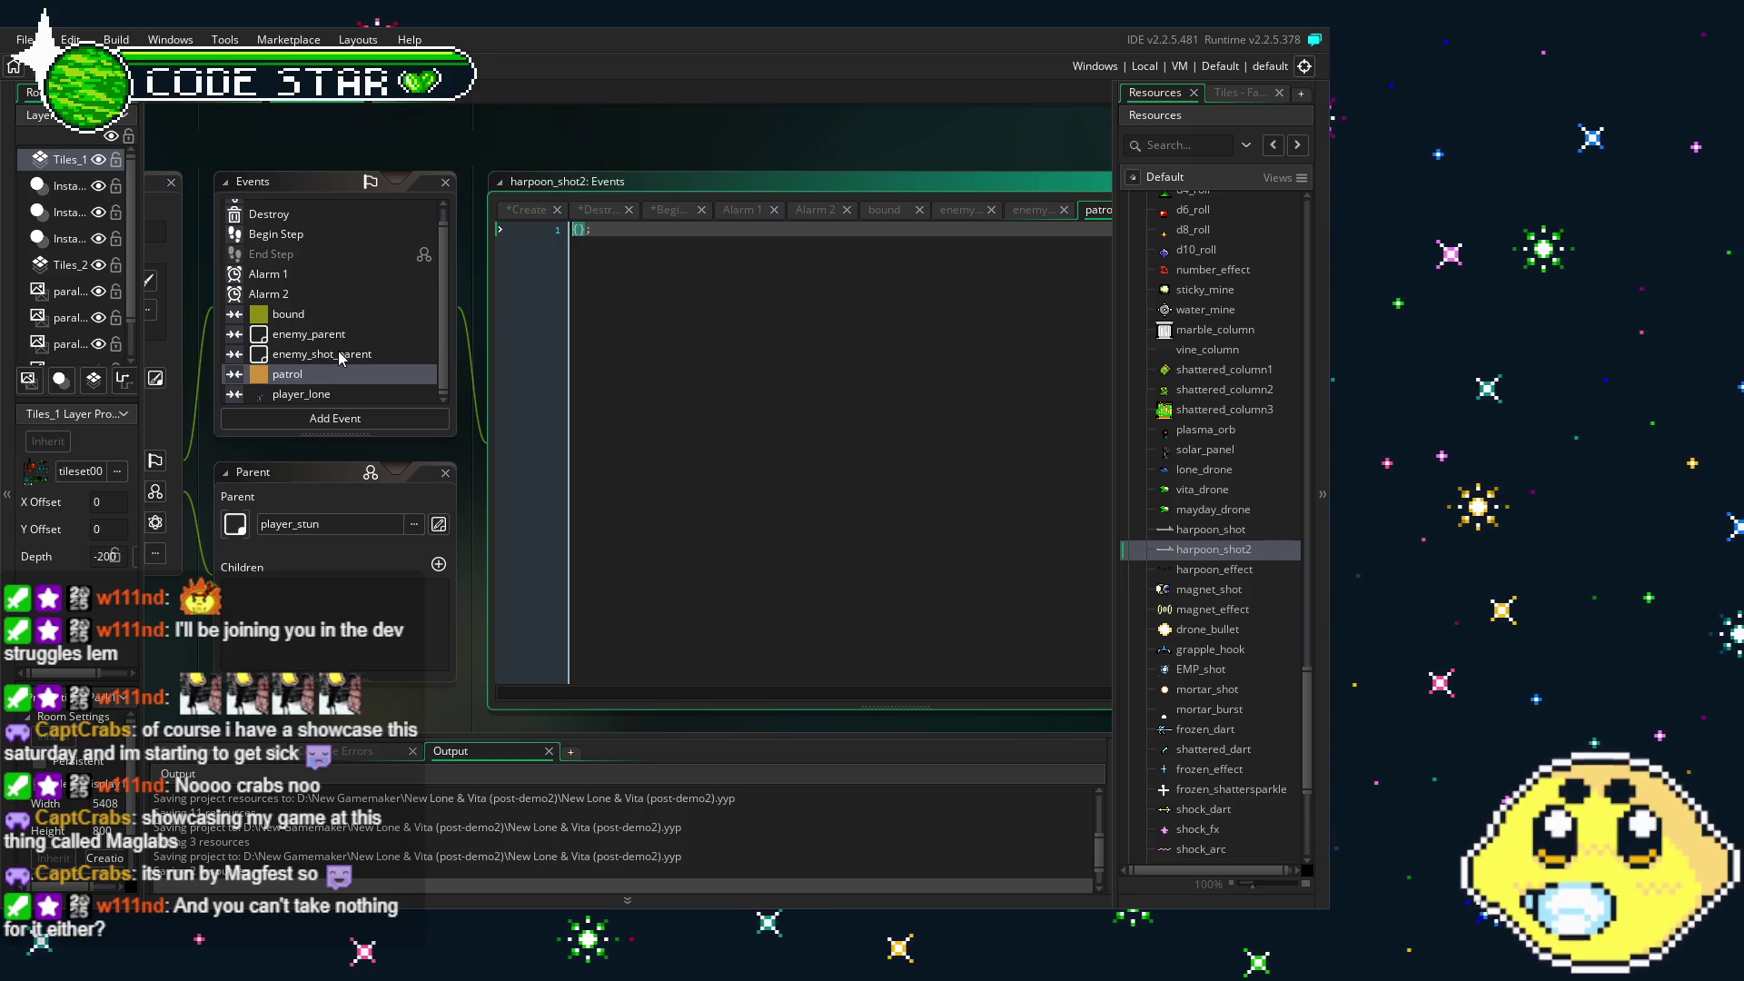
- Step back through the collision and alarm events to the edited Begin Step, Destroy and Create code
left_click(340, 356)
left_click(340, 336)
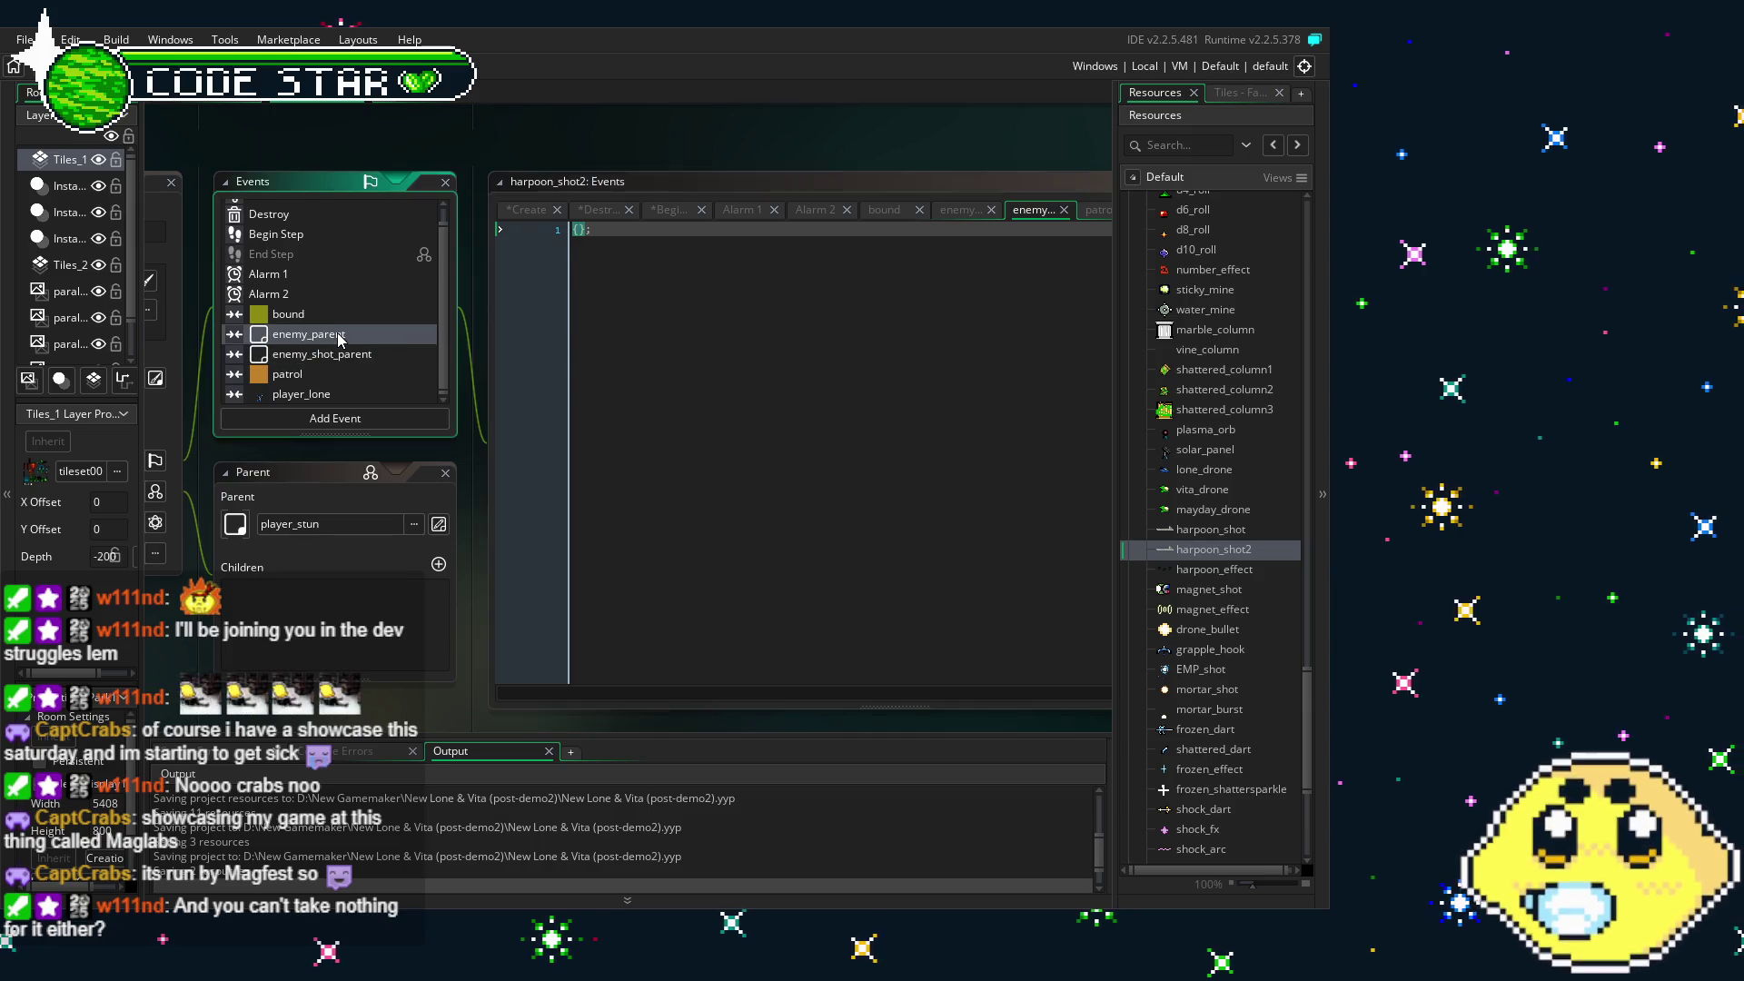
scroll(303, 324, "up", 1)
left_click(305, 328)
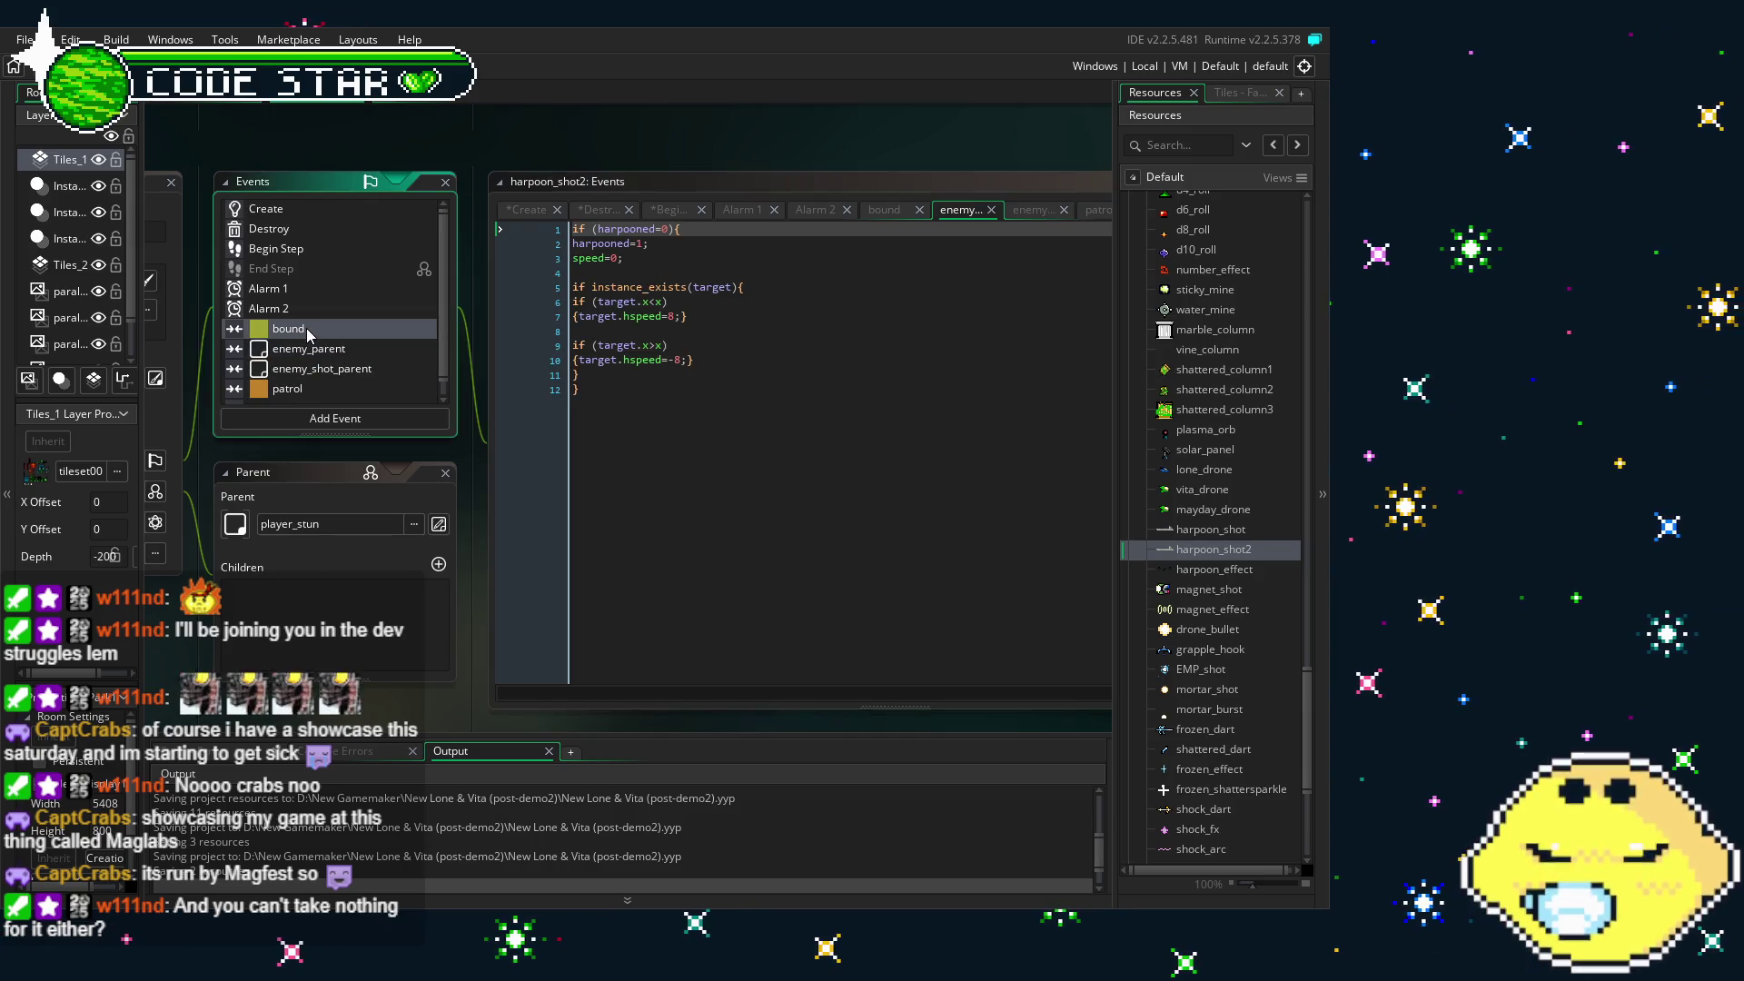
left_click(307, 309)
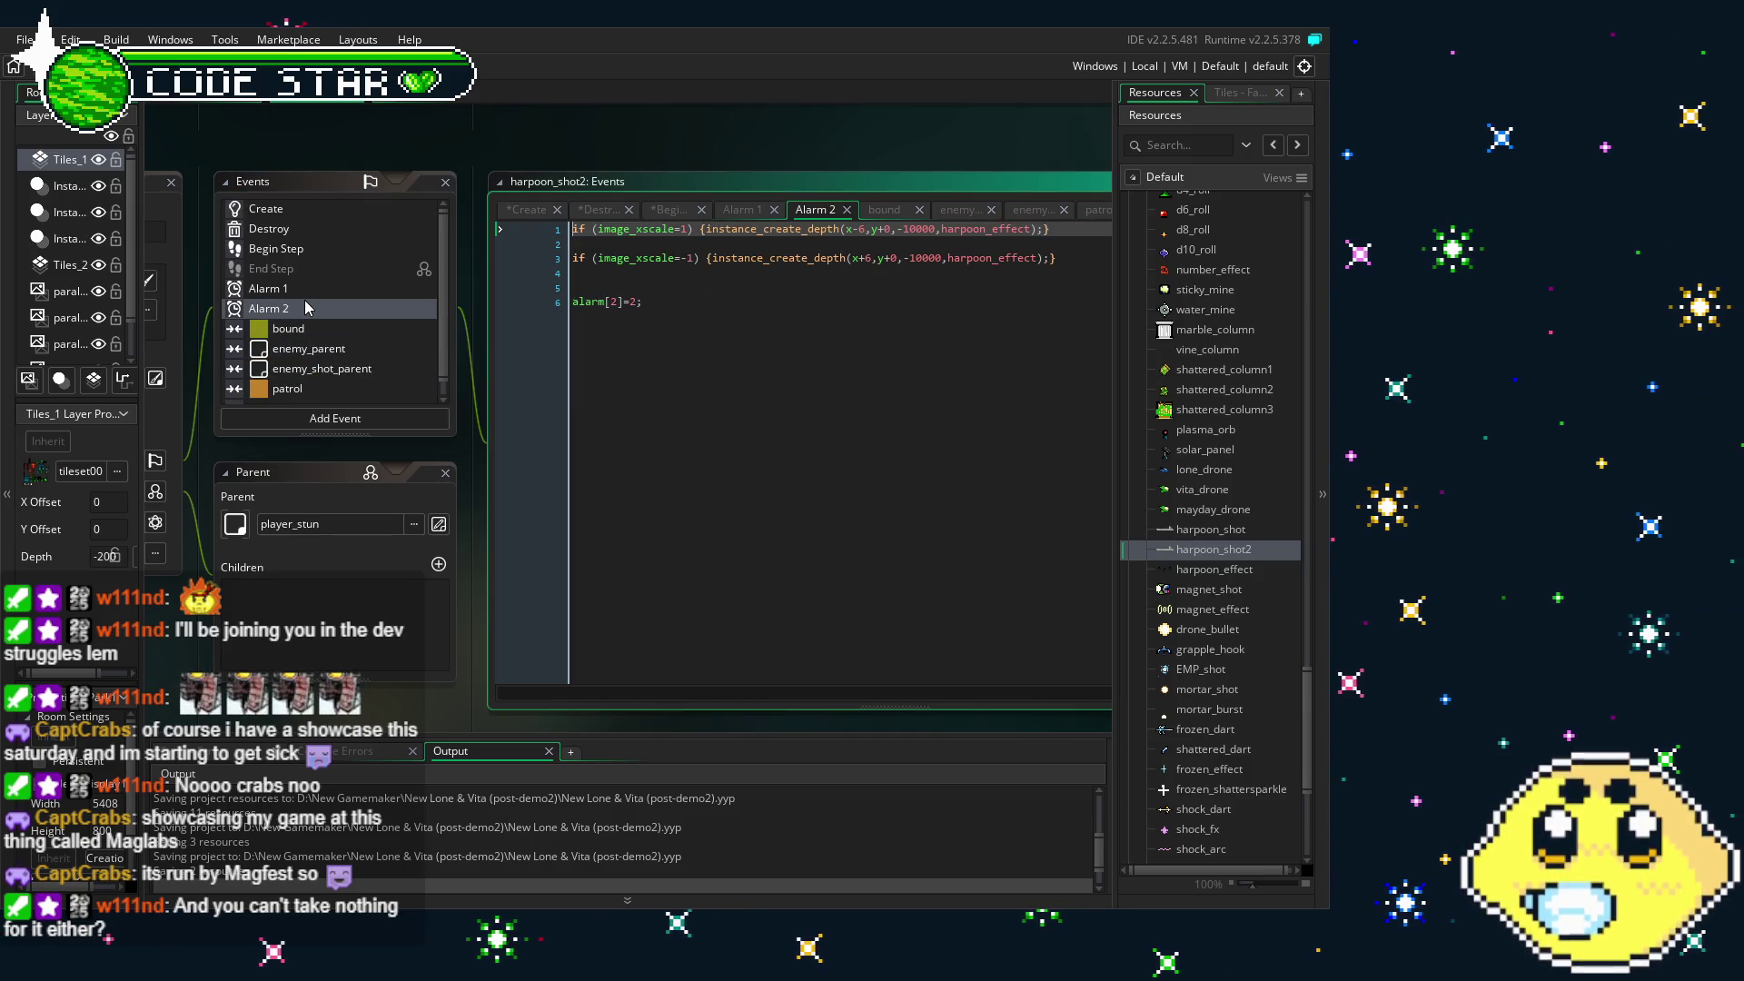
left_click(314, 251)
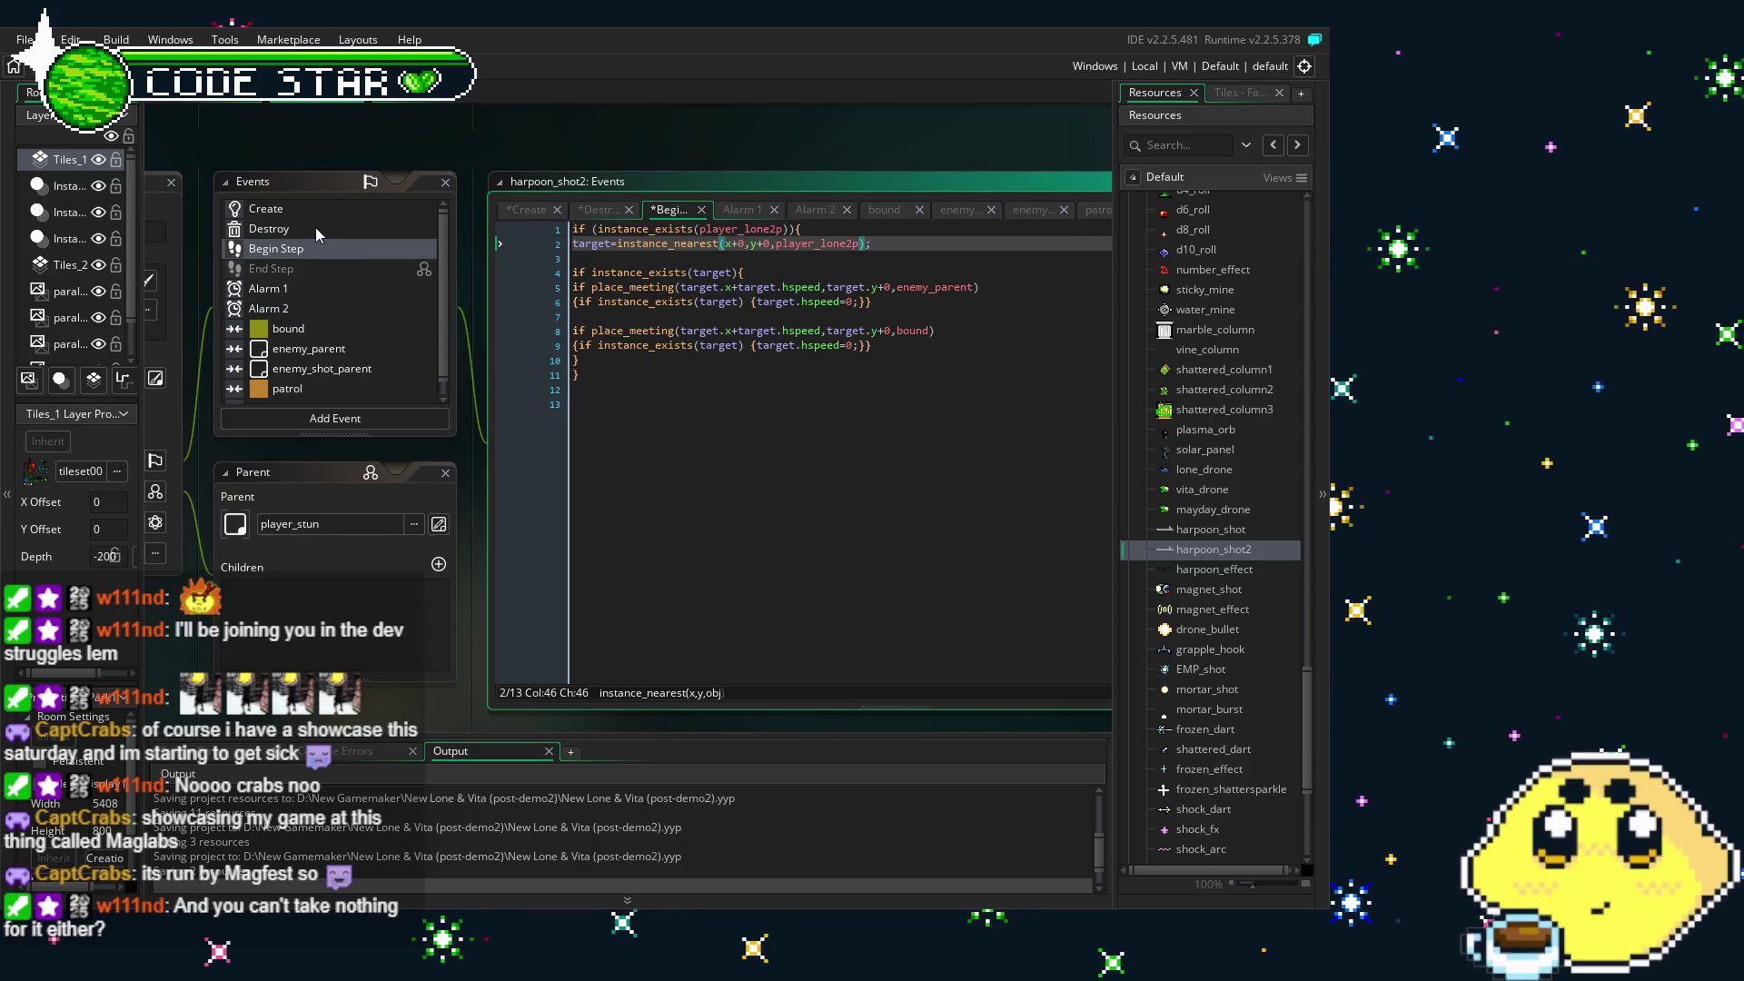
left_click(314, 227)
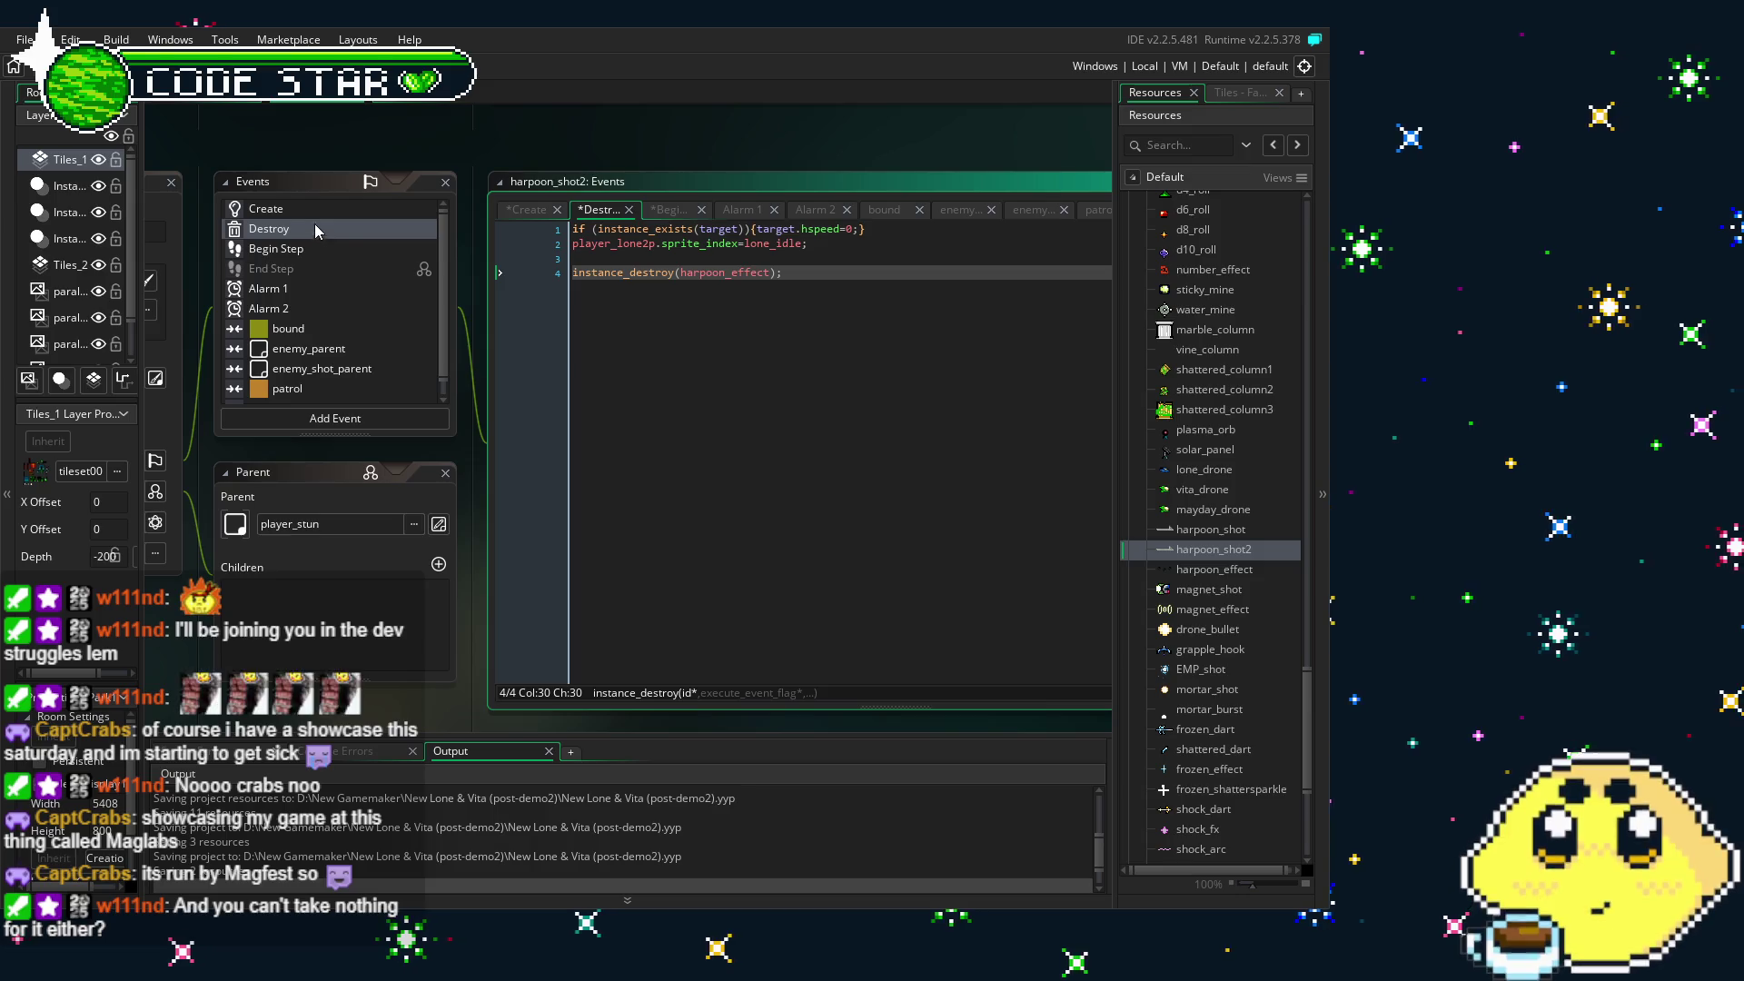
left_click(317, 209)
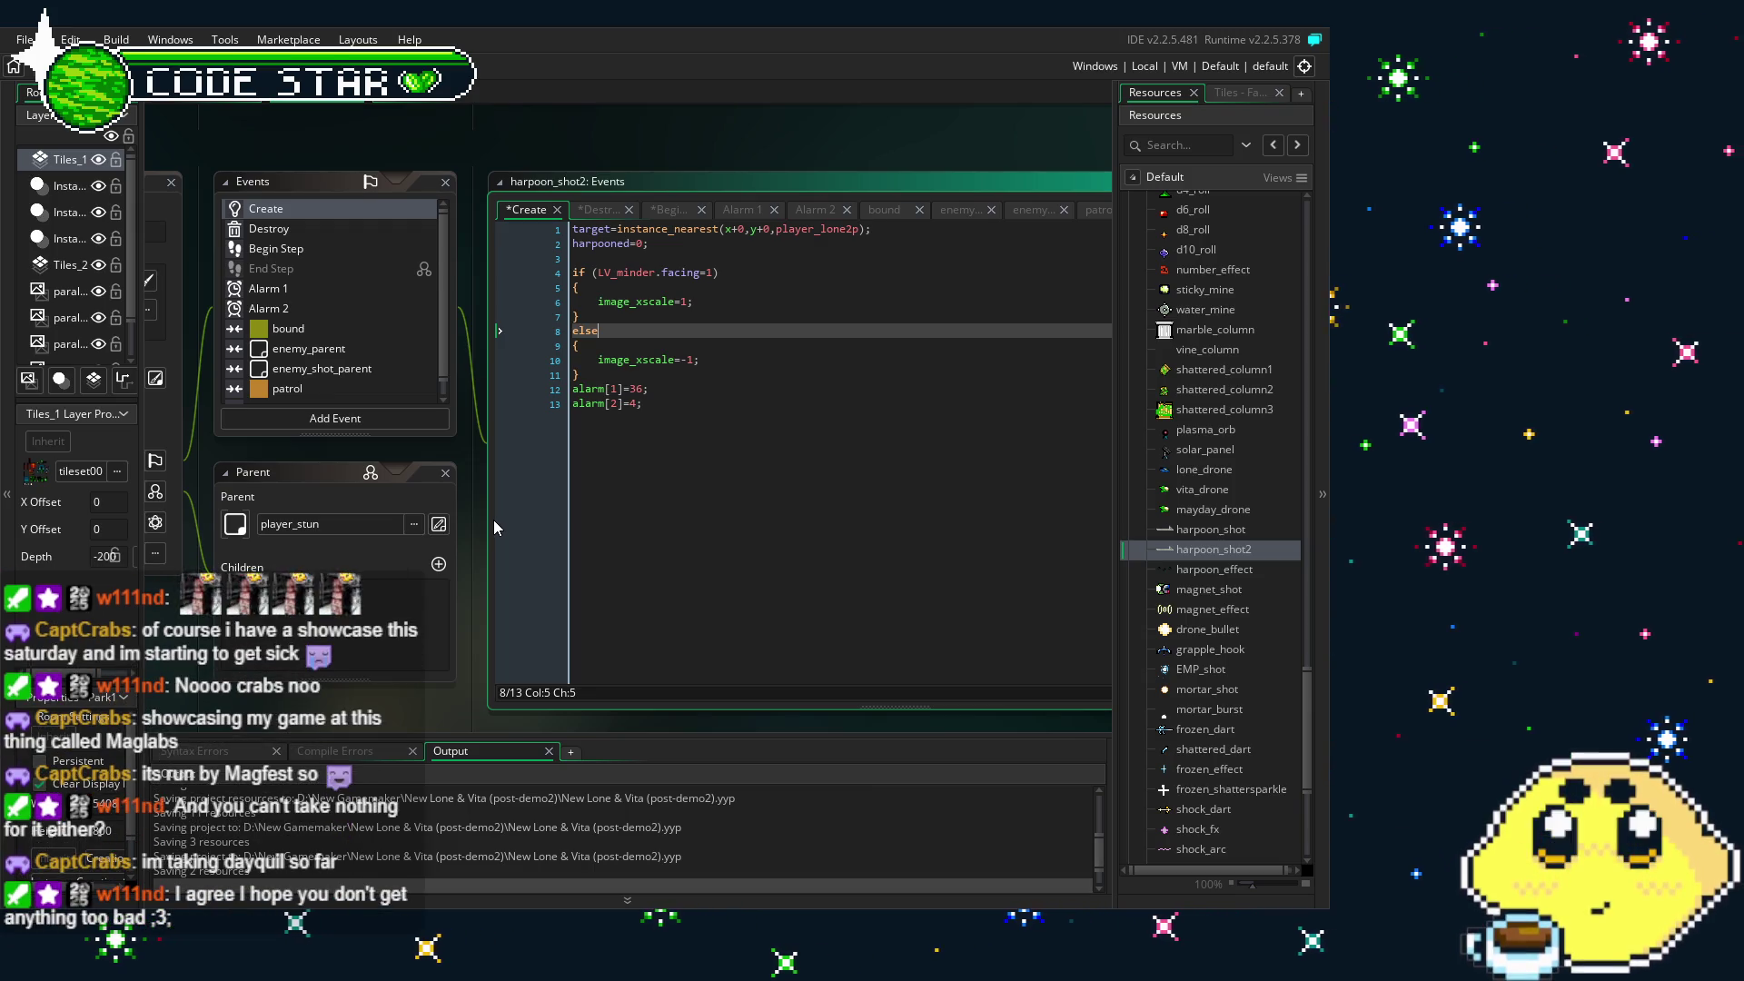
- Review harpoon_shot2's Destroy, Alarm 1, Alarm 2 and collision event code
left_click_drag(291, 711, 356, 694)
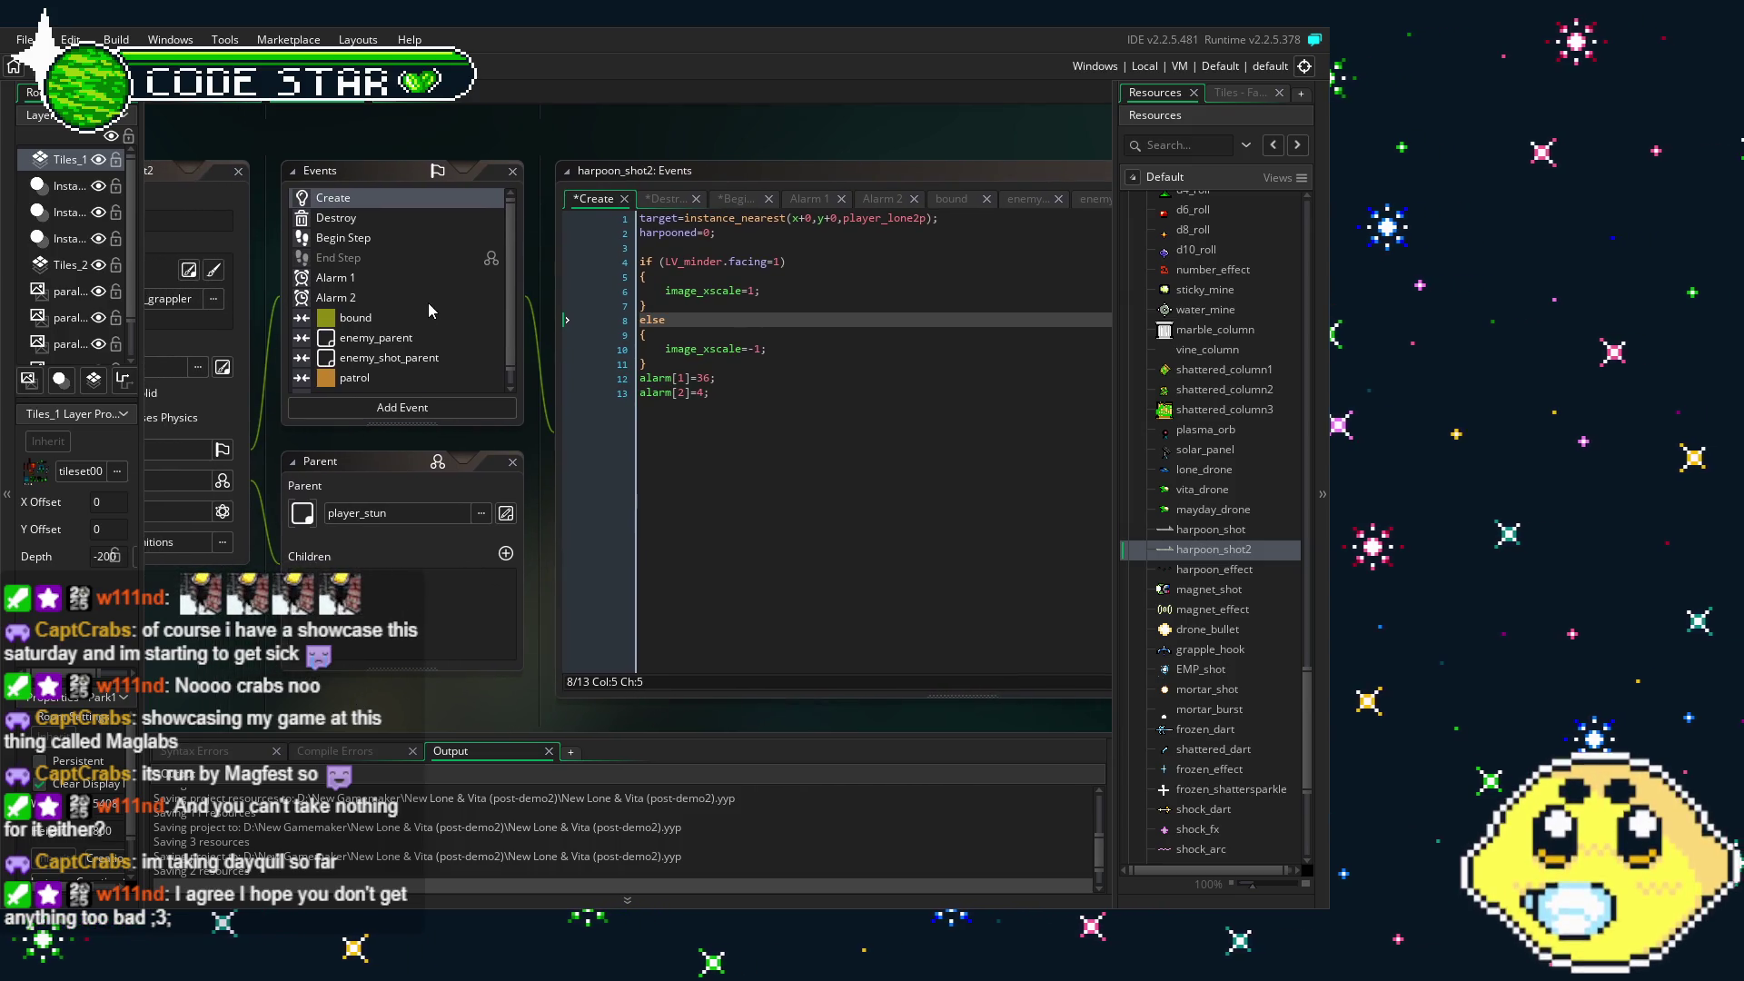
left_click(384, 218)
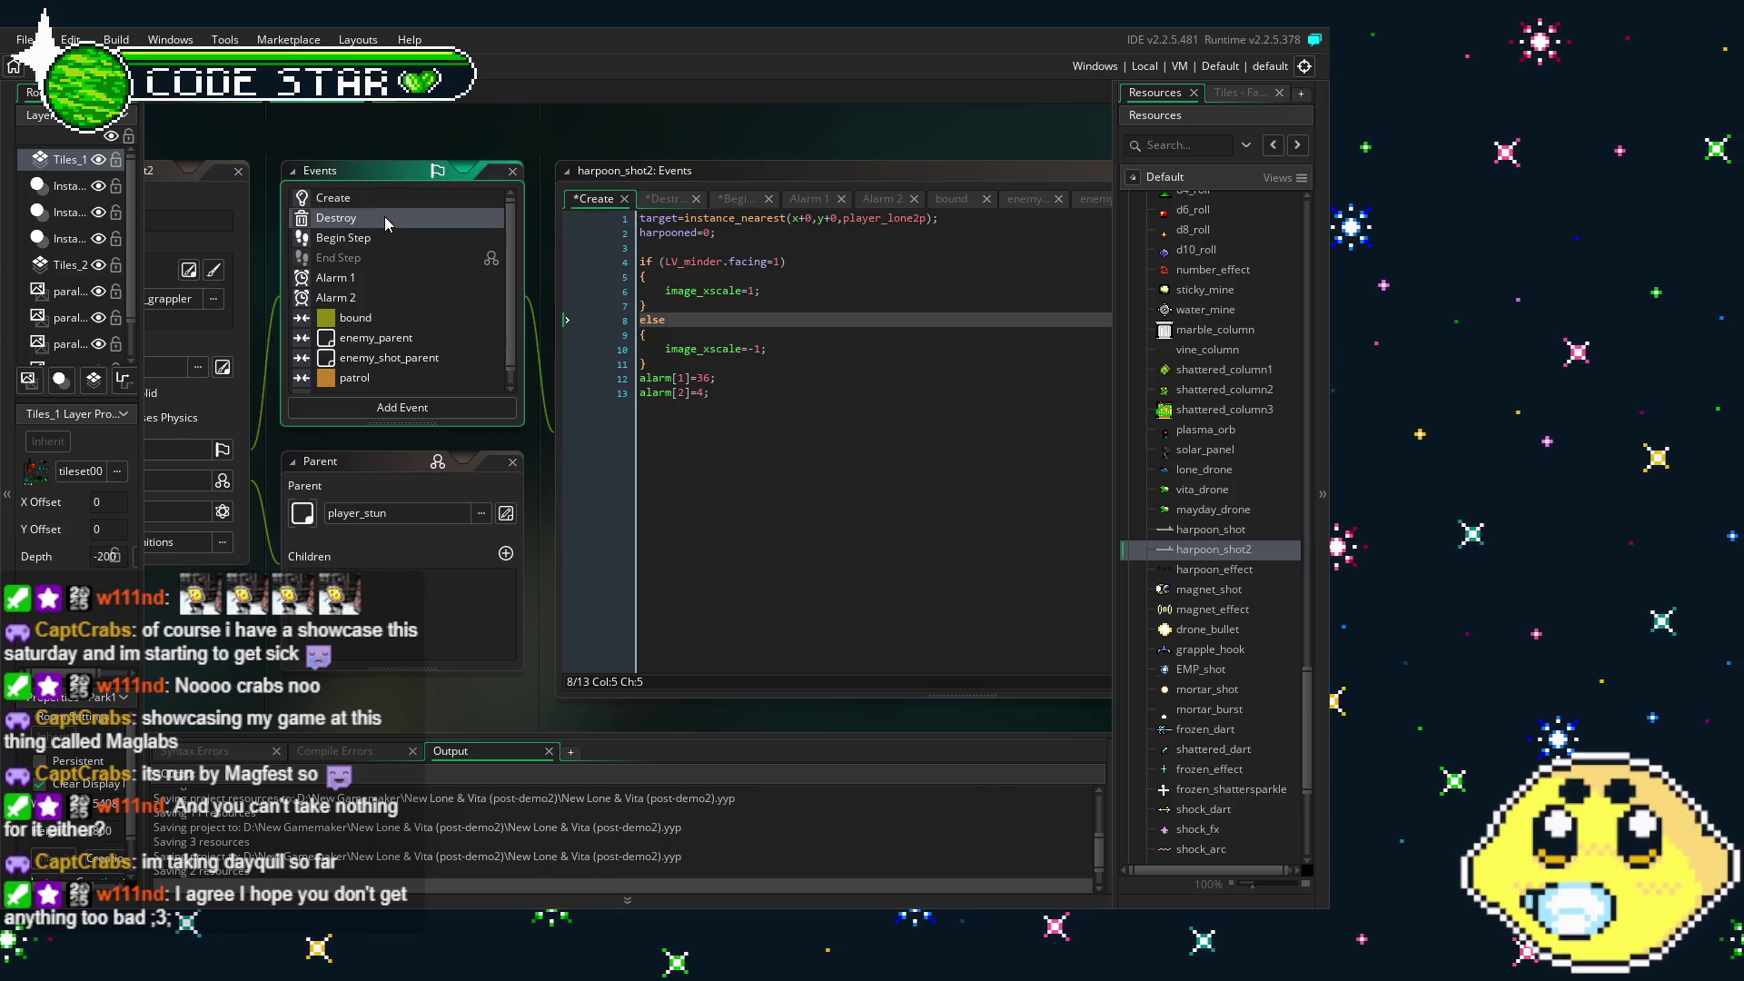
left_click(376, 281)
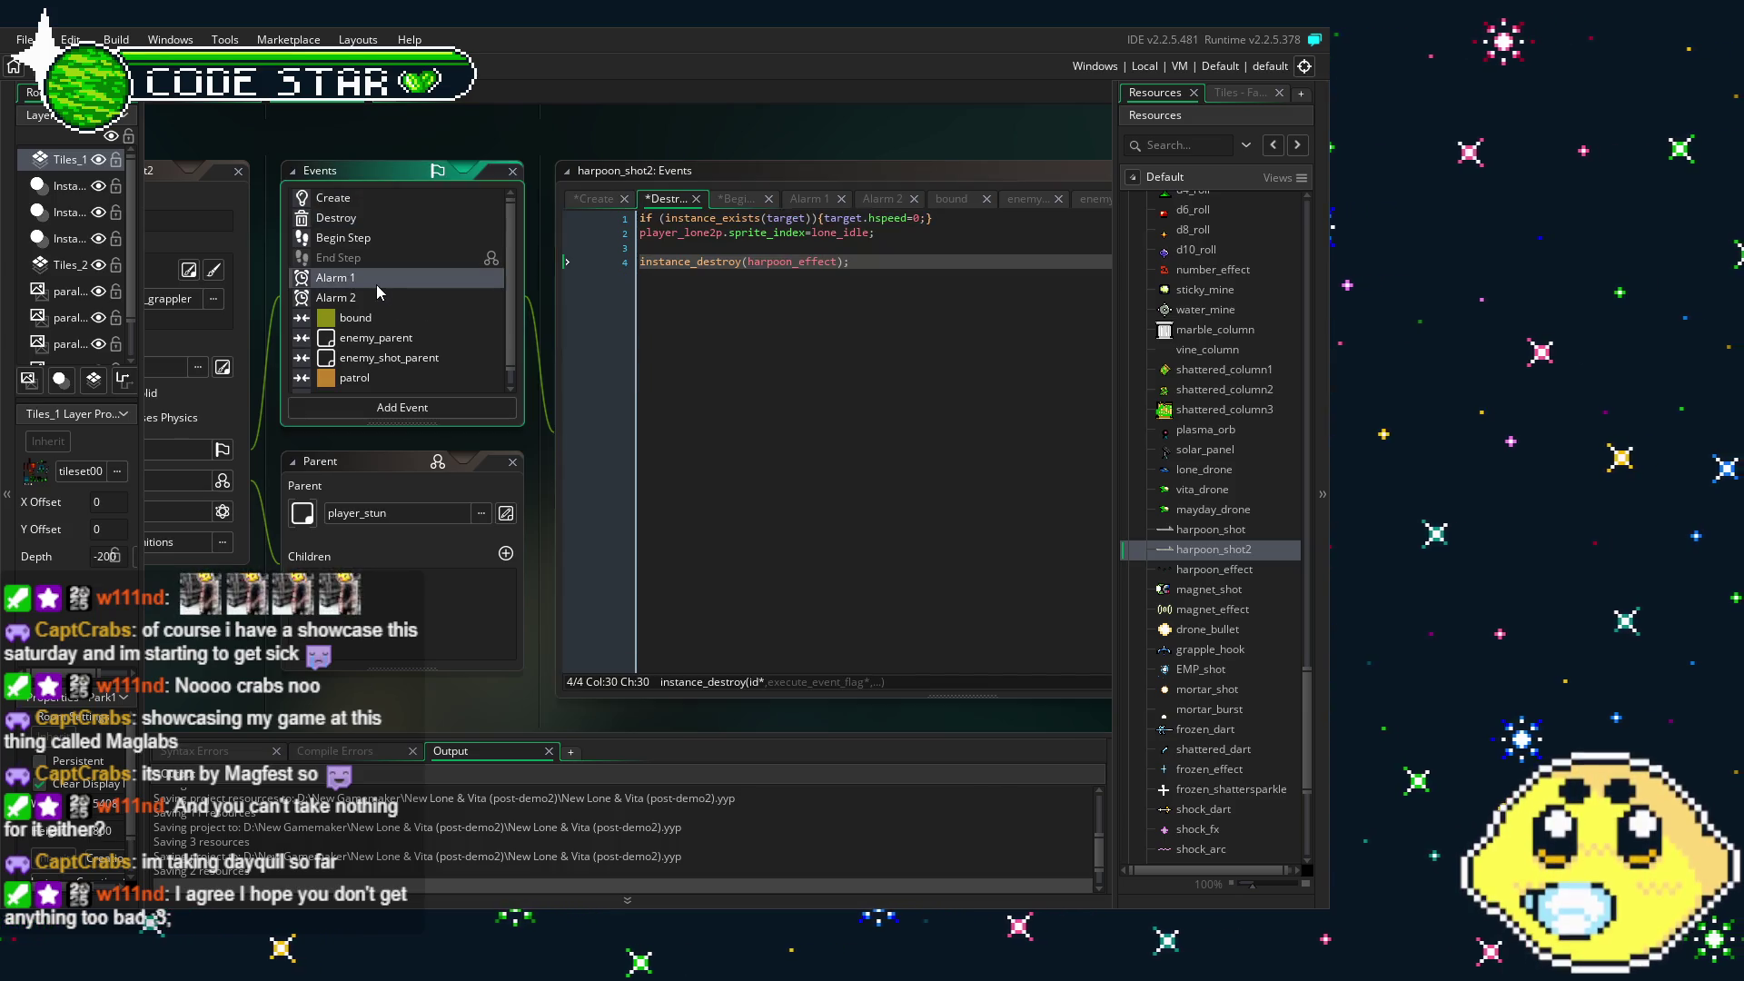
left_click(396, 300)
left_click(406, 323)
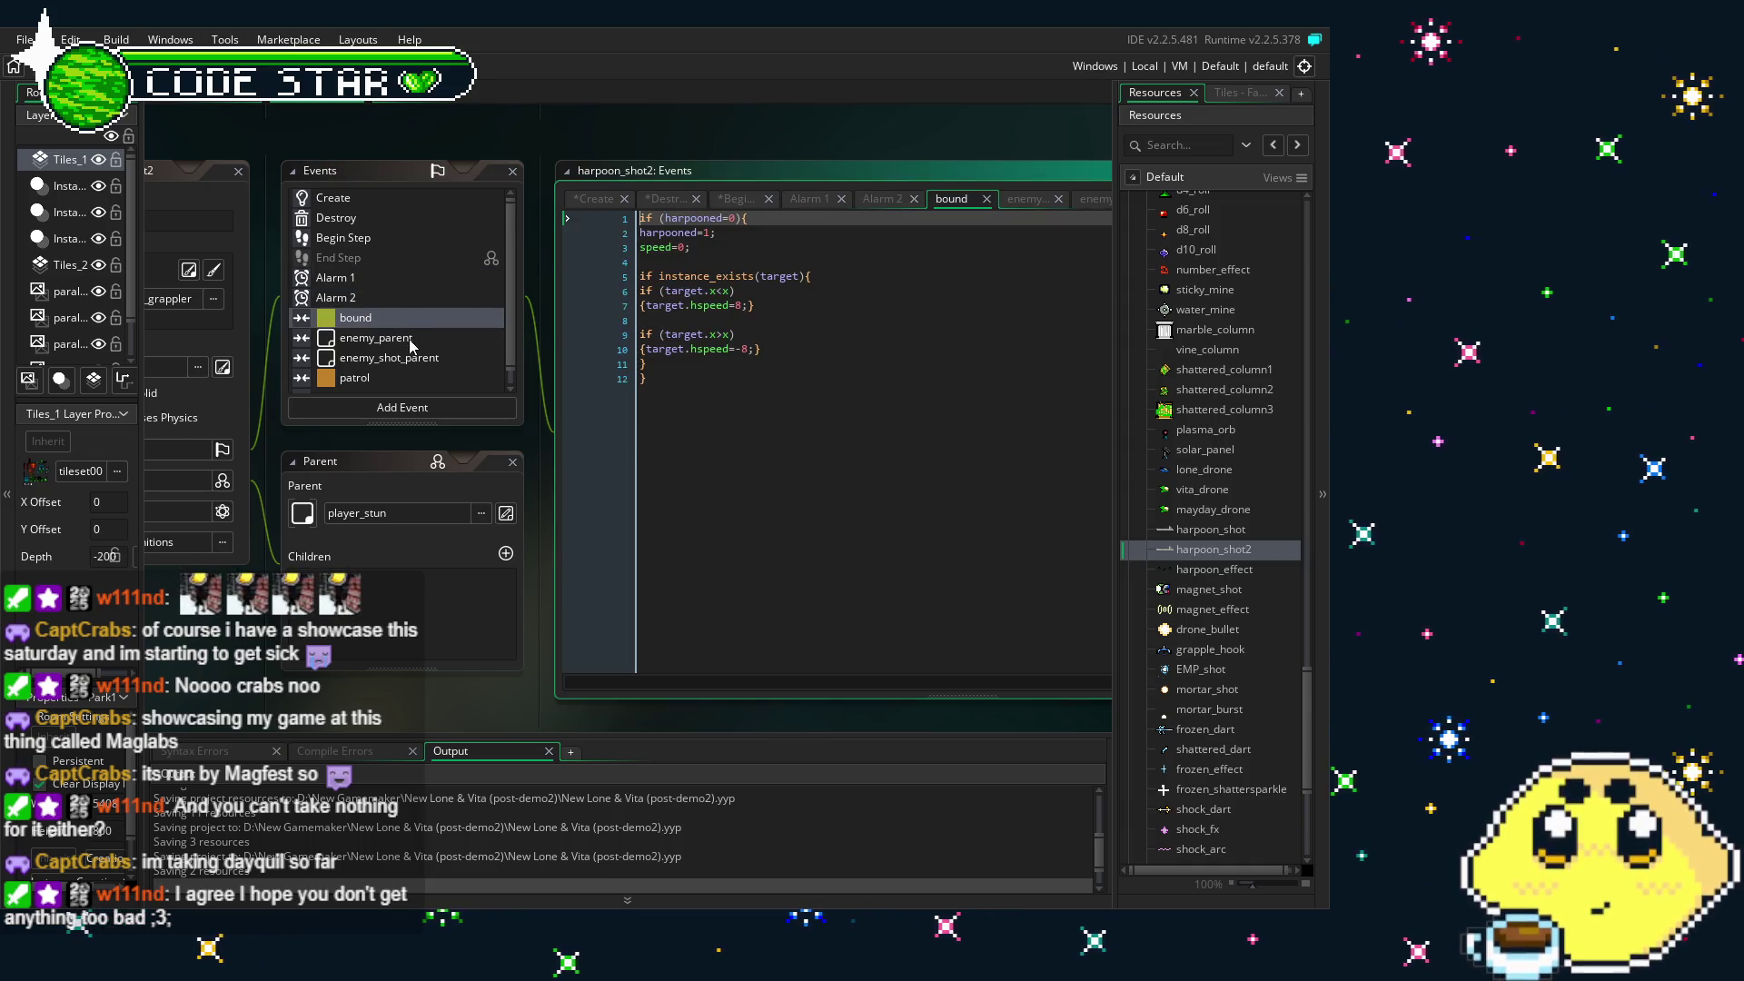
scroll(406, 334, "down", 1)
left_click(411, 344)
left_click(402, 324)
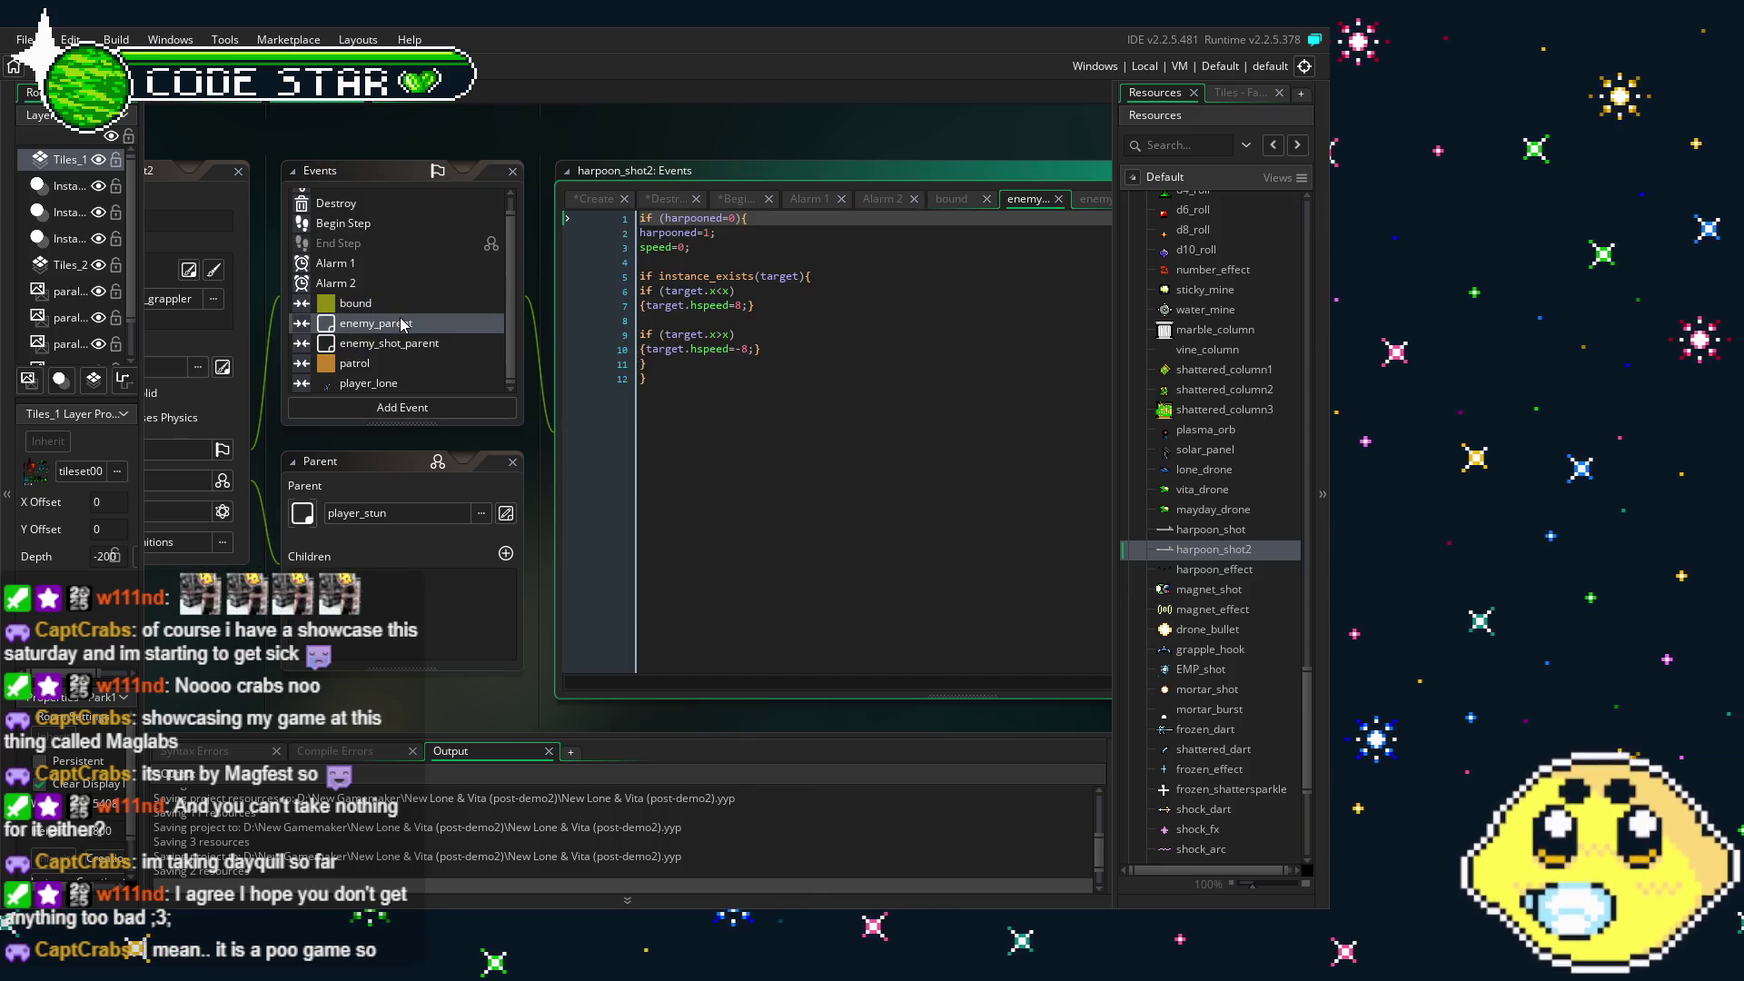
left_click(423, 383)
left_click(402, 363)
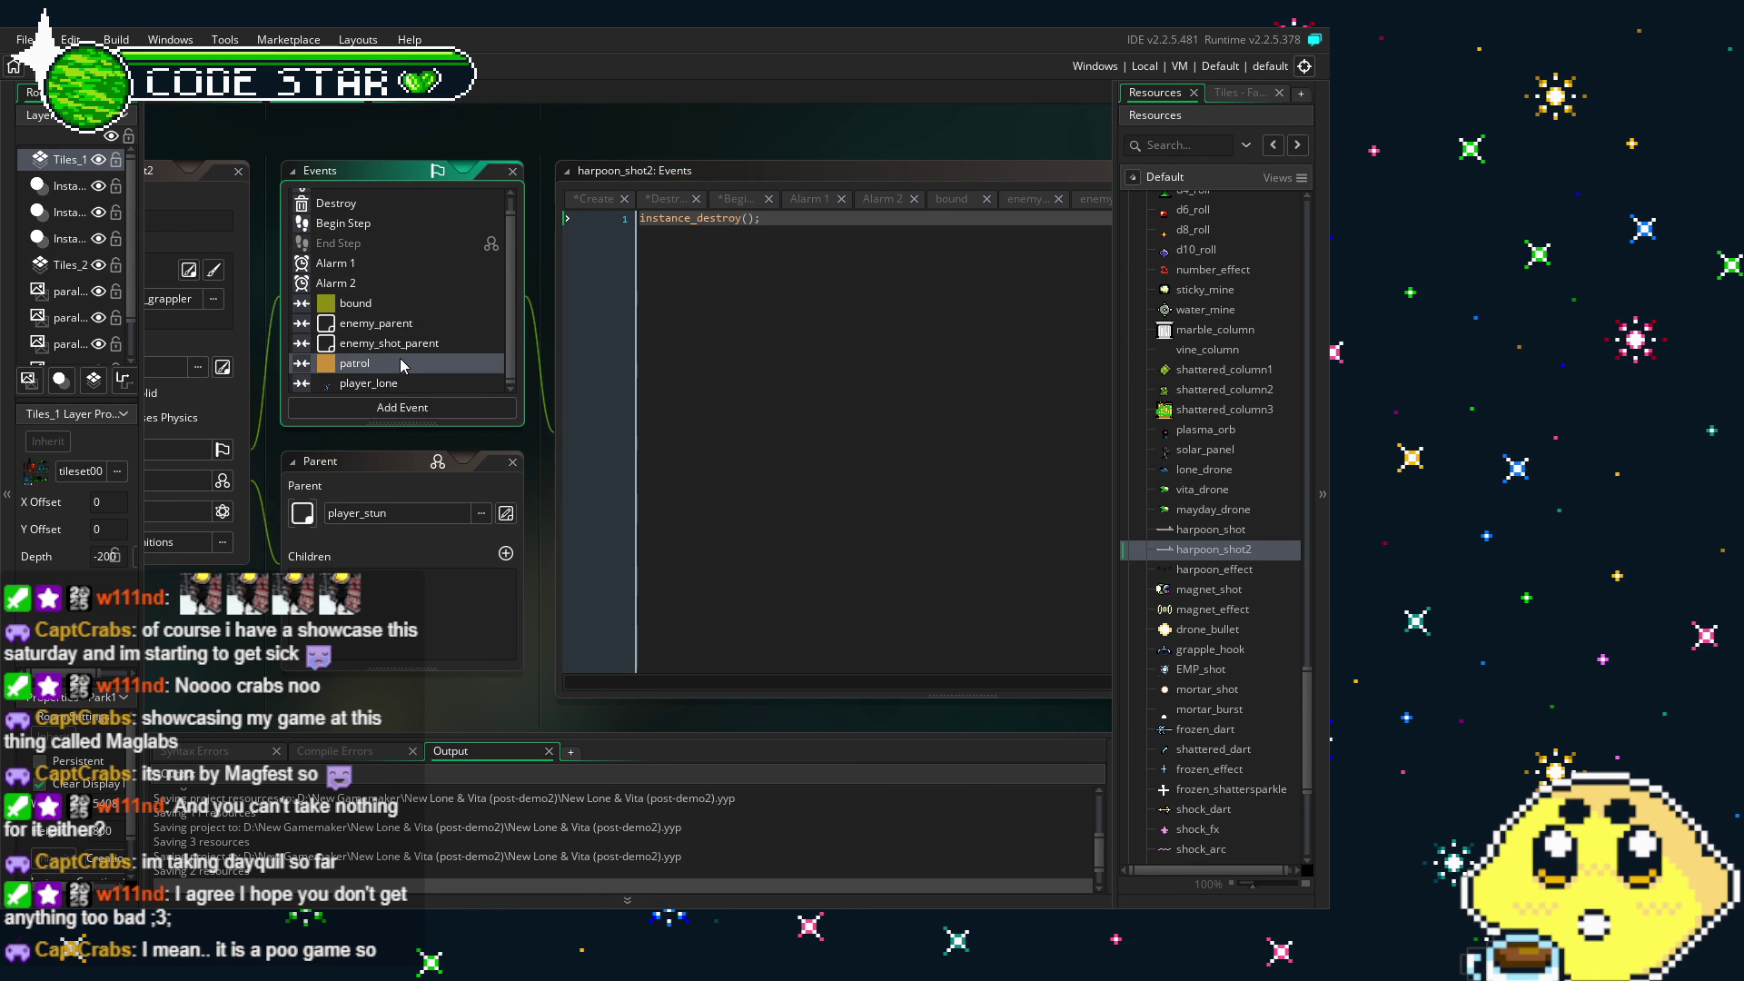
left_click(418, 325)
- Insert p2 before facing on Create line 4 and add a '-' on line 10
left_click(594, 198)
left_click_drag(342, 464, 447, 428)
left_click_drag(878, 210, 847, 214)
left_click(803, 230)
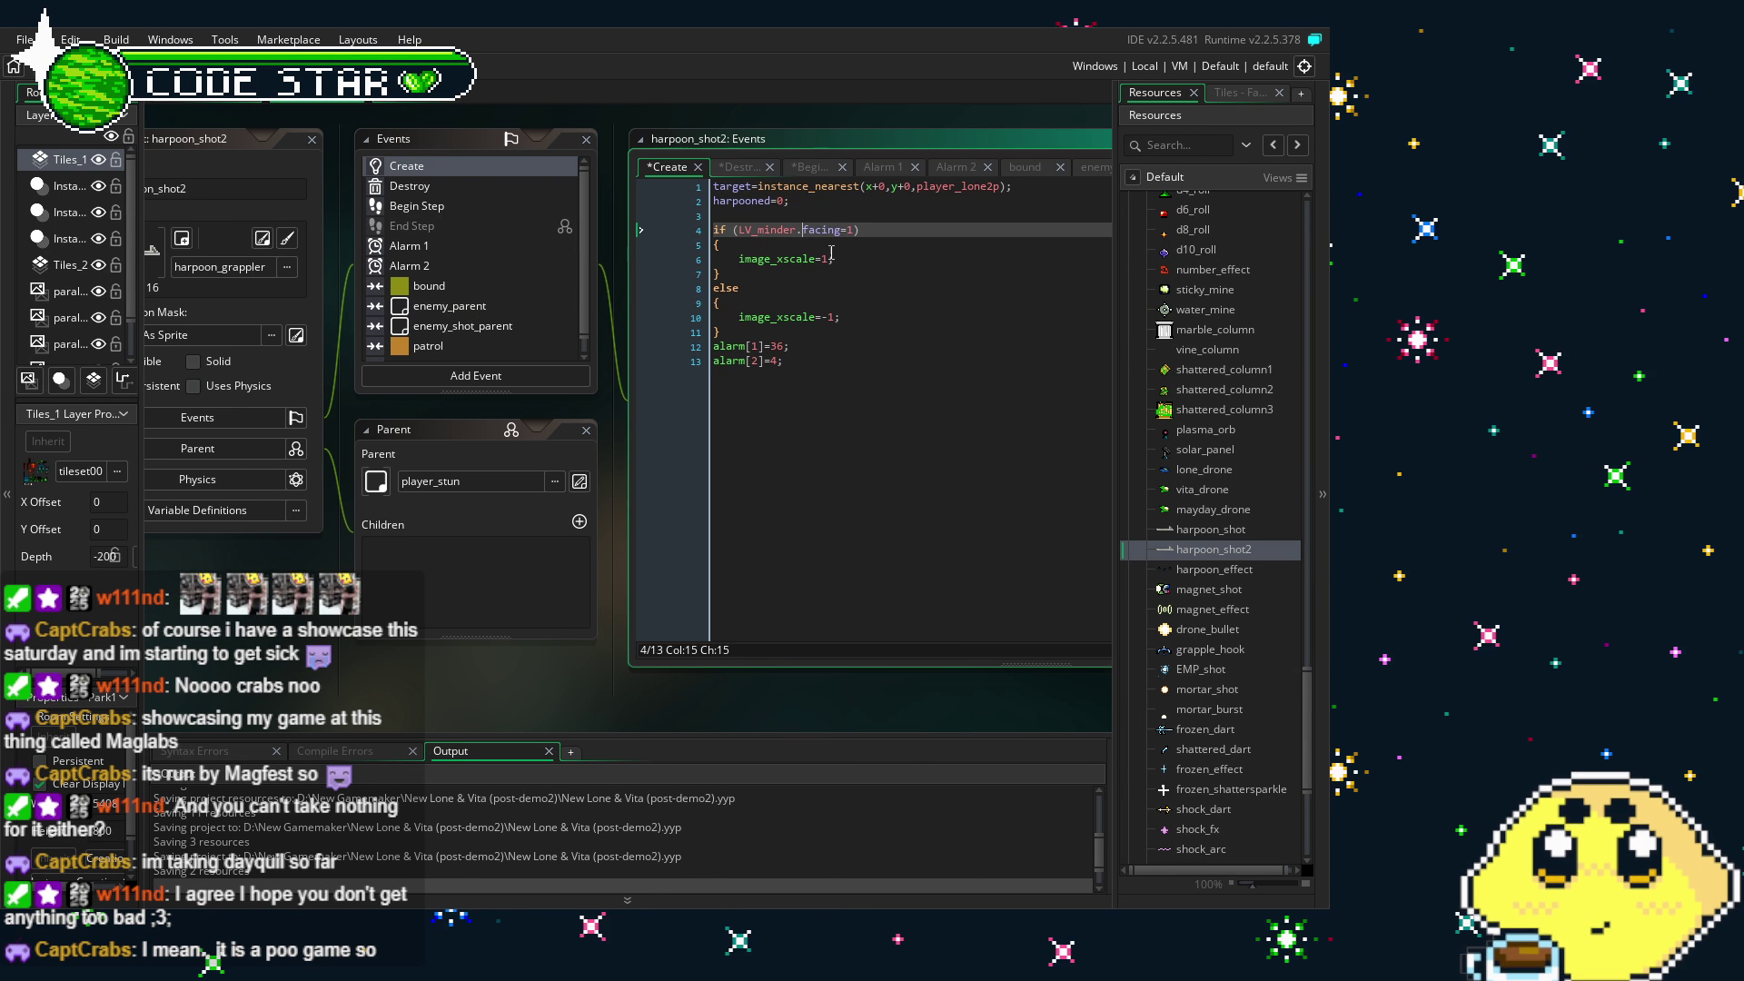
type("p2")
left_click(825, 317)
type("-")
- Recheck the Destroy, Begin Step, Alarm 1, bound, enemy_parent and player_lone code
left_click(470, 187)
left_click(470, 207)
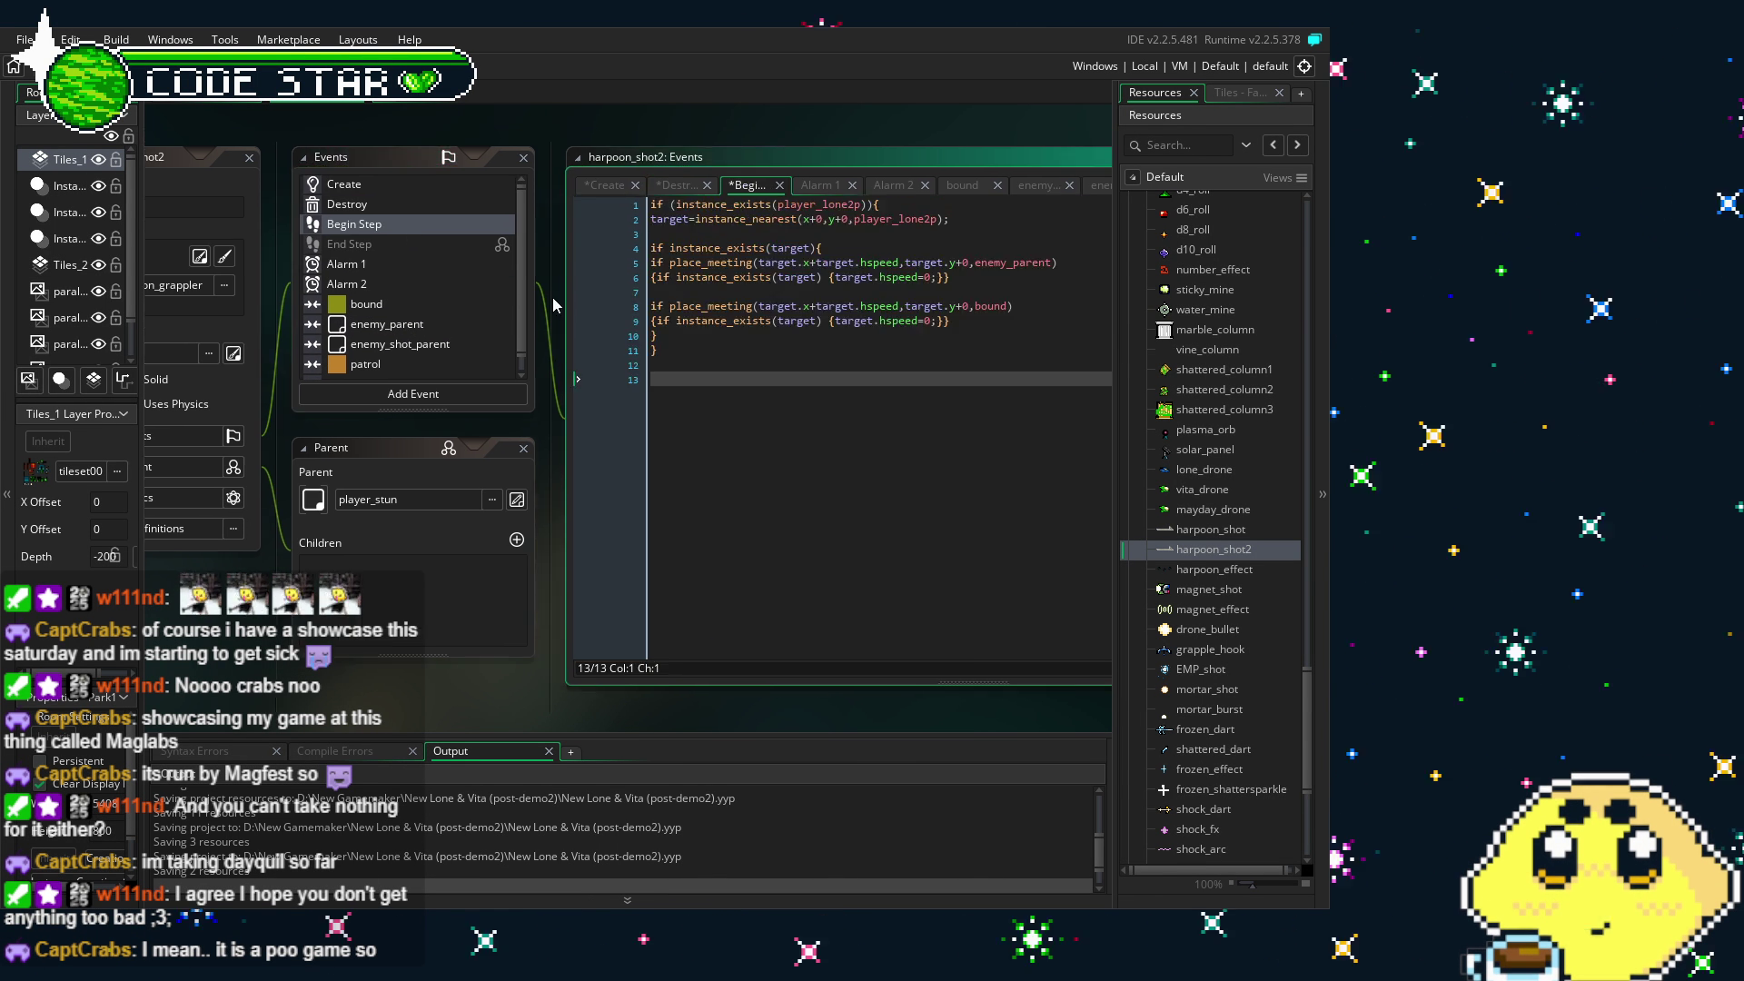
left_click(377, 263)
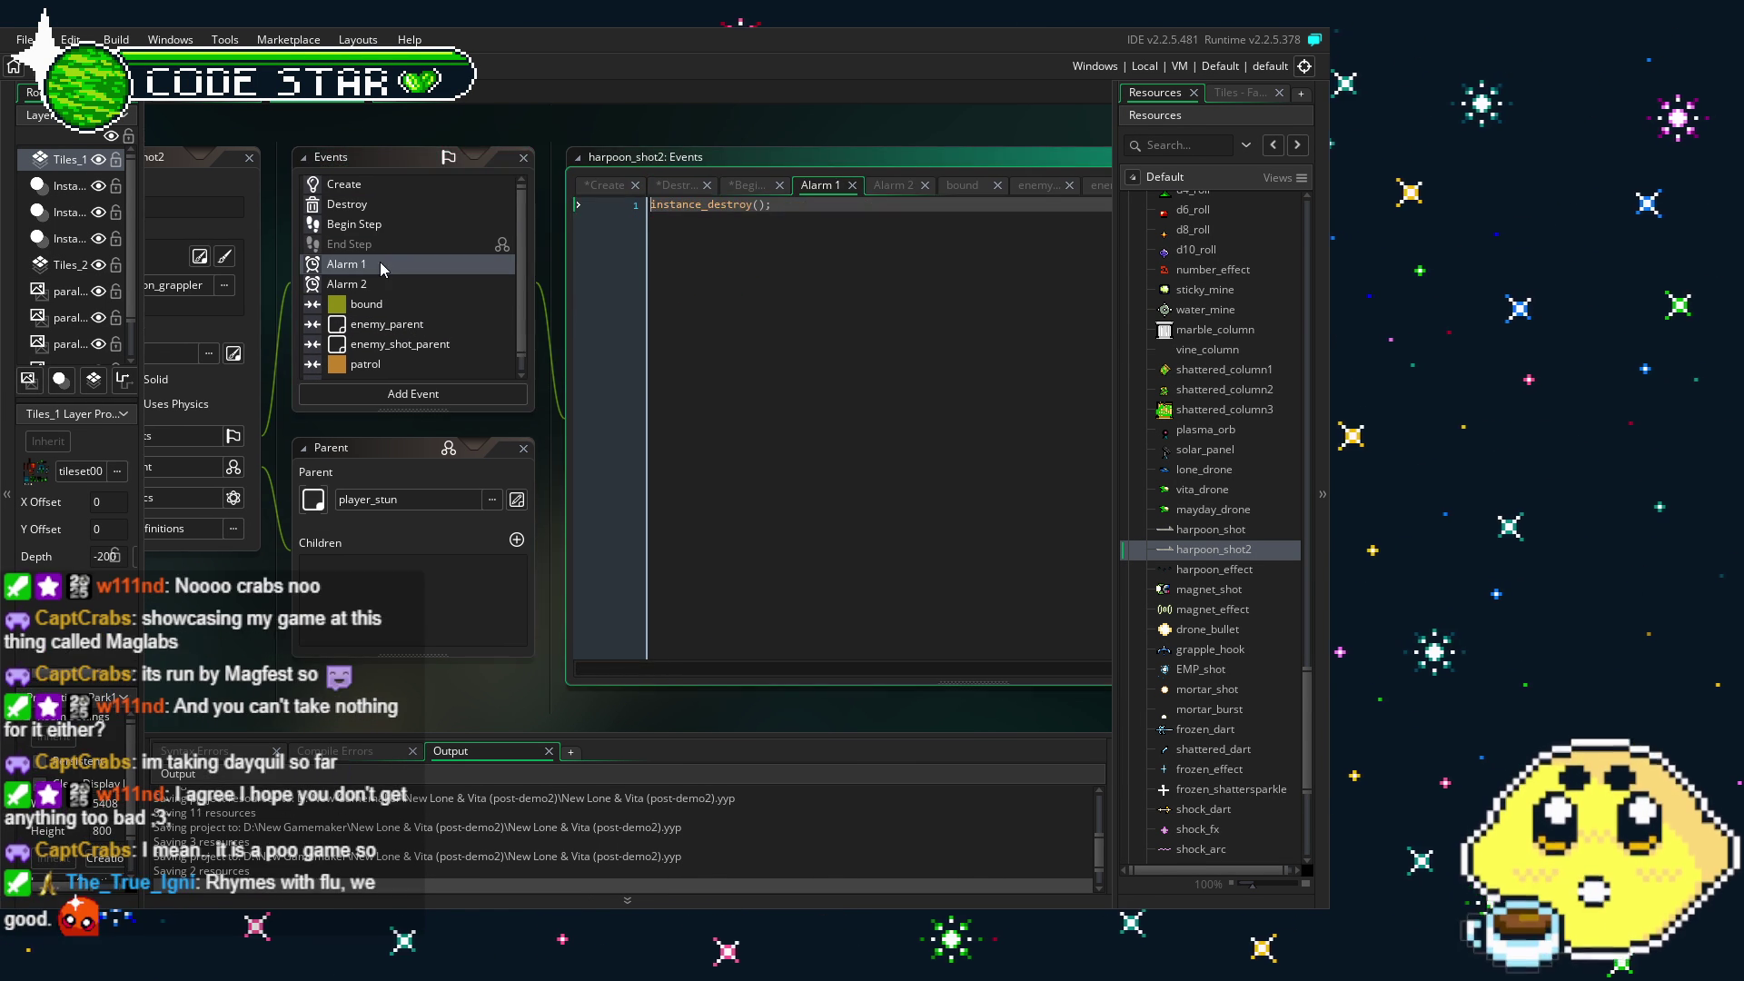
left_click(393, 306)
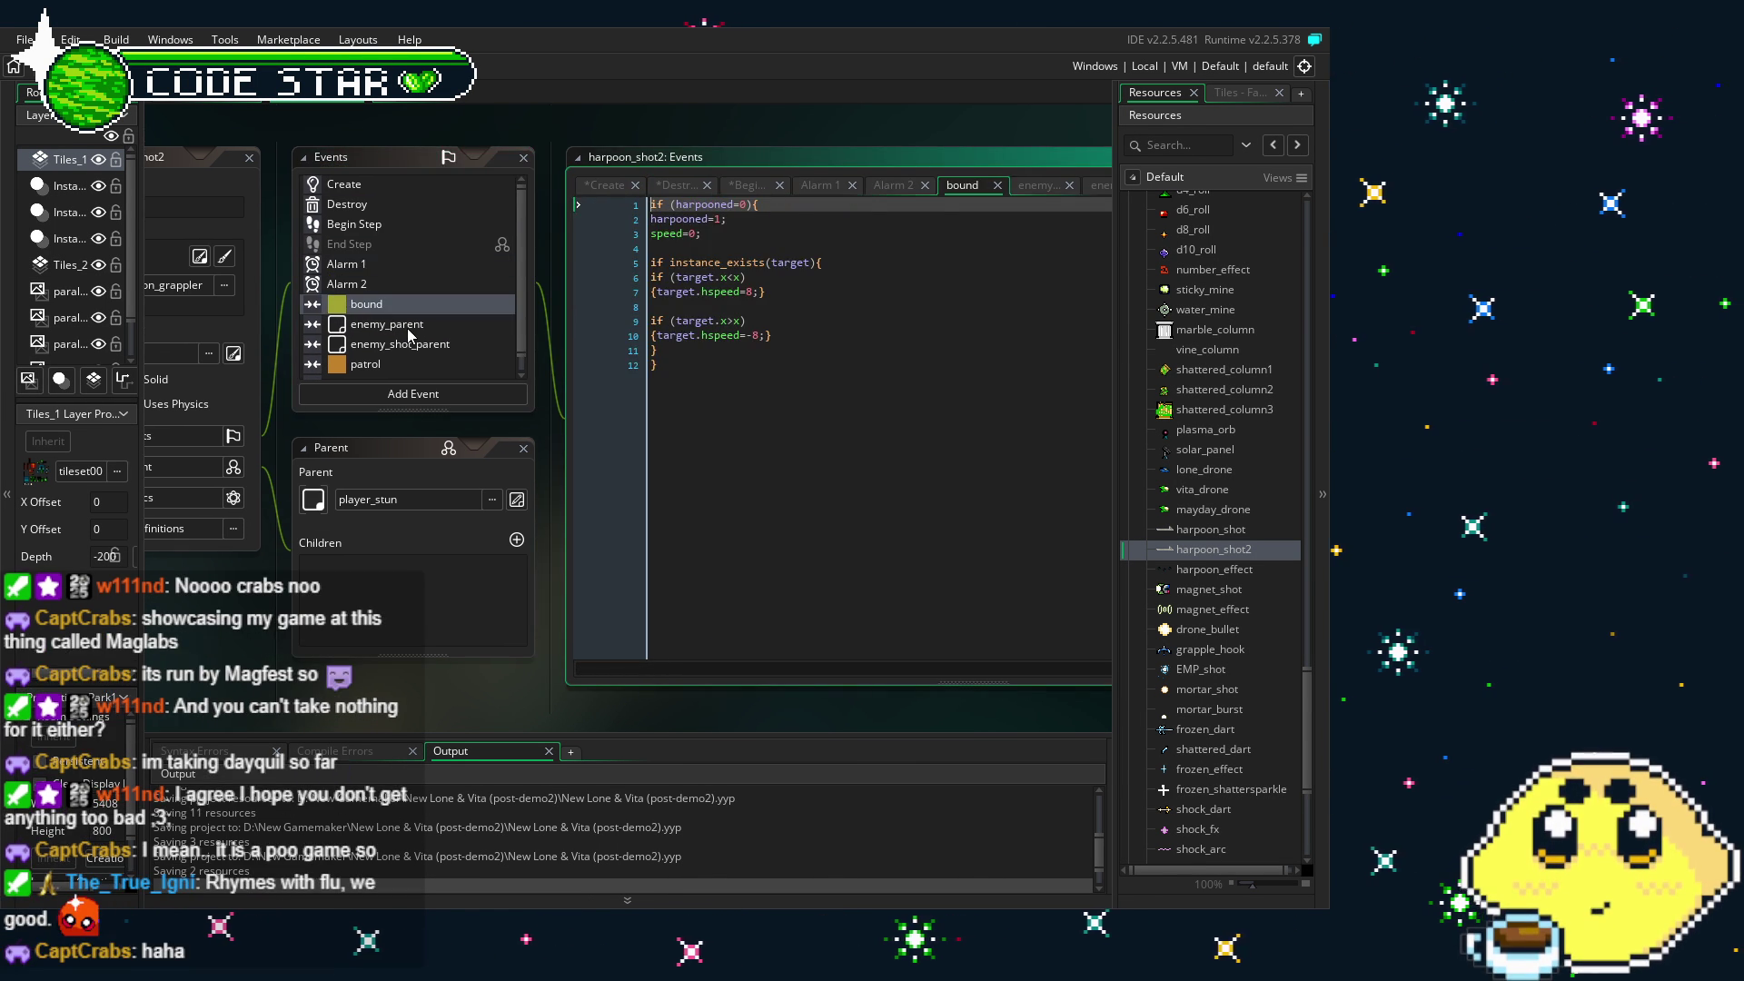
left_click(407, 327)
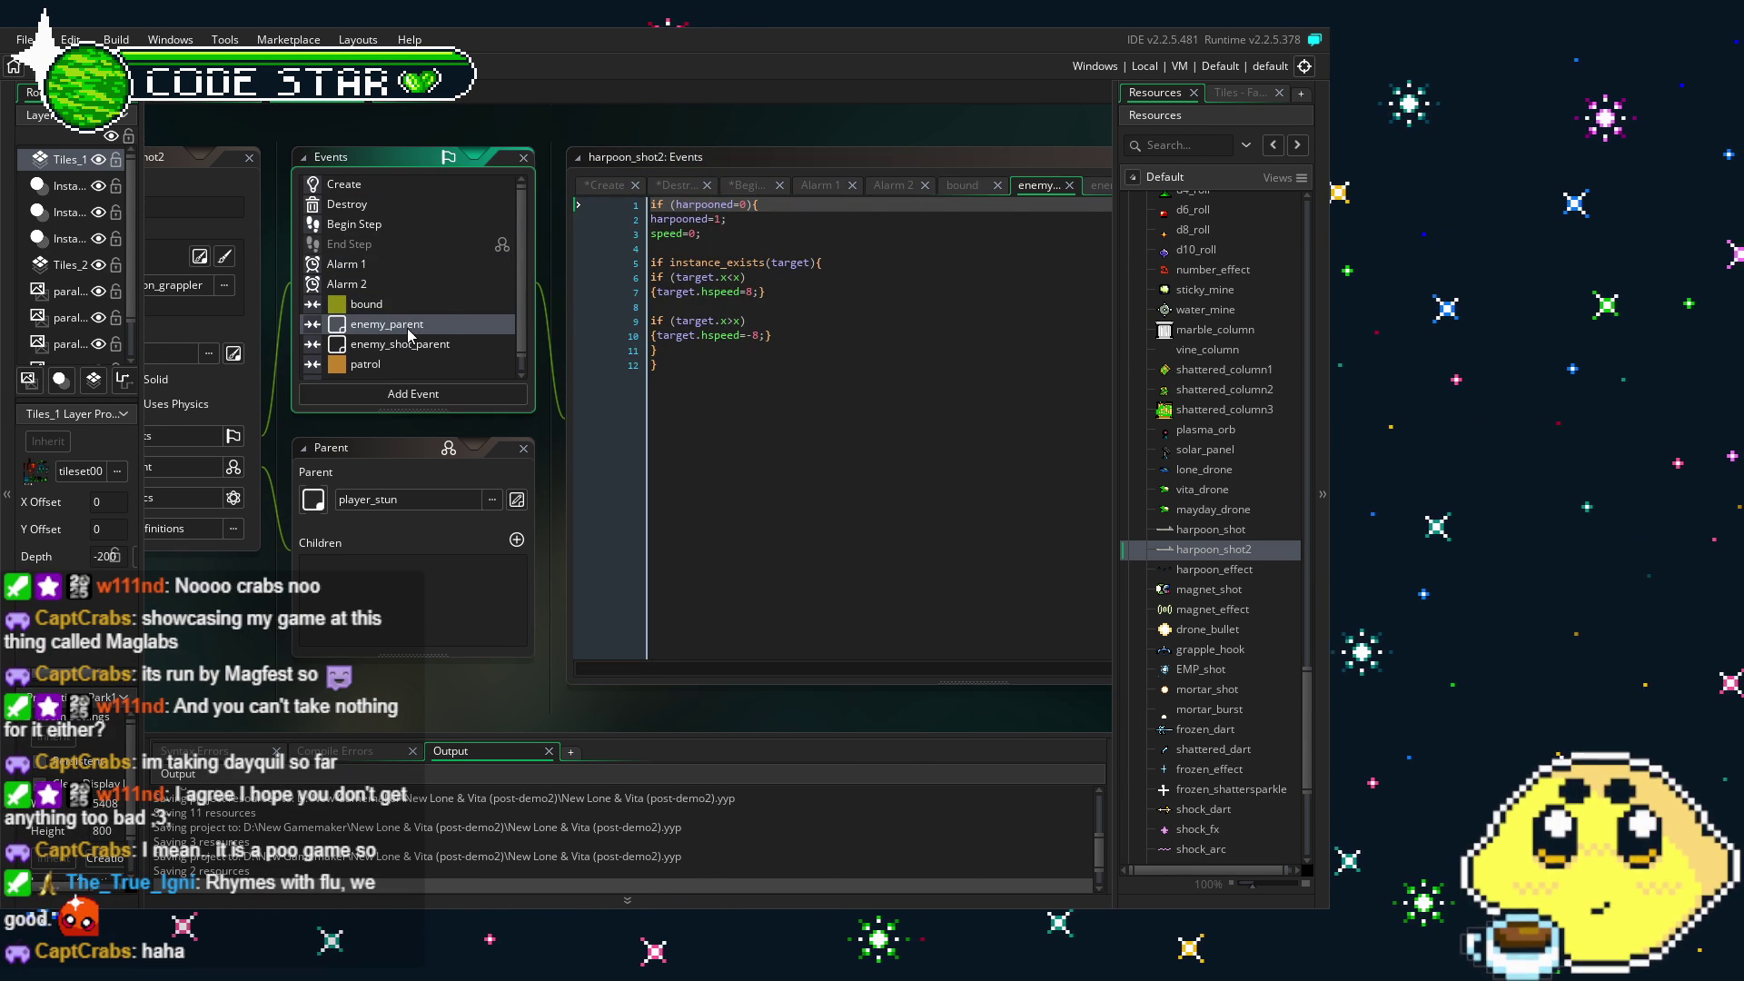
scroll(429, 349, "down", 1)
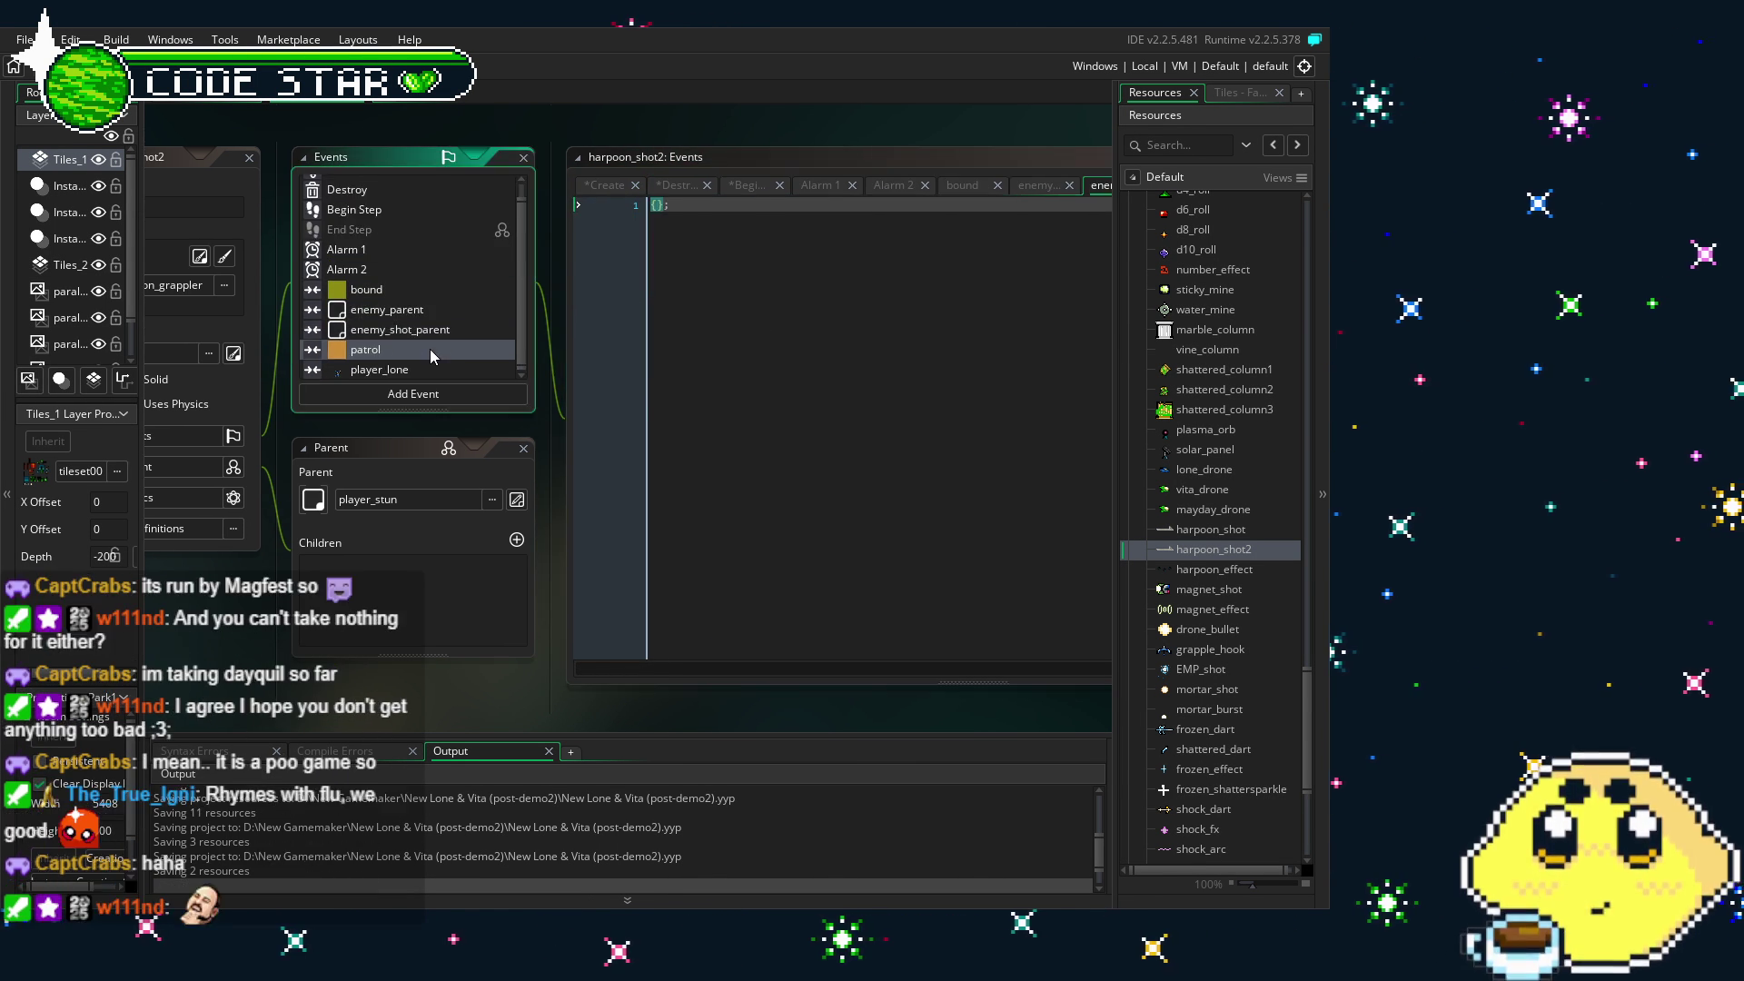
left_click(444, 371)
- Change the player_lone collision event into a collision with player_lone2p via Change Event
right_click(374, 372)
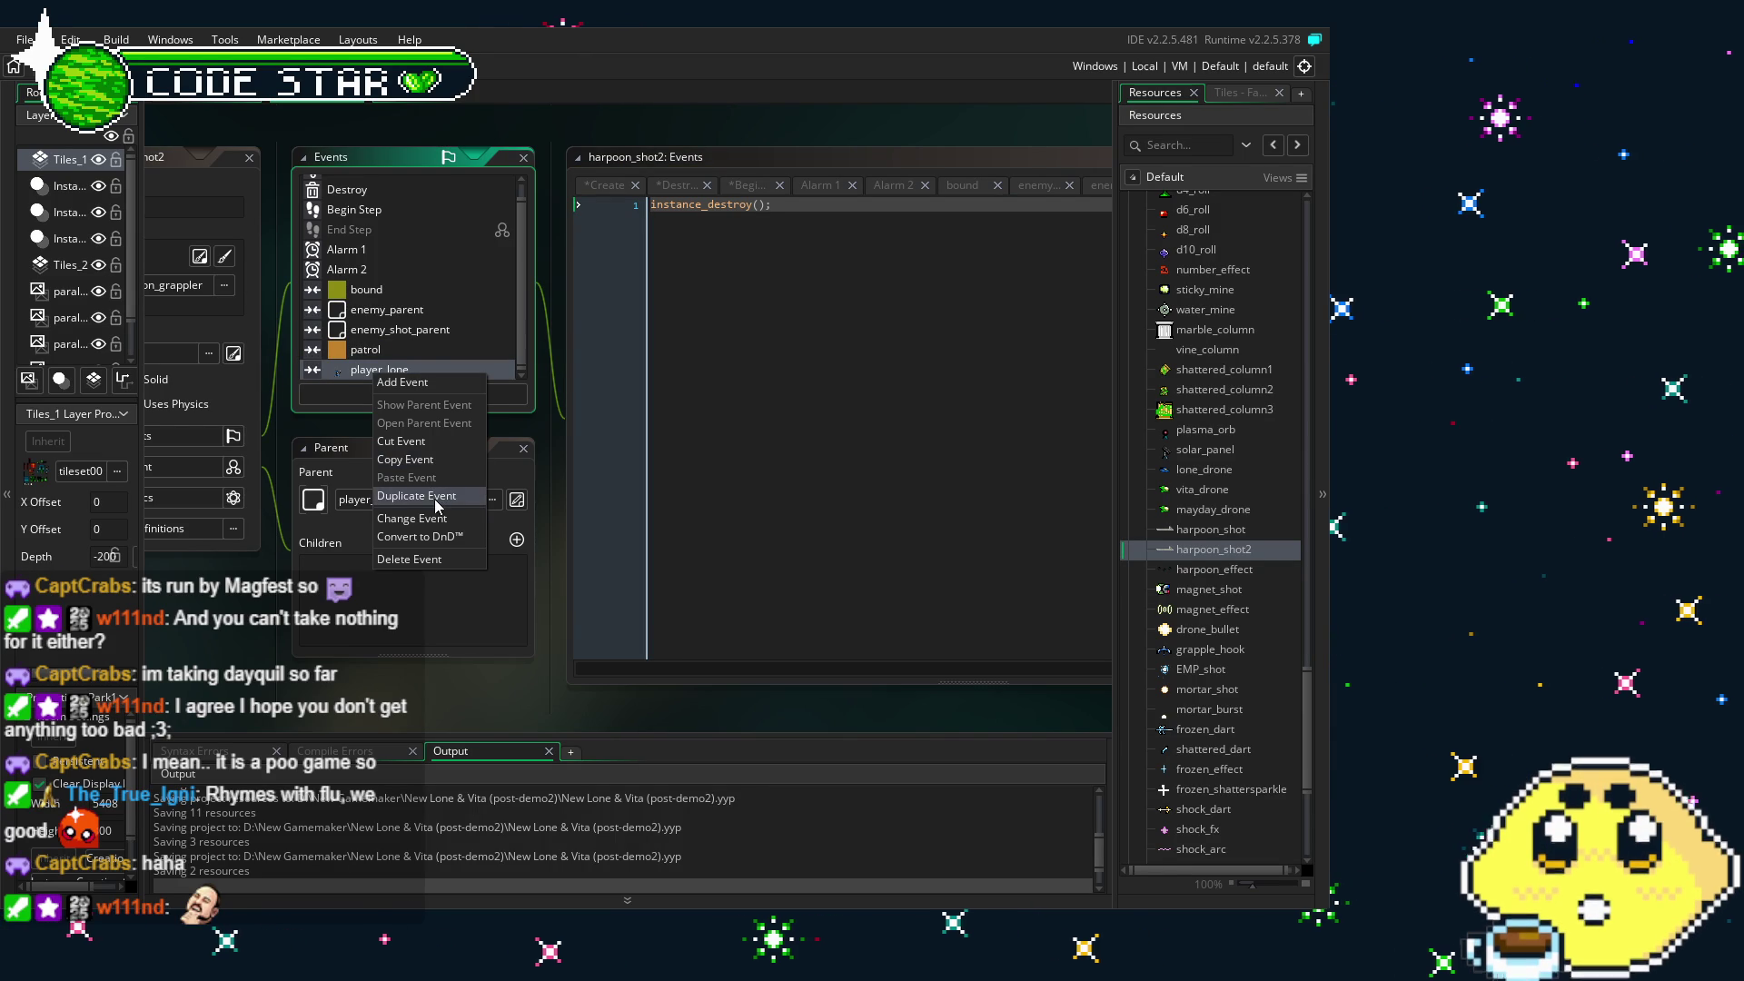
left_click(435, 497)
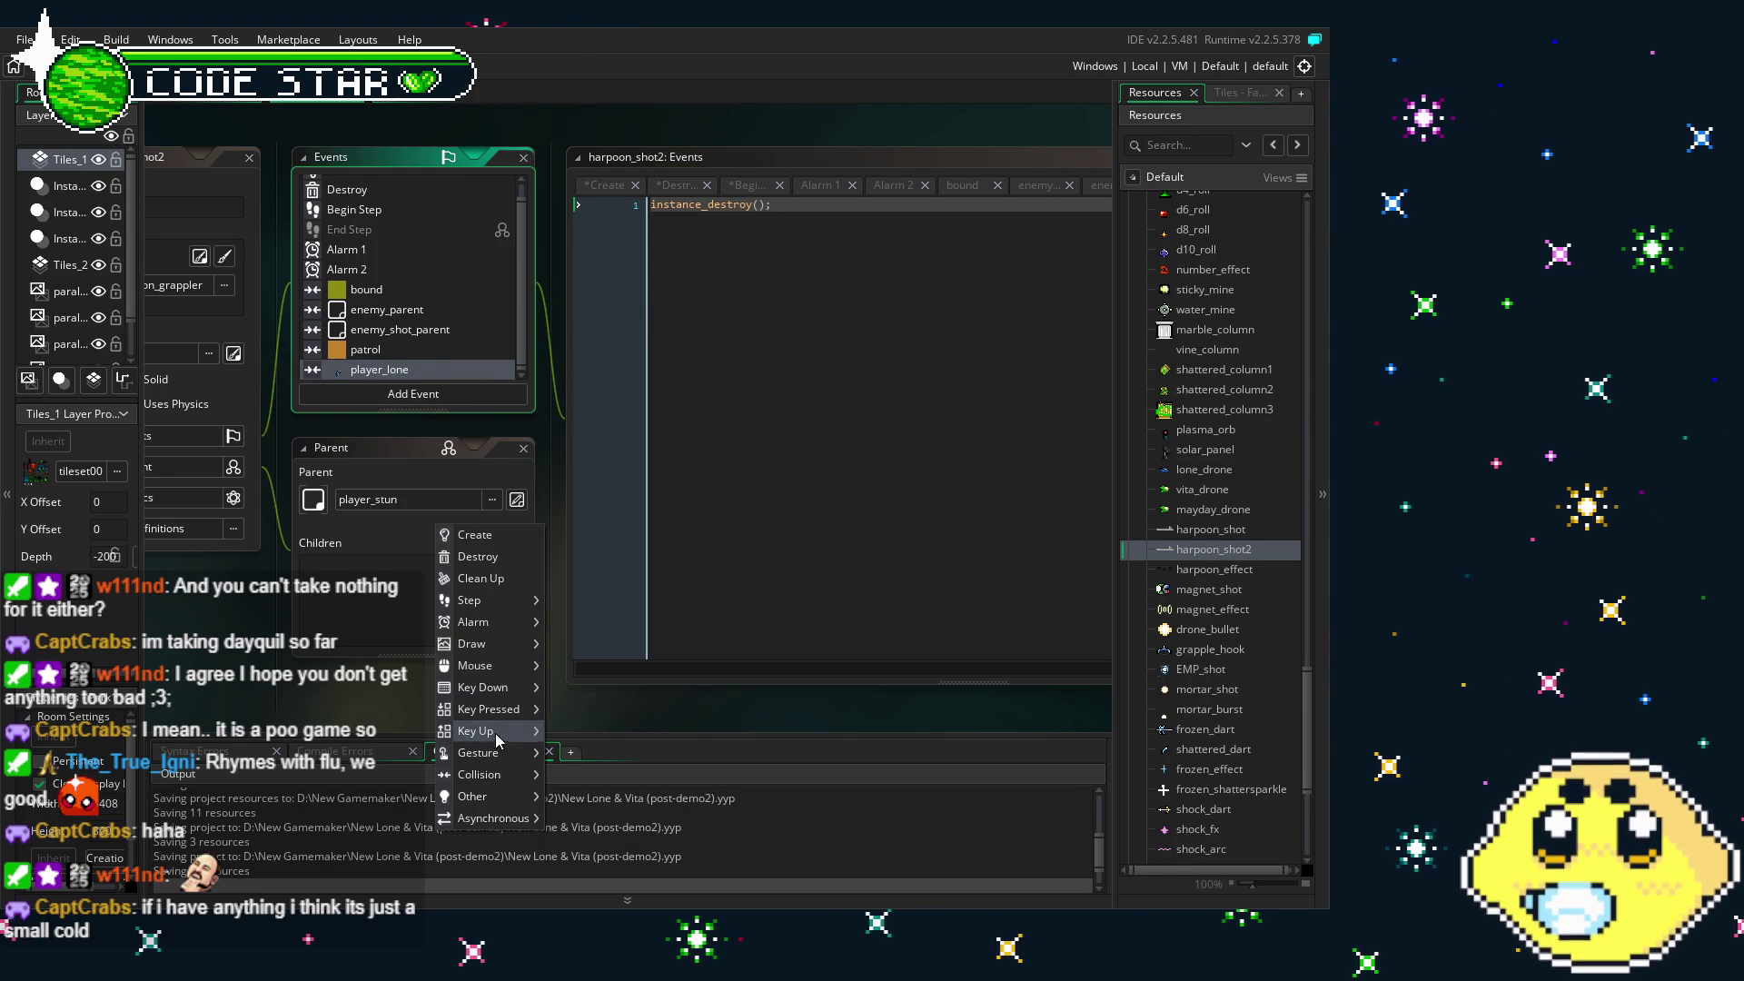
mouse_move(498, 778)
mouse_move(591, 711)
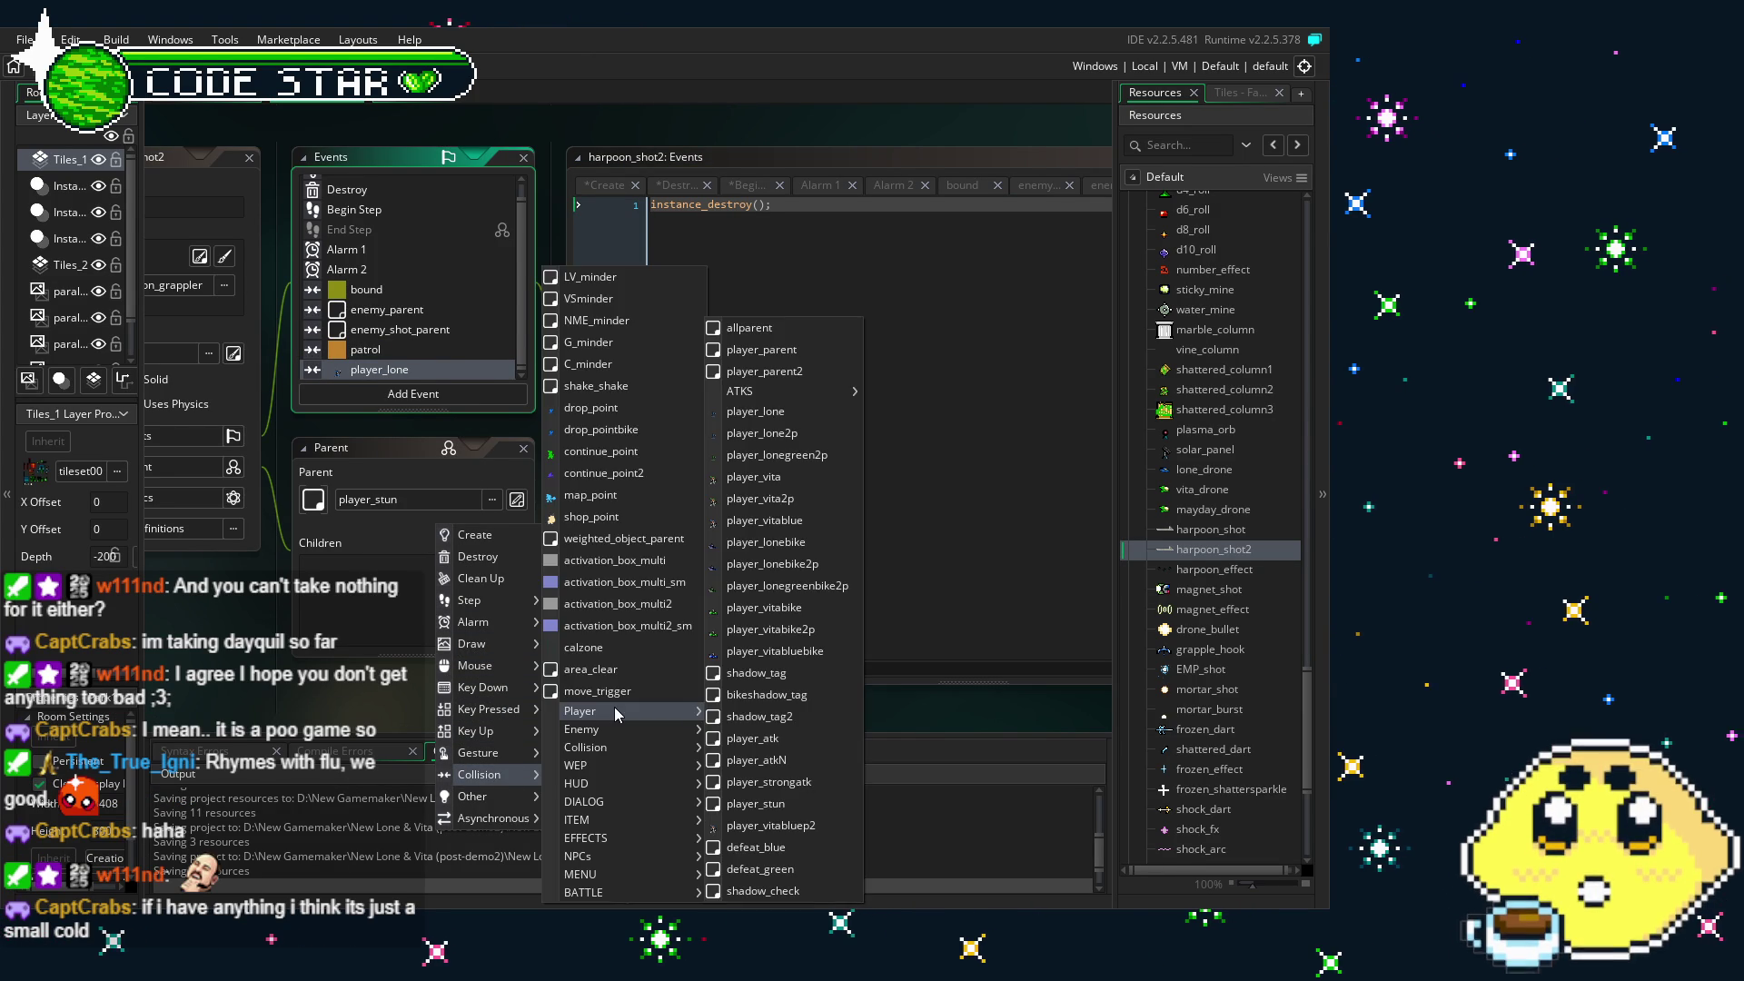
left_click(761, 434)
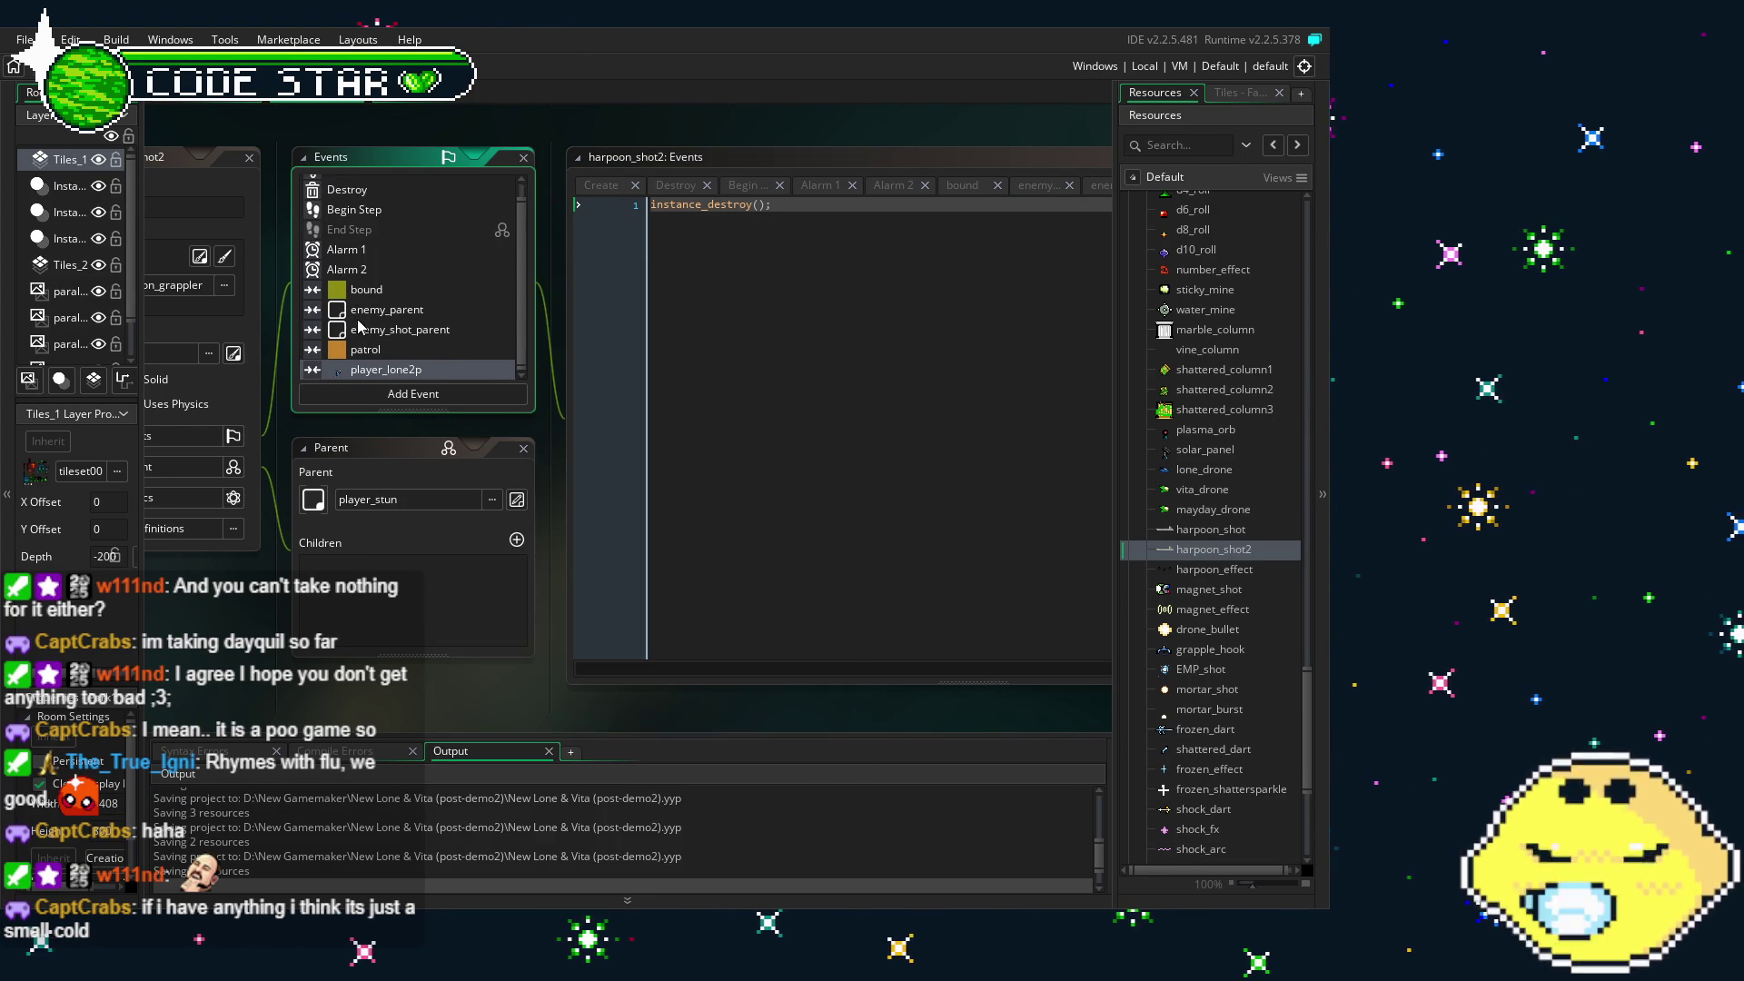
left_click_drag(280, 656, 353, 656)
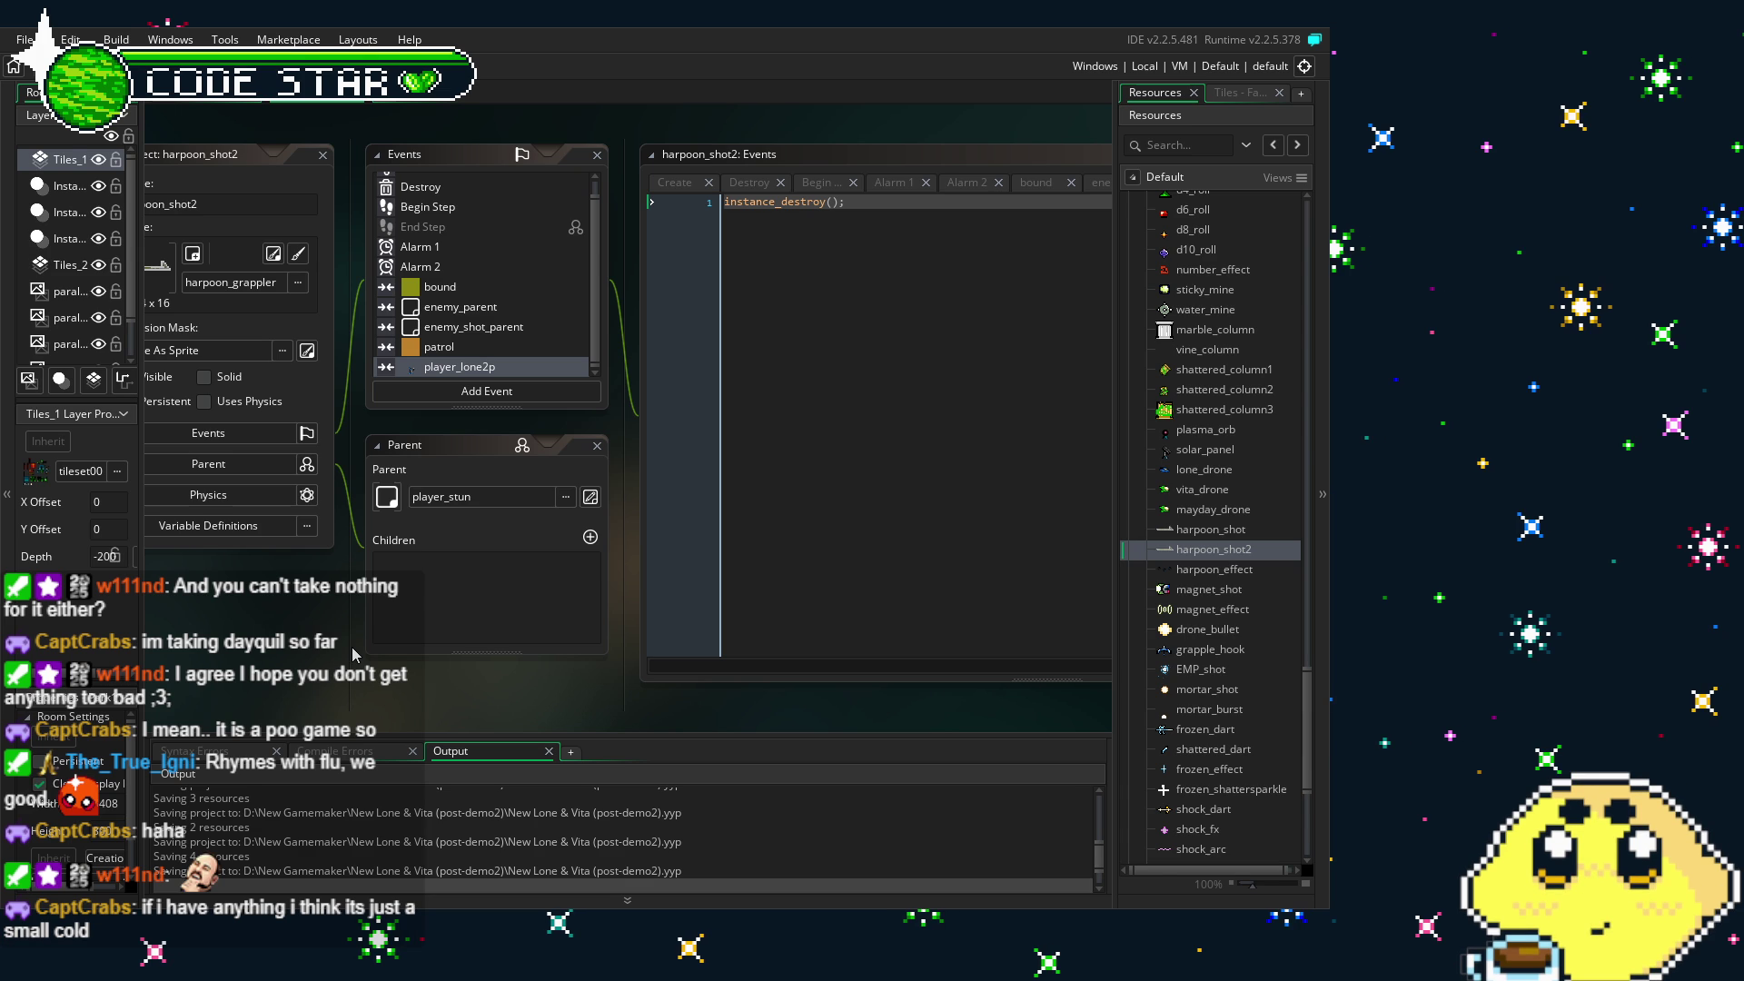
- Duplicate harpoon_effect and rename the copy harpoon_effect2
left_click(1195, 572)
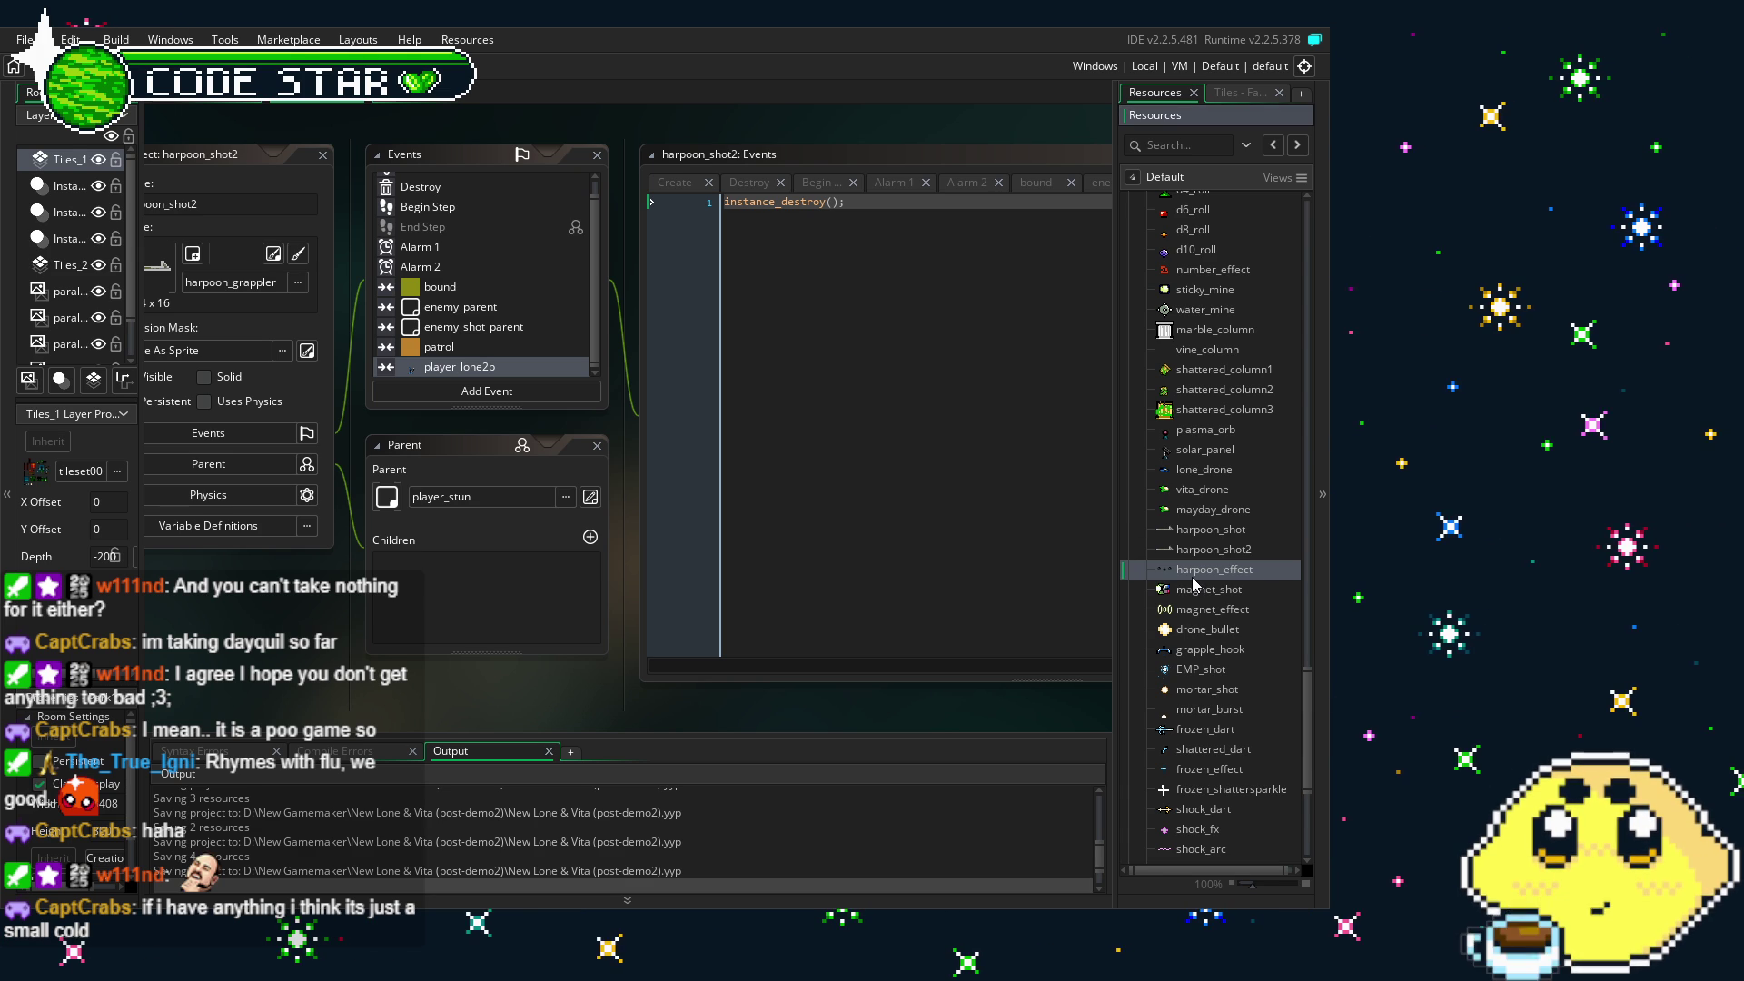
right_click(1193, 585)
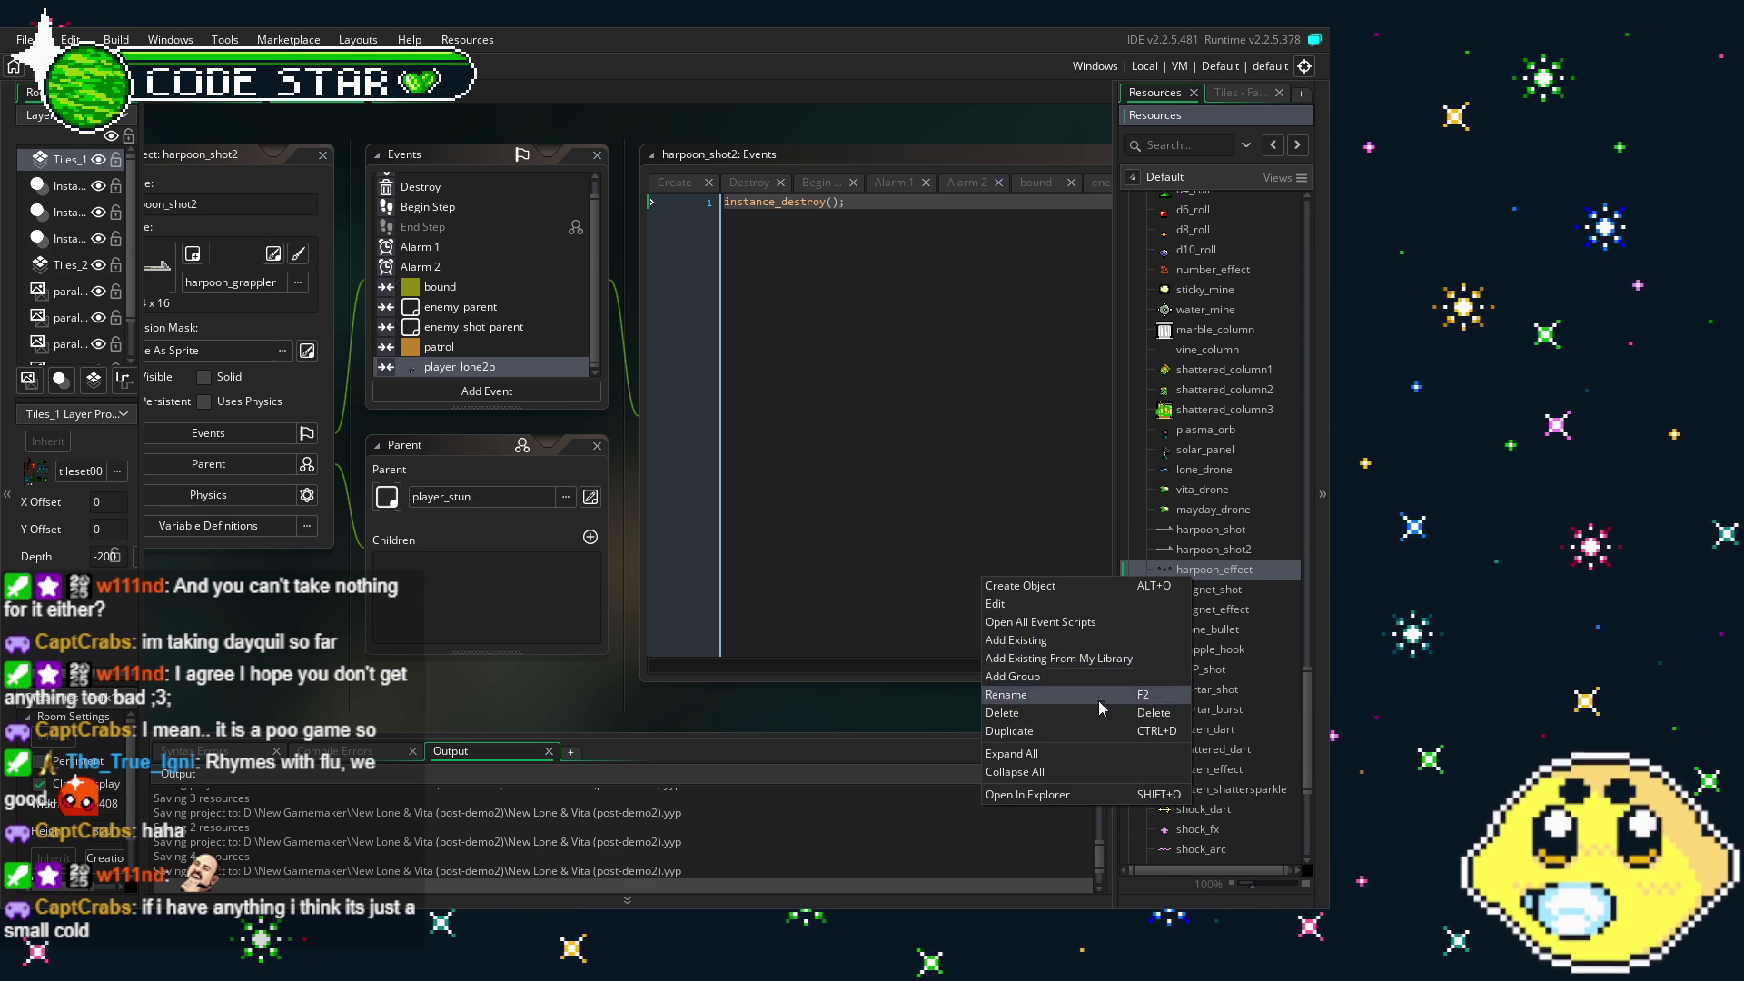
left_click(1078, 729)
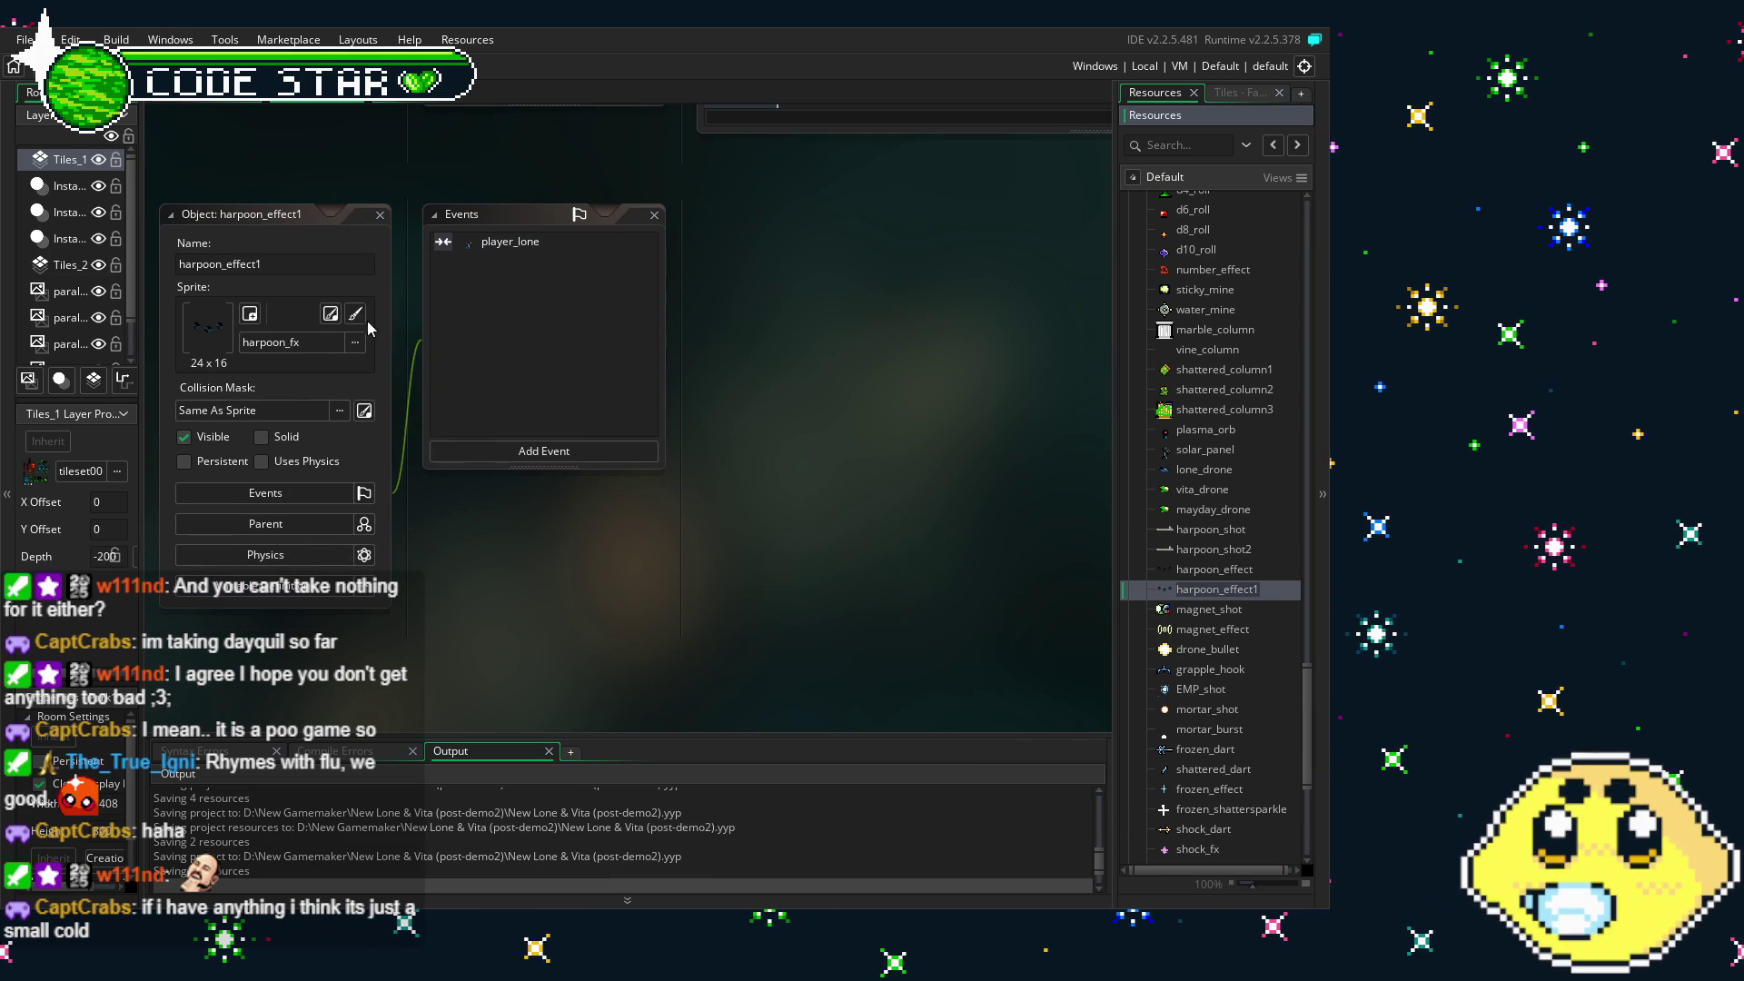
left_click(276, 263)
key("BackSpace")
type("2")
left_click(515, 257)
- Browse the collision event's Change Event menu, then open the original harpoon_effect object
right_click(490, 242)
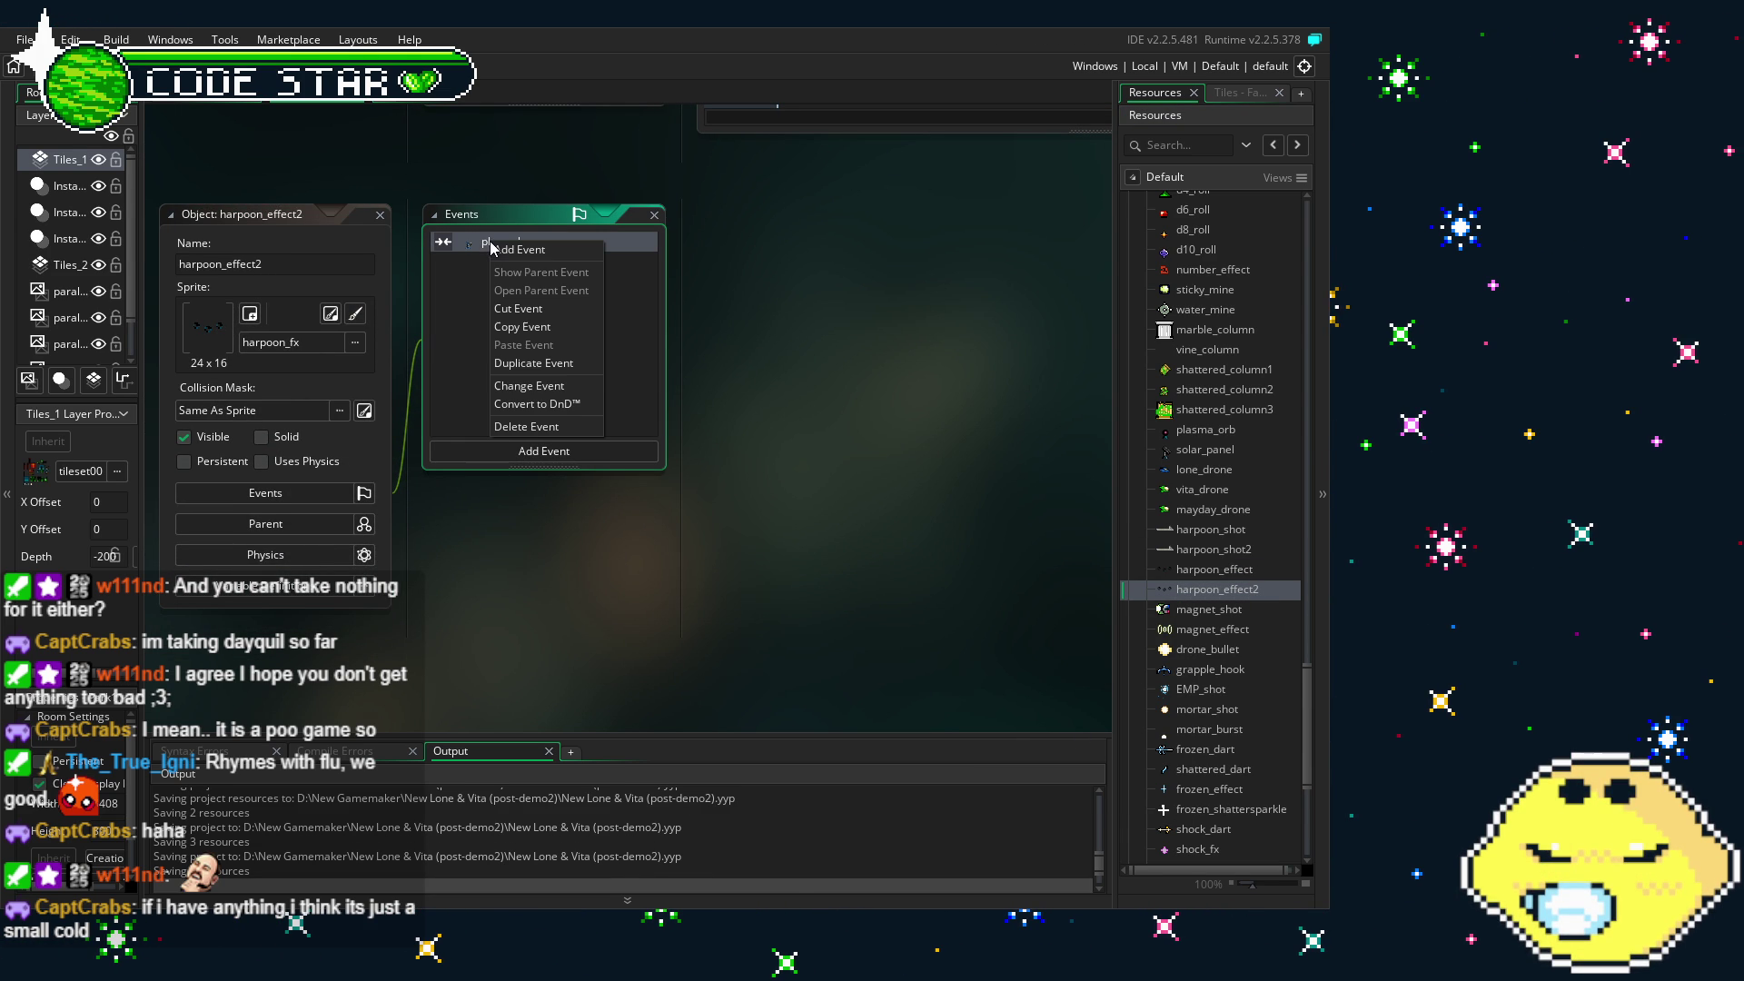
left_click(569, 389)
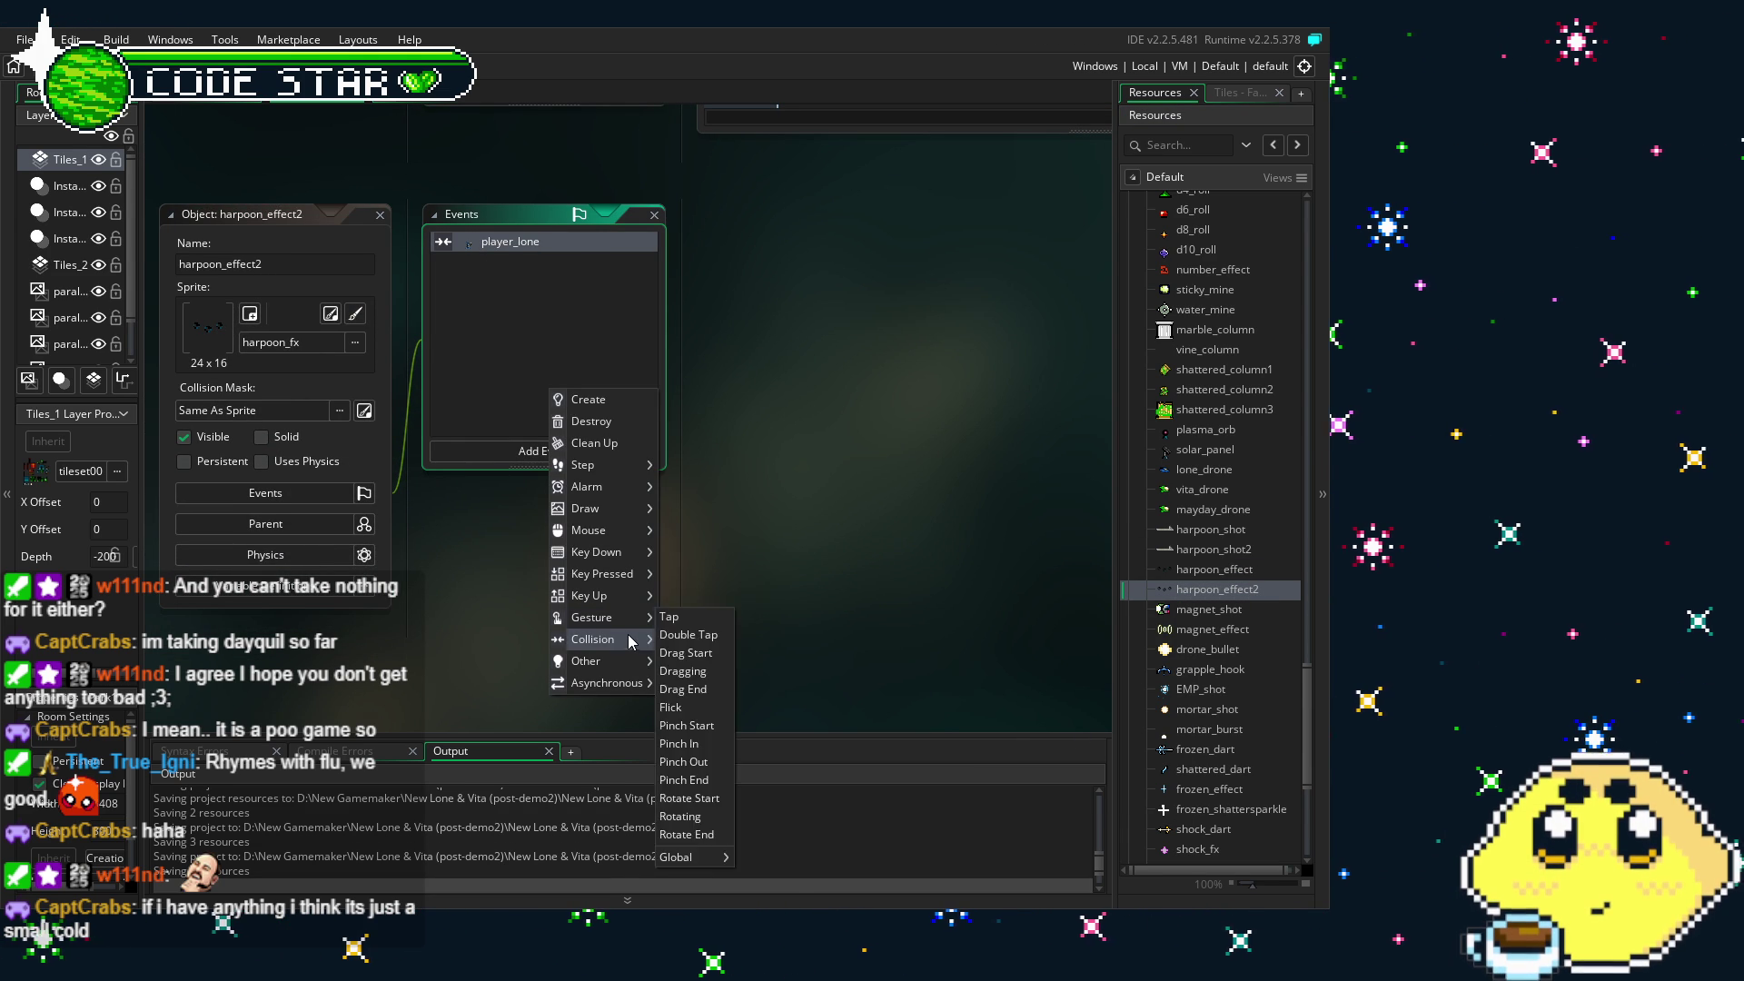
mouse_move(633, 642)
mouse_move(726, 712)
left_click(867, 477)
double_click(1185, 570)
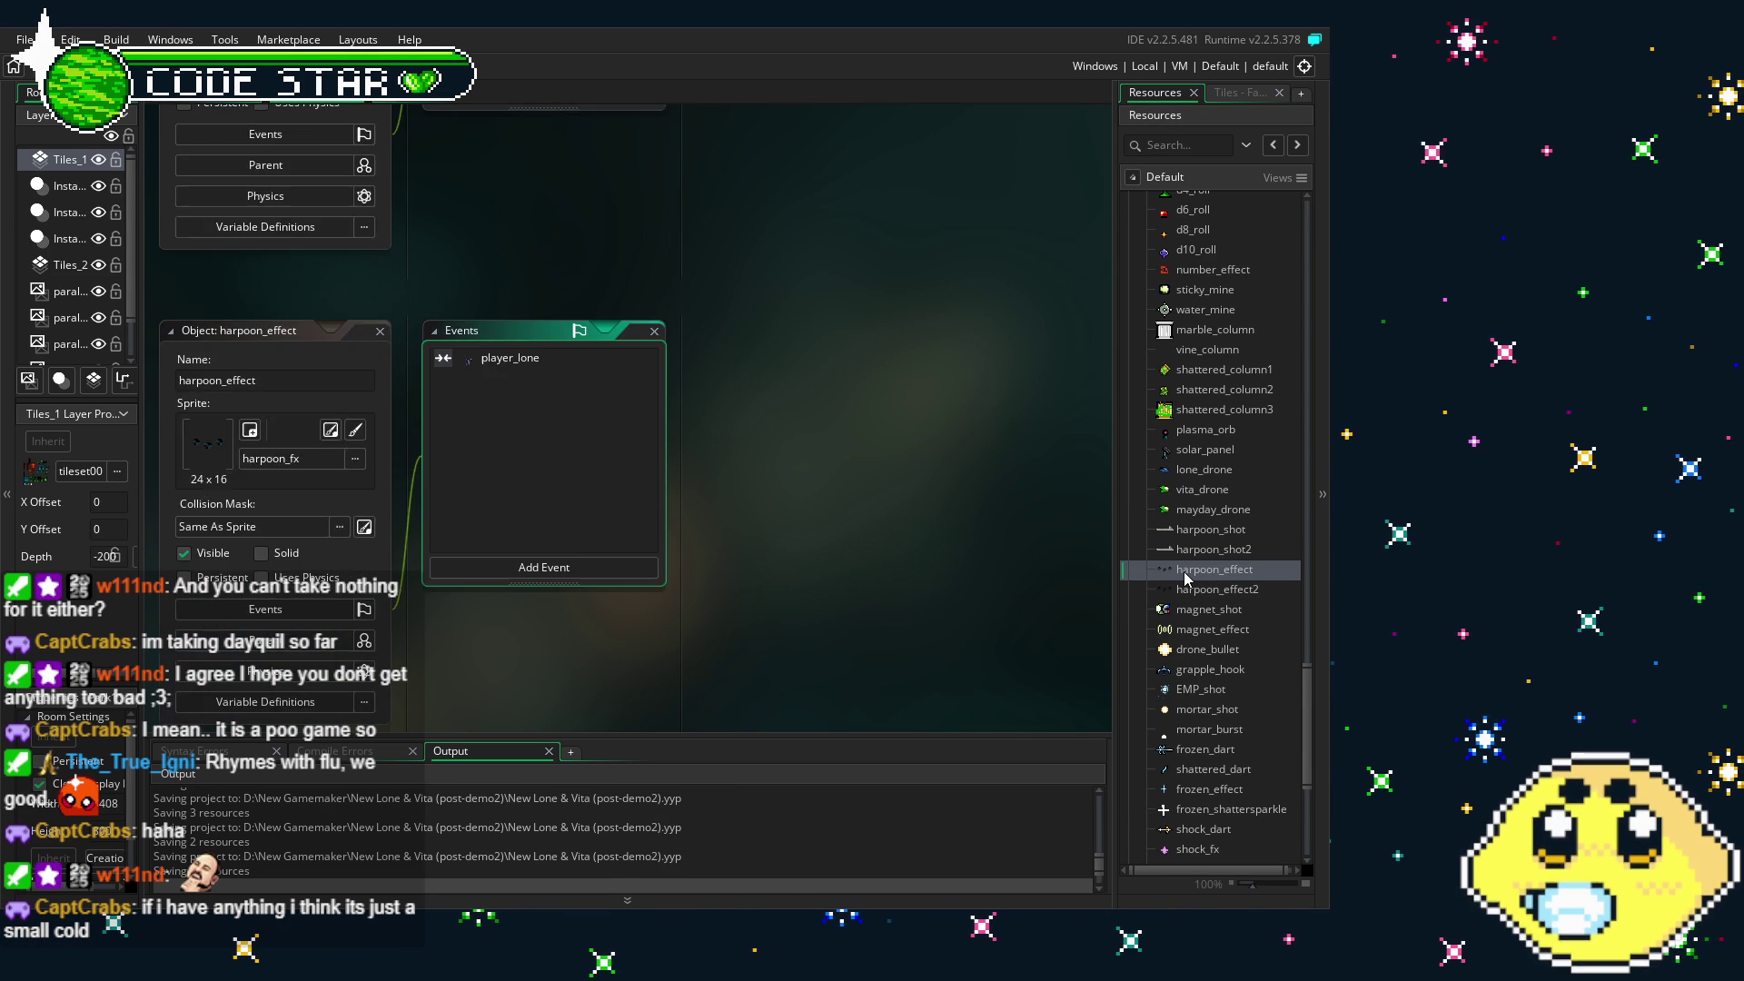
- Close the harpoon_effect window and open the harpoon_shot2 object
left_click(384, 213)
left_click(380, 214)
left_click(1215, 550)
double_click(1216, 552)
left_click(393, 227)
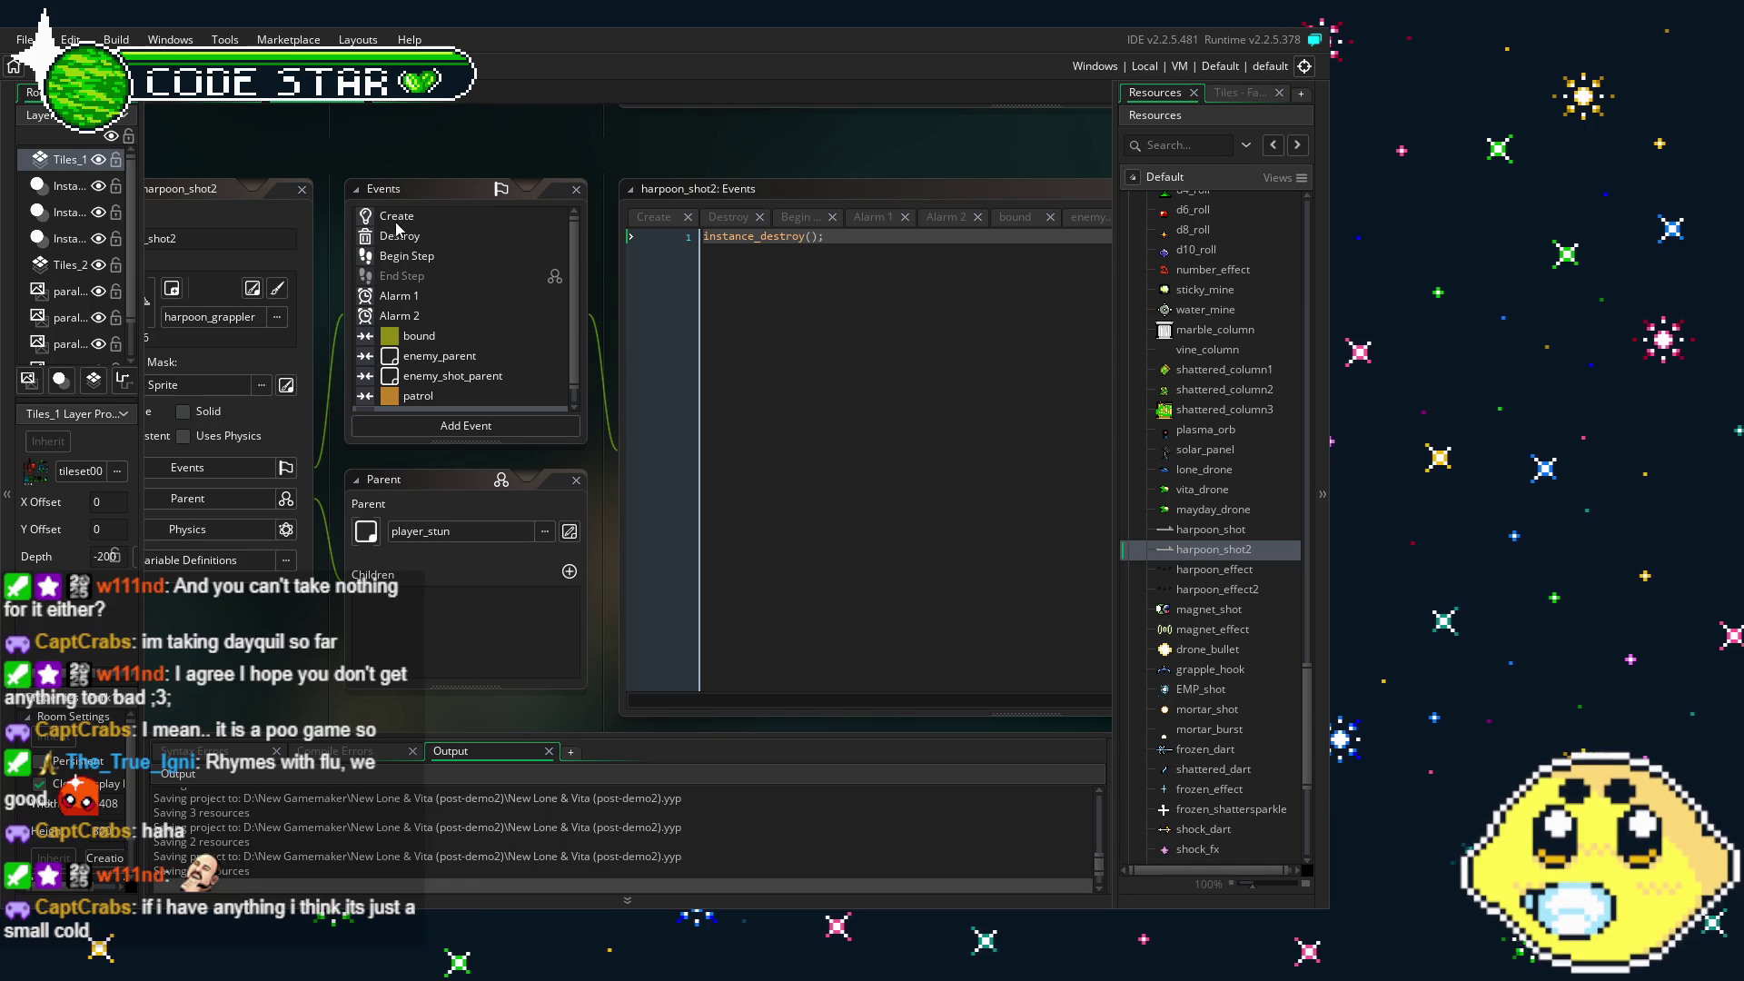
- In Alarm 2, append 2 so both lines create harpoon_effect2
left_click(434, 317)
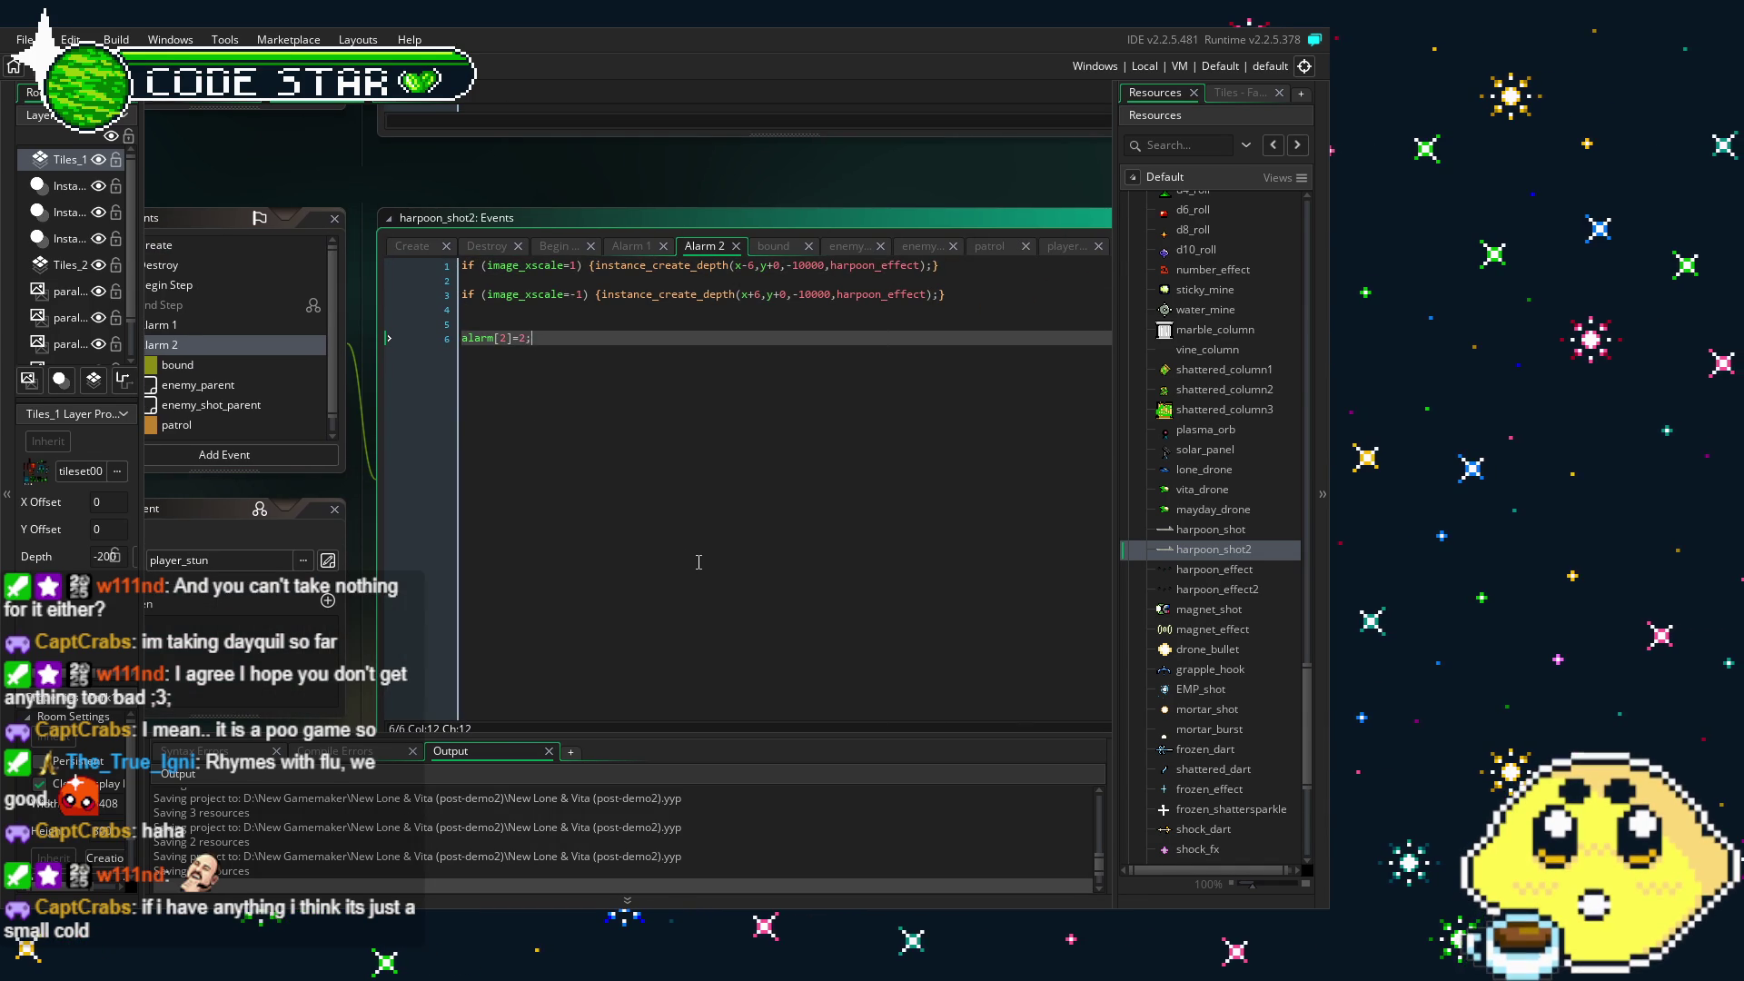
left_click(920, 265)
type("2")
key("Down")
key("Down")
type("2")
- Open harpoon_shot2's Create code and pan the workspace to bring its object panel into view
left_click(184, 245)
left_click_drag(184, 245, 669, 245)
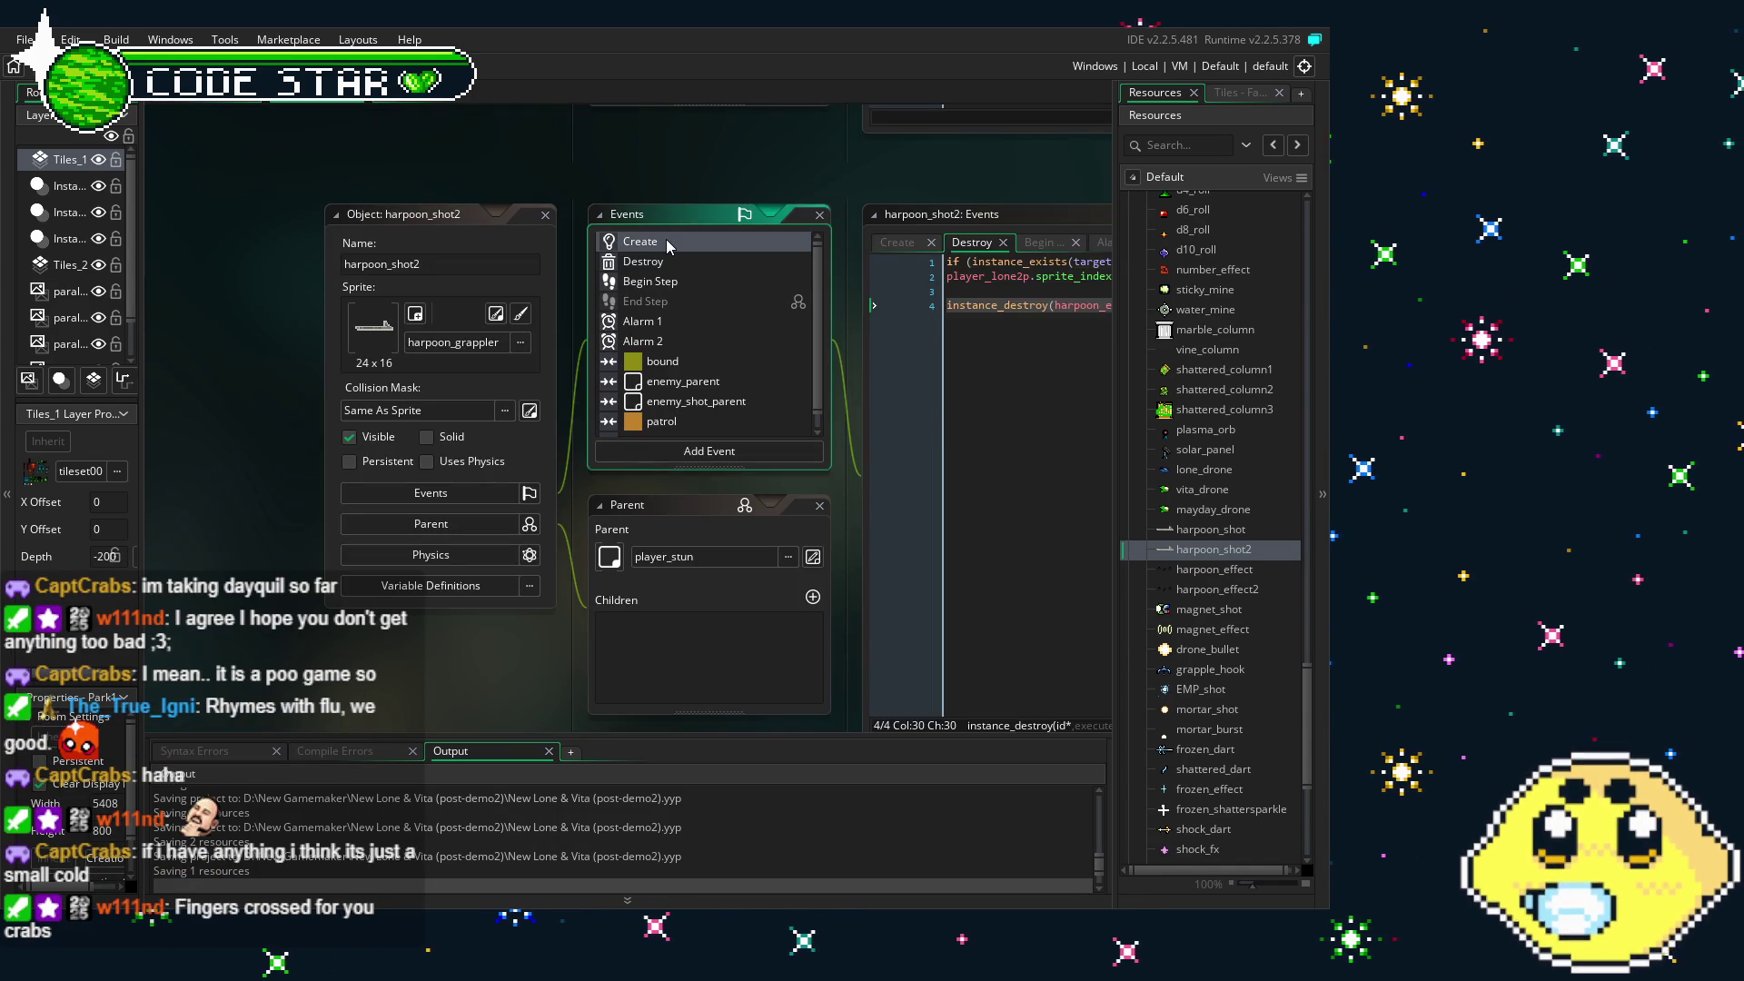
left_click_drag(995, 678, 713, 636)
left_click(713, 635)
left_click_drag(329, 687, 443, 681)
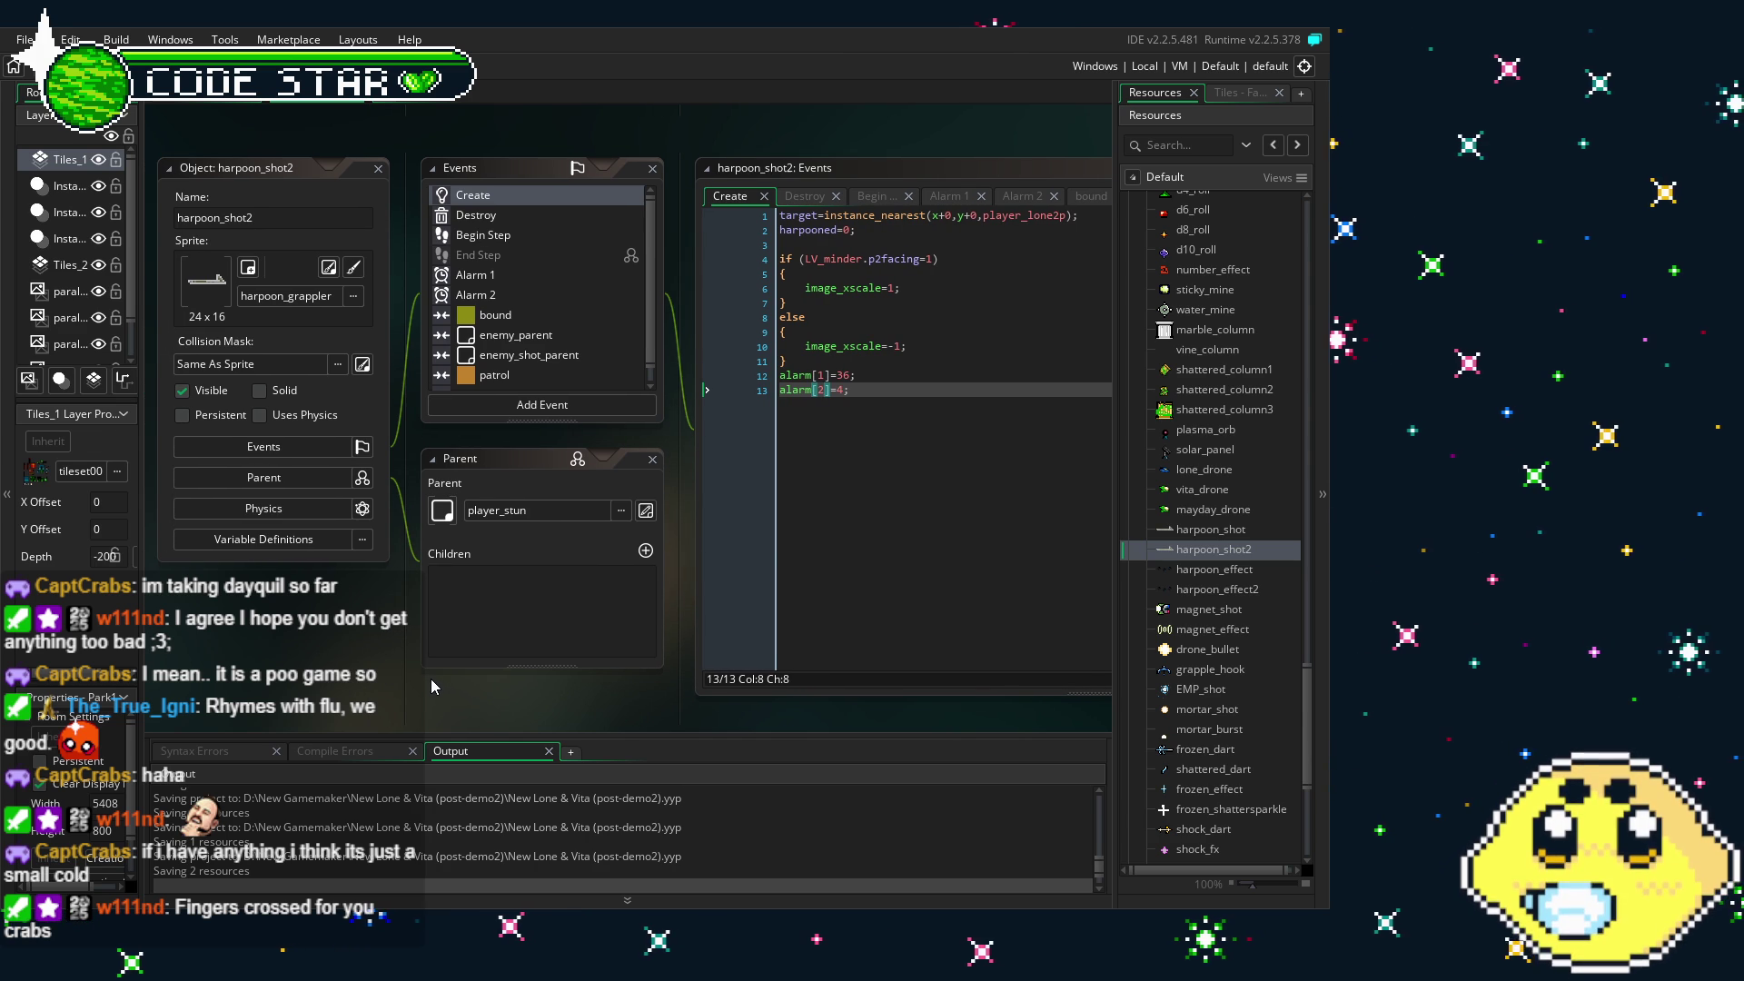
left_click_drag(430, 678, 403, 679)
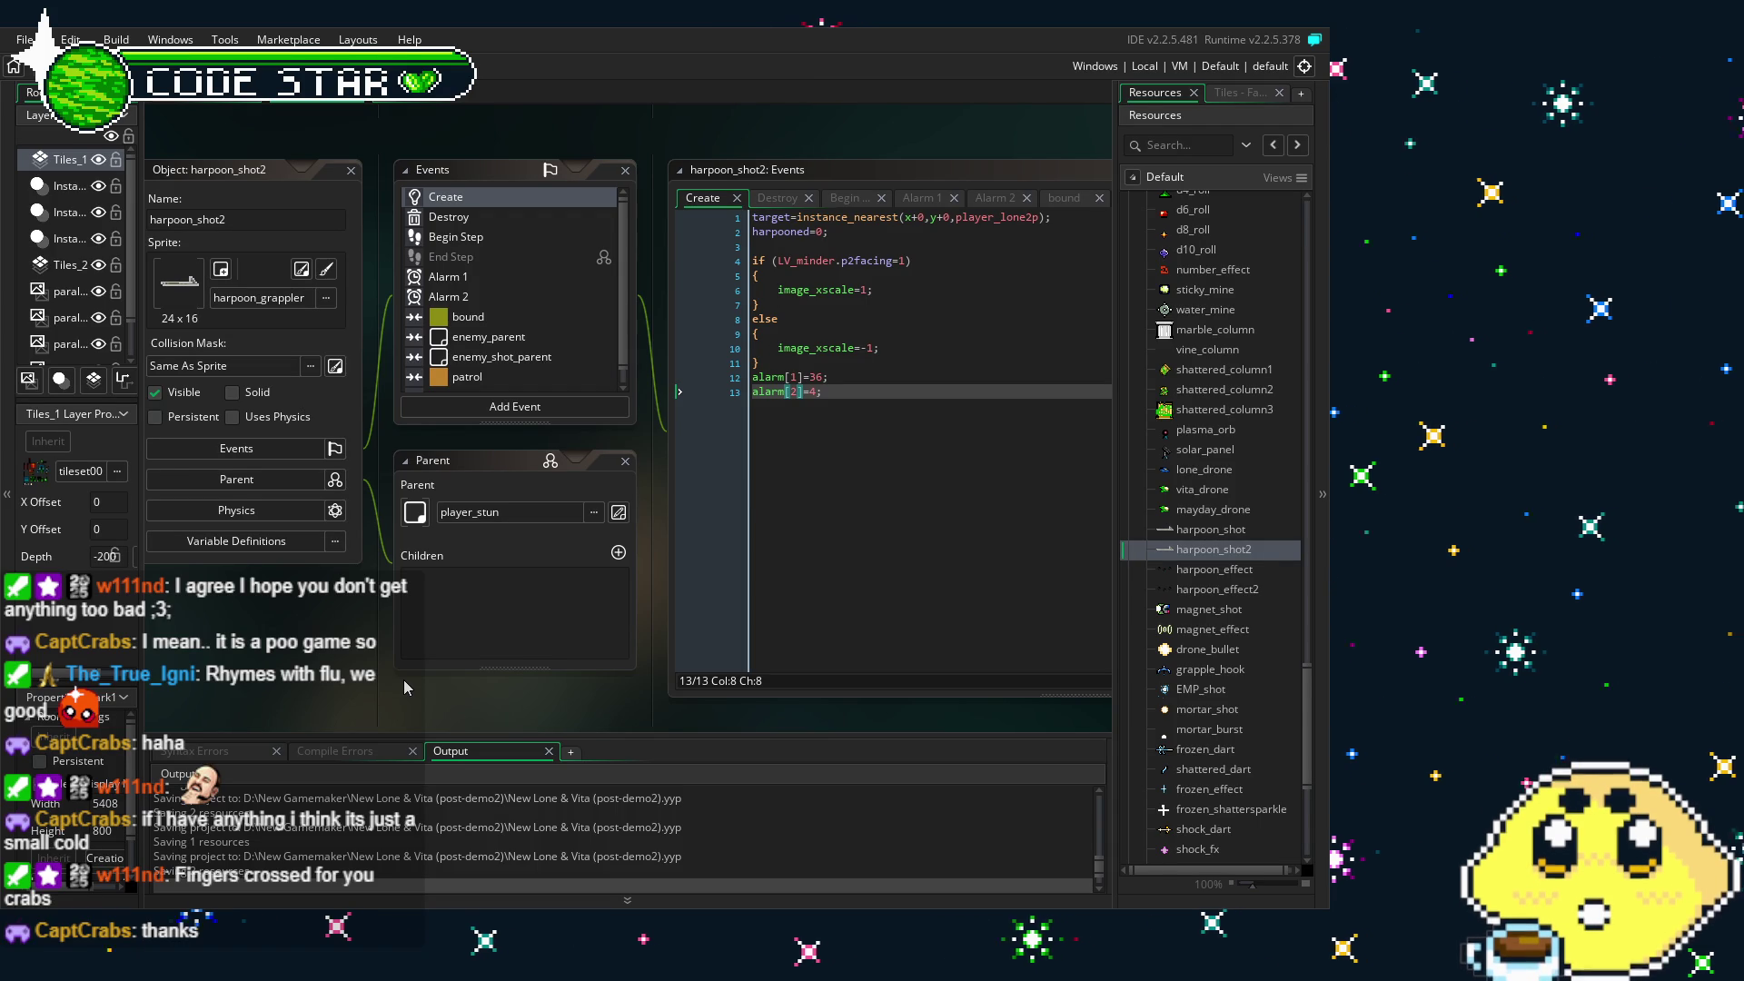
mouse_move(364, 674)
left_mouse_down()
mouse_move(445, 660)
mouse_move(394, 657)
left_mouse_up()
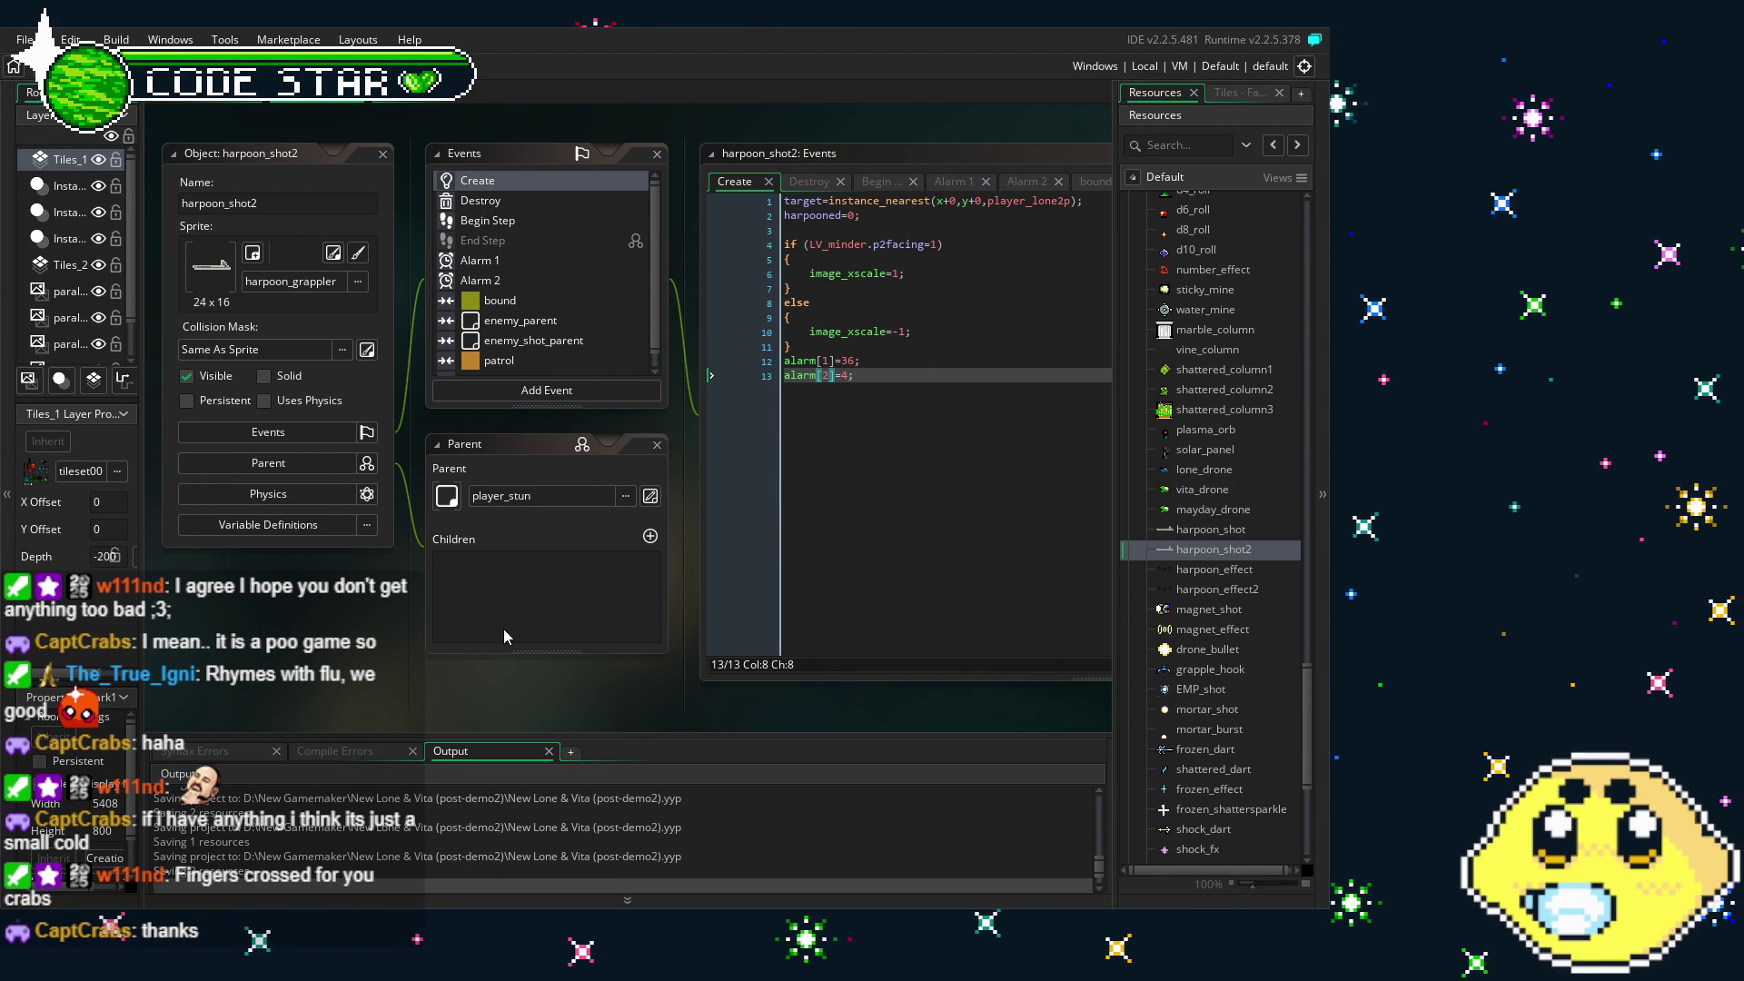
left_click_drag(553, 664, 487, 660)
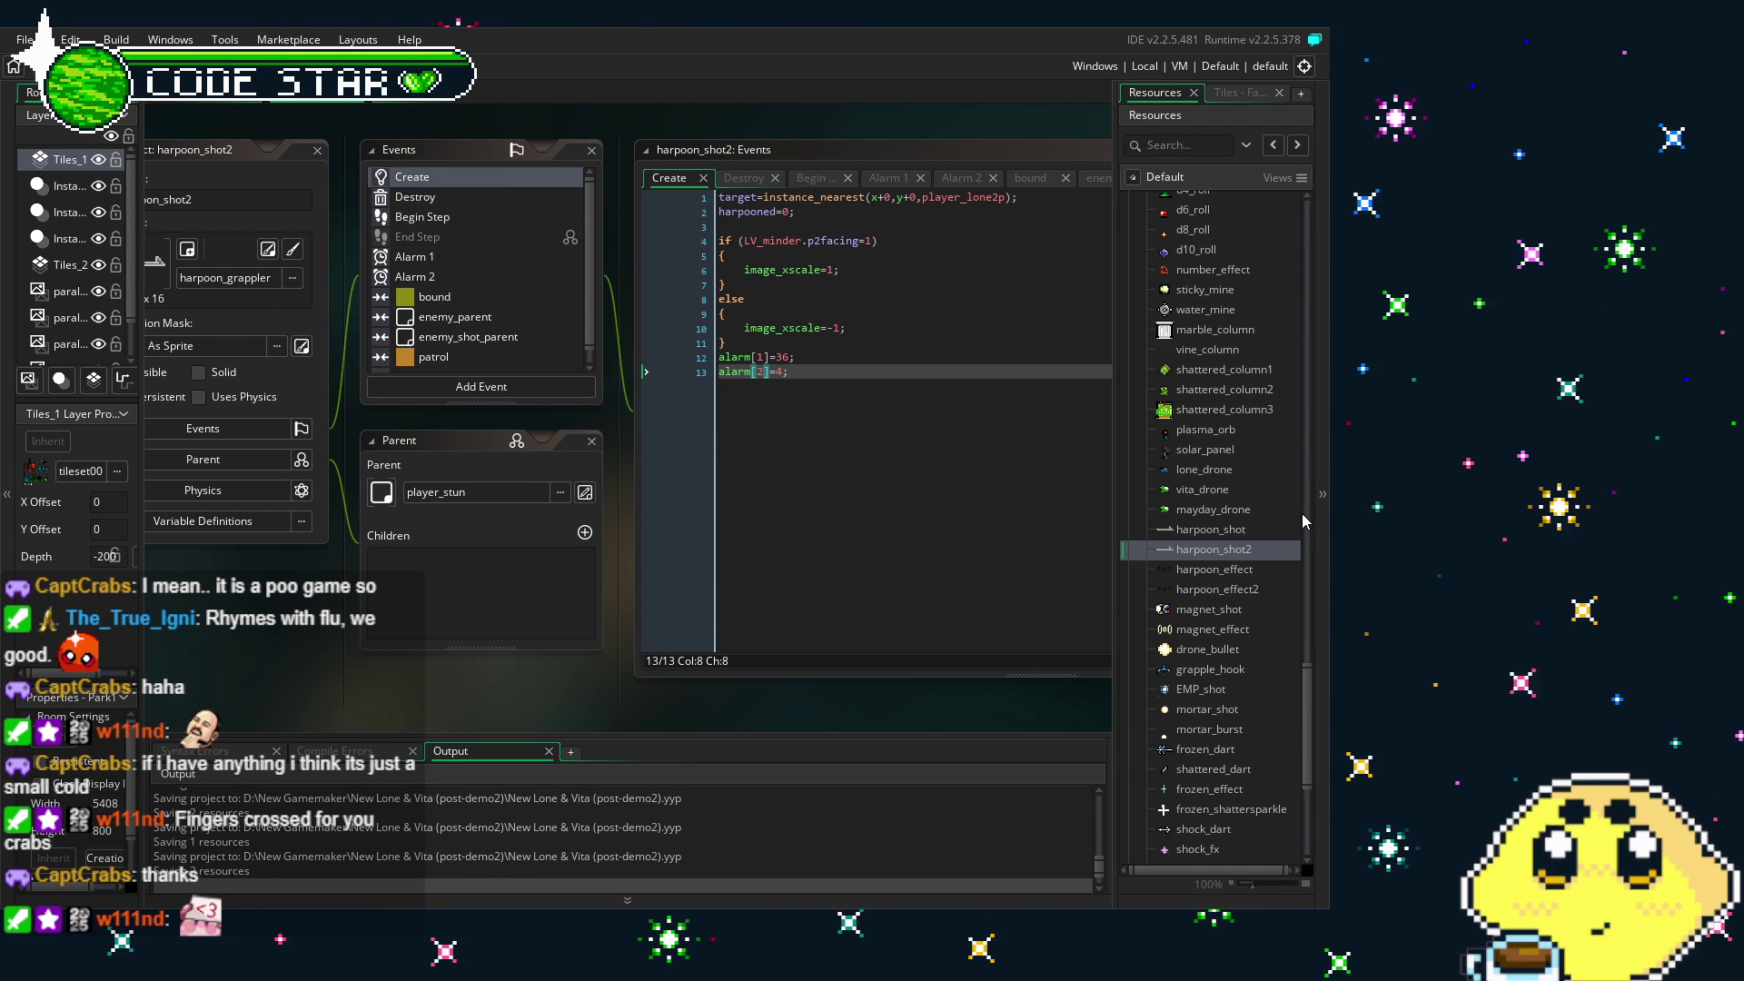
- Compare with the harpoon_shot object, then reopen harpoon_shot2 from the resource tree
double_click(1213, 549)
scroll(1195, 468, "down", 2)
double_click(1194, 464)
double_click(1216, 477)
left_click(1217, 476)
- Duplicate harpoon_shot2 and name the copy harpoon_shotG
key("ctrl+d")
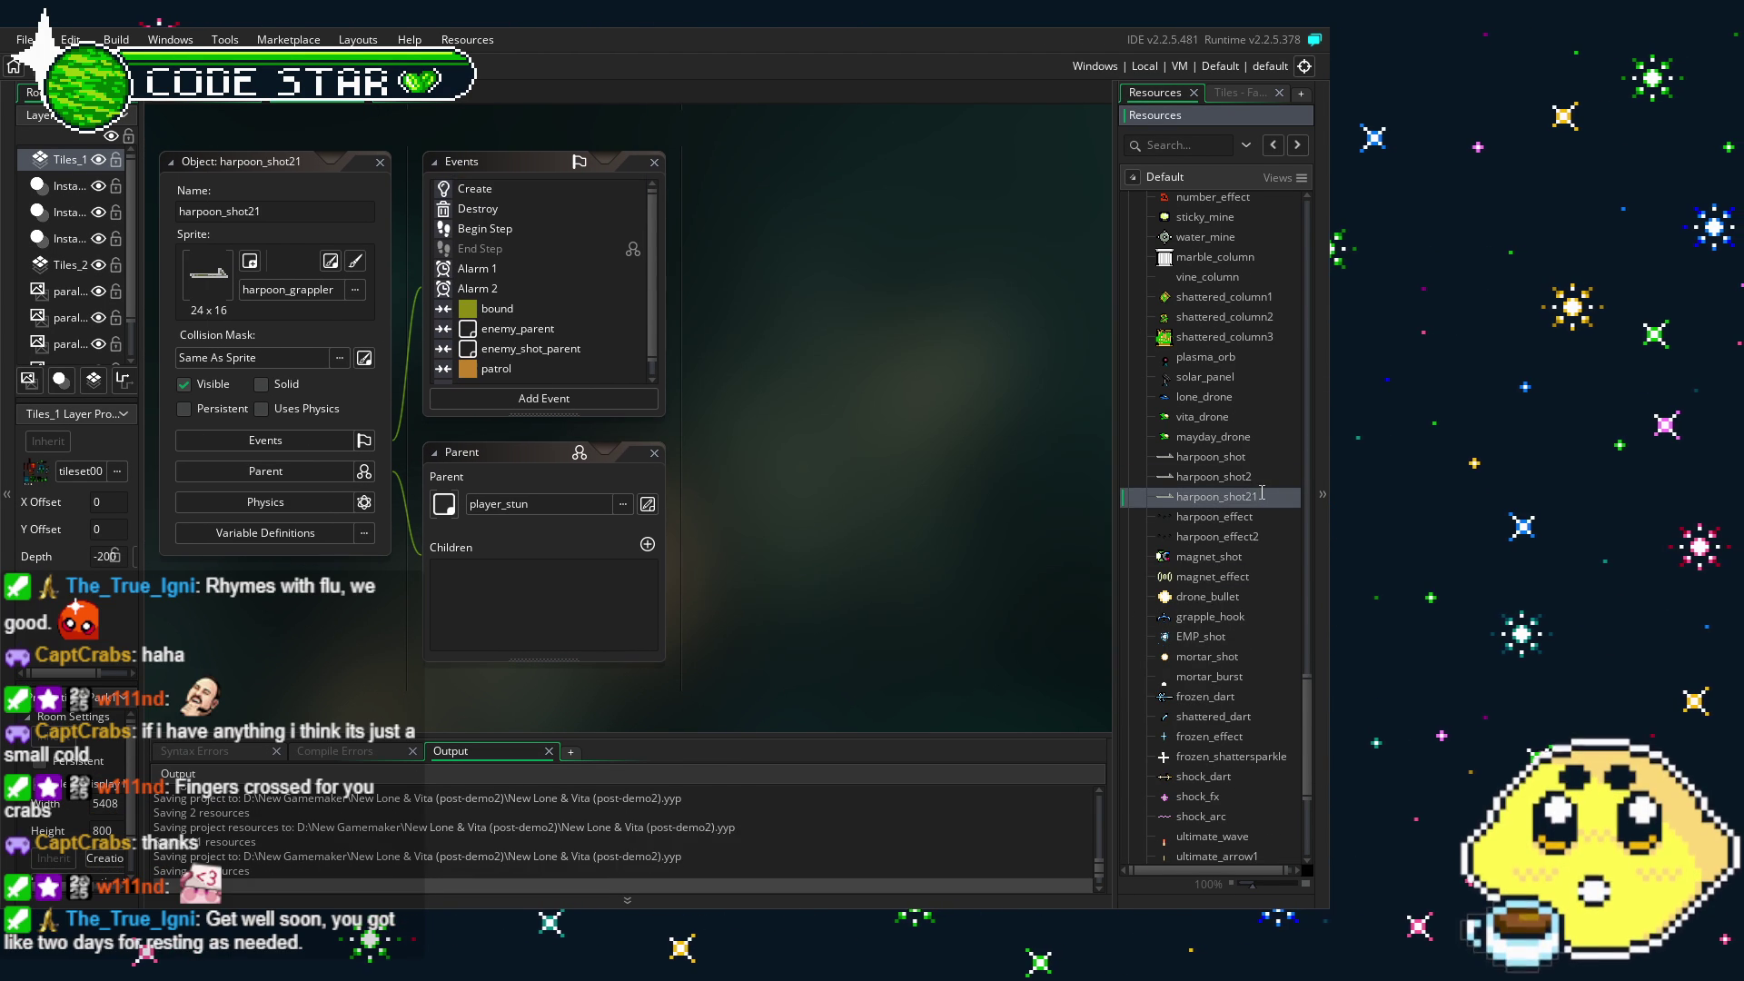
key("BackSpace")
key("BackSpace")
type("G")
key("Return")
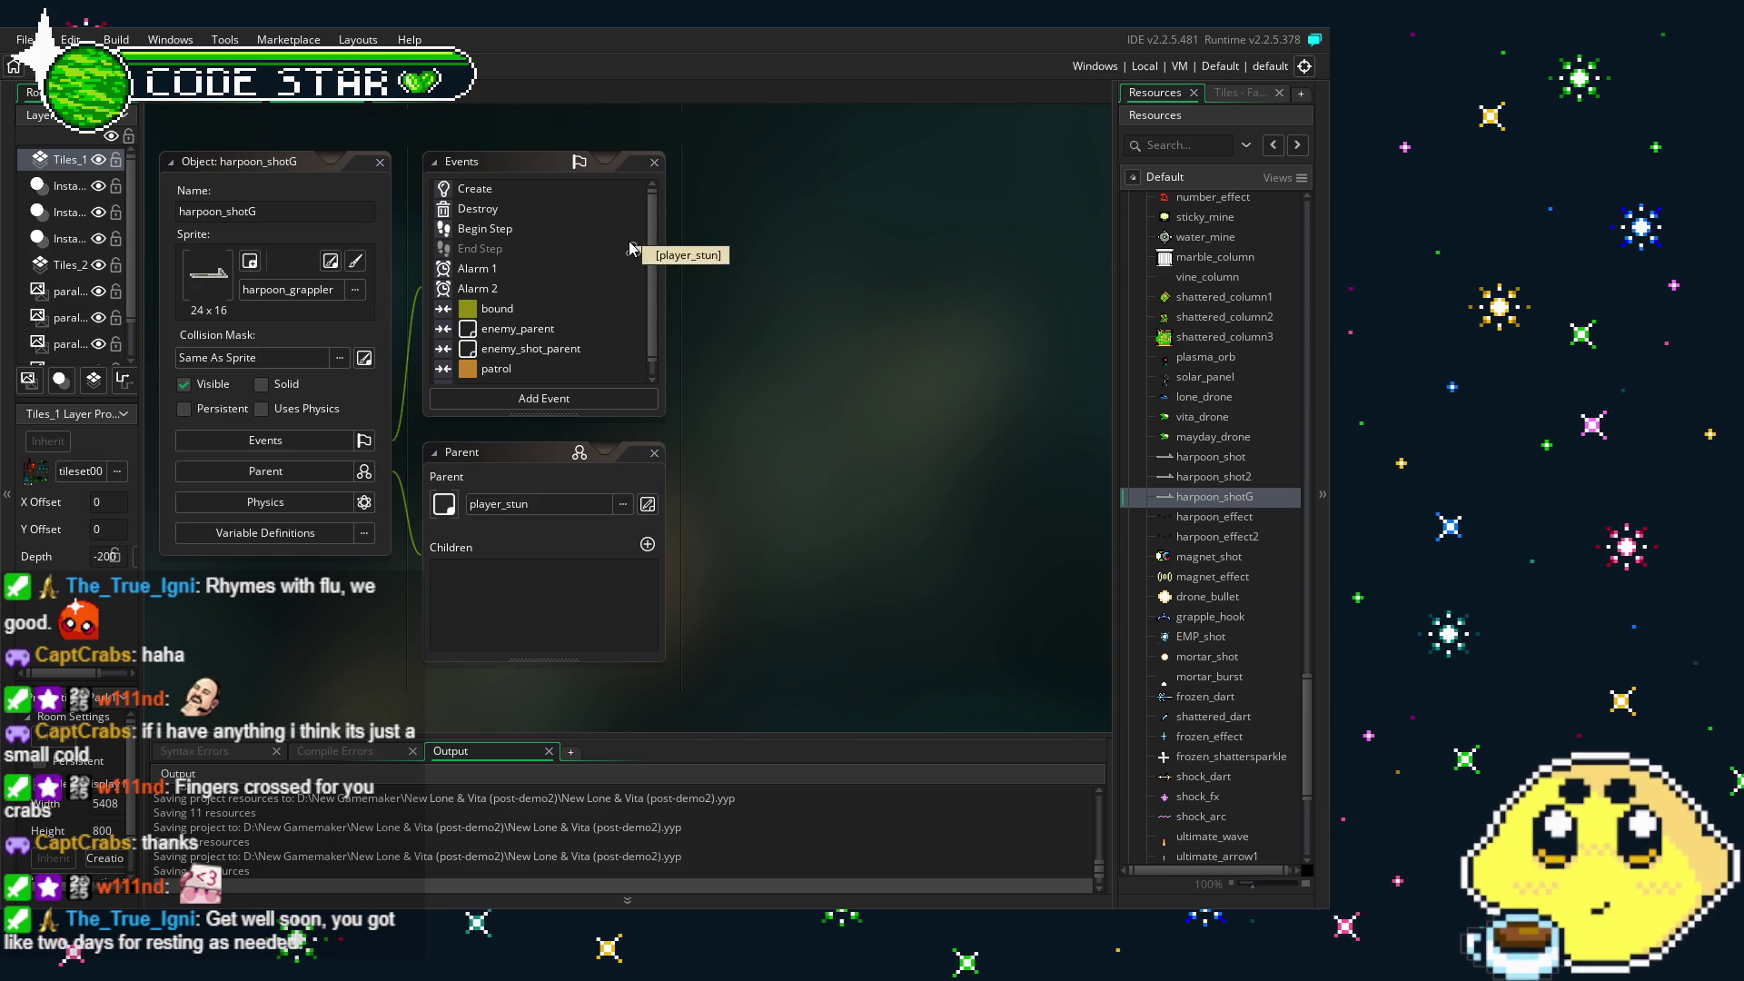
- Change the copy's Create code so instance_nearest targets player_lonegreen2p
double_click(536, 184)
left_click(1065, 209)
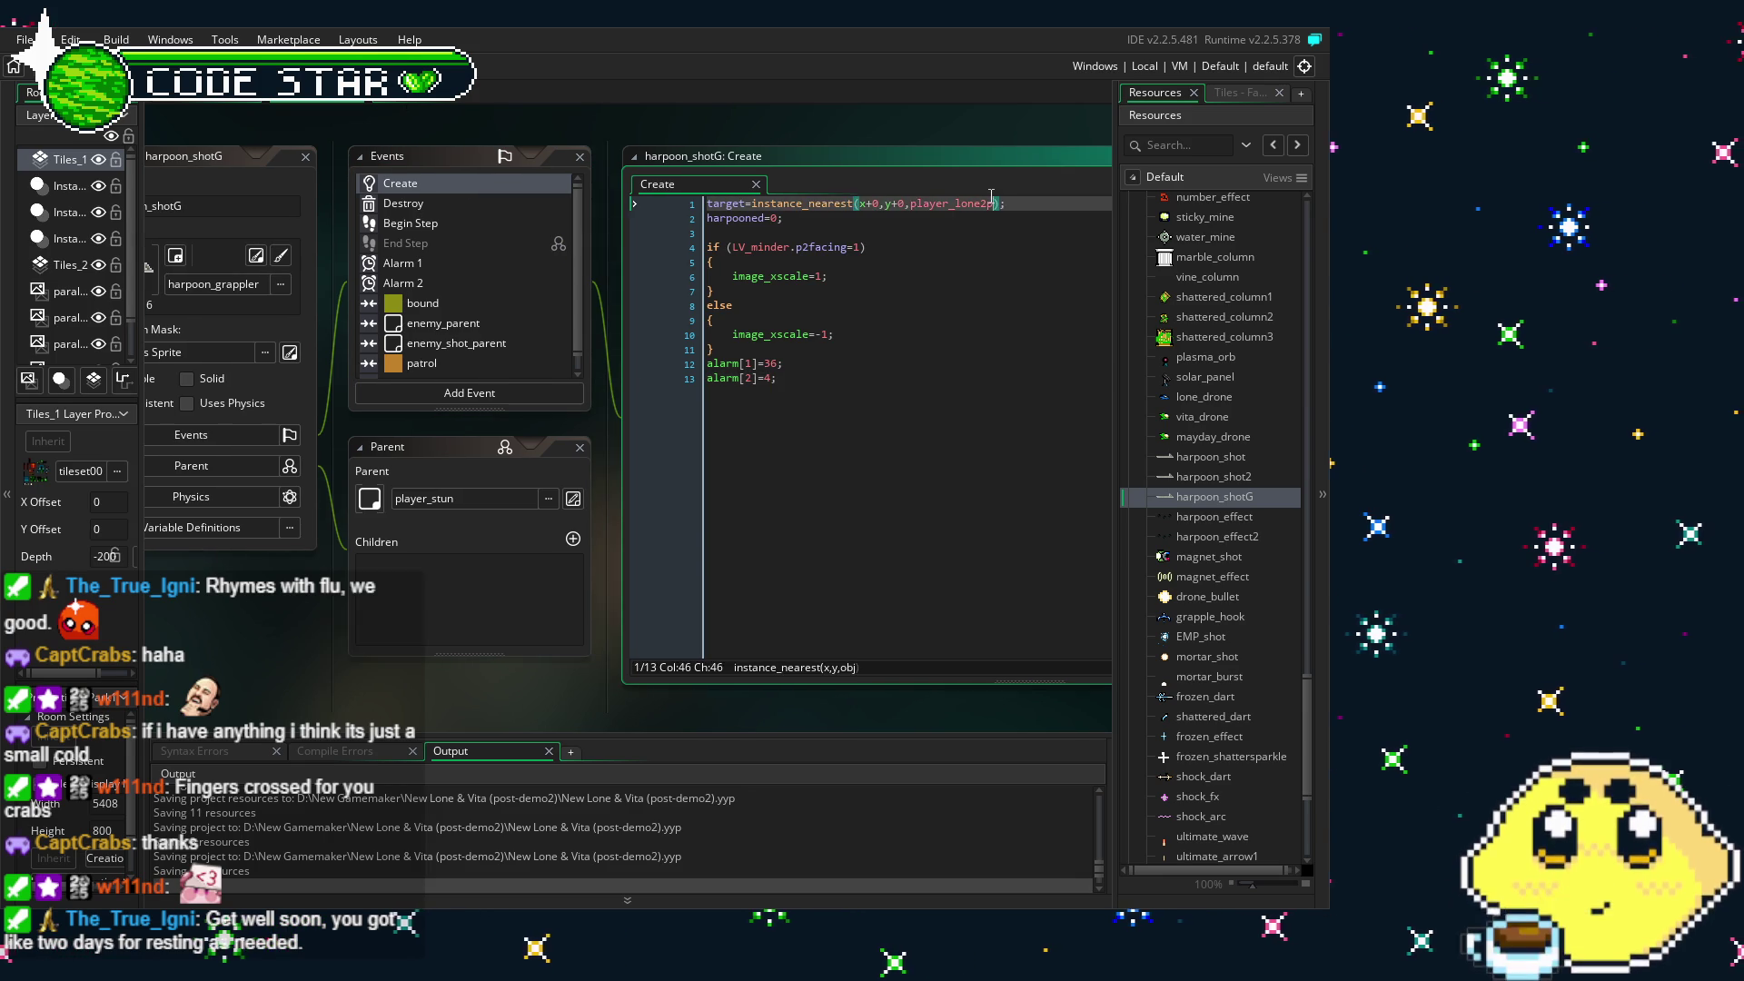
key("ctrl+space")
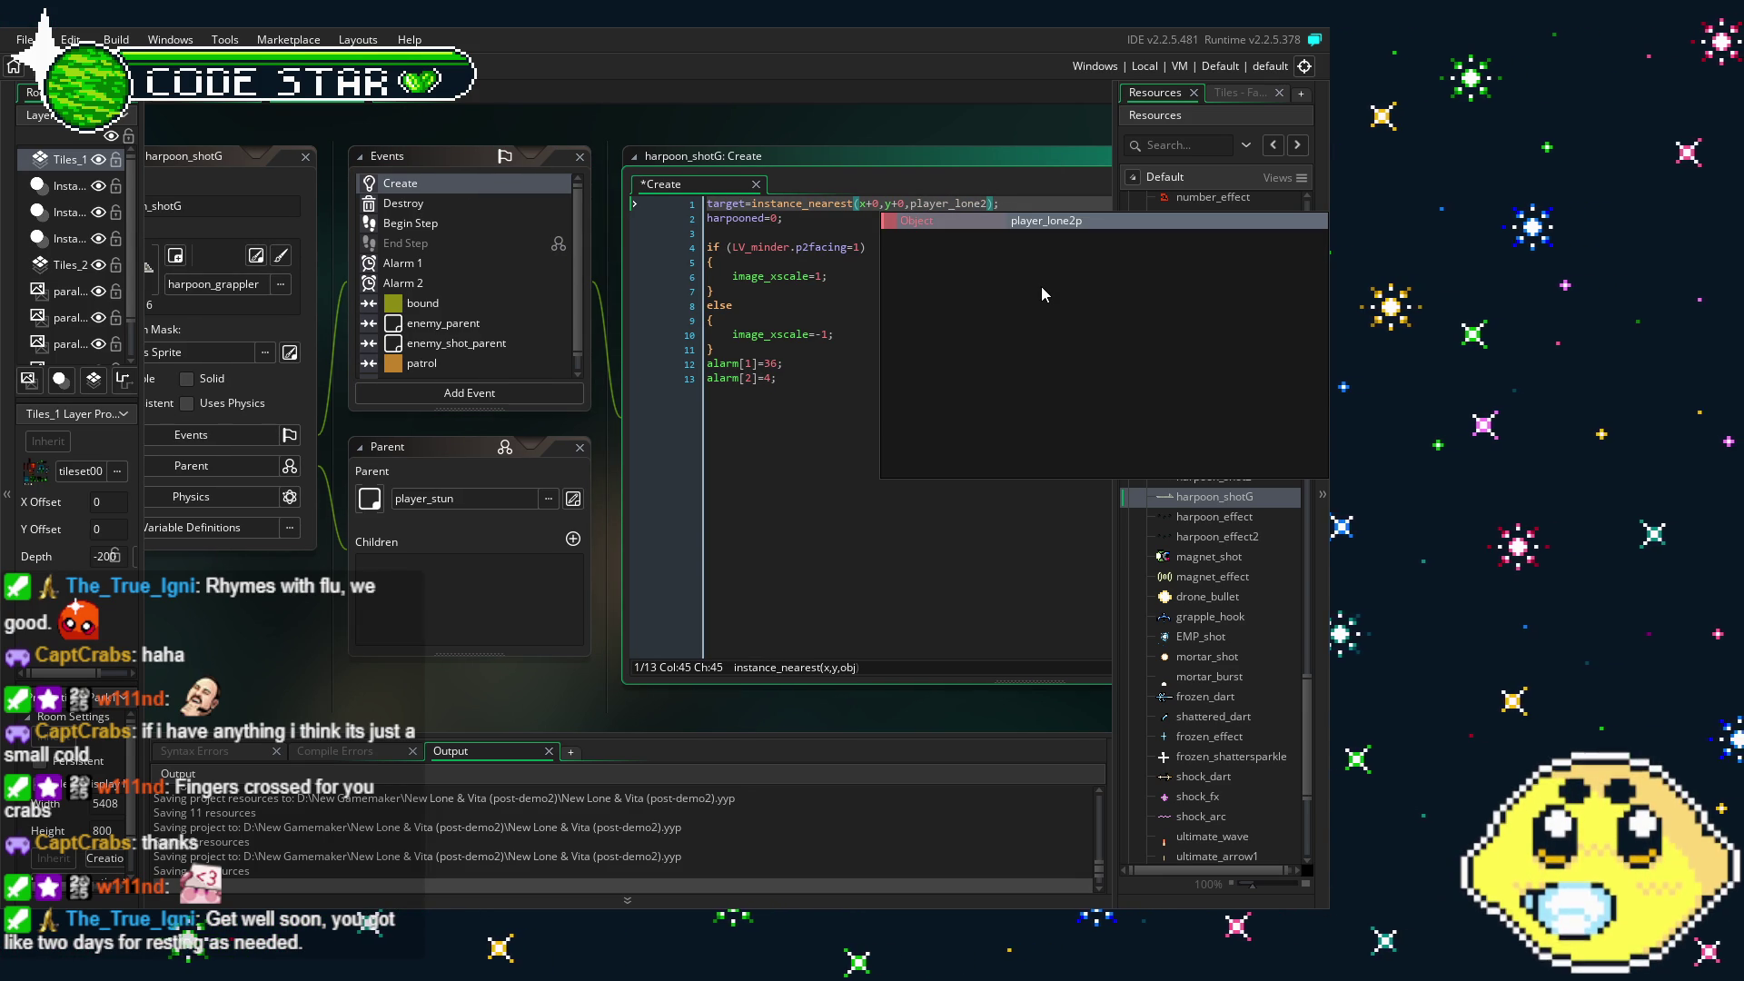
key("BackSpace")
type("g")
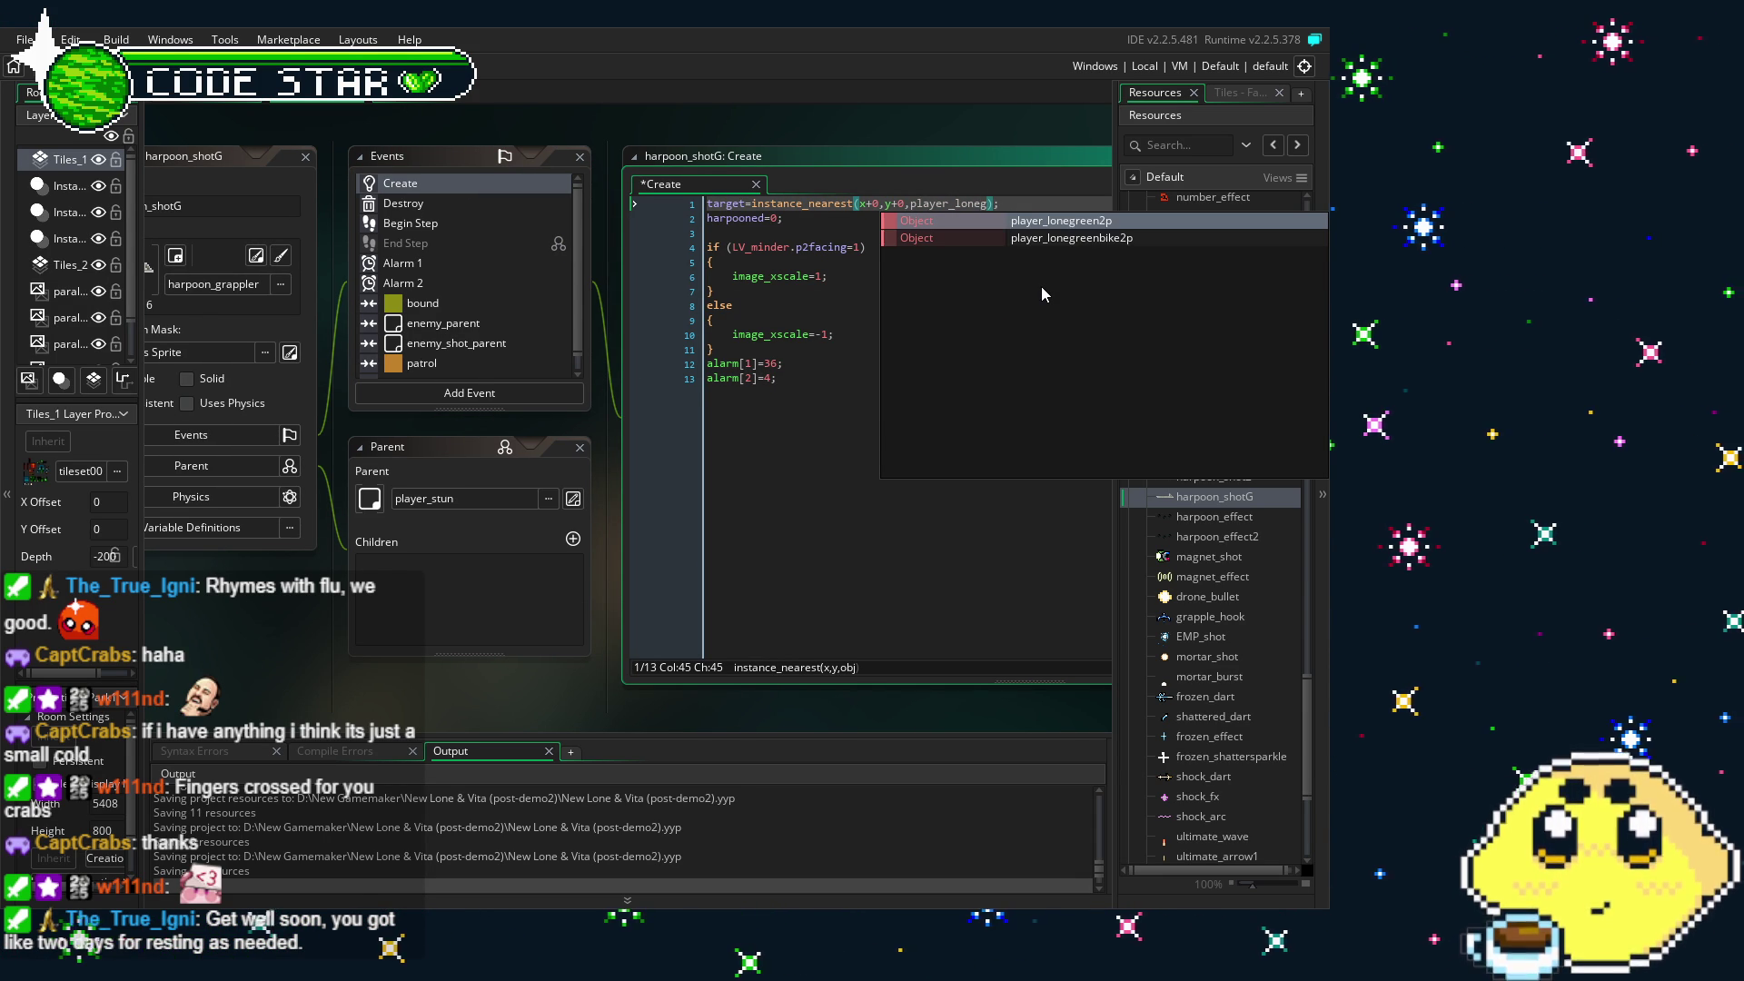
left_click(1042, 291)
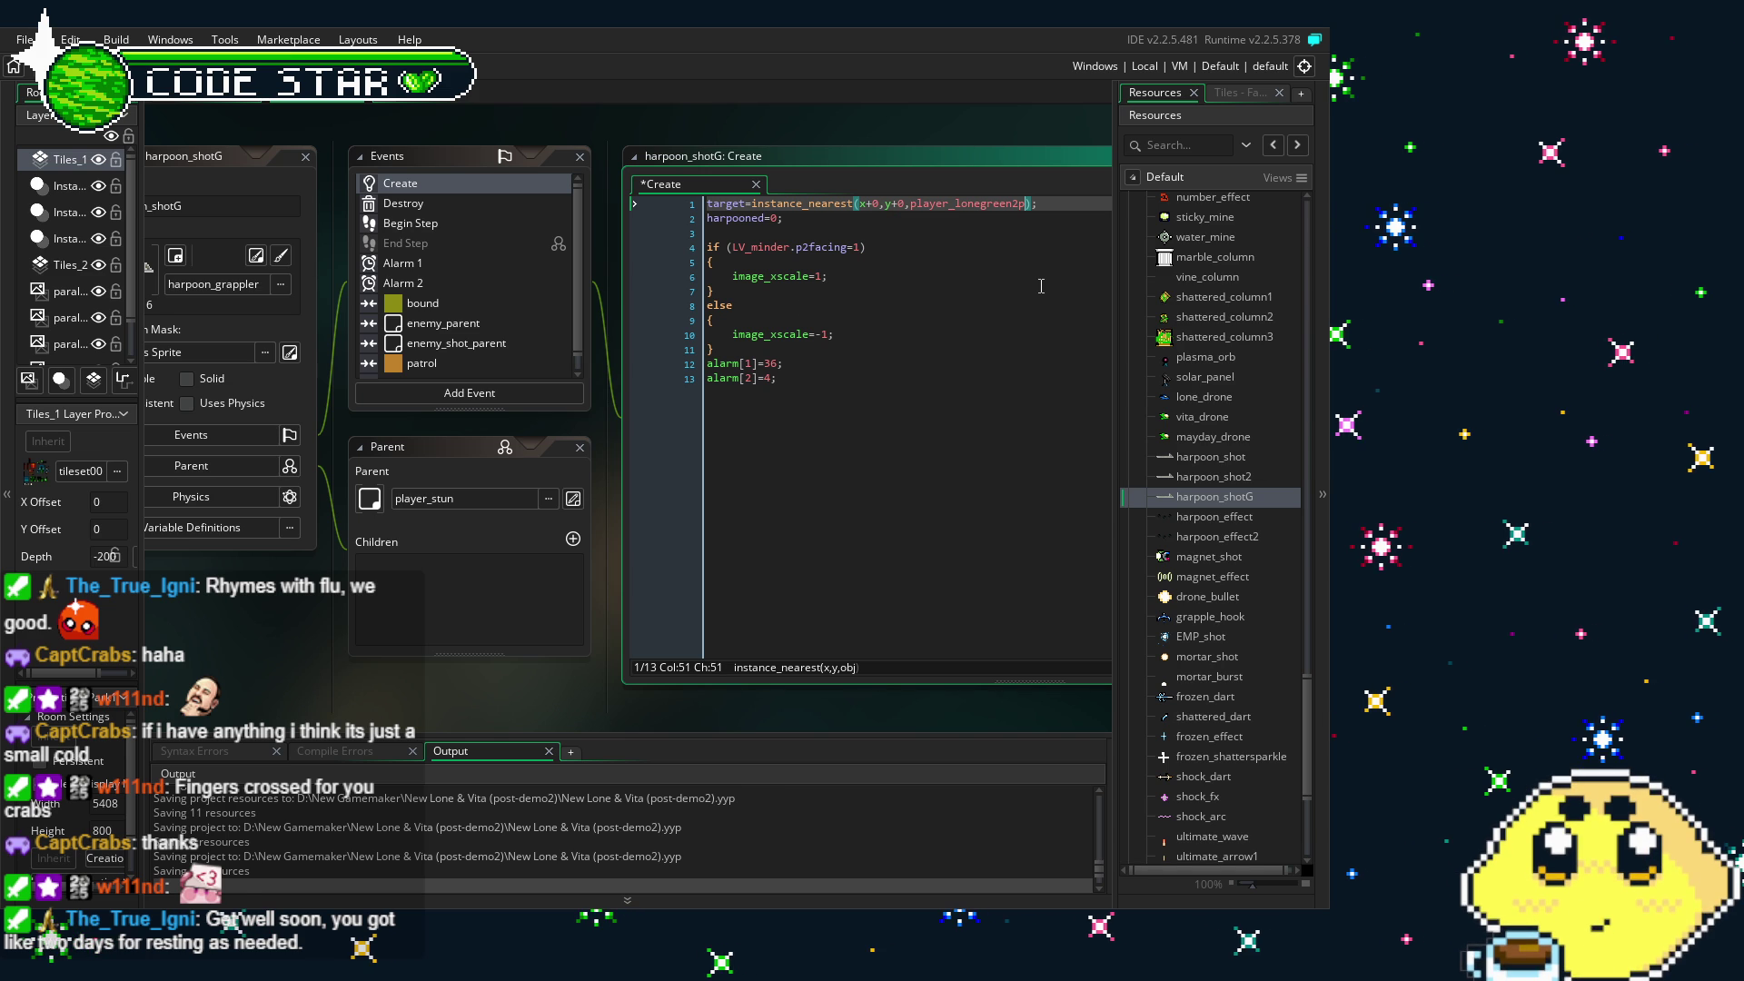
- Edit the Destroy code to player_lonegreen2p.sprite_index=lonep2_idle and harpoon_effect2 on line 4
double_click(403, 203)
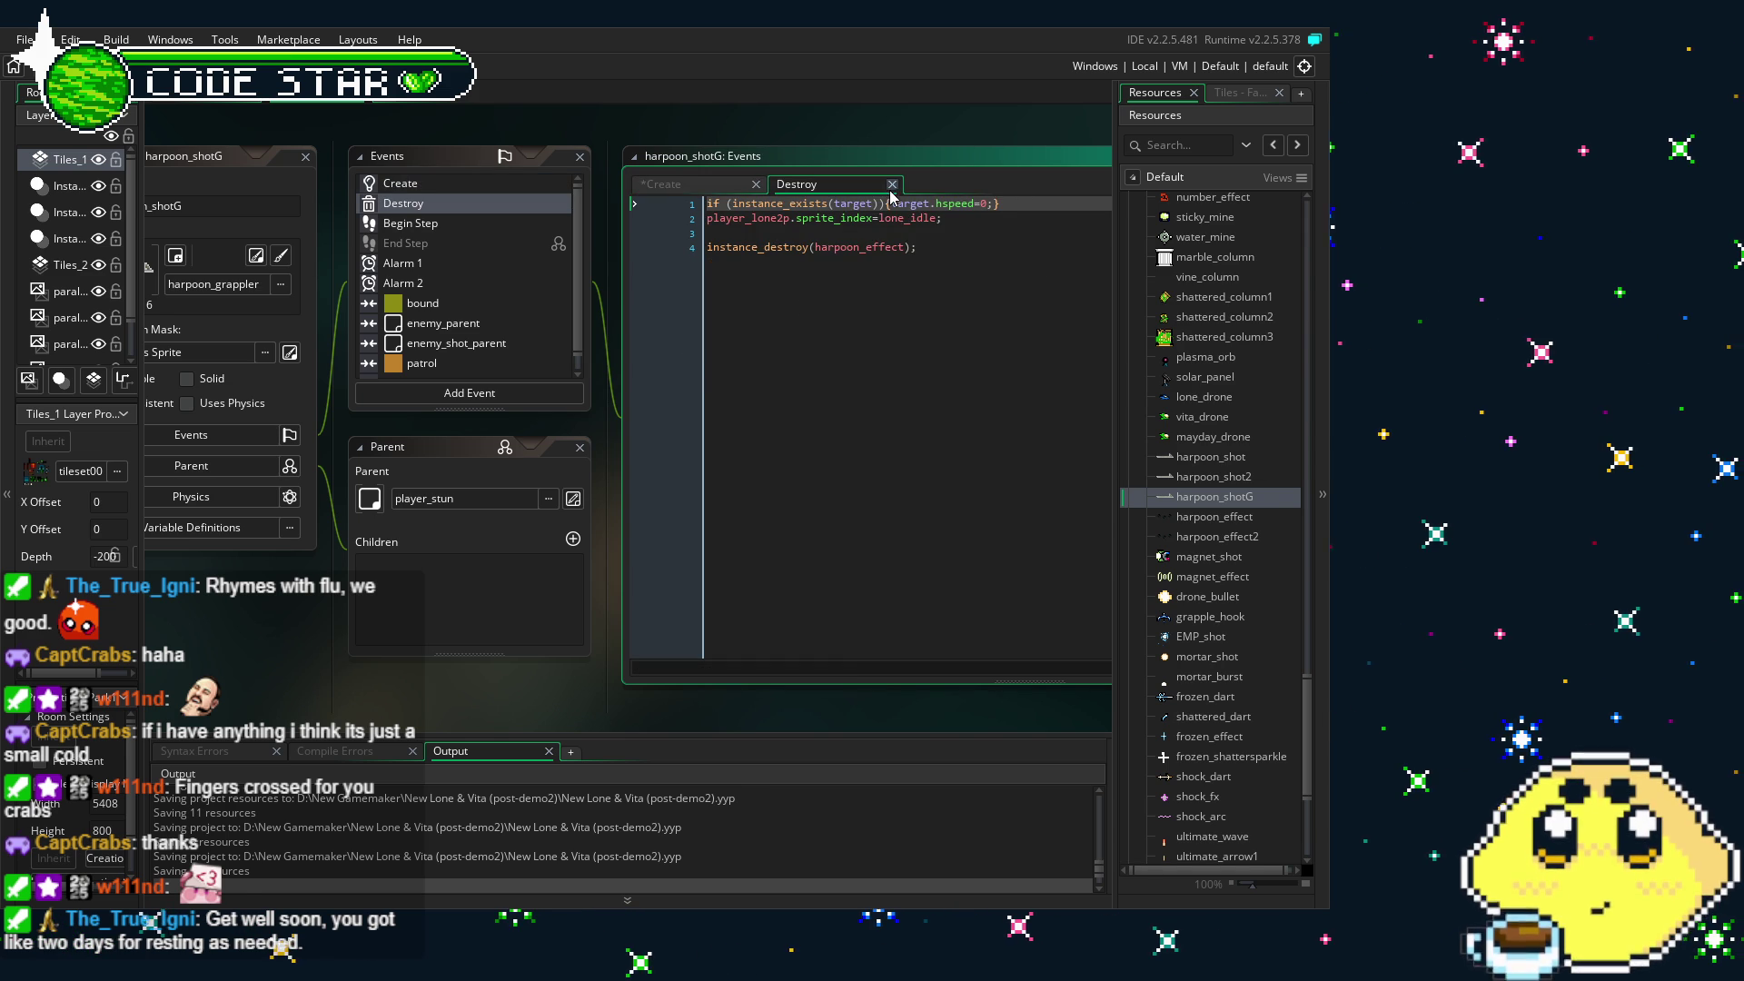
left_click(906, 218)
type("p2")
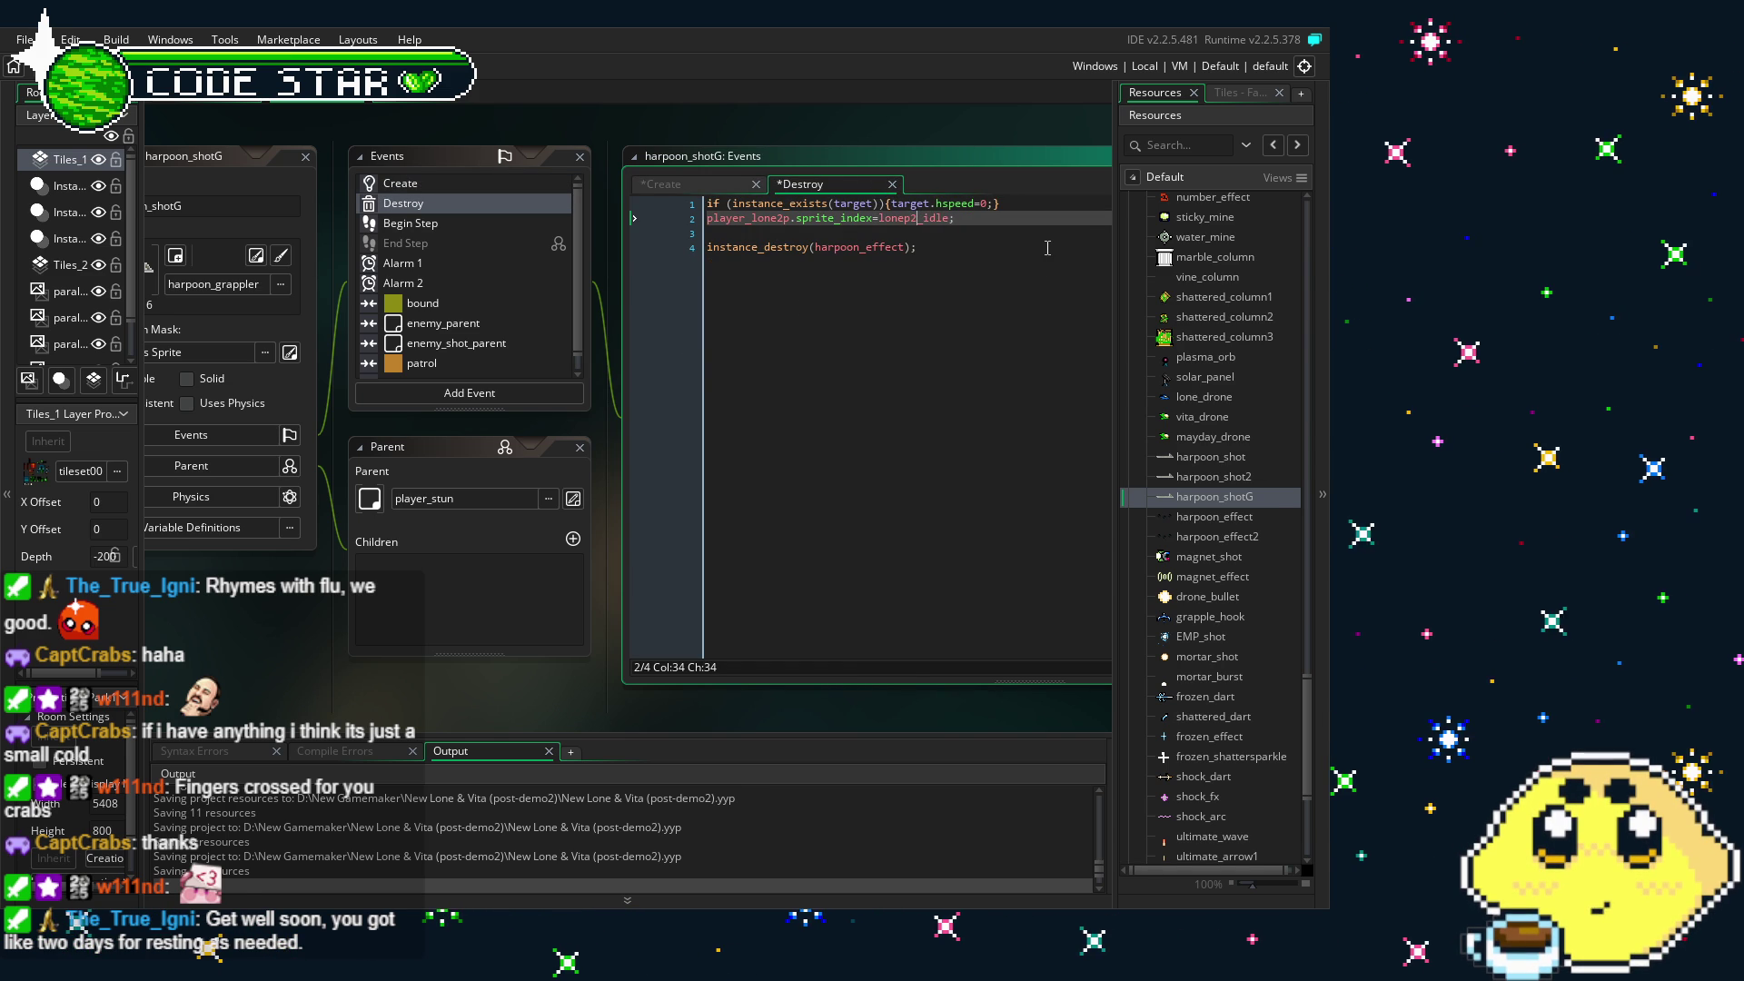
left_click(739, 247)
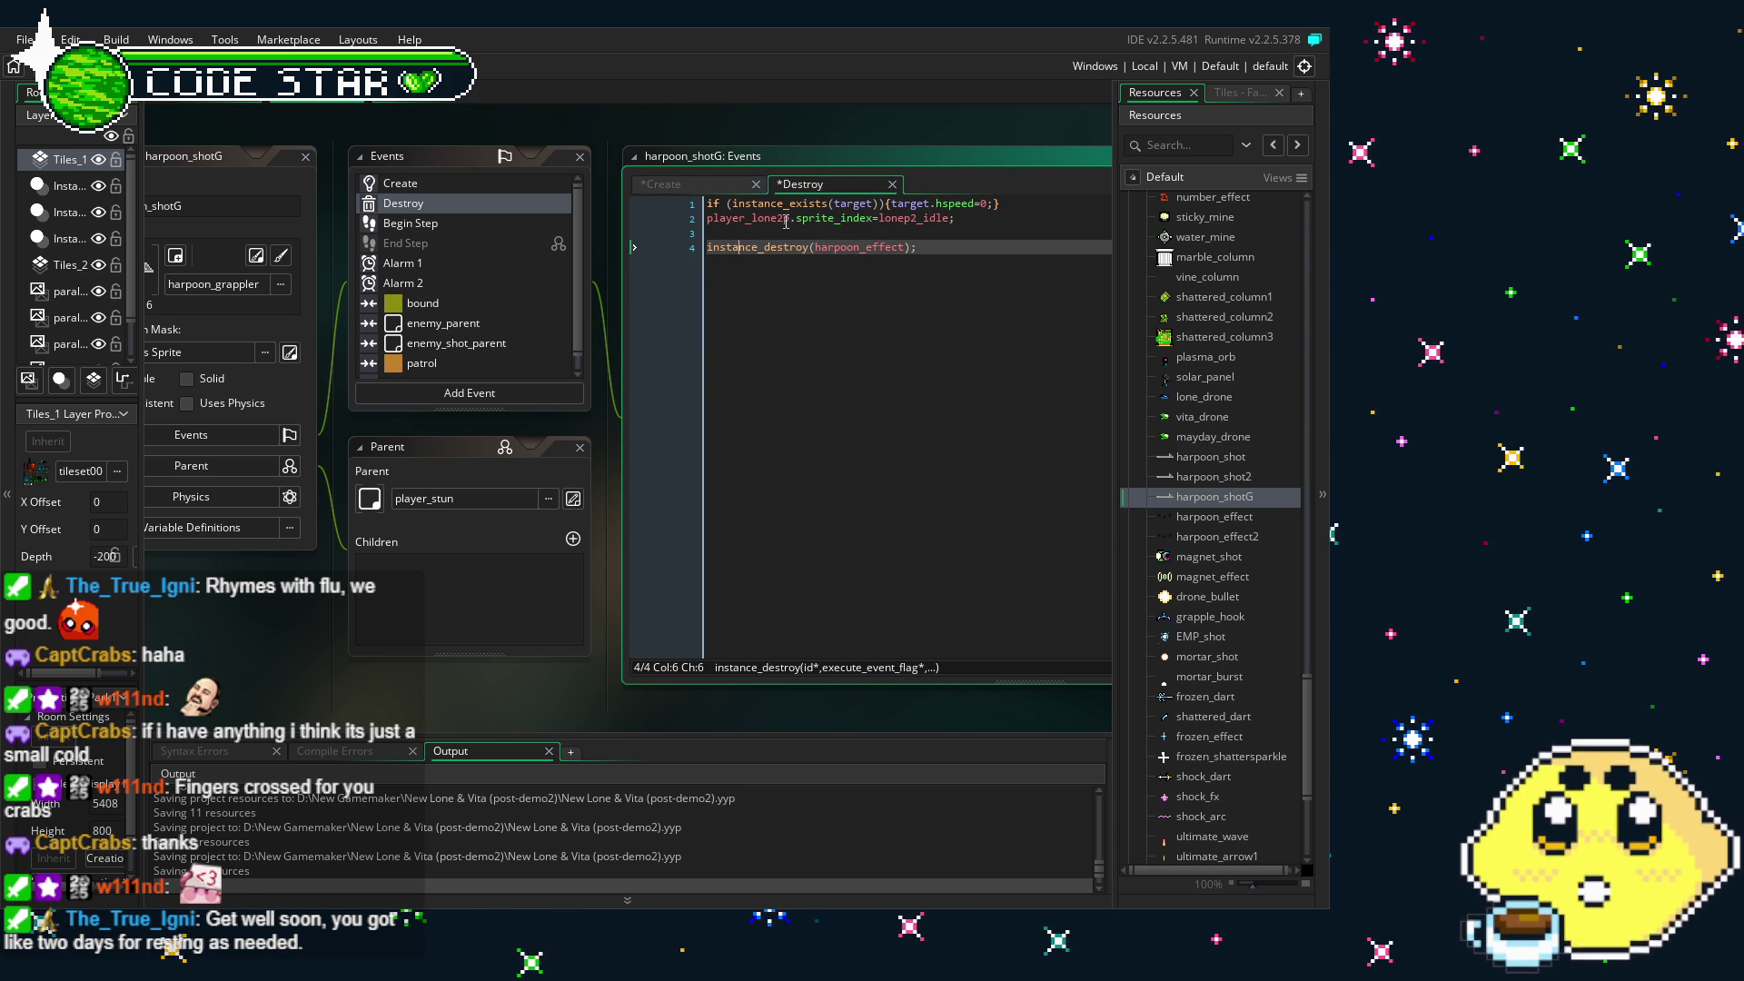
left_click(789, 218)
key("ctrl+space")
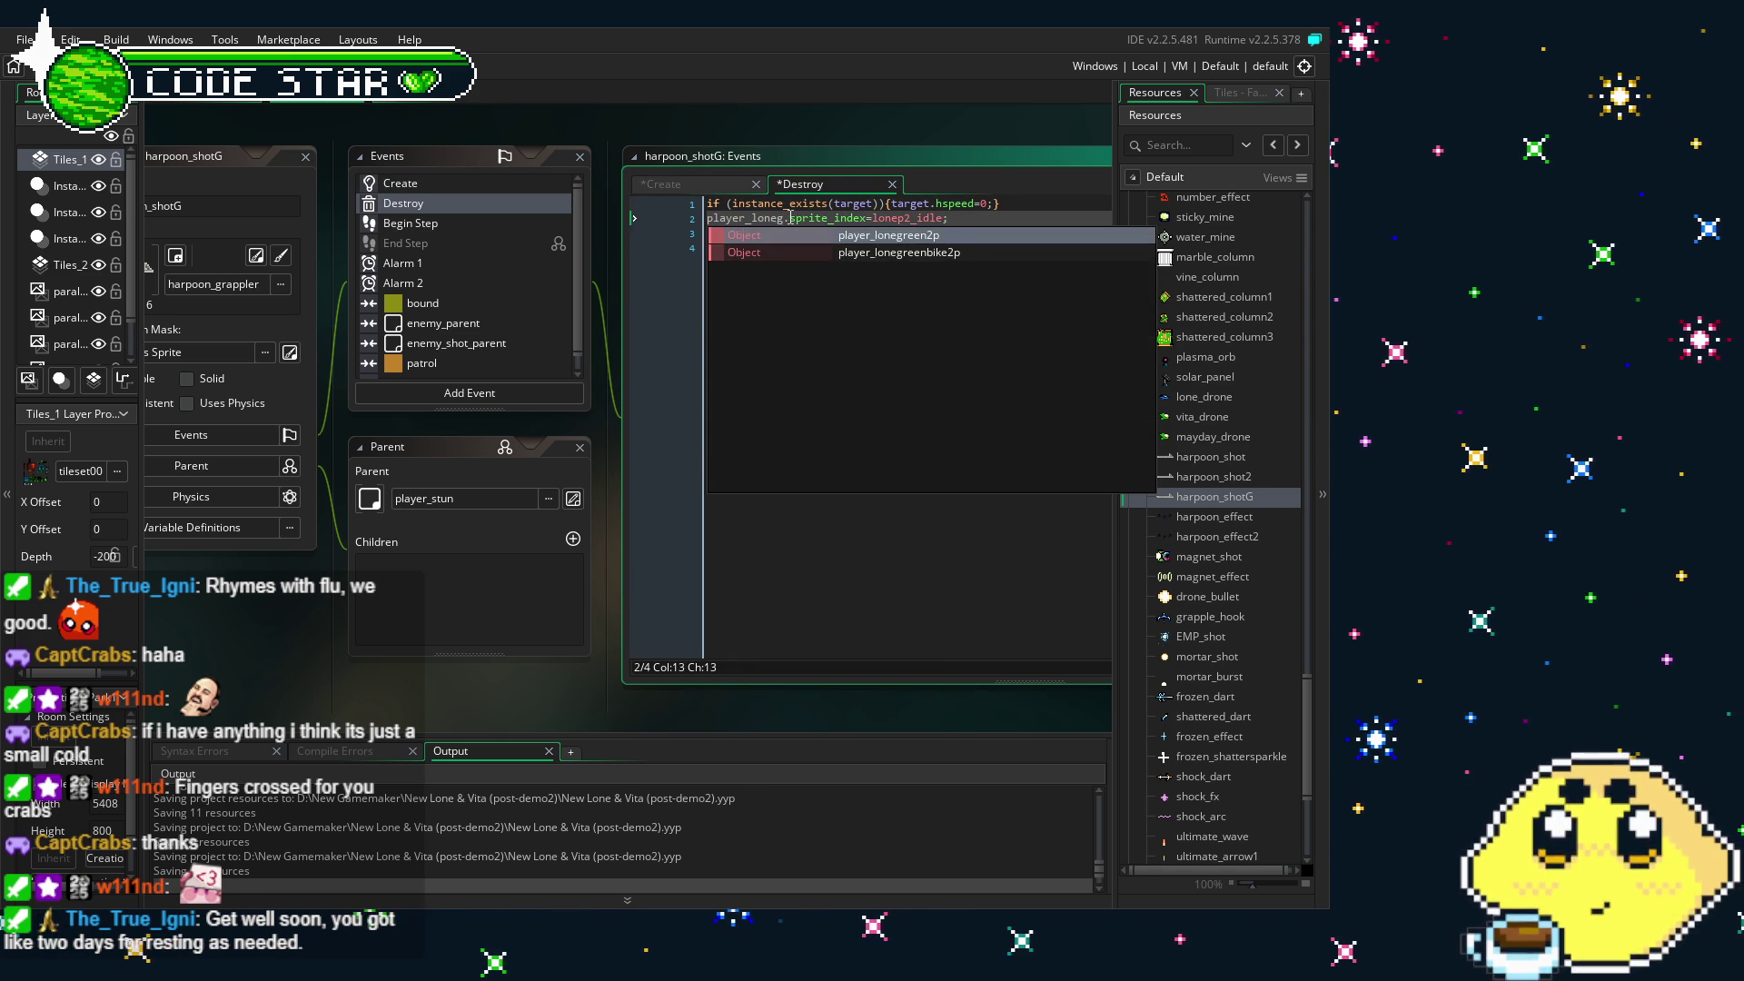
left_click(807, 342)
type("reen2p")
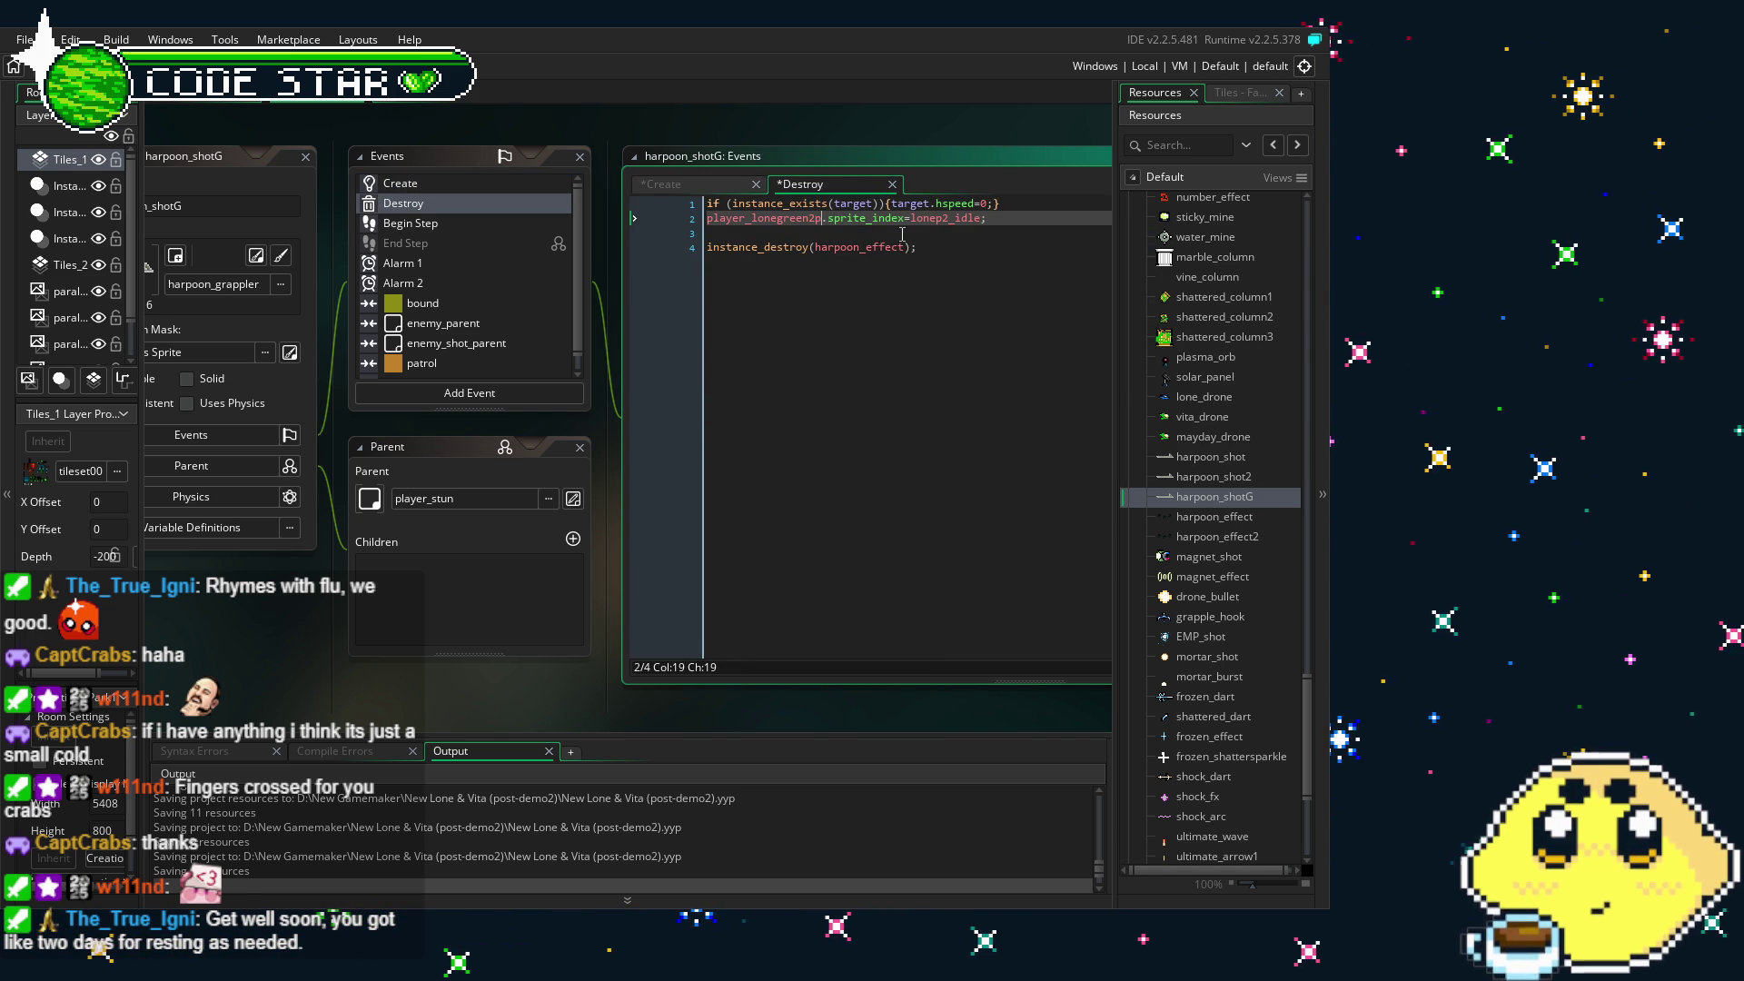
left_click(904, 246)
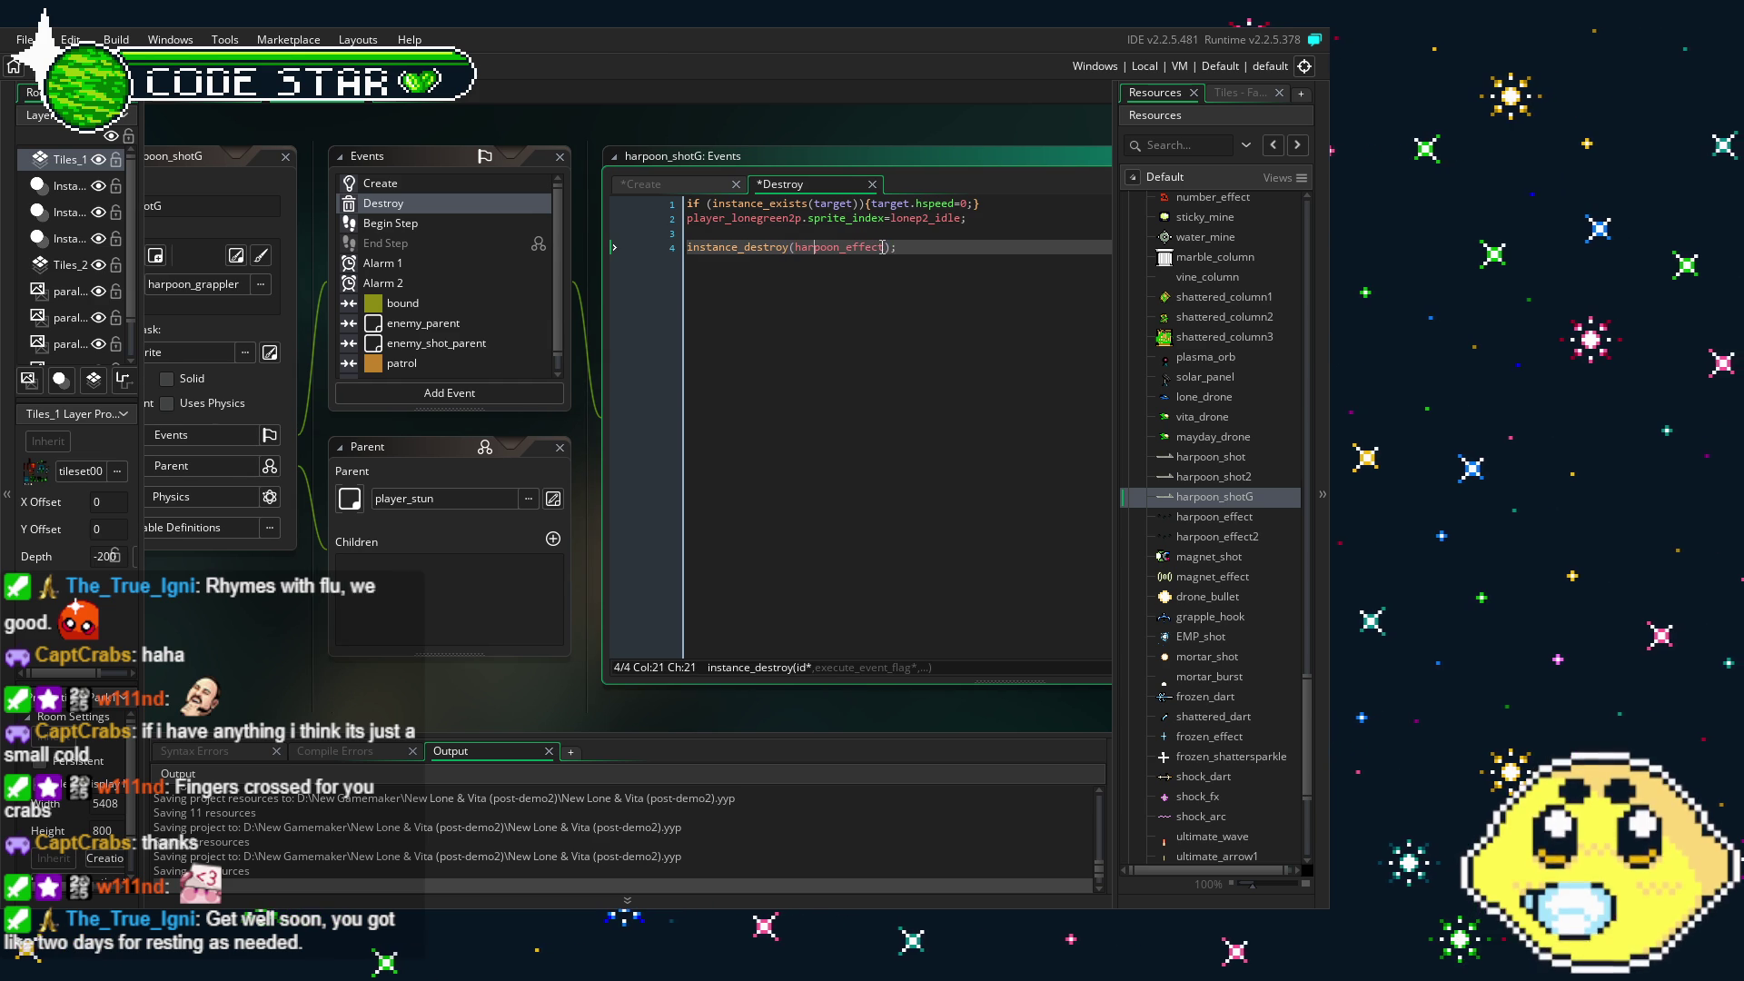
type("2")
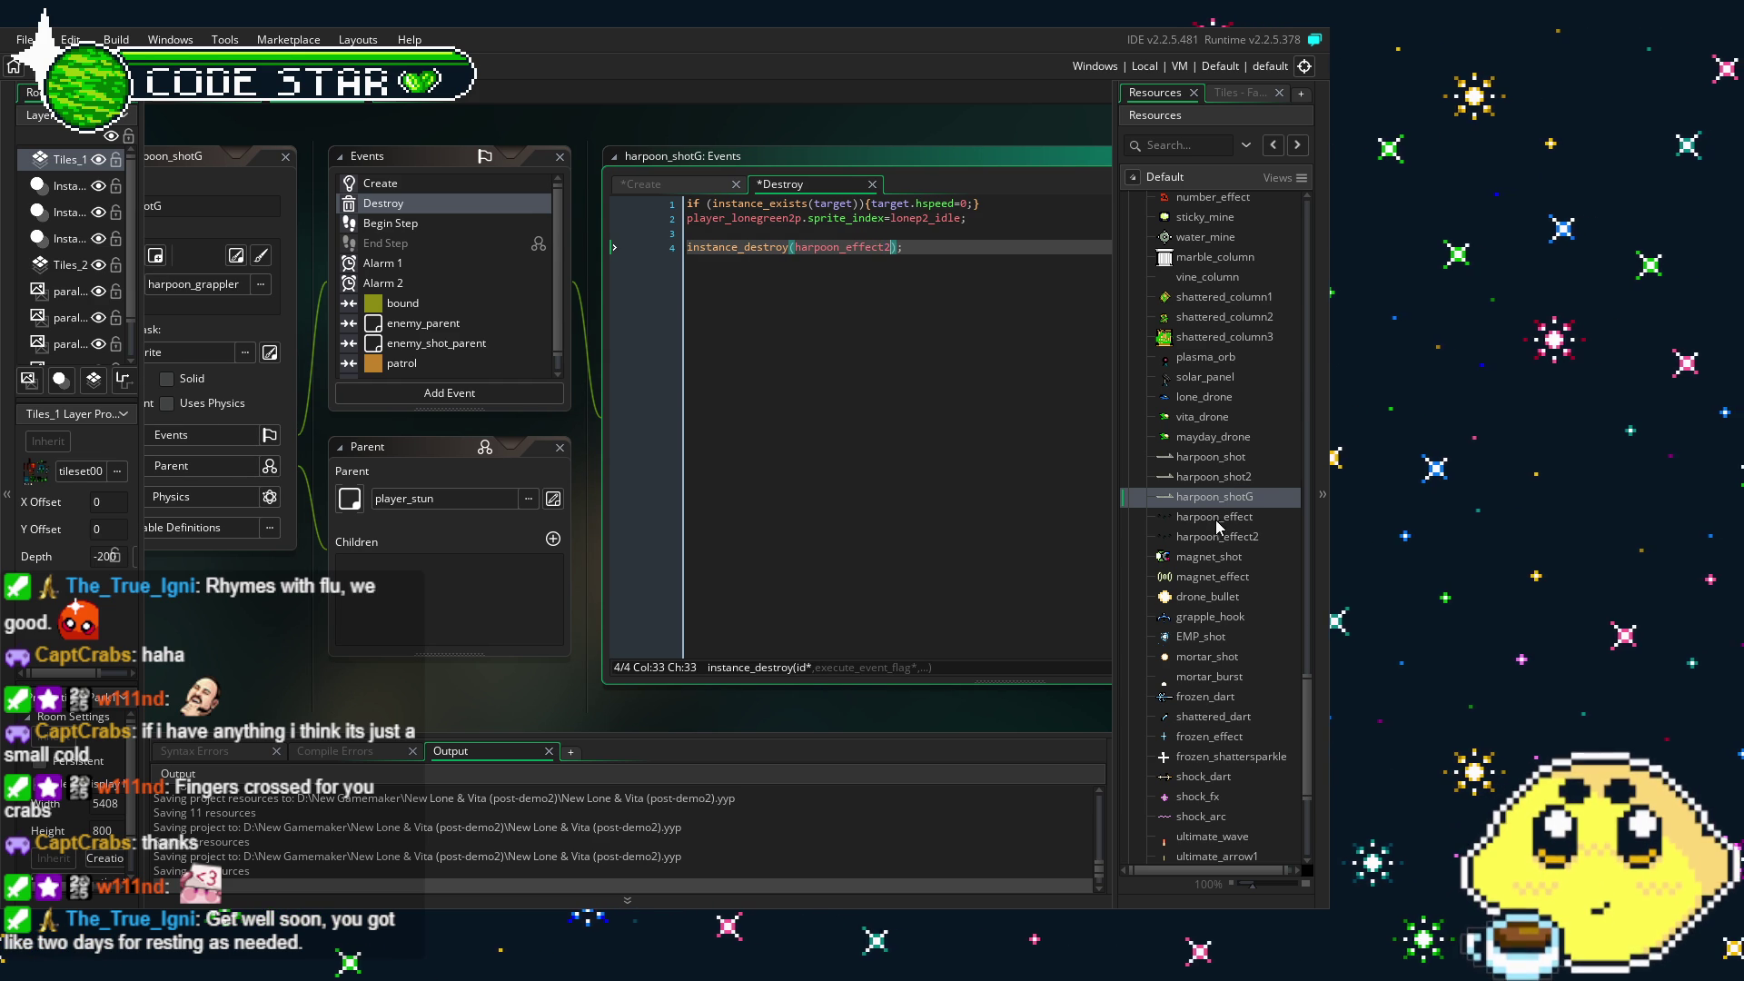
- Compare with harpoon_shot2's Destroy code, then reopen harpoon_shotG and view its Begin Step code
double_click(1217, 477)
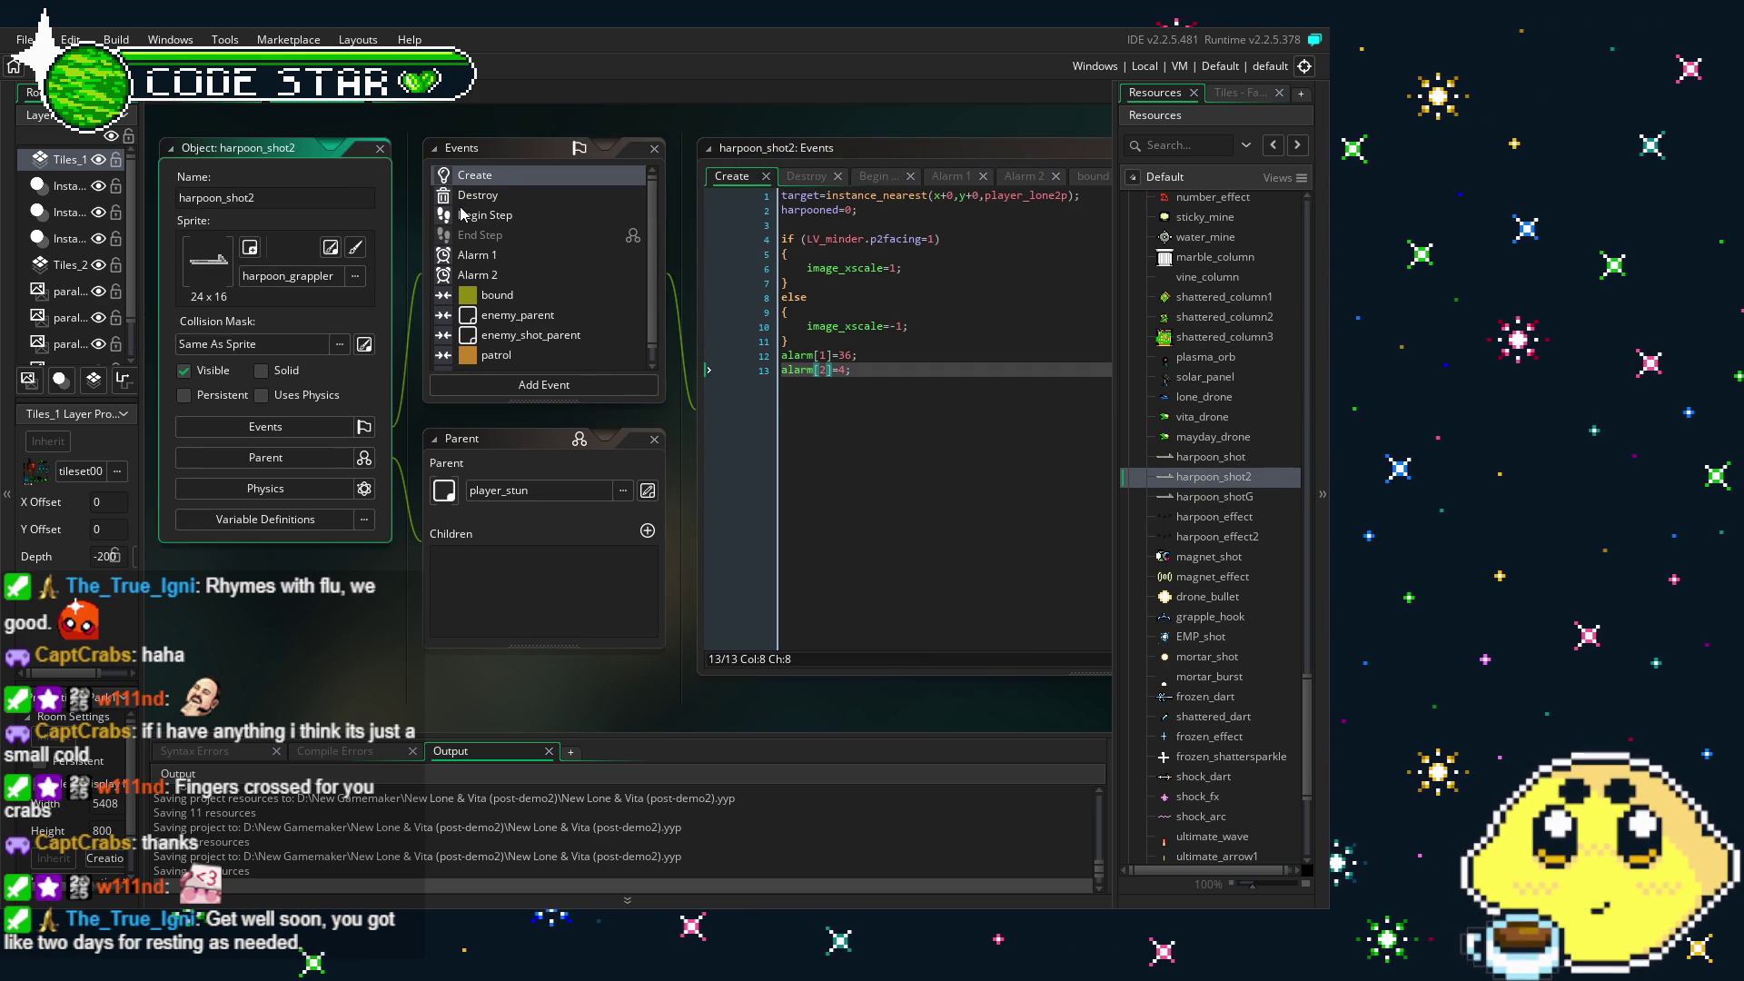
left_click(468, 196)
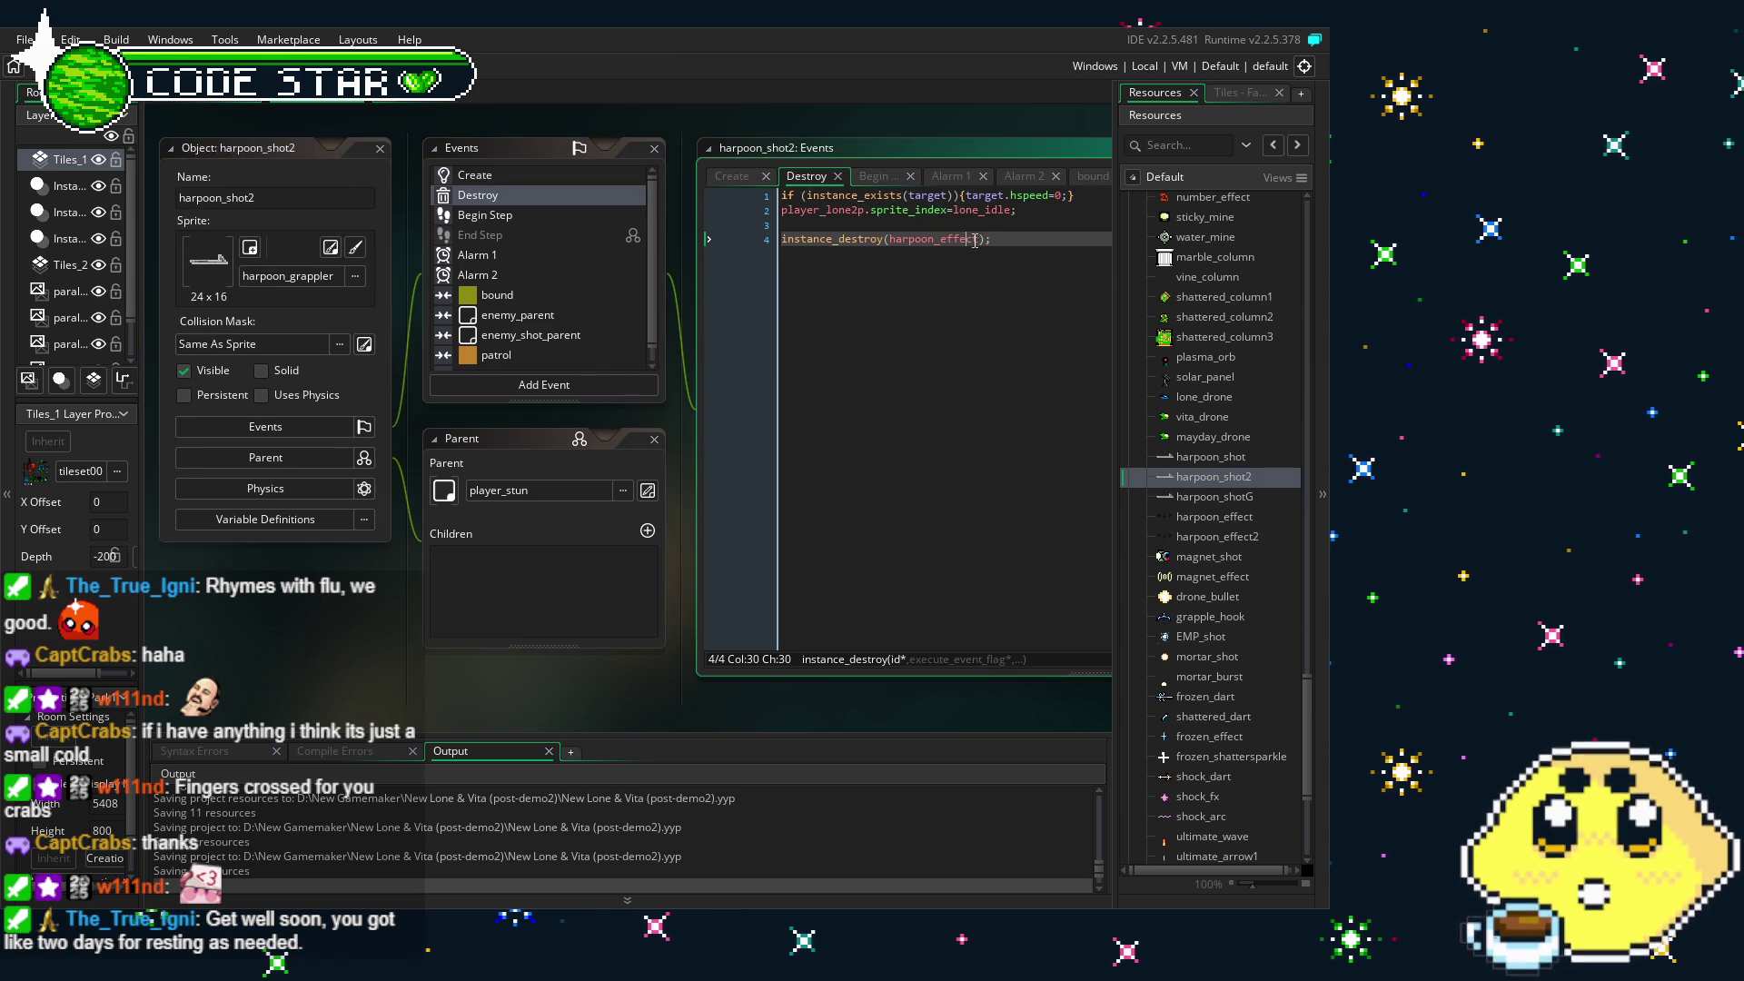
type("2")
double_click(1214, 496)
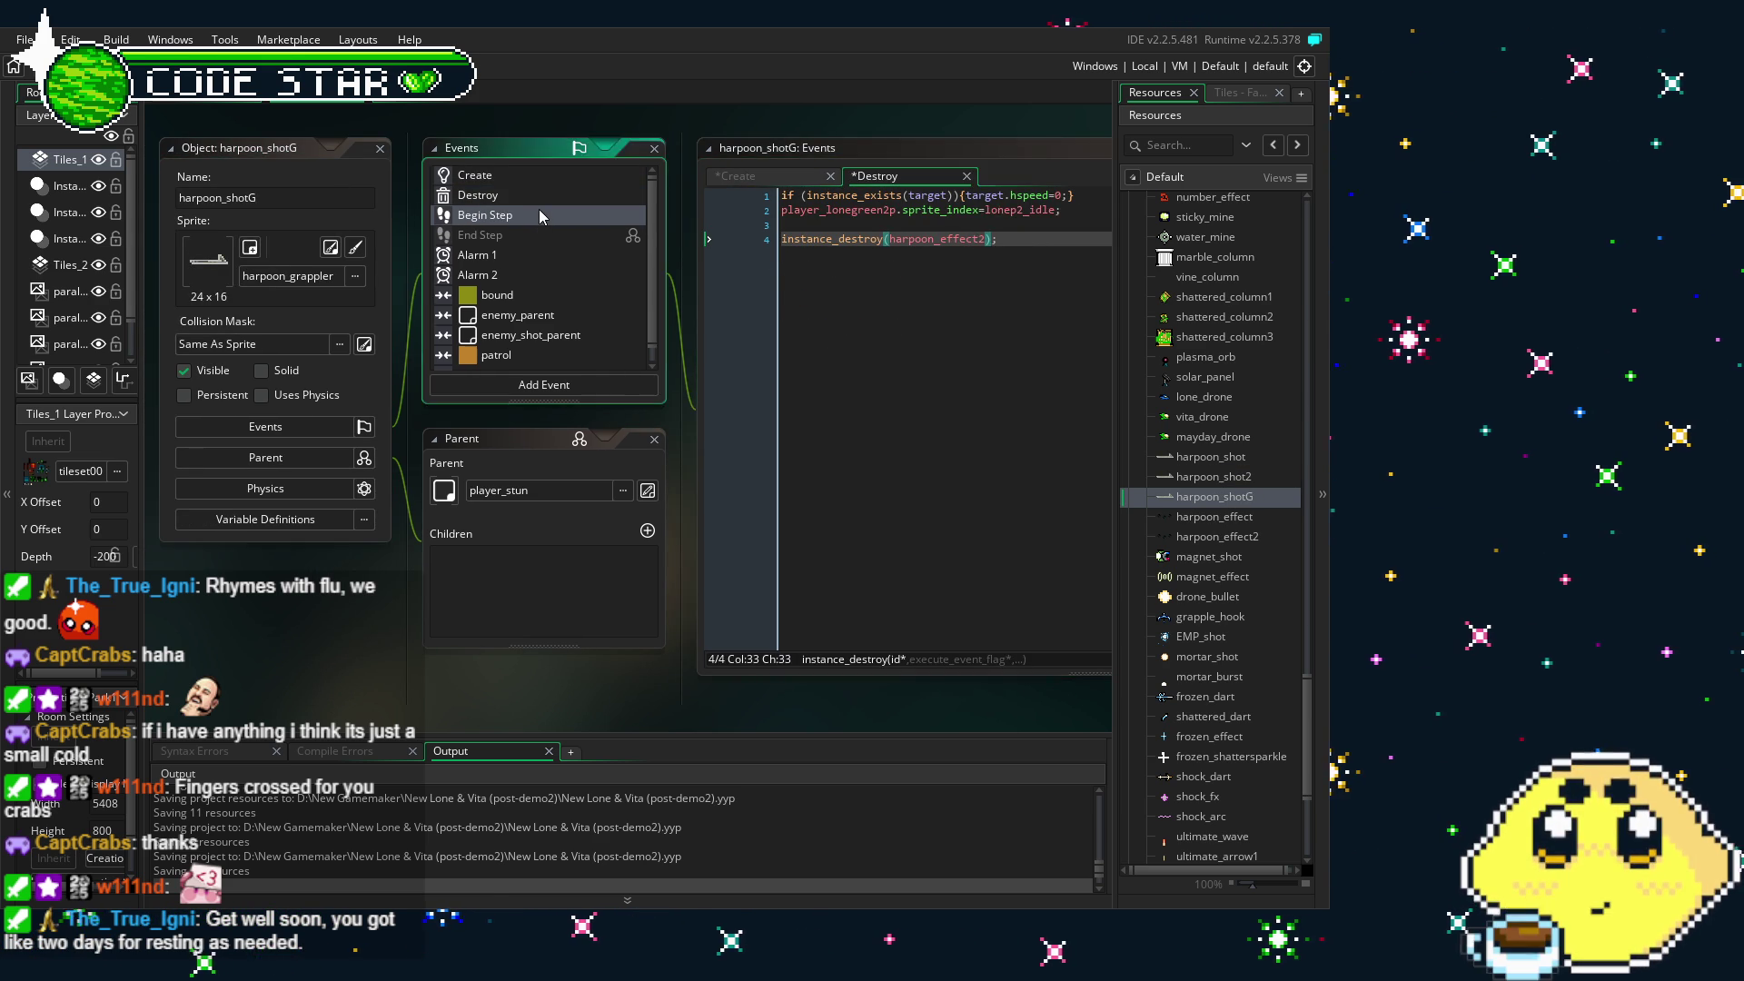
left_click(540, 216)
left_click_drag(540, 215, 414, 200)
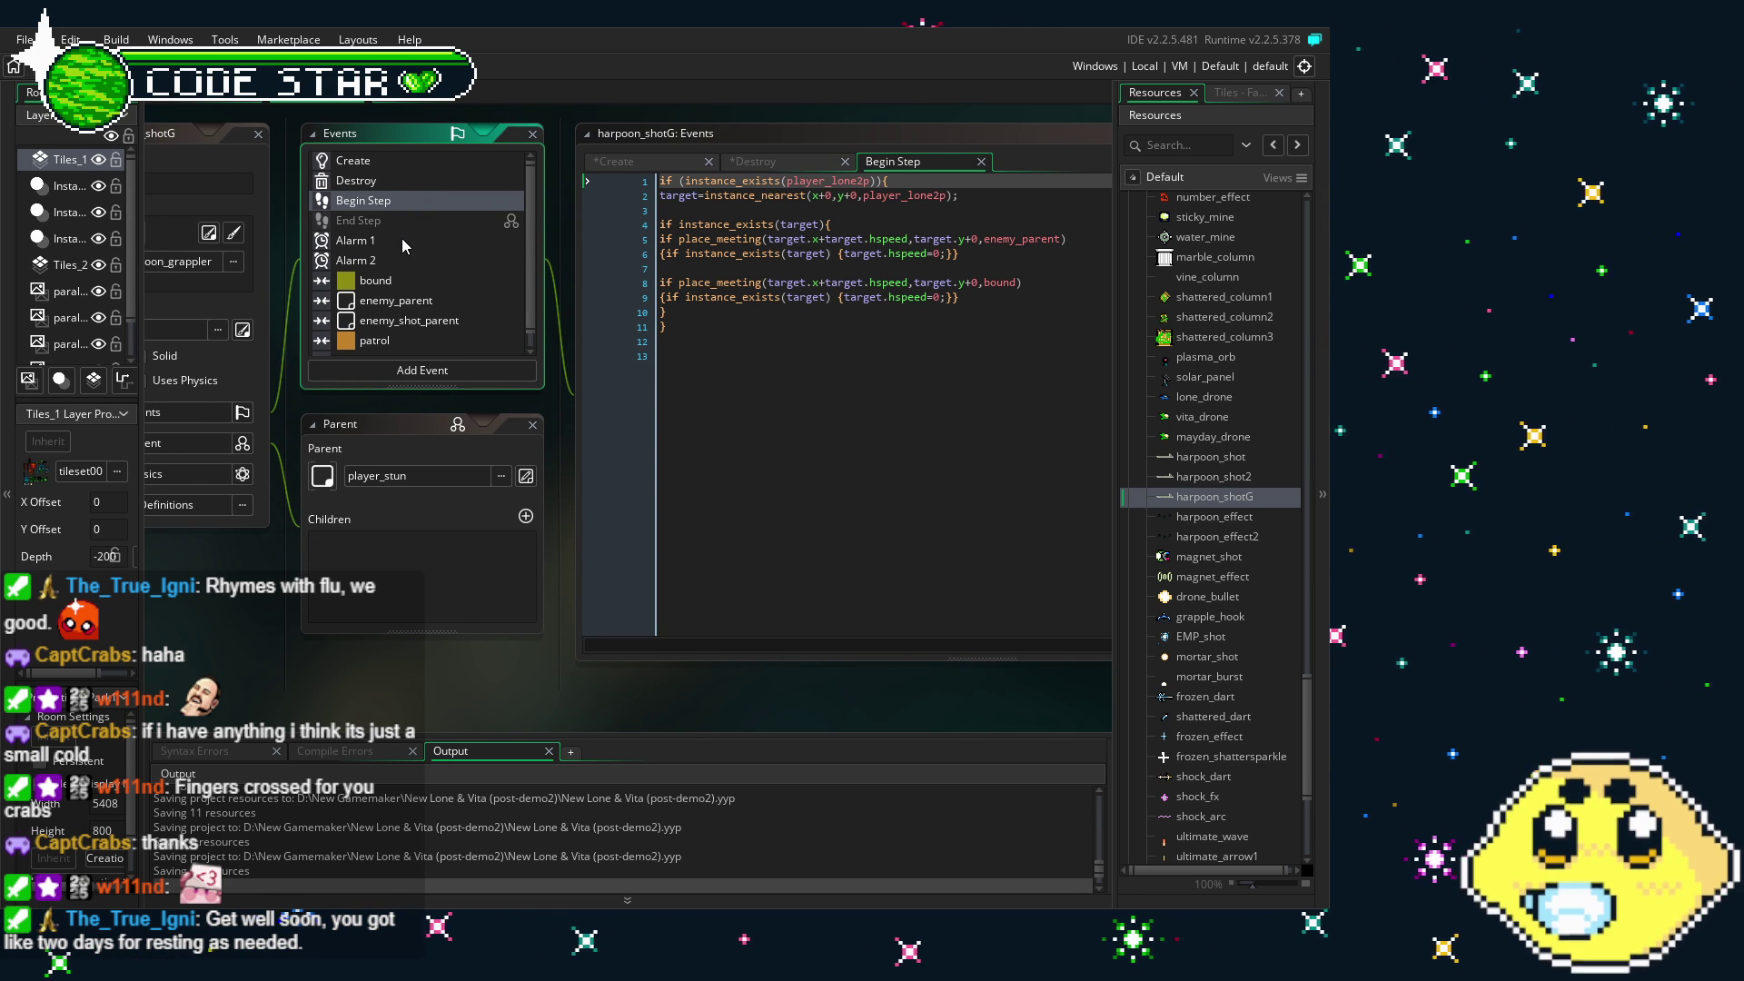
- Rename player_lone2p to player_lonegreen2p on lines 1 and 2 of Begin Step
left_click(740, 456)
scroll(760, 457, "left", 1)
scroll(760, 457, "left", 1)
scroll(803, 514, "right", 2)
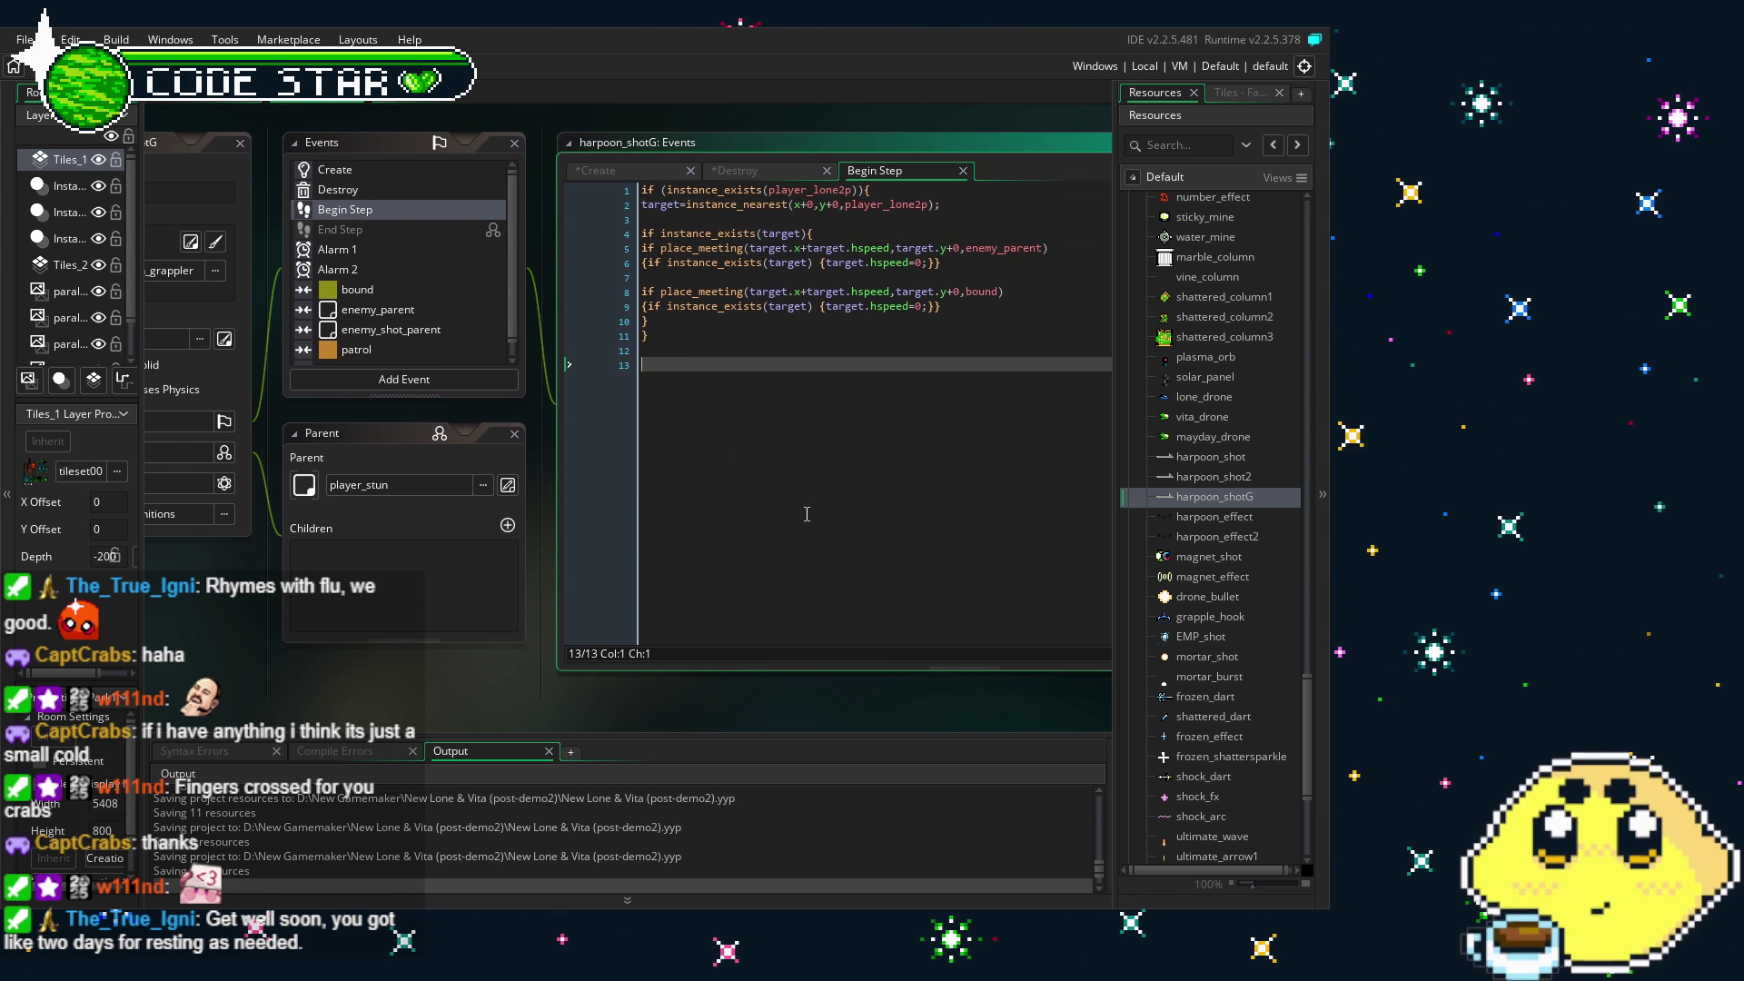
left_click(863, 191)
key("BackSpace")
key("BackSpace")
type("green")
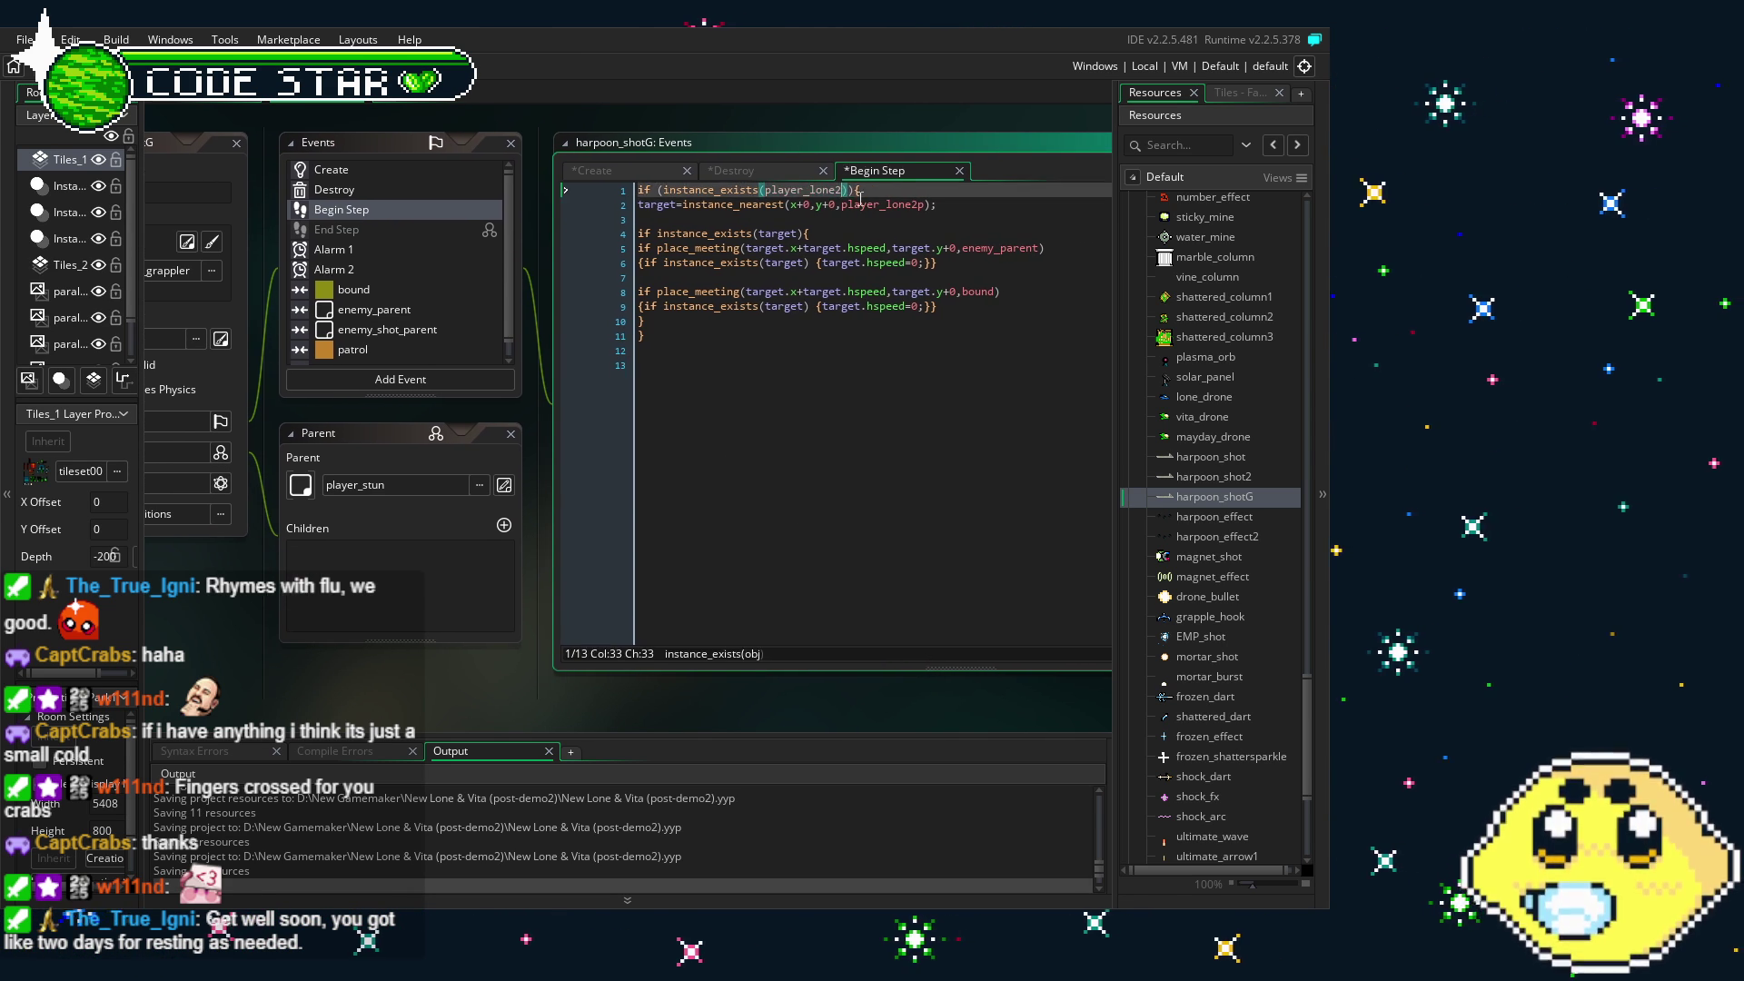
type("2p")
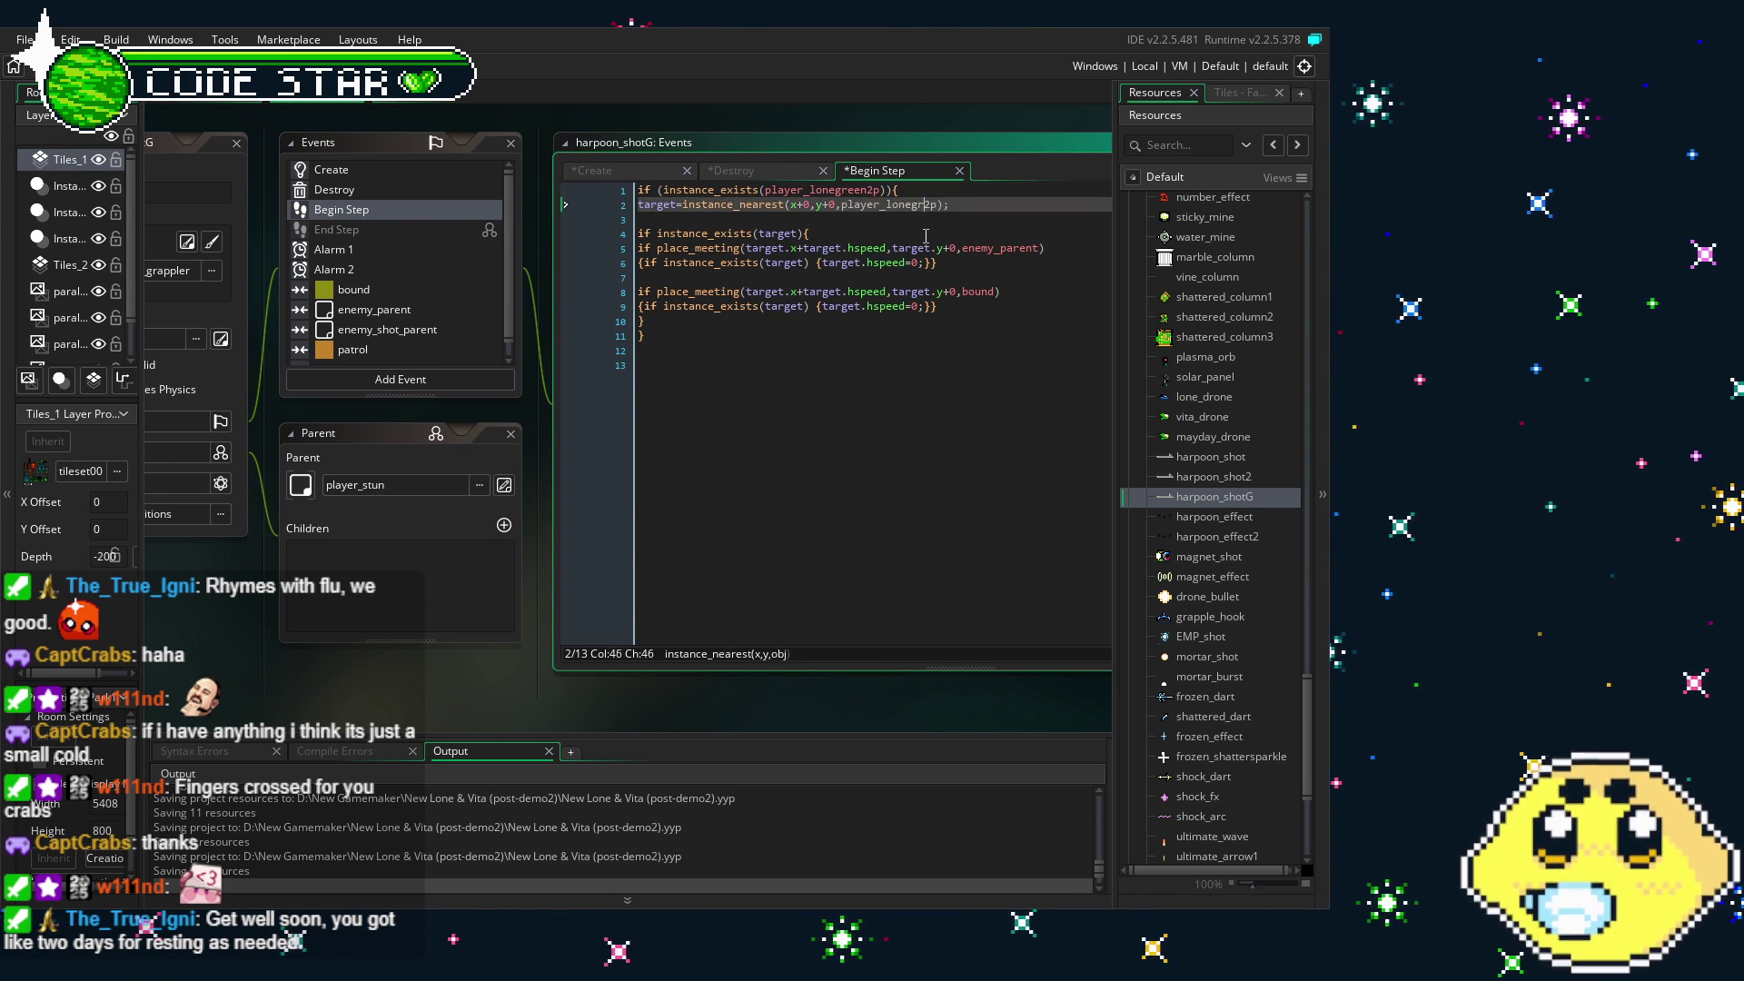
left_click(911, 205)
type("green")
left_click(803, 431)
left_click_drag(803, 431, 831, 418)
- Change harpoon_effect2 to harpoon_effectG in the Alarm 2 code
left_click(373, 236)
left_click(373, 257)
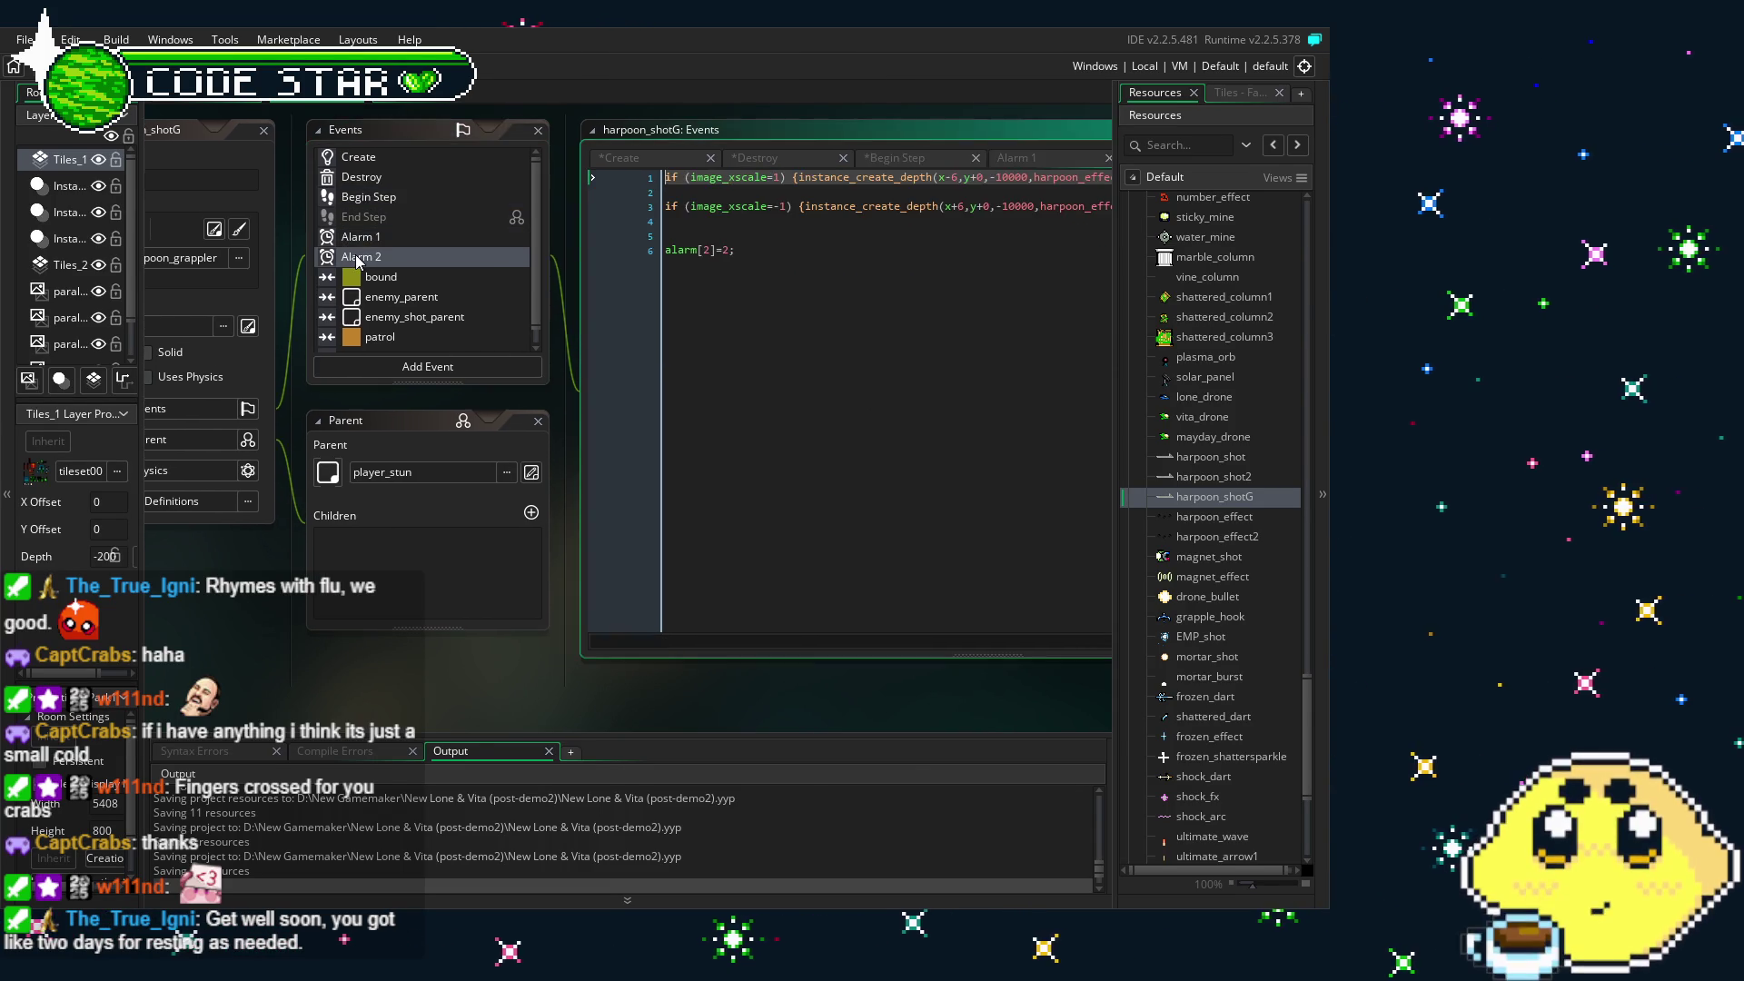
left_click(720, 250)
left_click_drag(1095, 139, 934, 134)
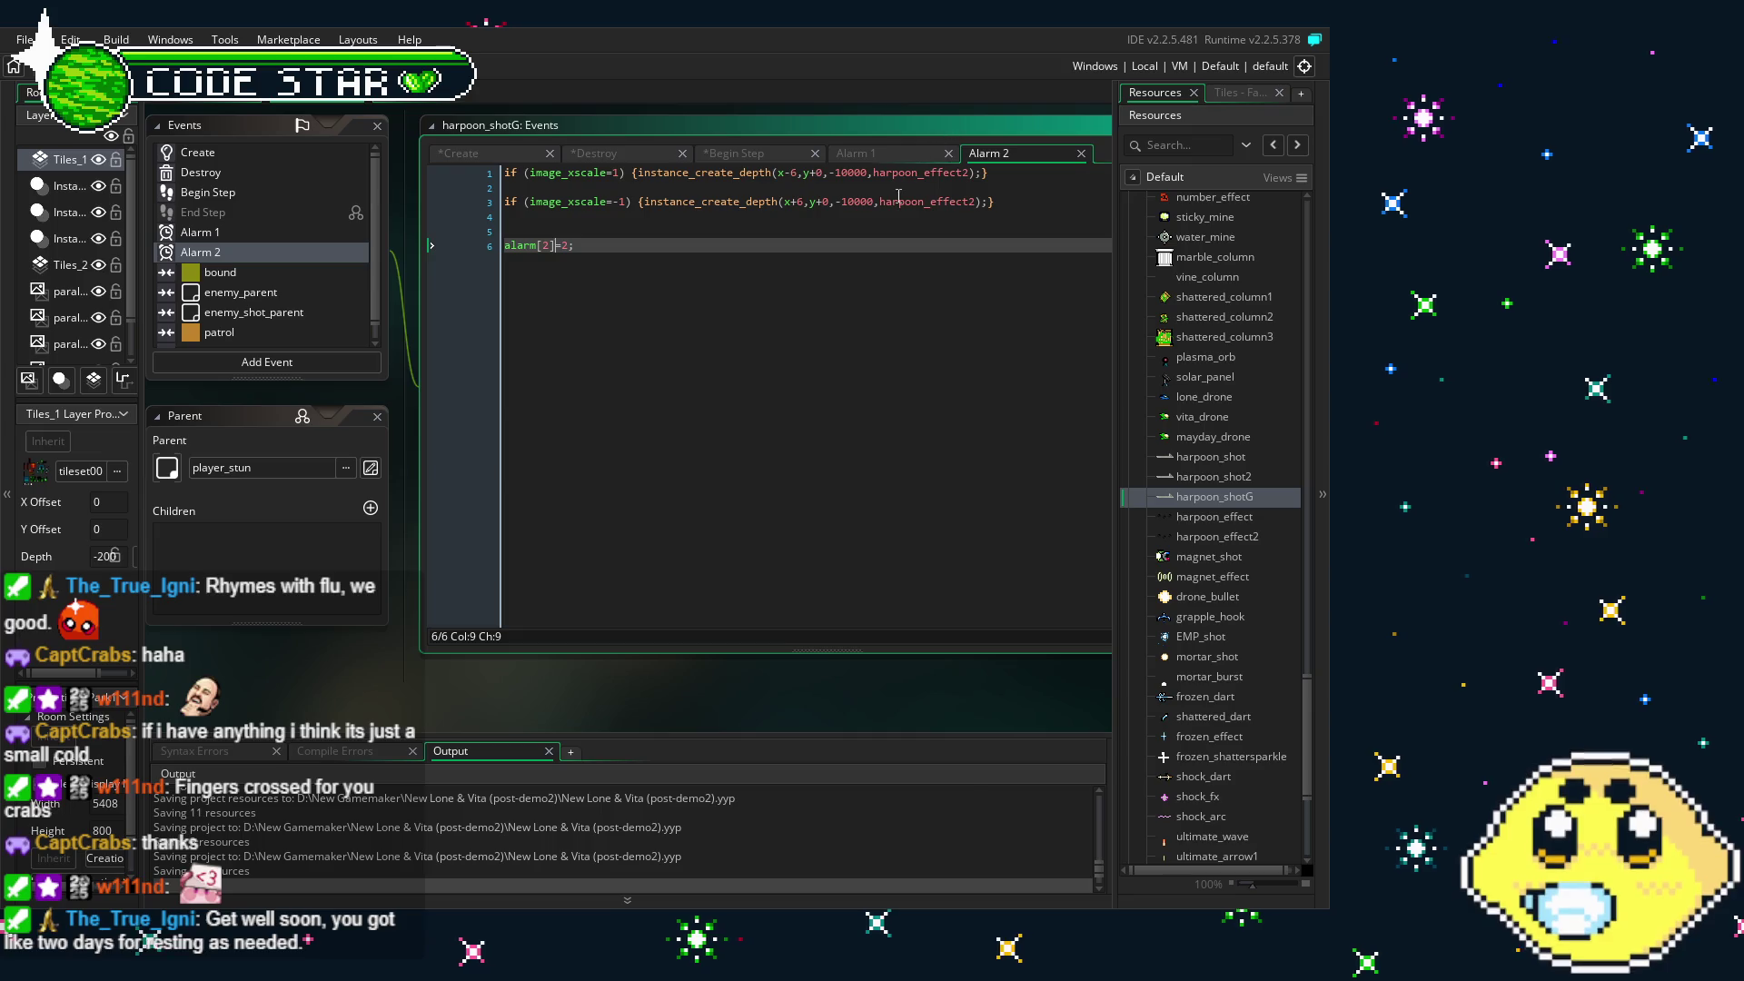
left_click(970, 173)
key("BackSpace")
type("G")
left_click(976, 202)
key("BackSpace")
type("G")
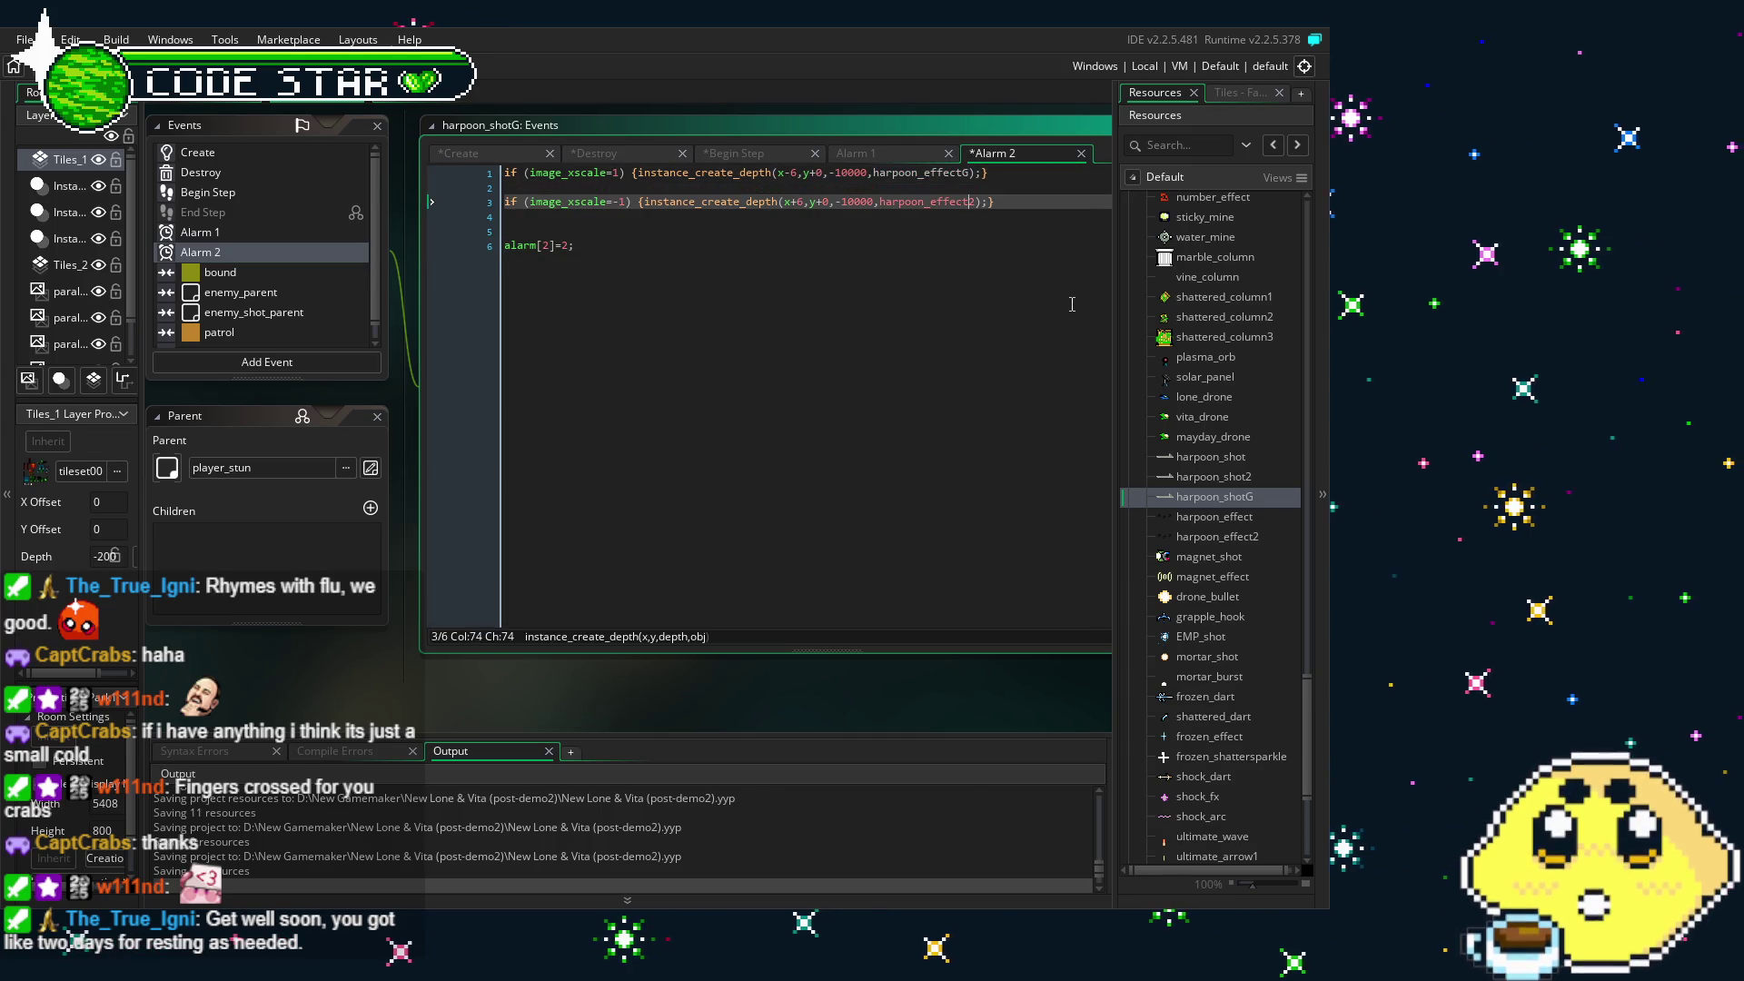
type("G")
left_click(721, 467)
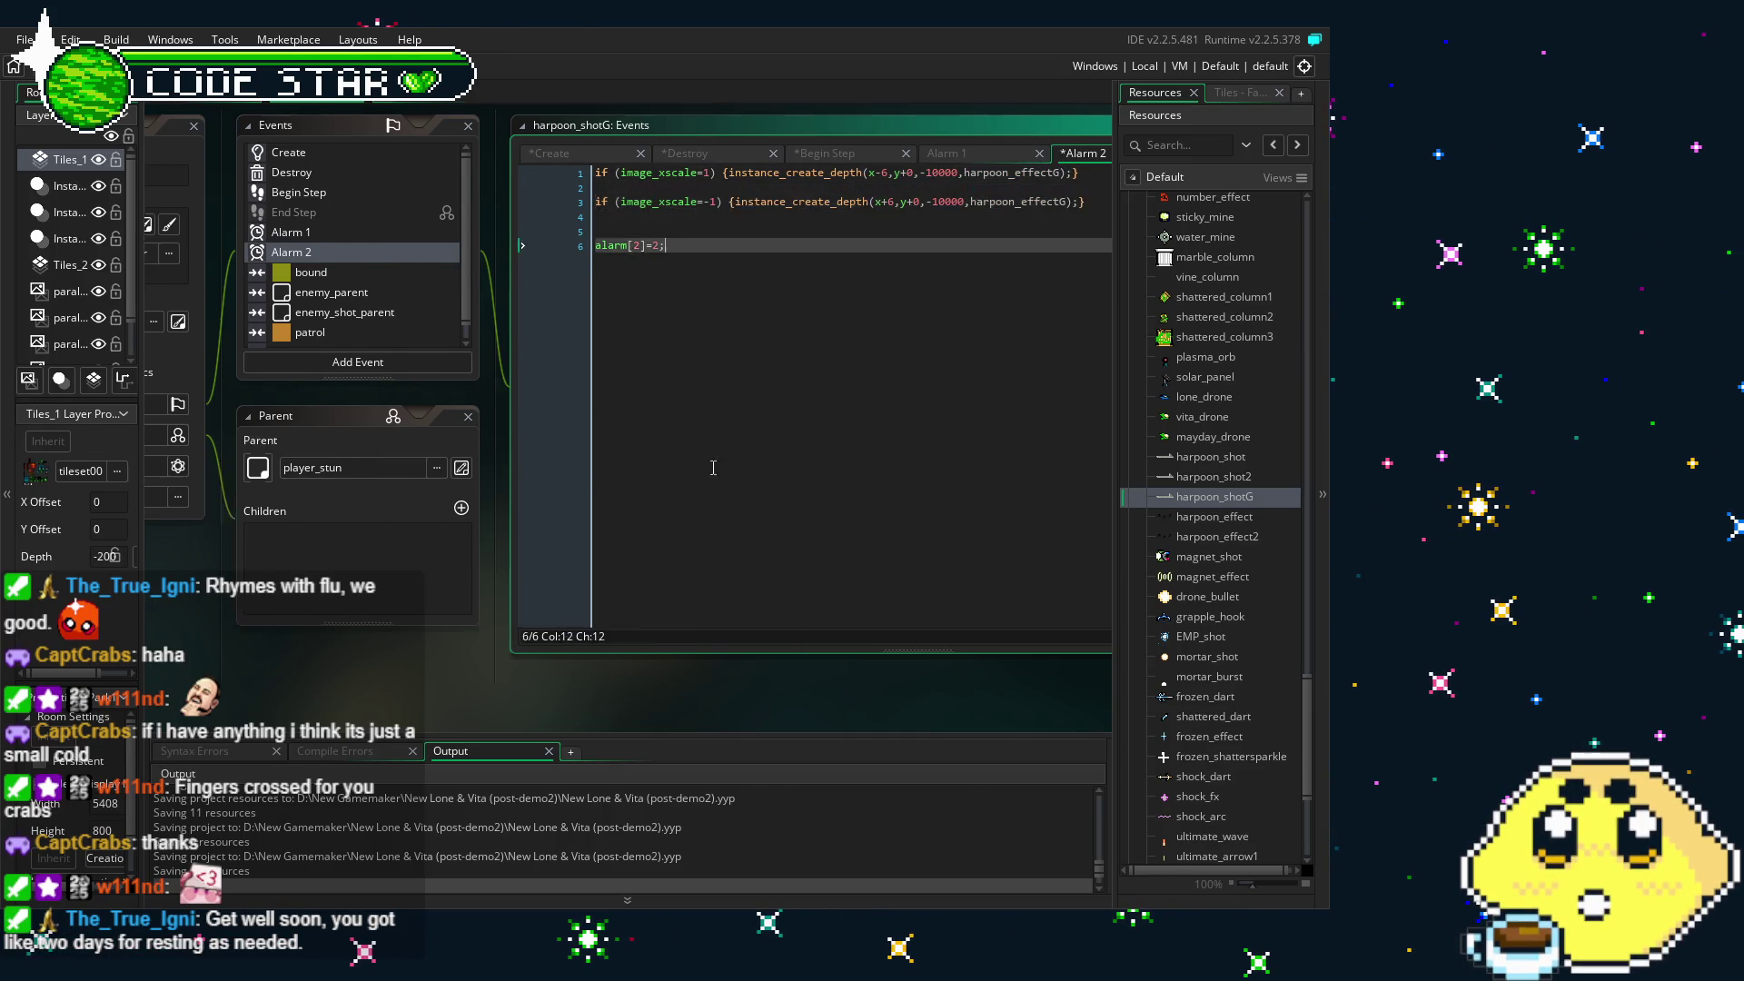
left_click(382, 271)
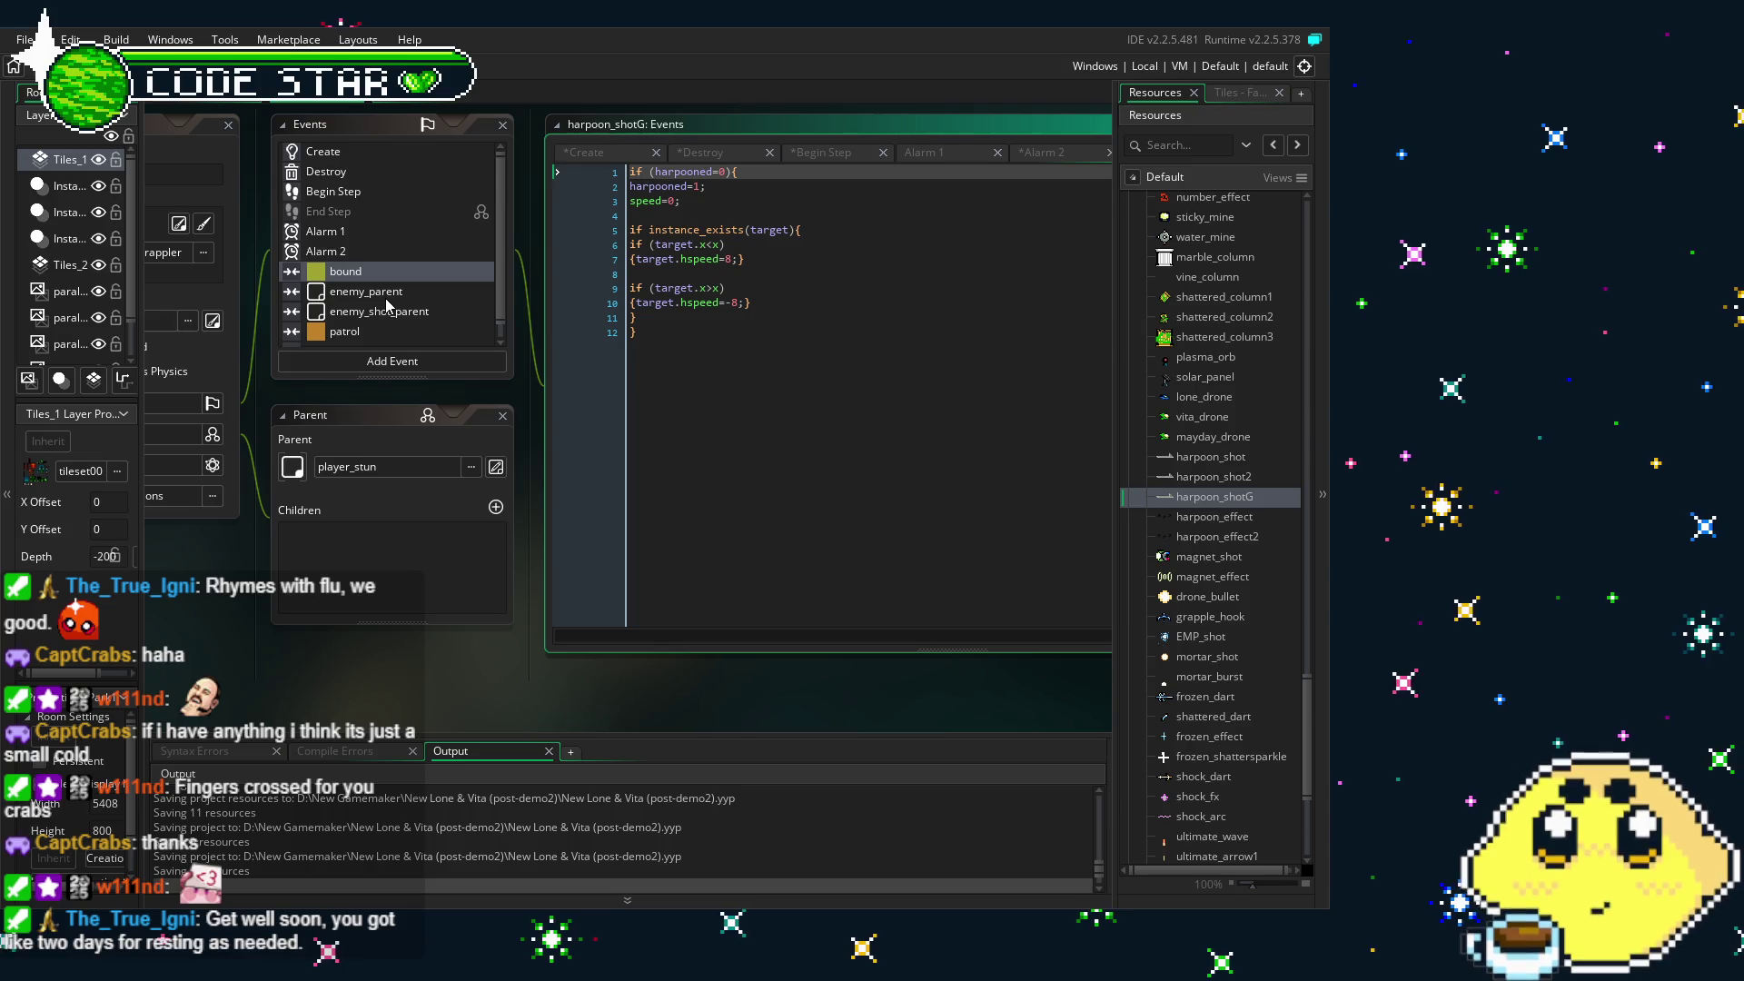
- Look through the enemy_parent collision, patrol and player_lone2p collision event code
left_click(386, 298)
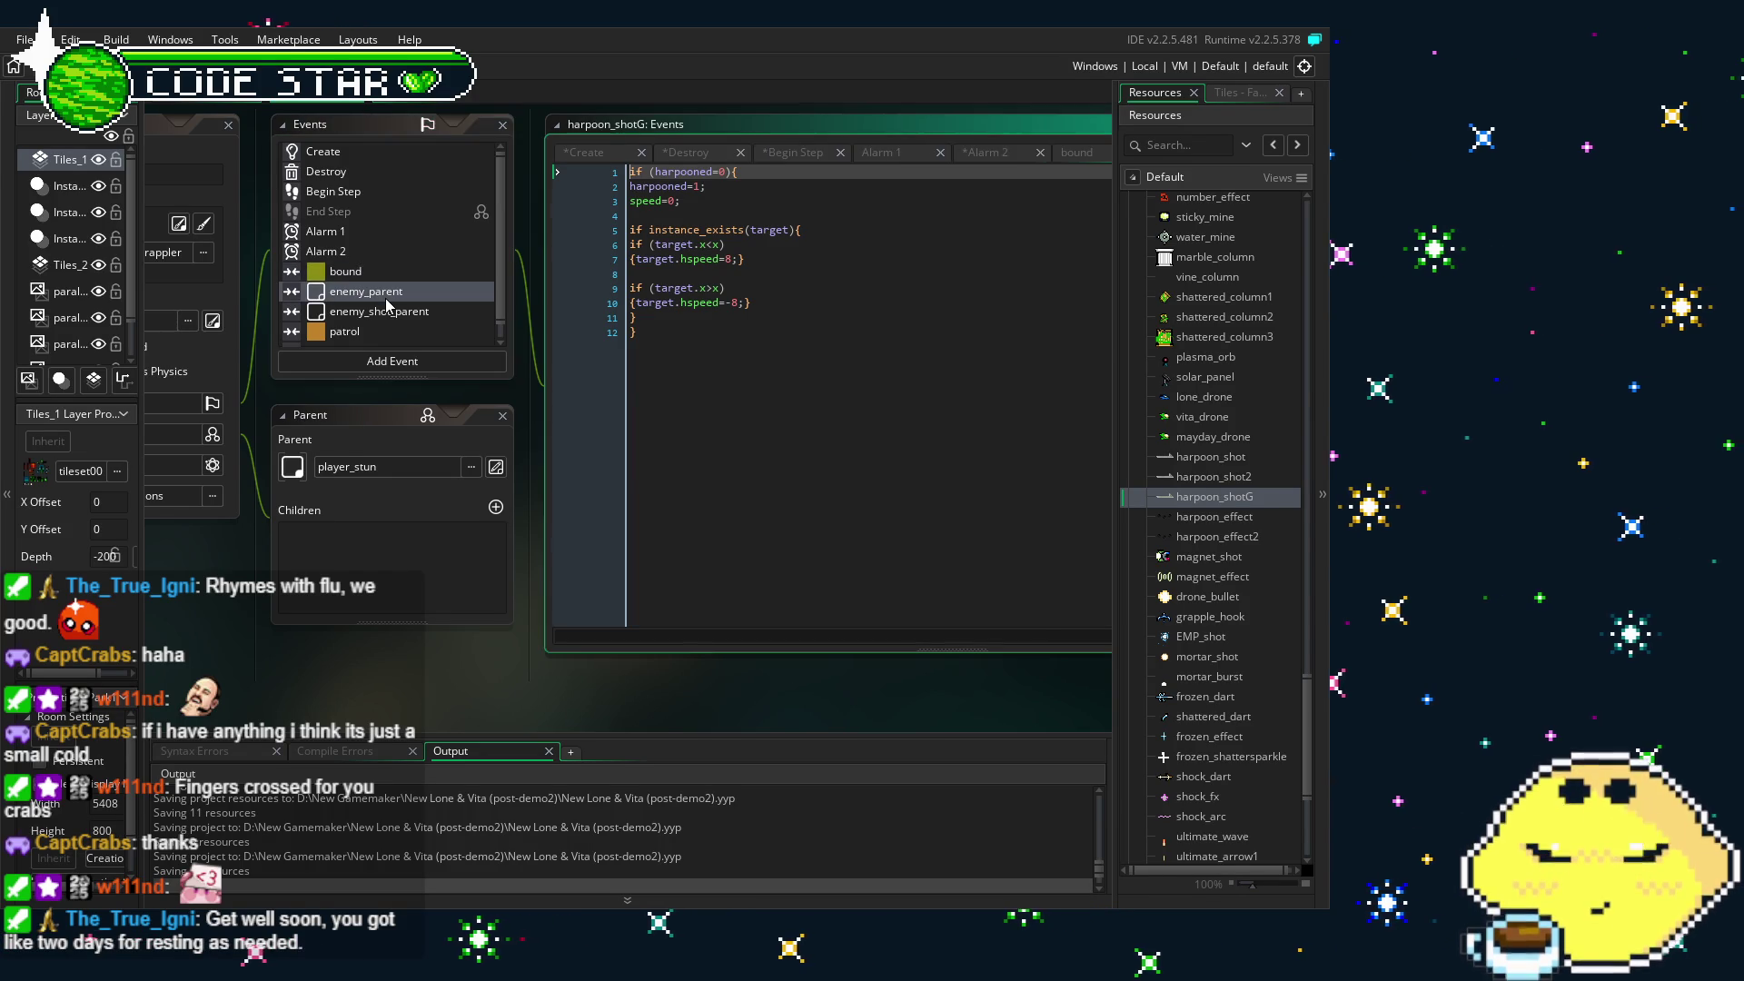
scroll(367, 319, "down", 1)
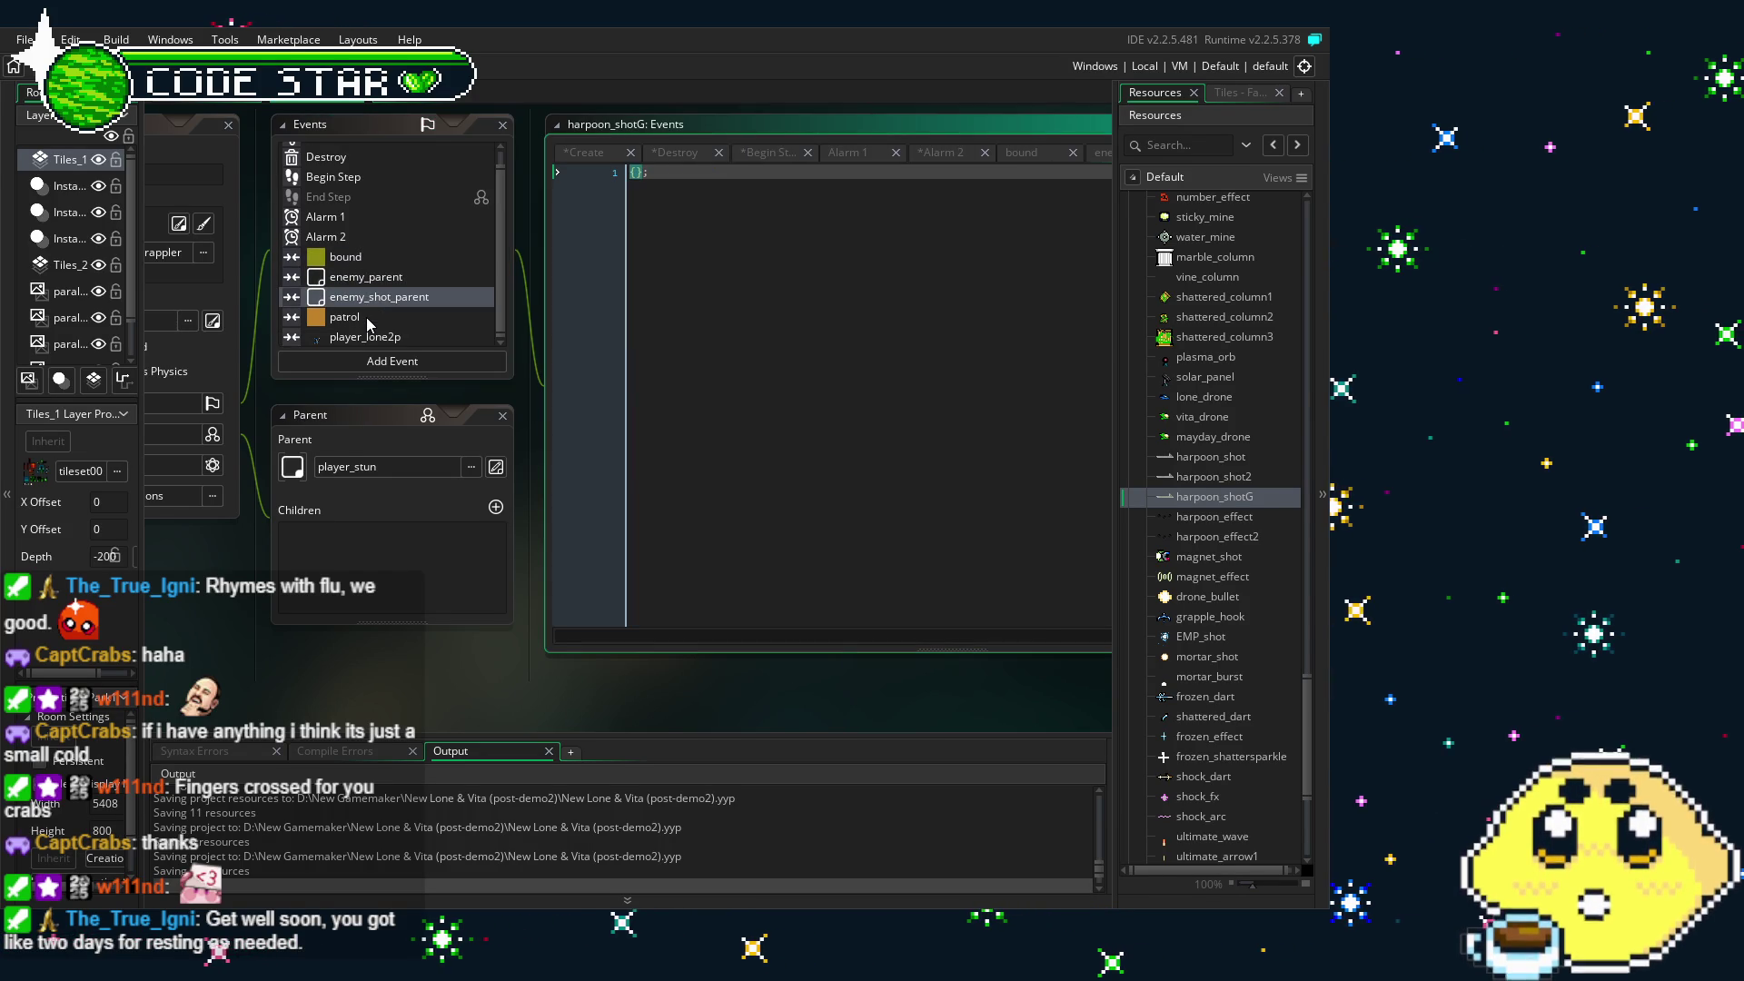
left_click(369, 318)
left_click(404, 337)
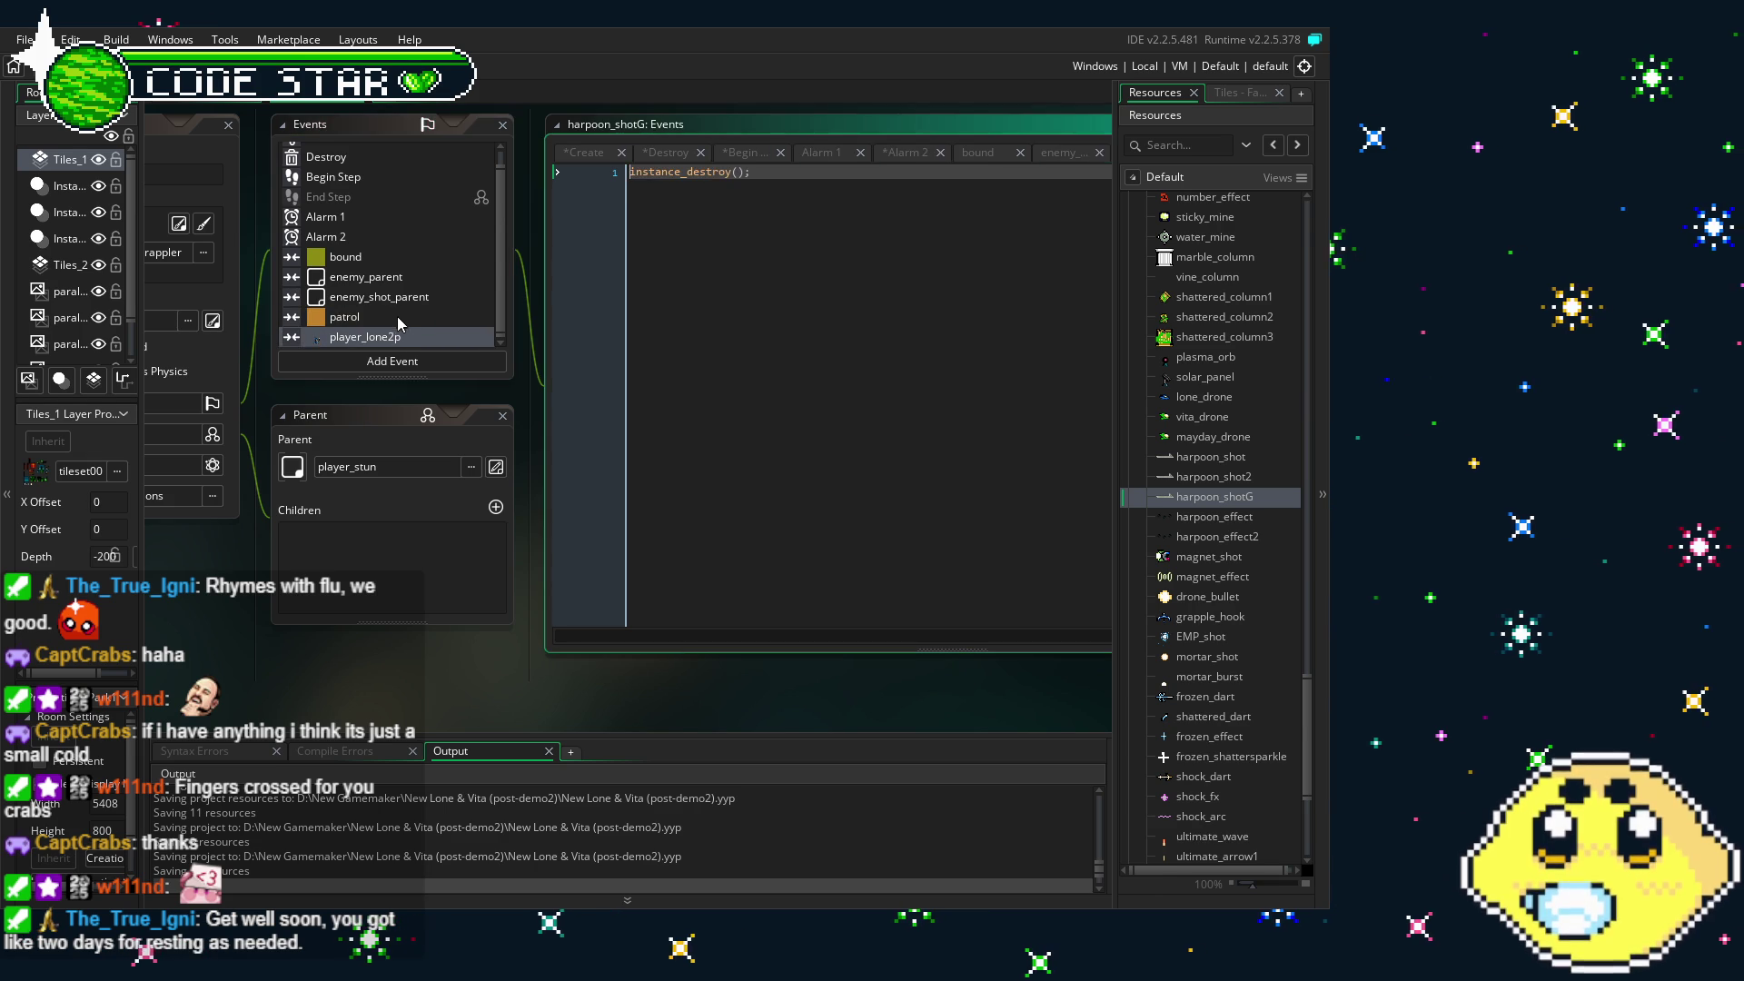
- Use Change Event on the player_lone2p collision to reach Collision > Player and retarget it
right_click(375, 336)
left_click(417, 479)
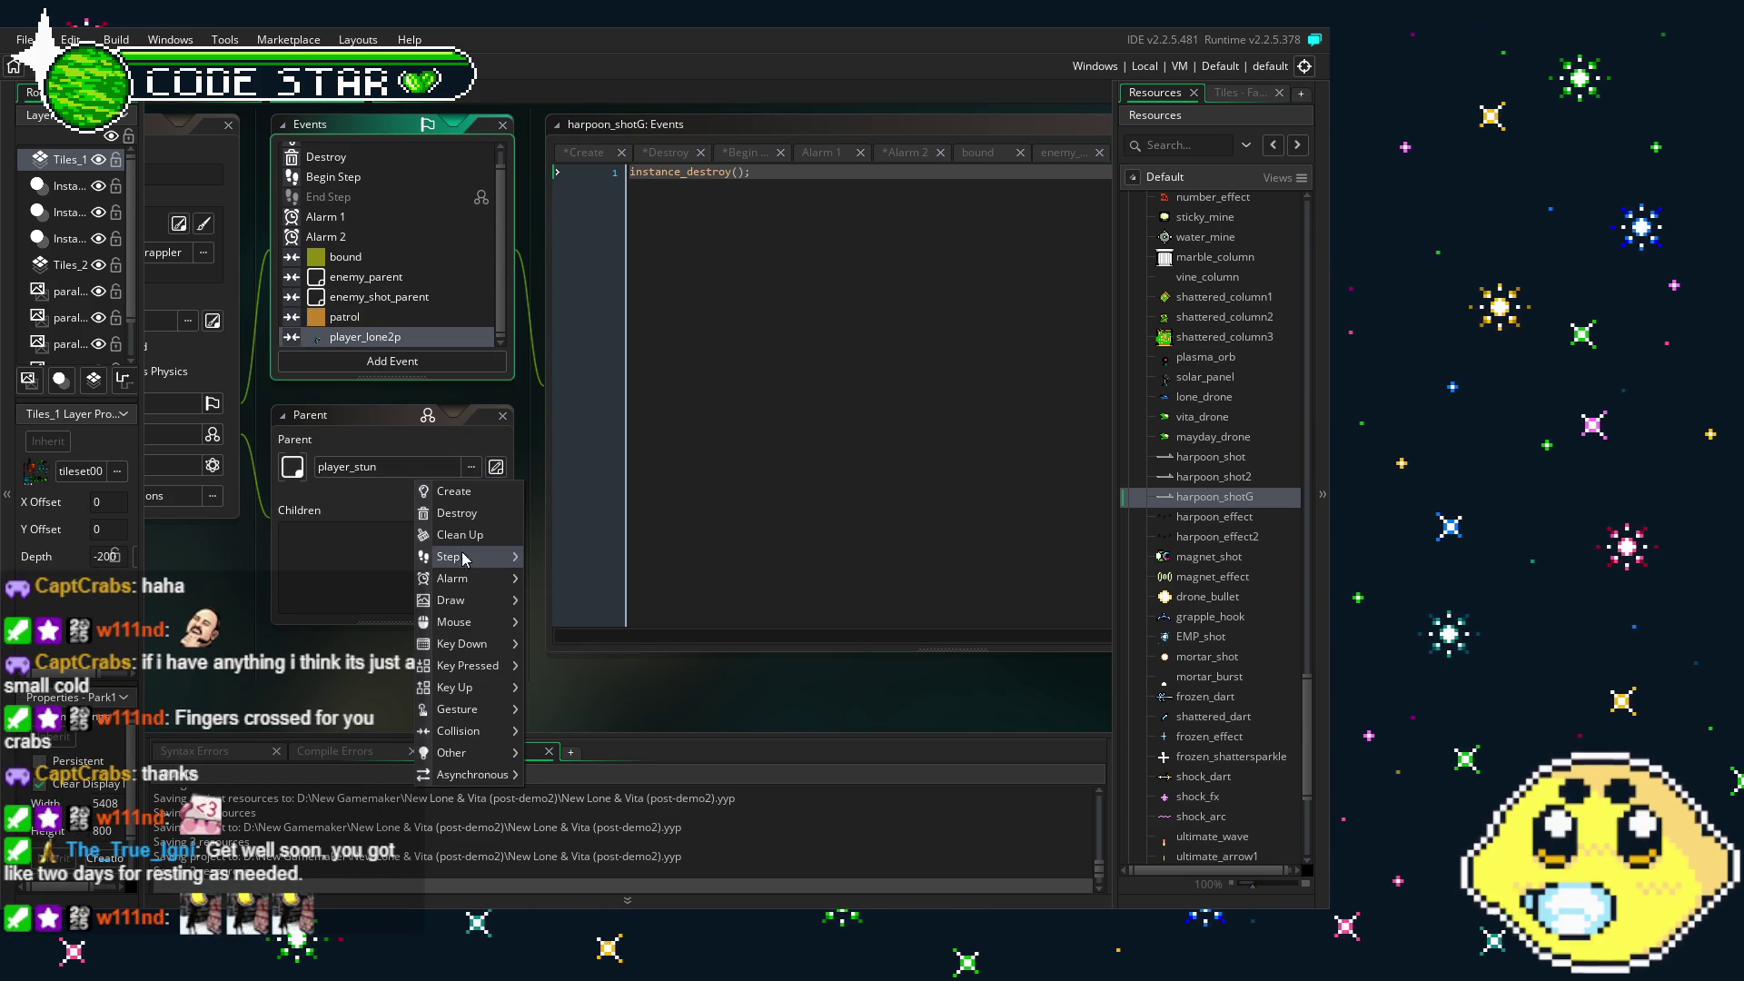
mouse_move(462, 736)
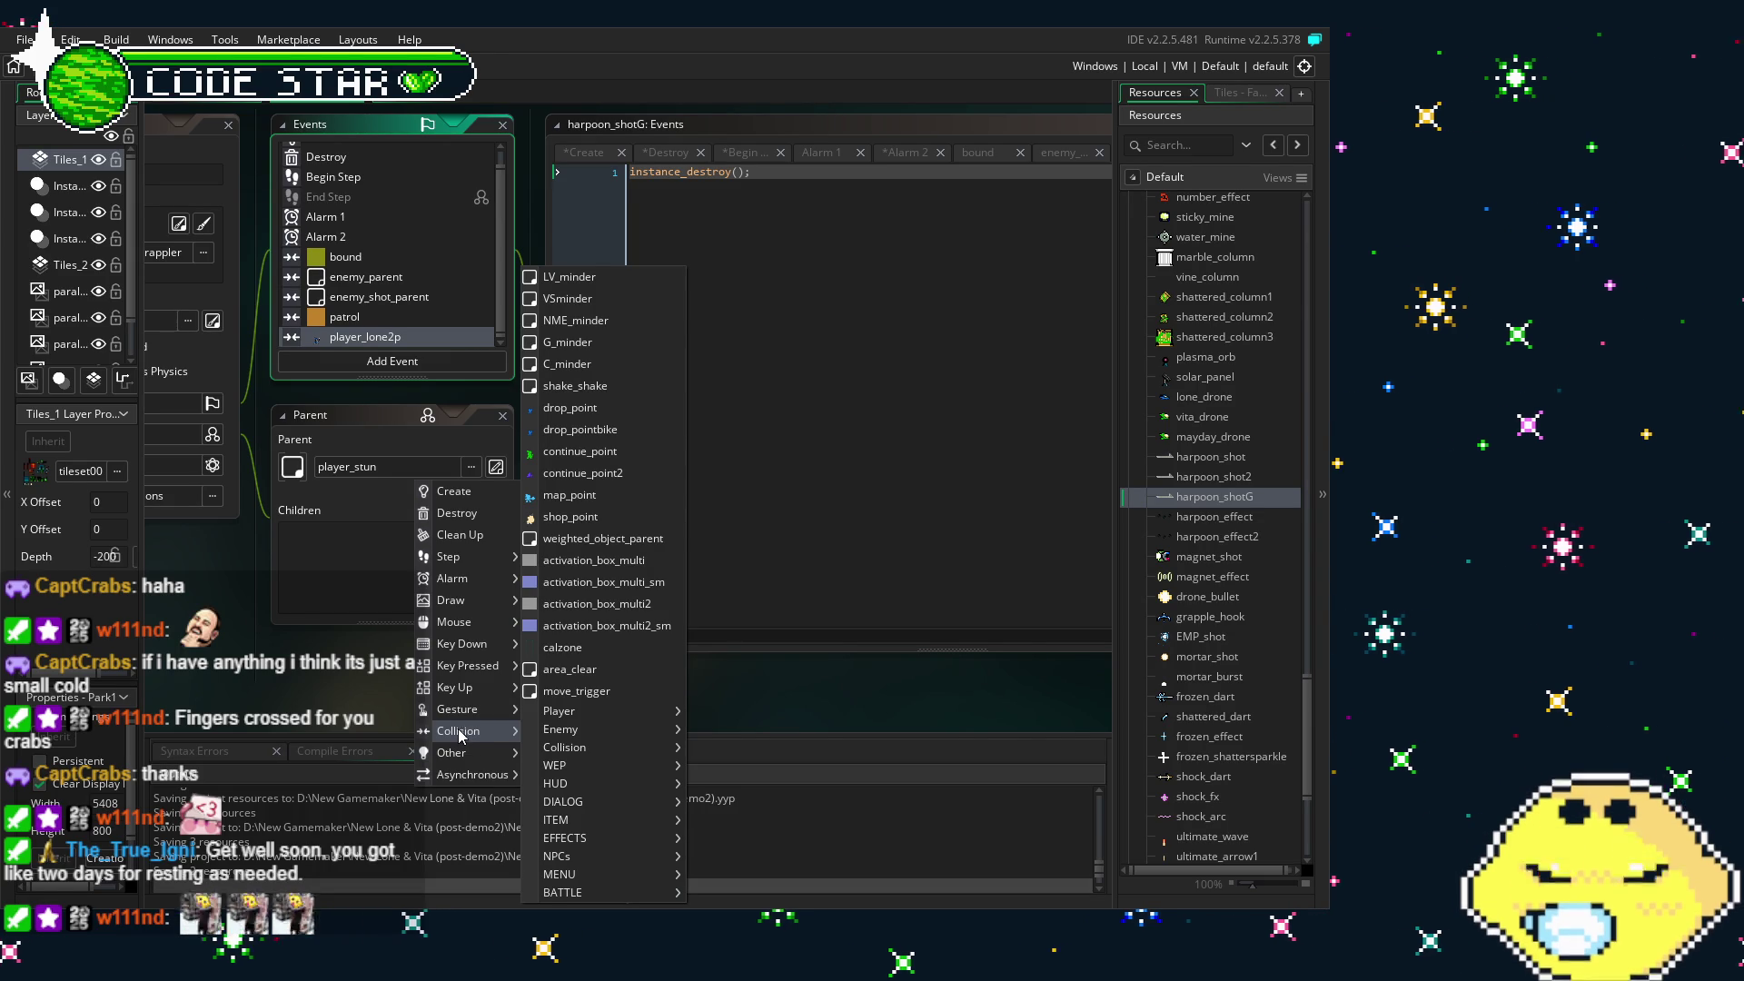
mouse_move(556, 712)
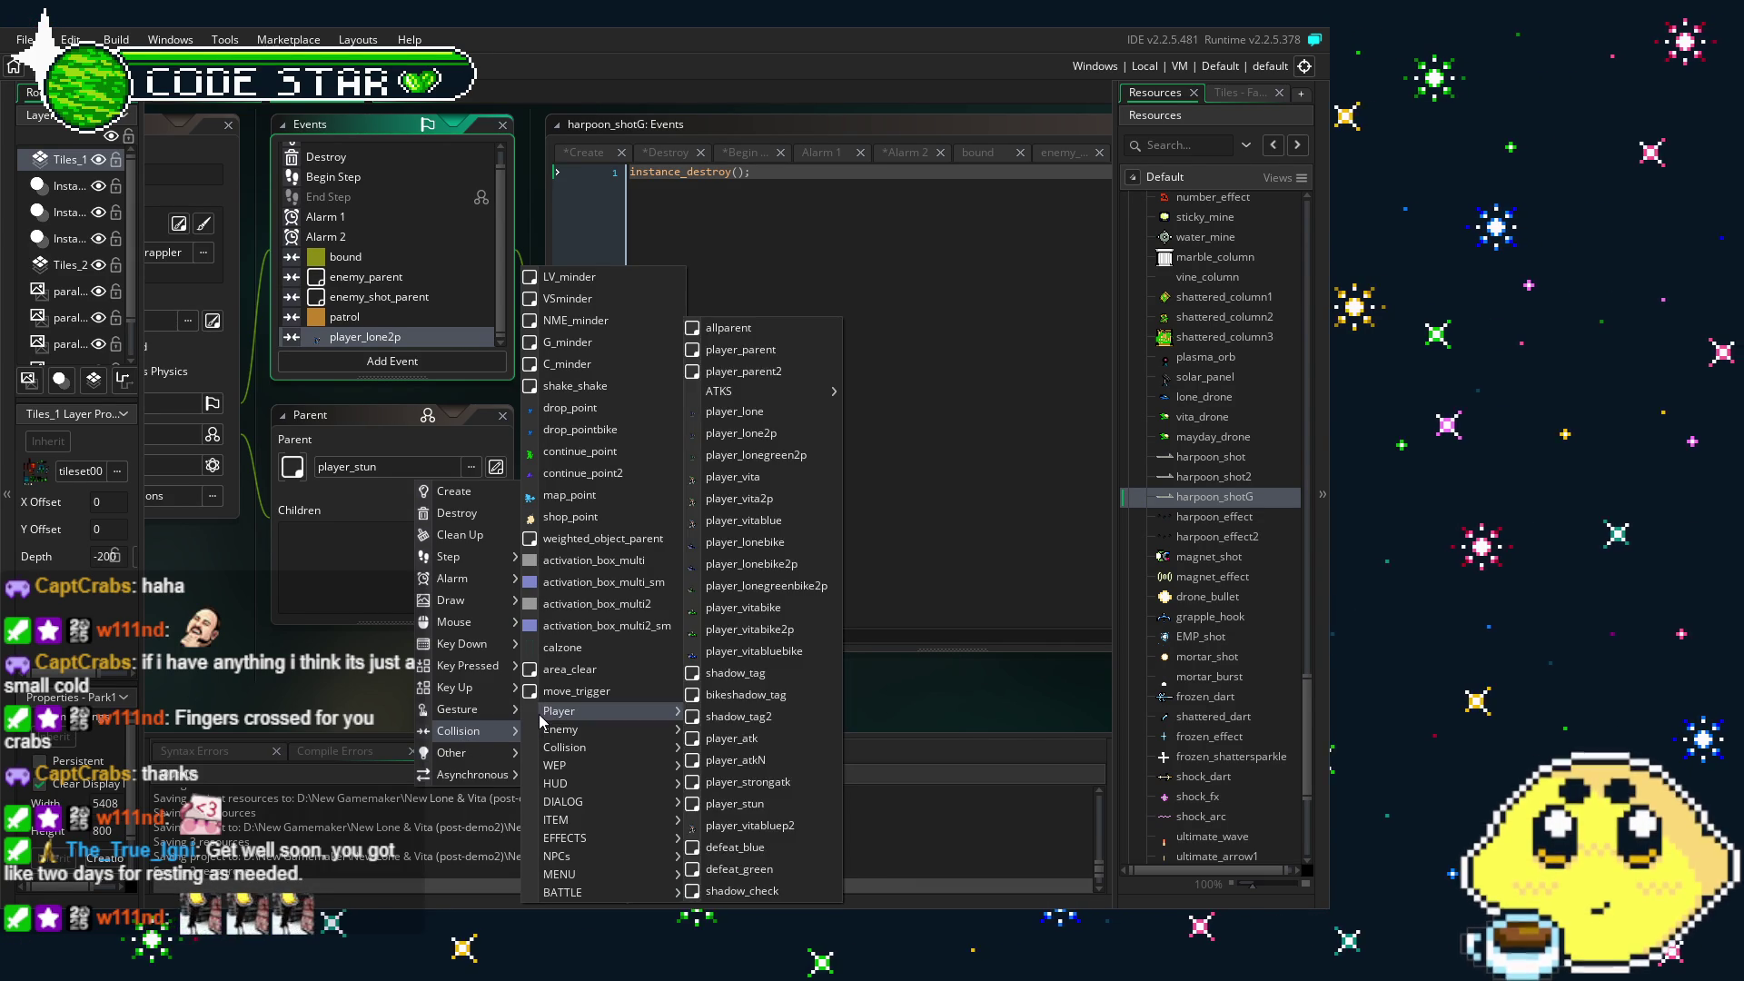
left_click(817, 454)
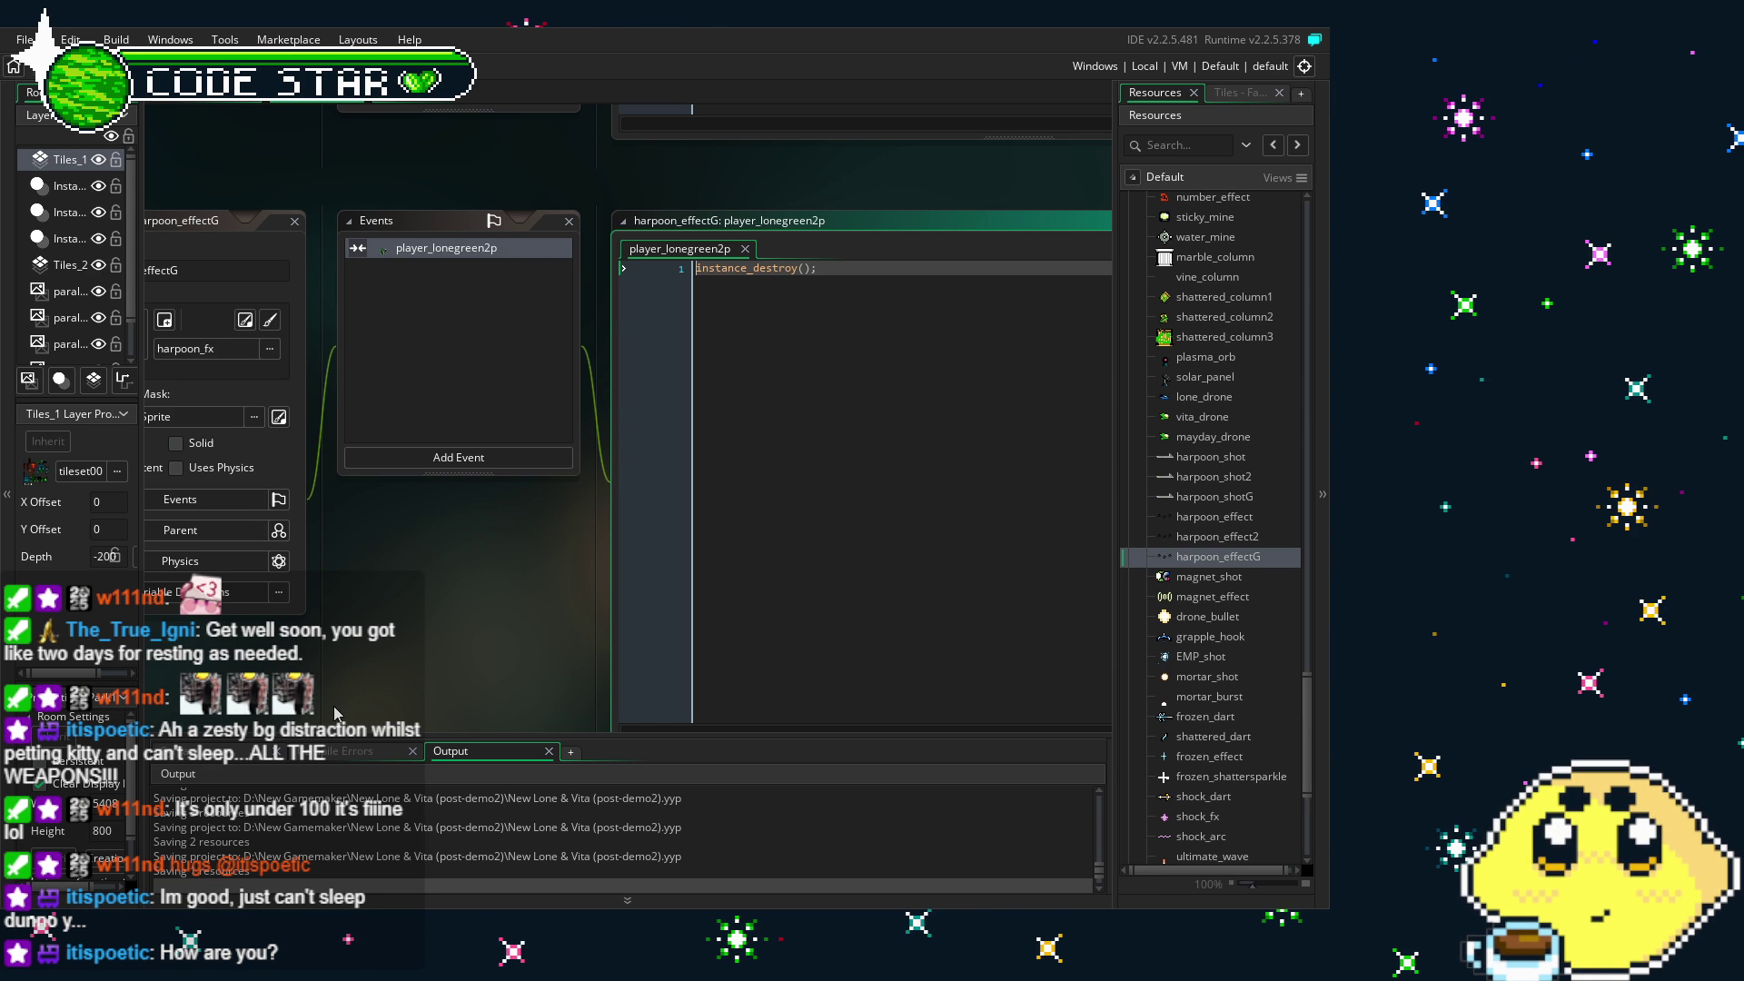
- Pan the editor windows to check the collision events, then reopen harpoon_shotG from Resources
mouse_move(498, 648)
left_mouse_down()
mouse_move(481, 581)
mouse_move(543, 595)
left_mouse_up()
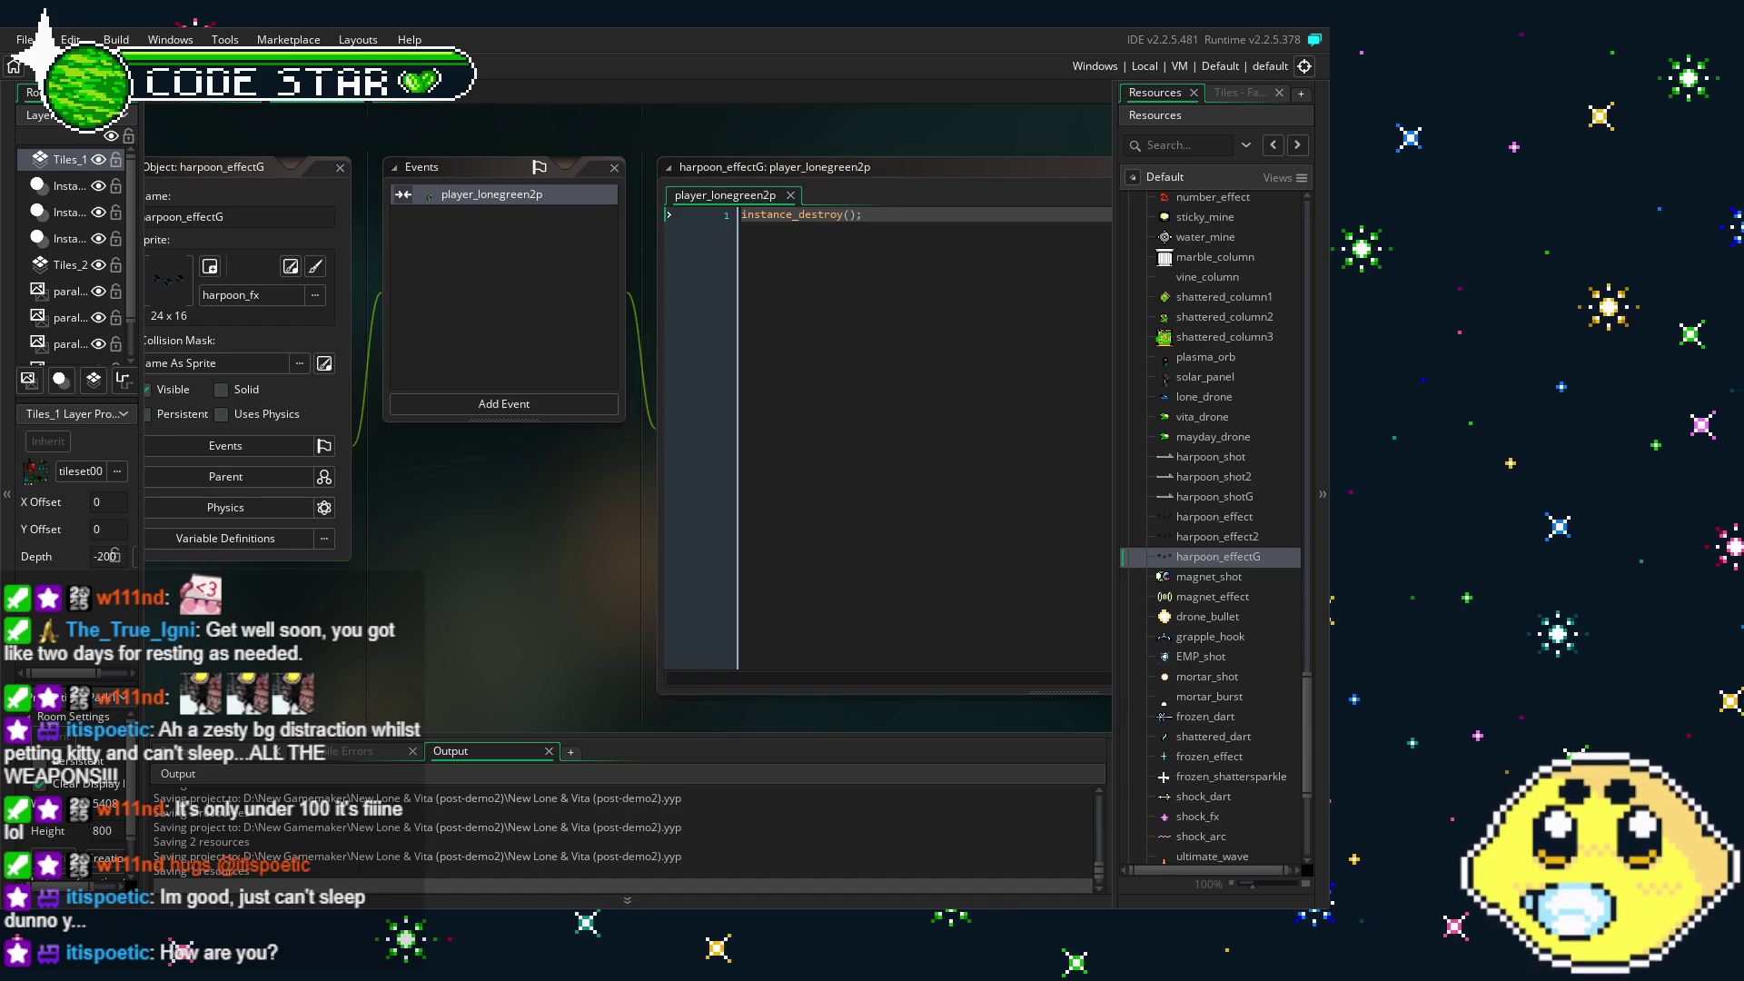
left_click_drag(511, 606, 541, 634)
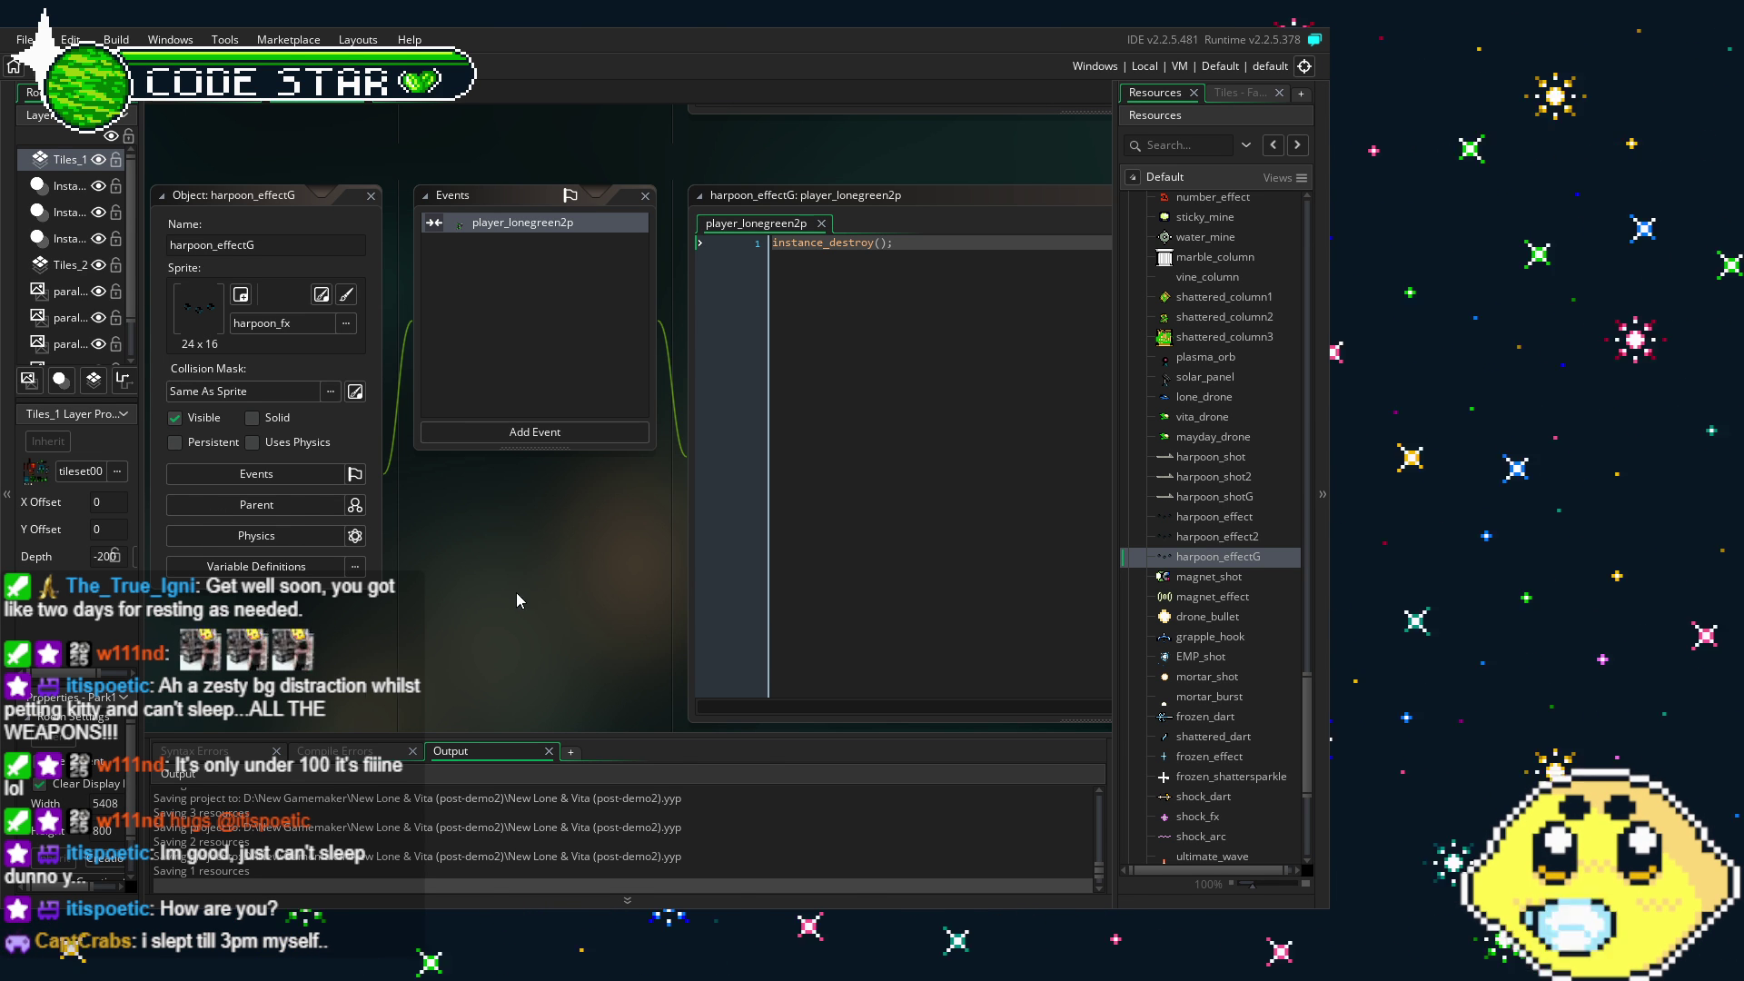
left_click_drag(527, 464, 495, 493)
double_click(1215, 497)
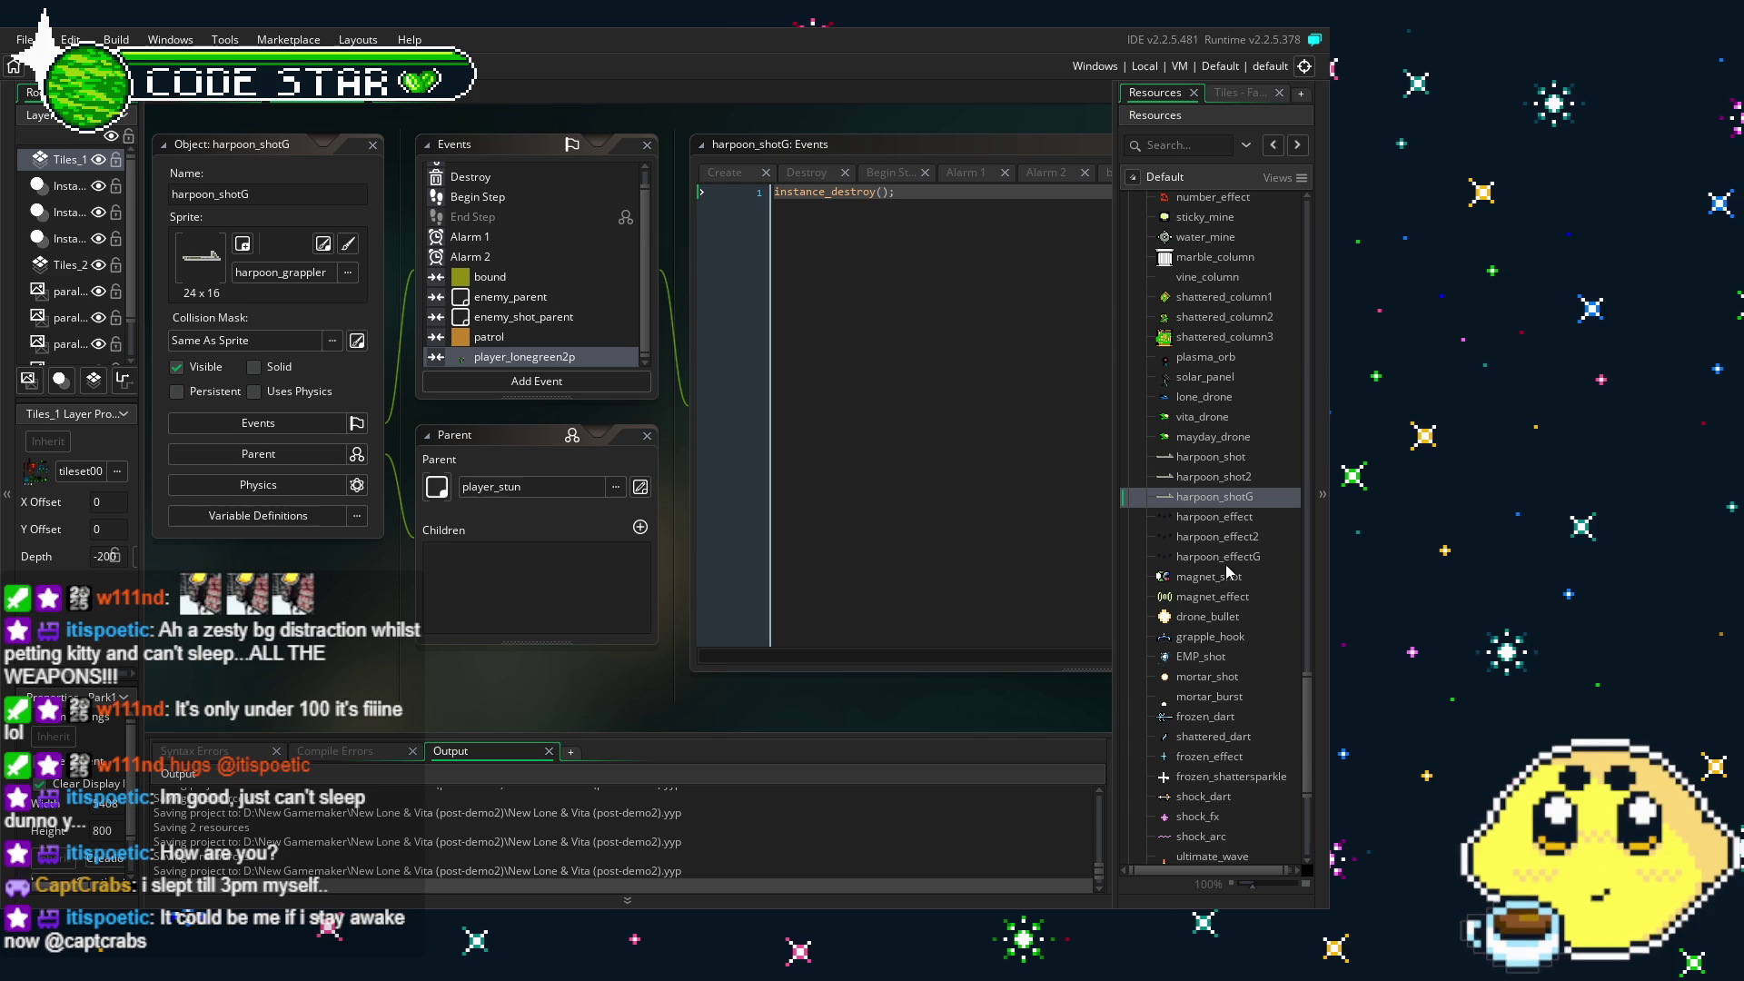
- Scroll up the Resources tree and open the player_lone object
scroll(327, 693, "up", 1)
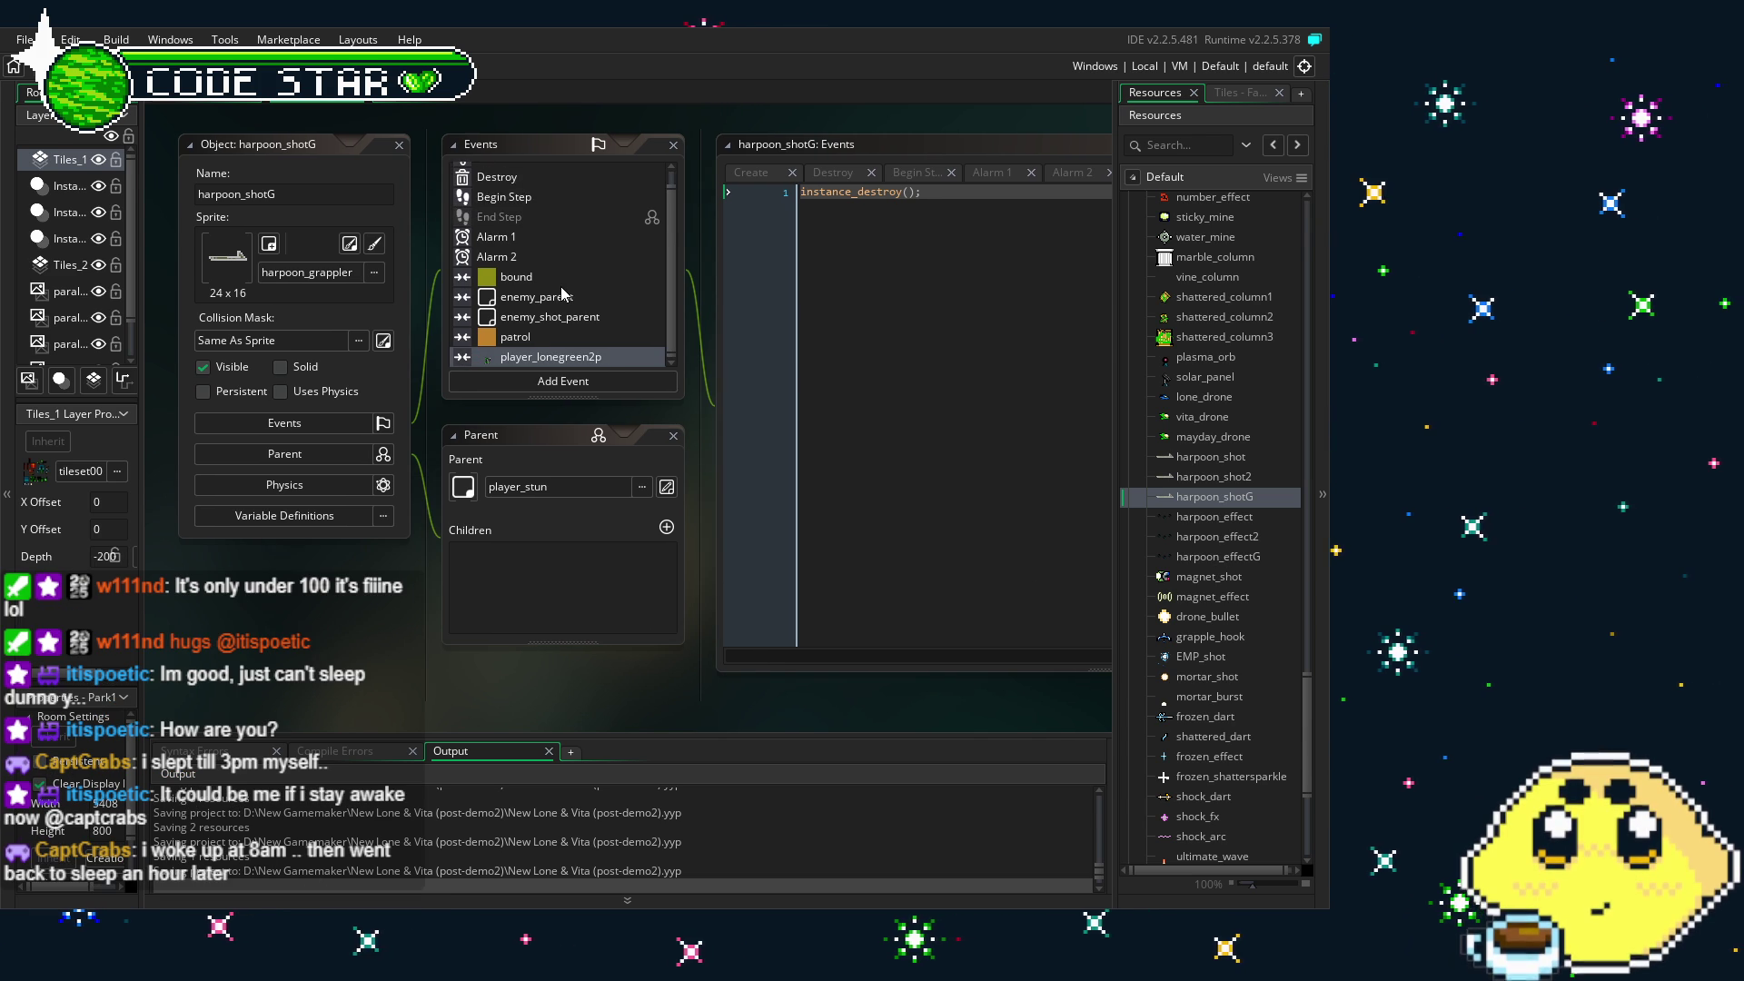
scroll(1218, 583, "up", 3)
scroll(1218, 584, "up", 10)
scroll(1215, 576, "up", 15)
scroll(1216, 576, "up", 5)
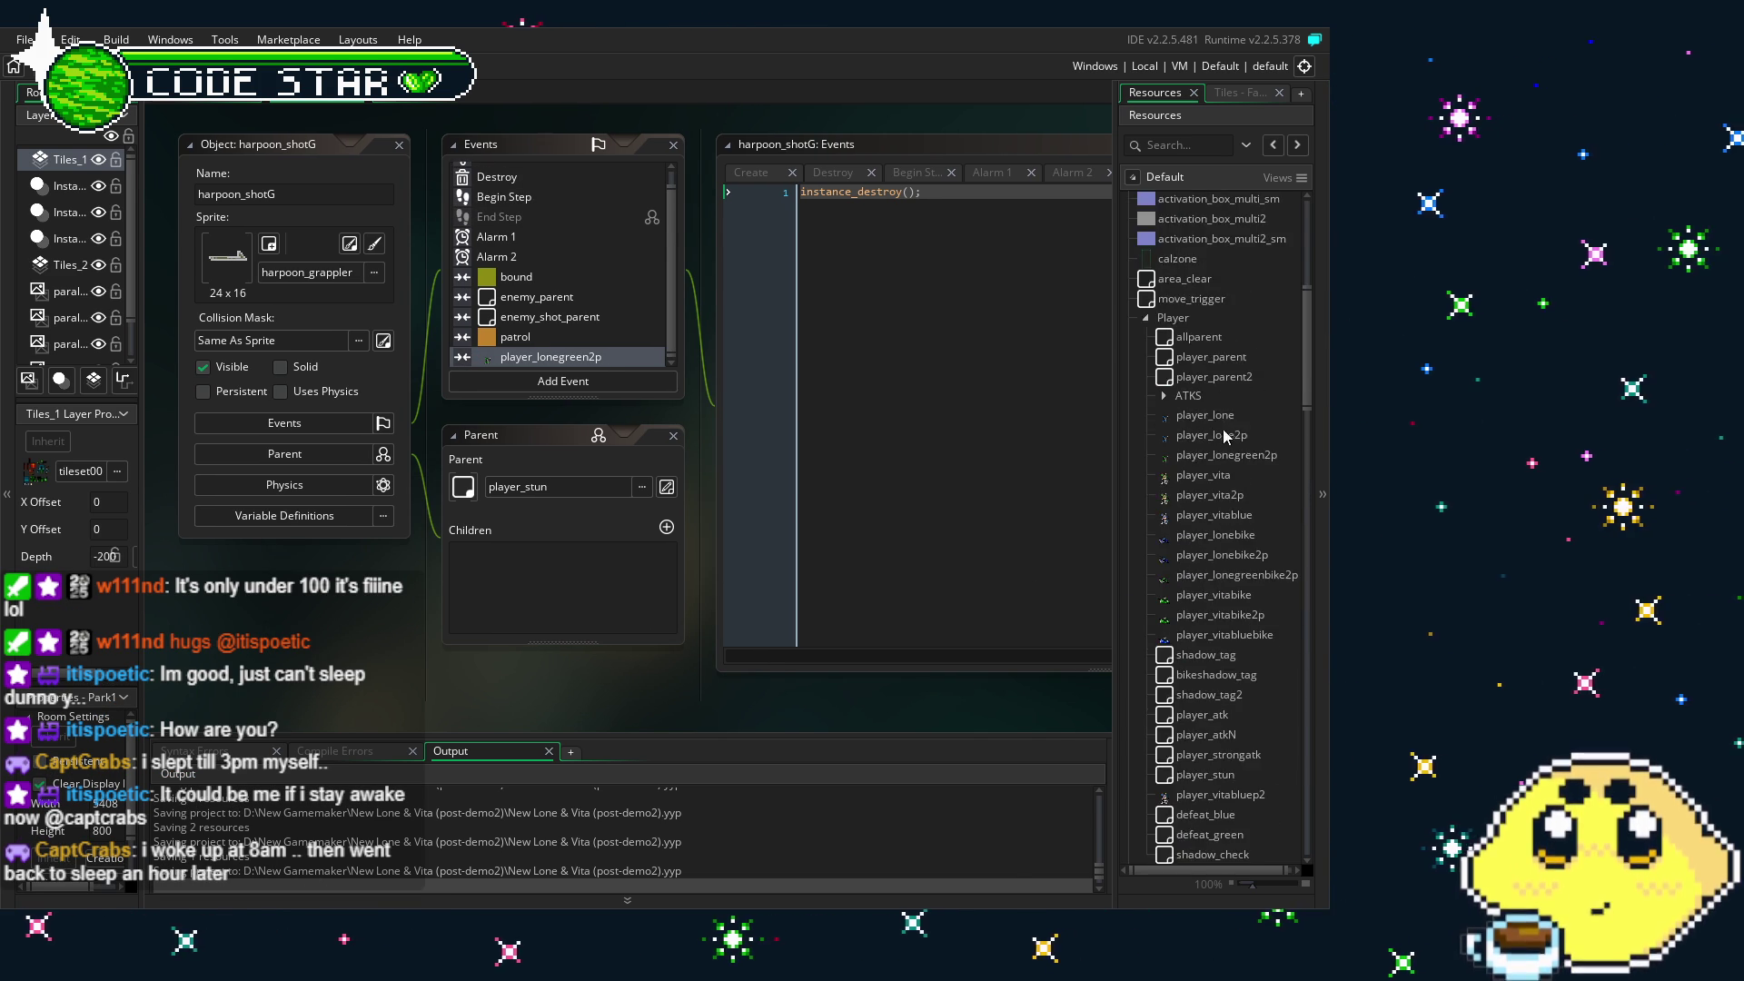
double_click(1218, 416)
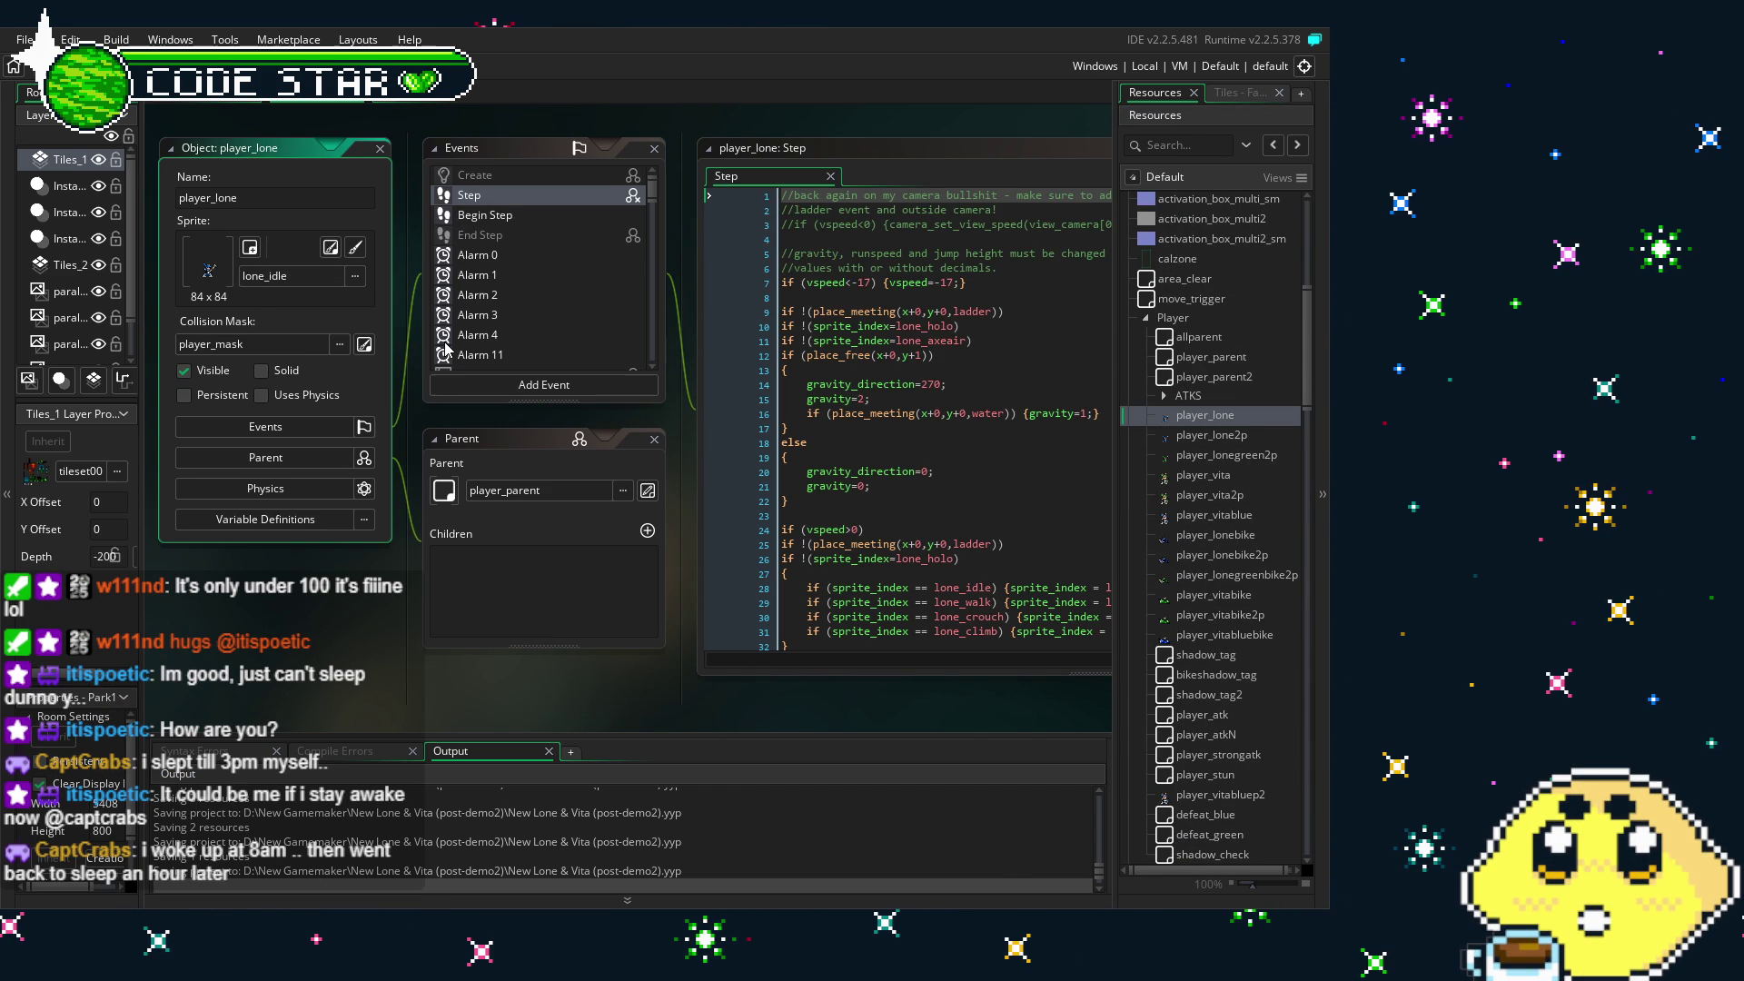
- Scroll through player_lone's Step code past the defeat, ultimate audio and position-recording parts
scroll(742, 491, "down", 20)
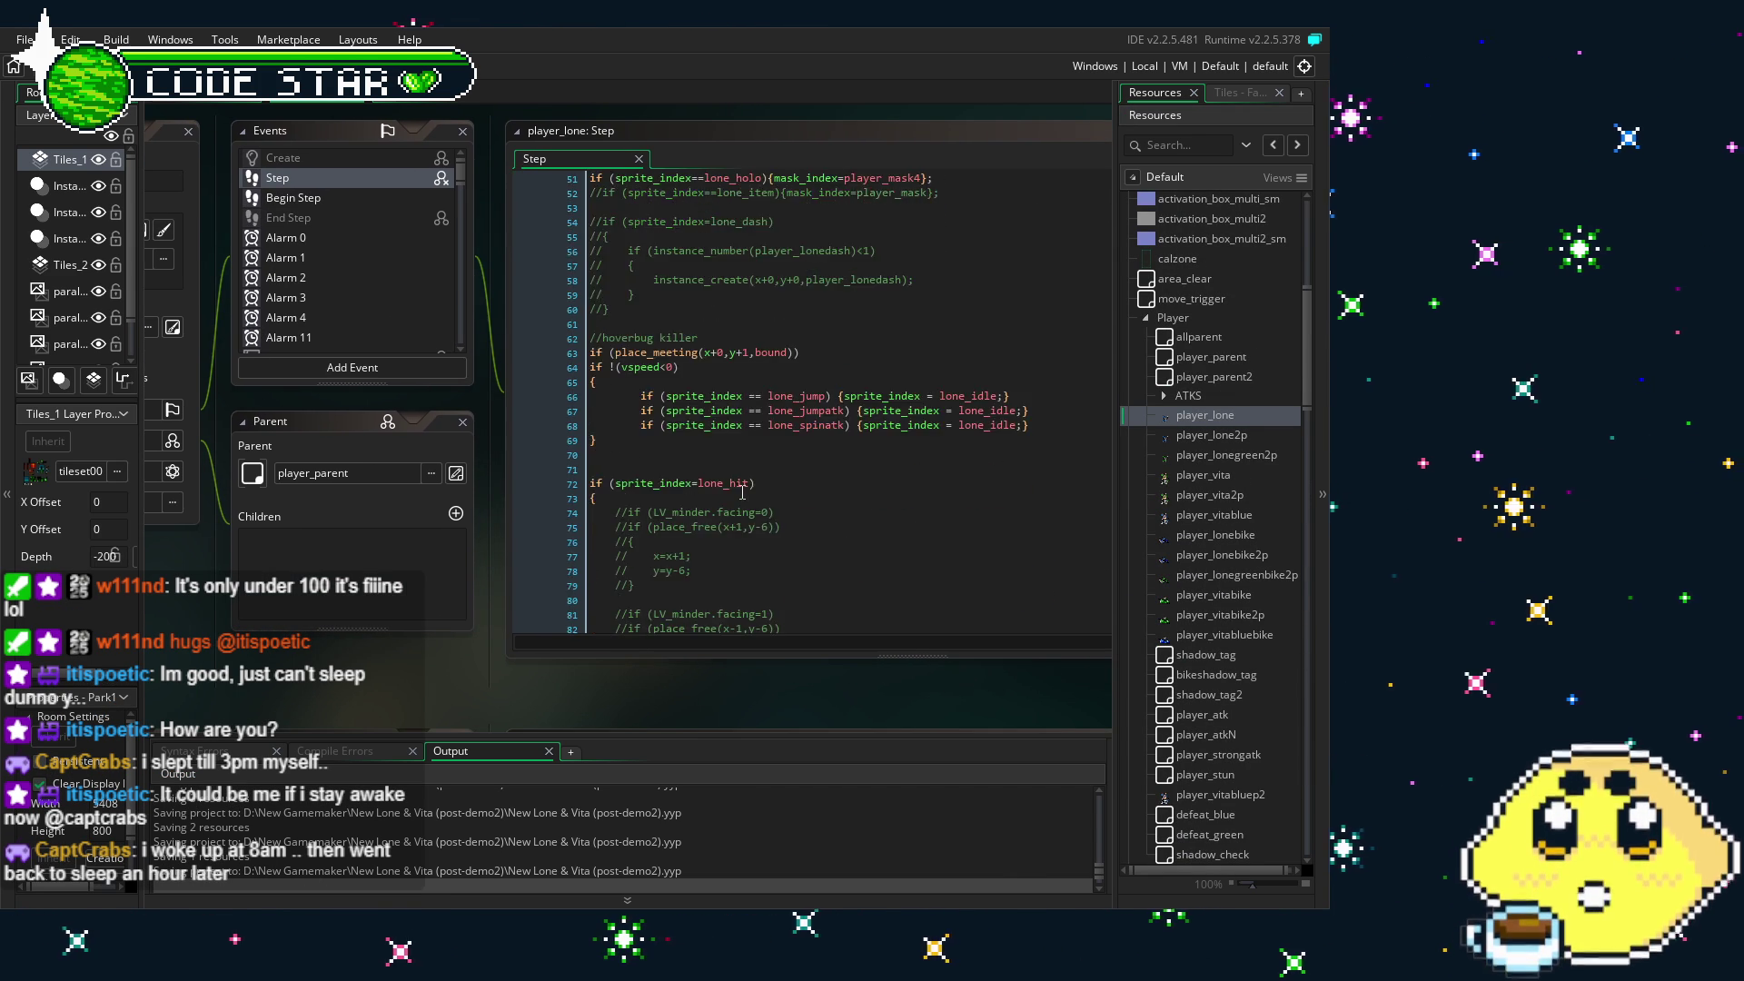
scroll(742, 491, "down", 7)
scroll(743, 491, "down", 7)
scroll(377, 282, "down", 5)
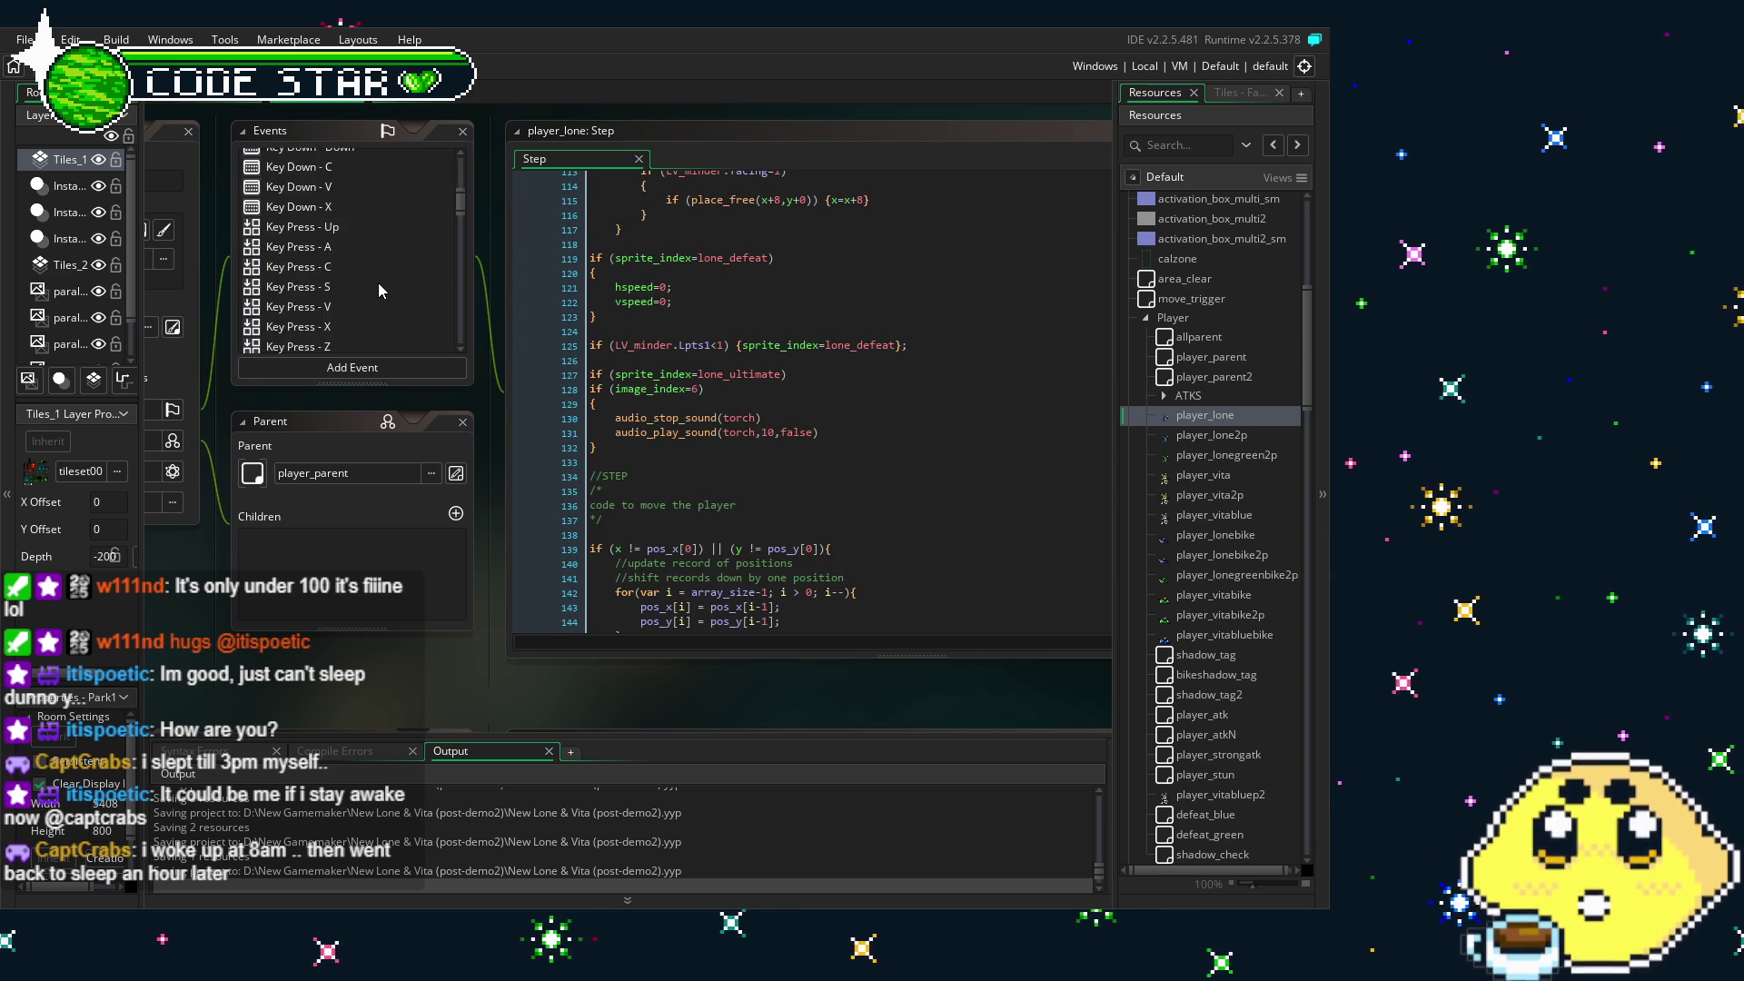
- Open player_lone's Key Press - V code and scroll to the harpoon_shot block near line 374
left_click(300, 306)
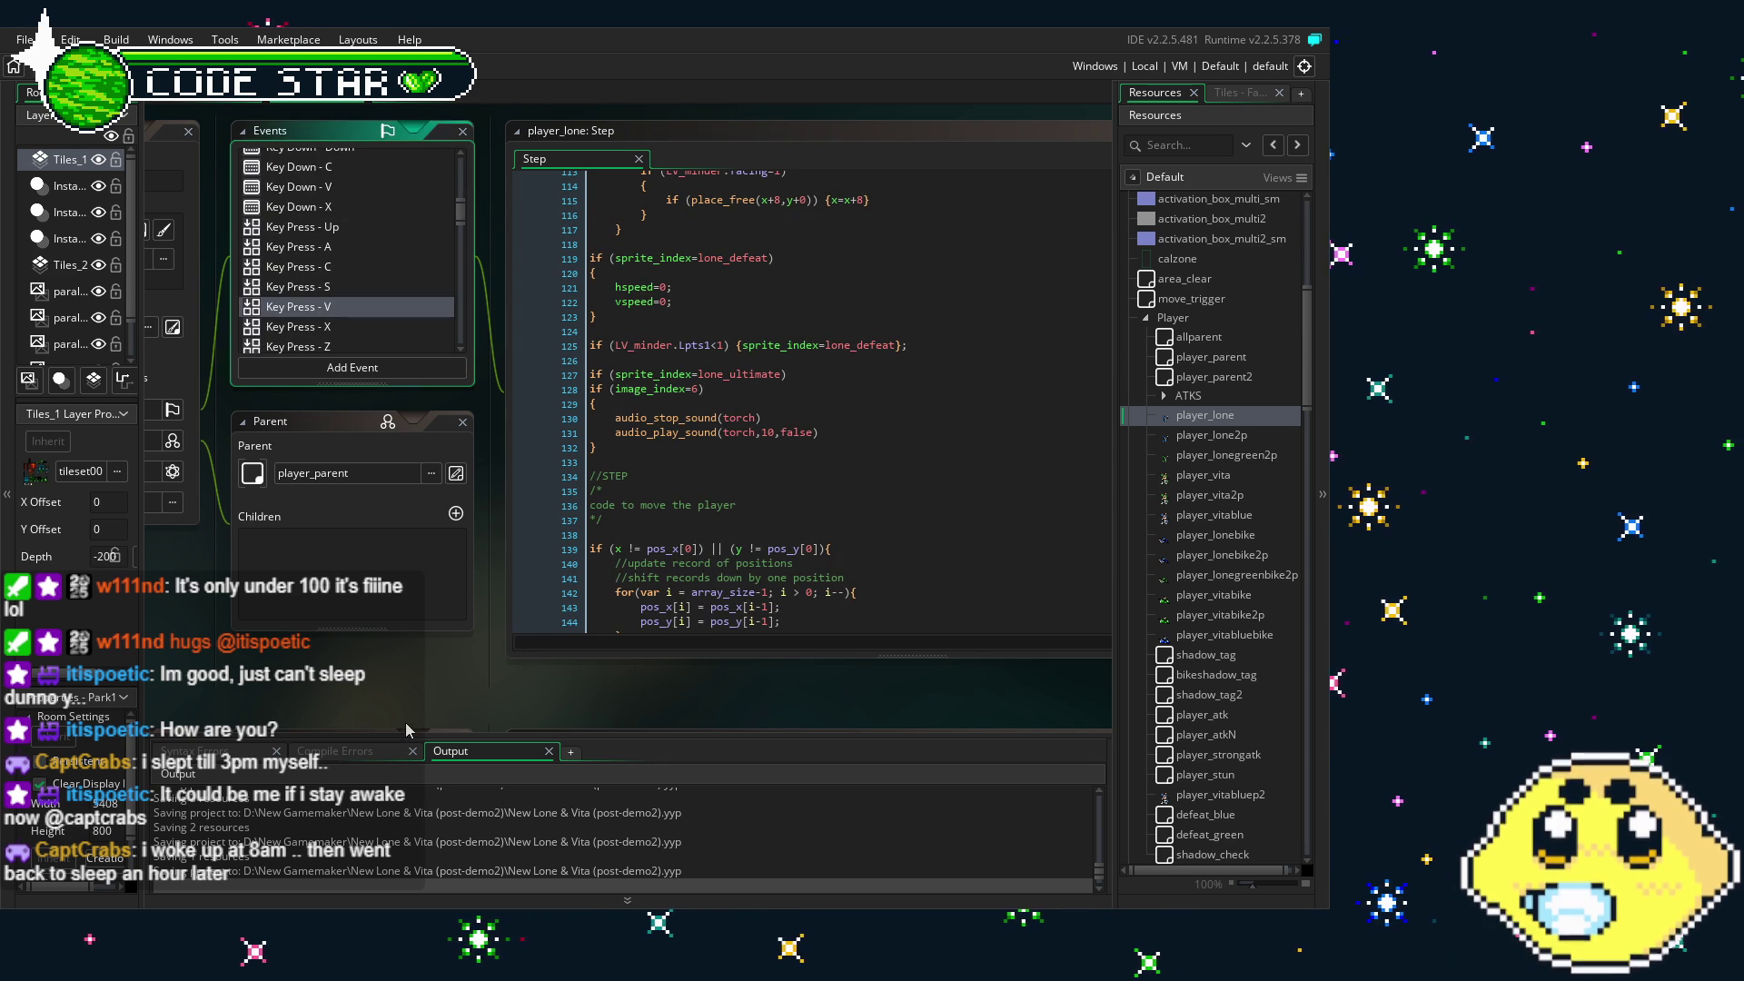
scroll(816, 497, "down", 10)
scroll(816, 497, "down", 12)
scroll(816, 497, "down", 10)
scroll(816, 497, "down", 15)
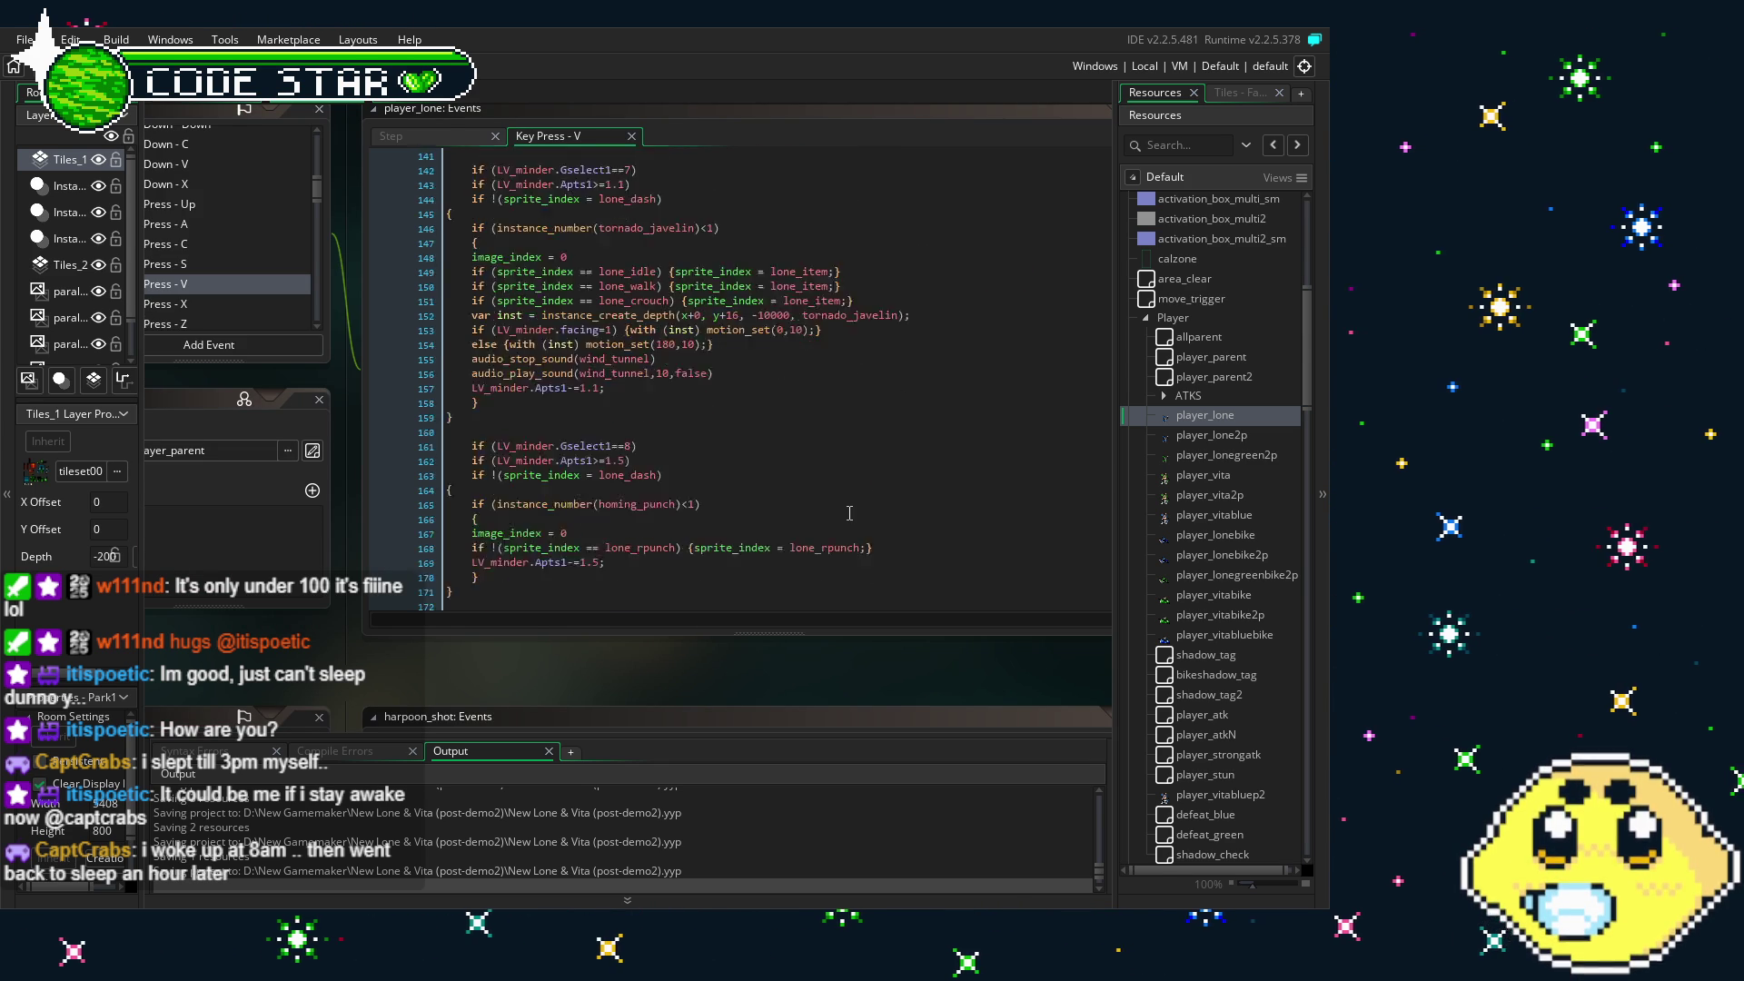
scroll(849, 513, "down", 4)
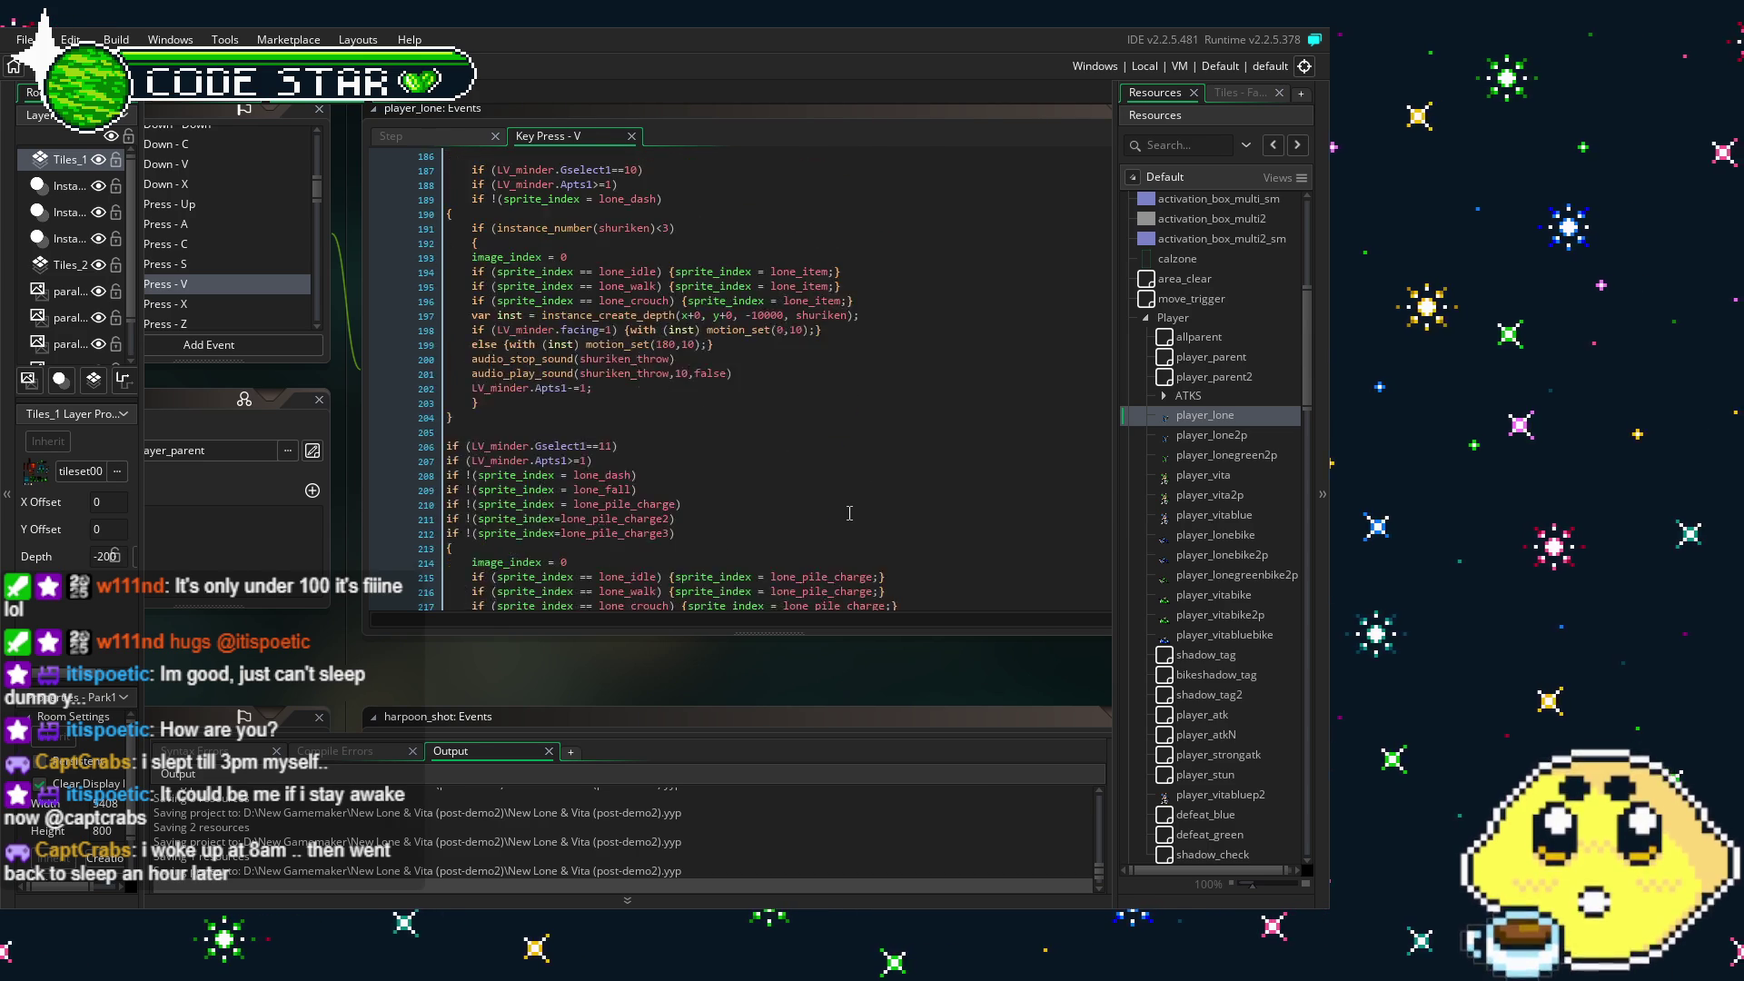
scroll(849, 514, "down", 17)
scroll(843, 479, "up", 2)
scroll(843, 478, "down", 10)
scroll(843, 479, "down", 20)
scroll(843, 479, "down", 5)
scroll(843, 479, "down", 5)
scroll(843, 479, "down", 8)
scroll(843, 479, "down", 5)
- Copy the grappler block (lines 374–391), then select player_lone2p's Key Press - Keypad 0 event
left_click_drag(554, 482, 437, 242)
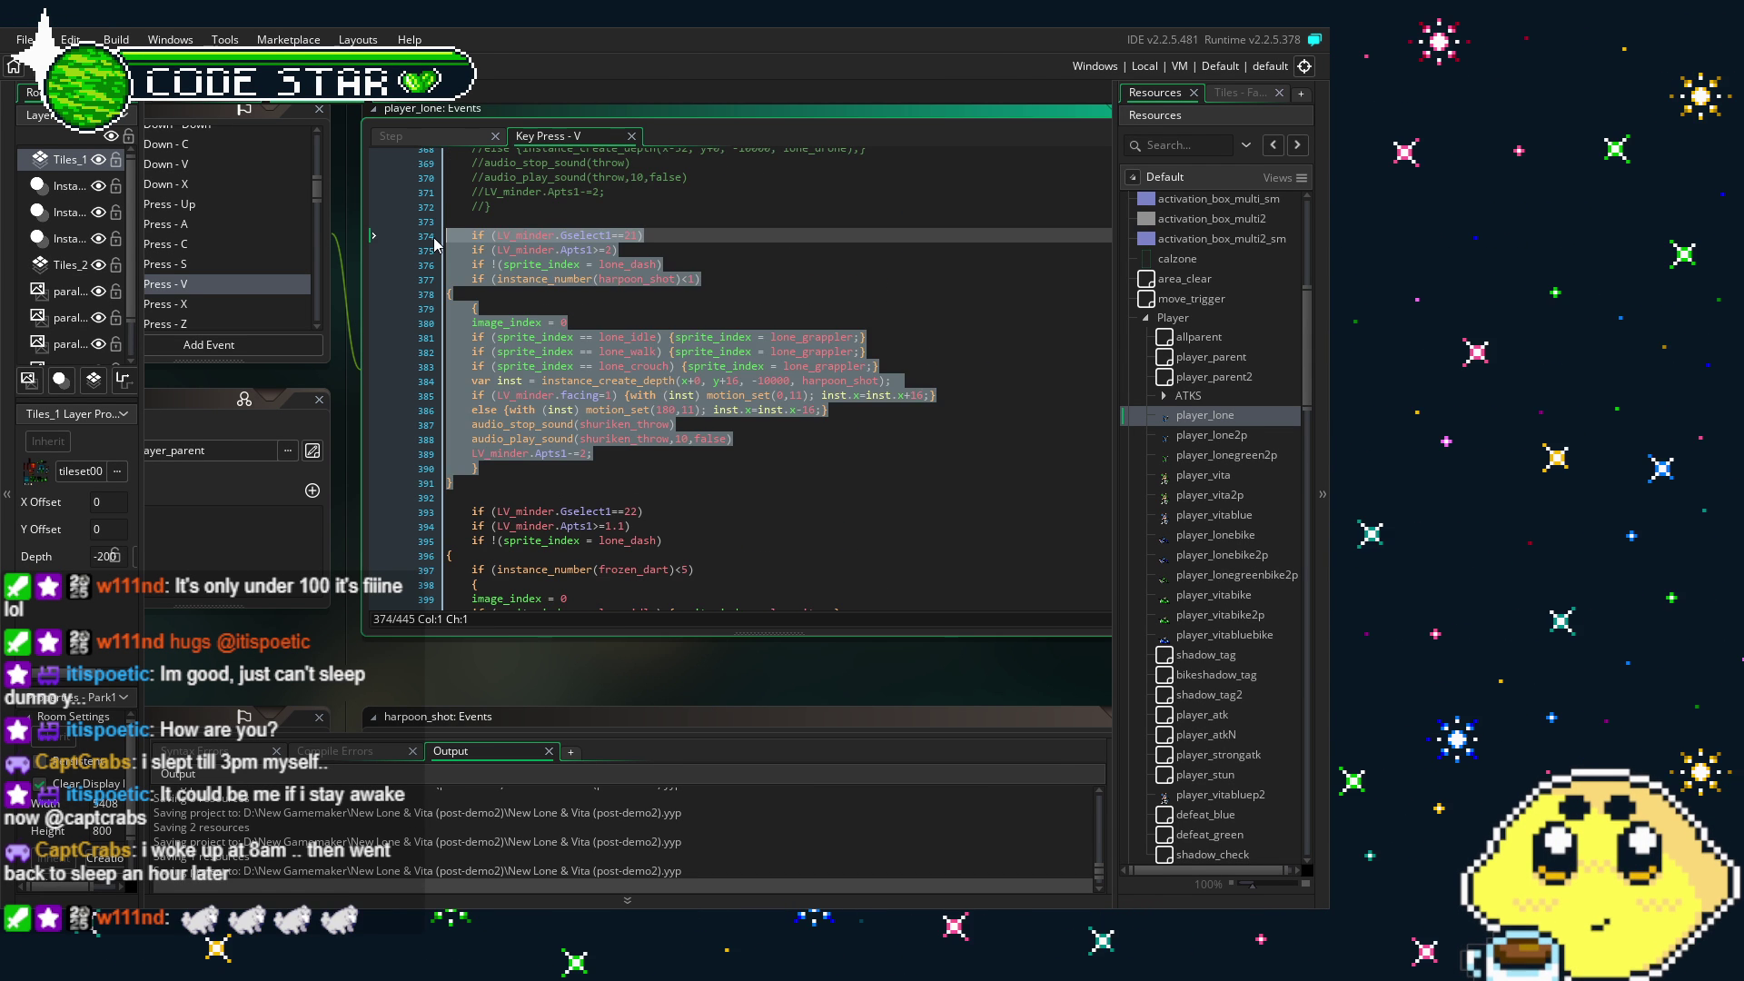
left_click(918, 468)
double_click(1211, 435)
scroll(509, 335, "down", 5)
scroll(510, 336, "down", 3)
scroll(510, 336, "up", 1)
left_click(534, 284)
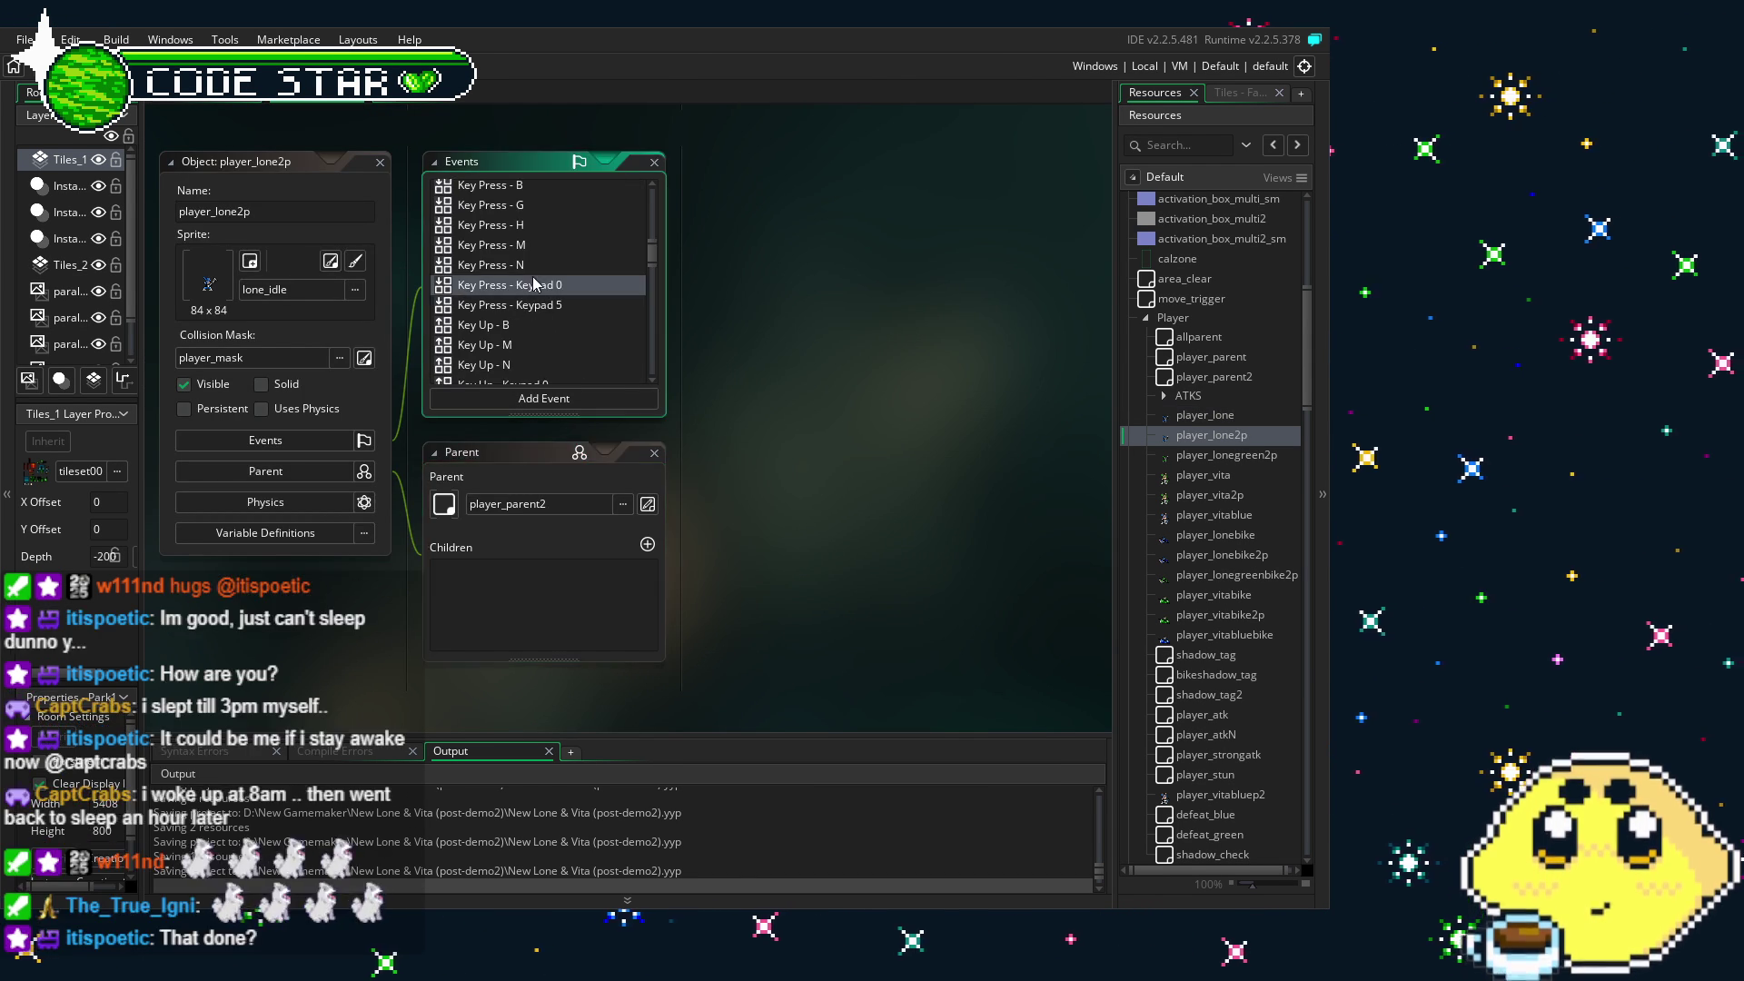
- Open player_lone2p's Key Press - Keypad 0 code and widen the editor view
double_click(535, 284)
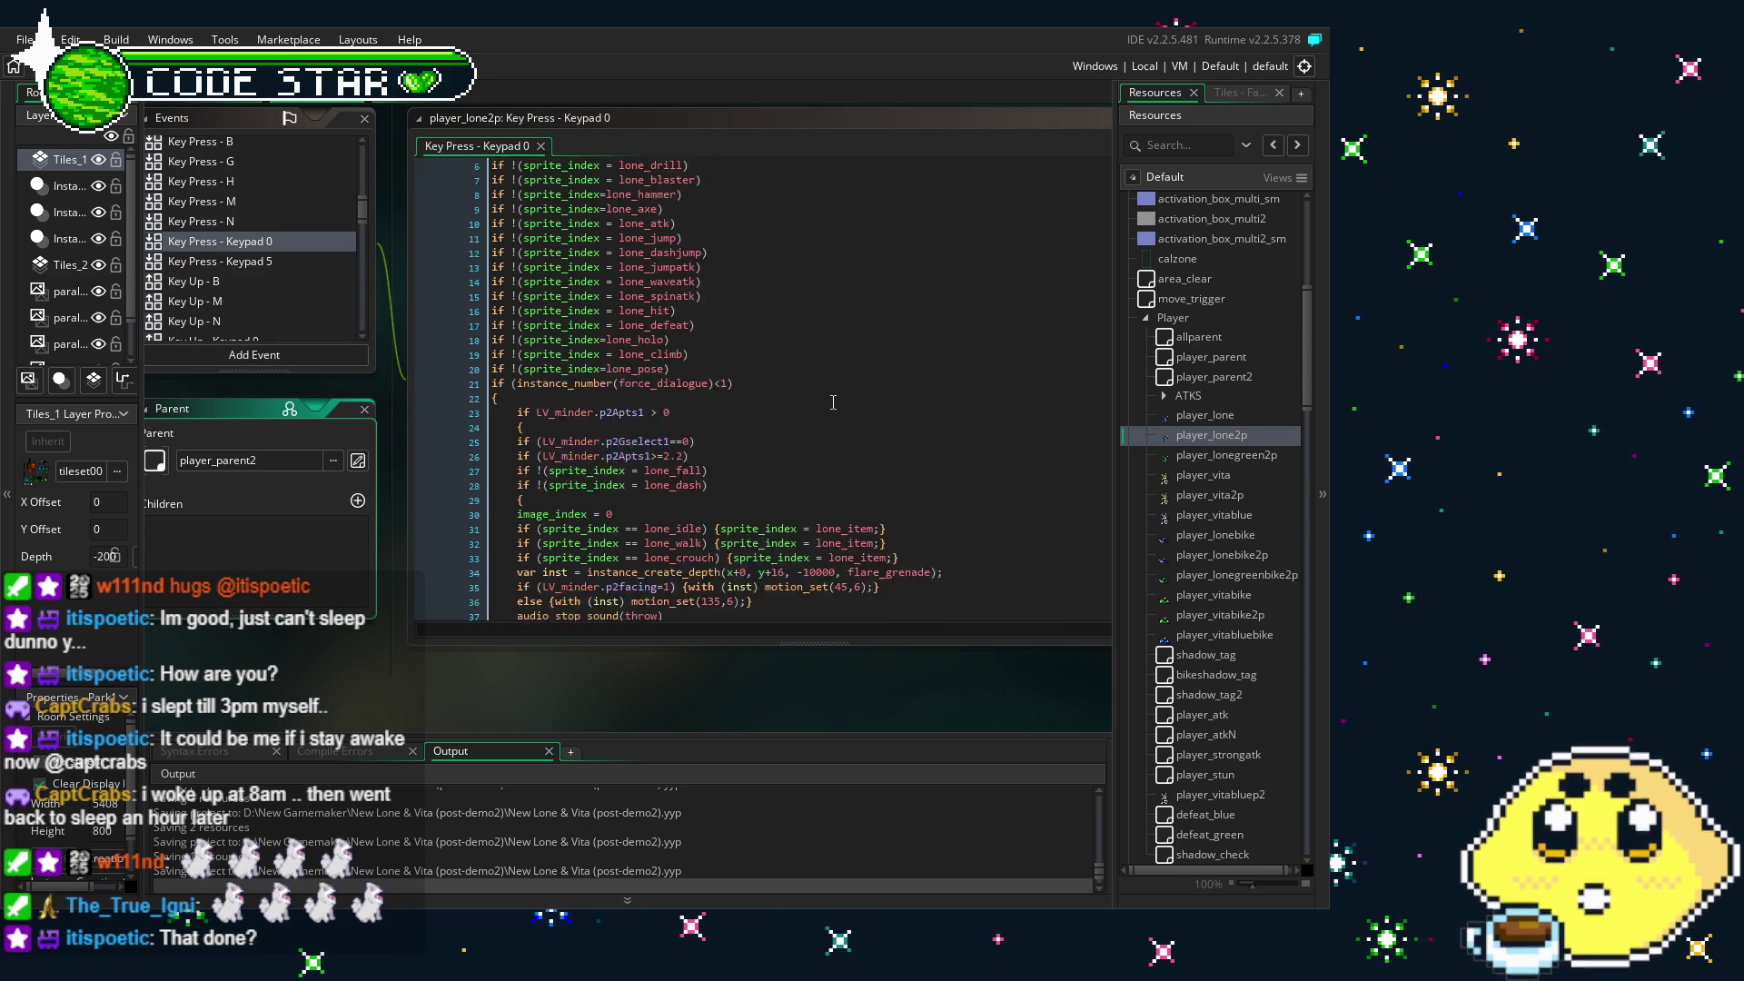
scroll(833, 402, "down", 4)
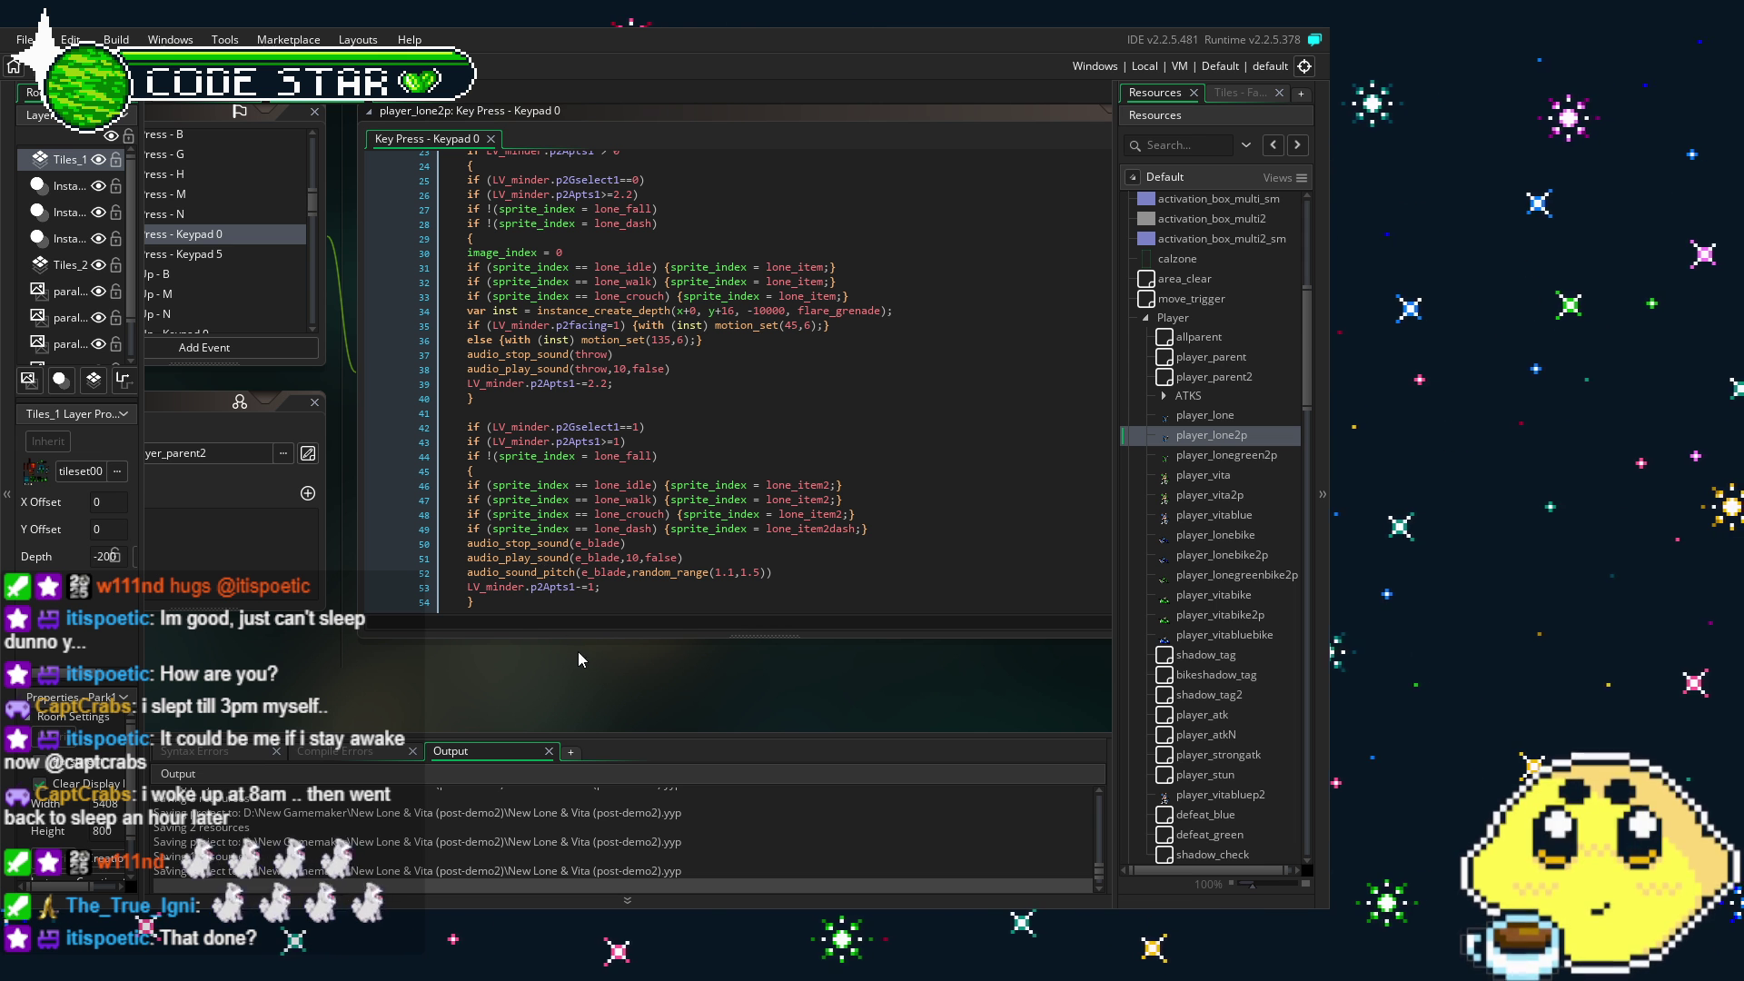
left_click_drag(582, 652, 498, 651)
scroll(577, 449, "down", 1)
scroll(578, 449, "up", 2)
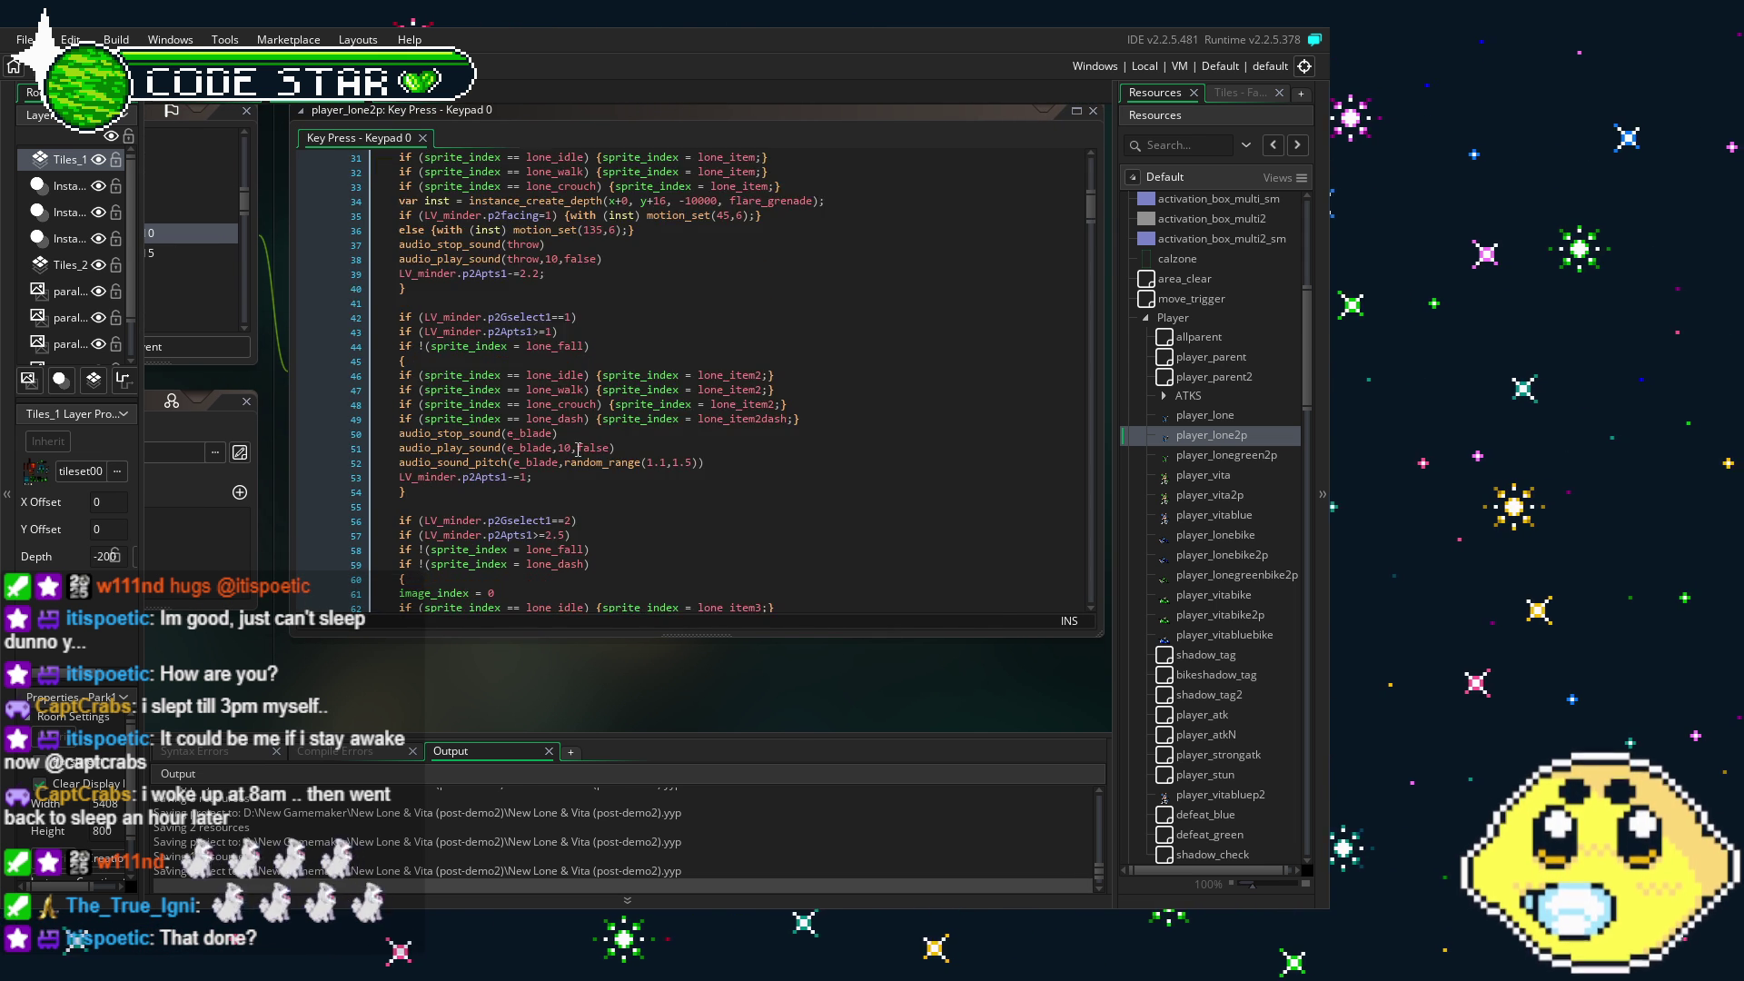
- Scroll down to line ~350 and select the p2Gselect1==21 drone block
scroll(577, 450, "down", 2)
scroll(578, 450, "down", 15)
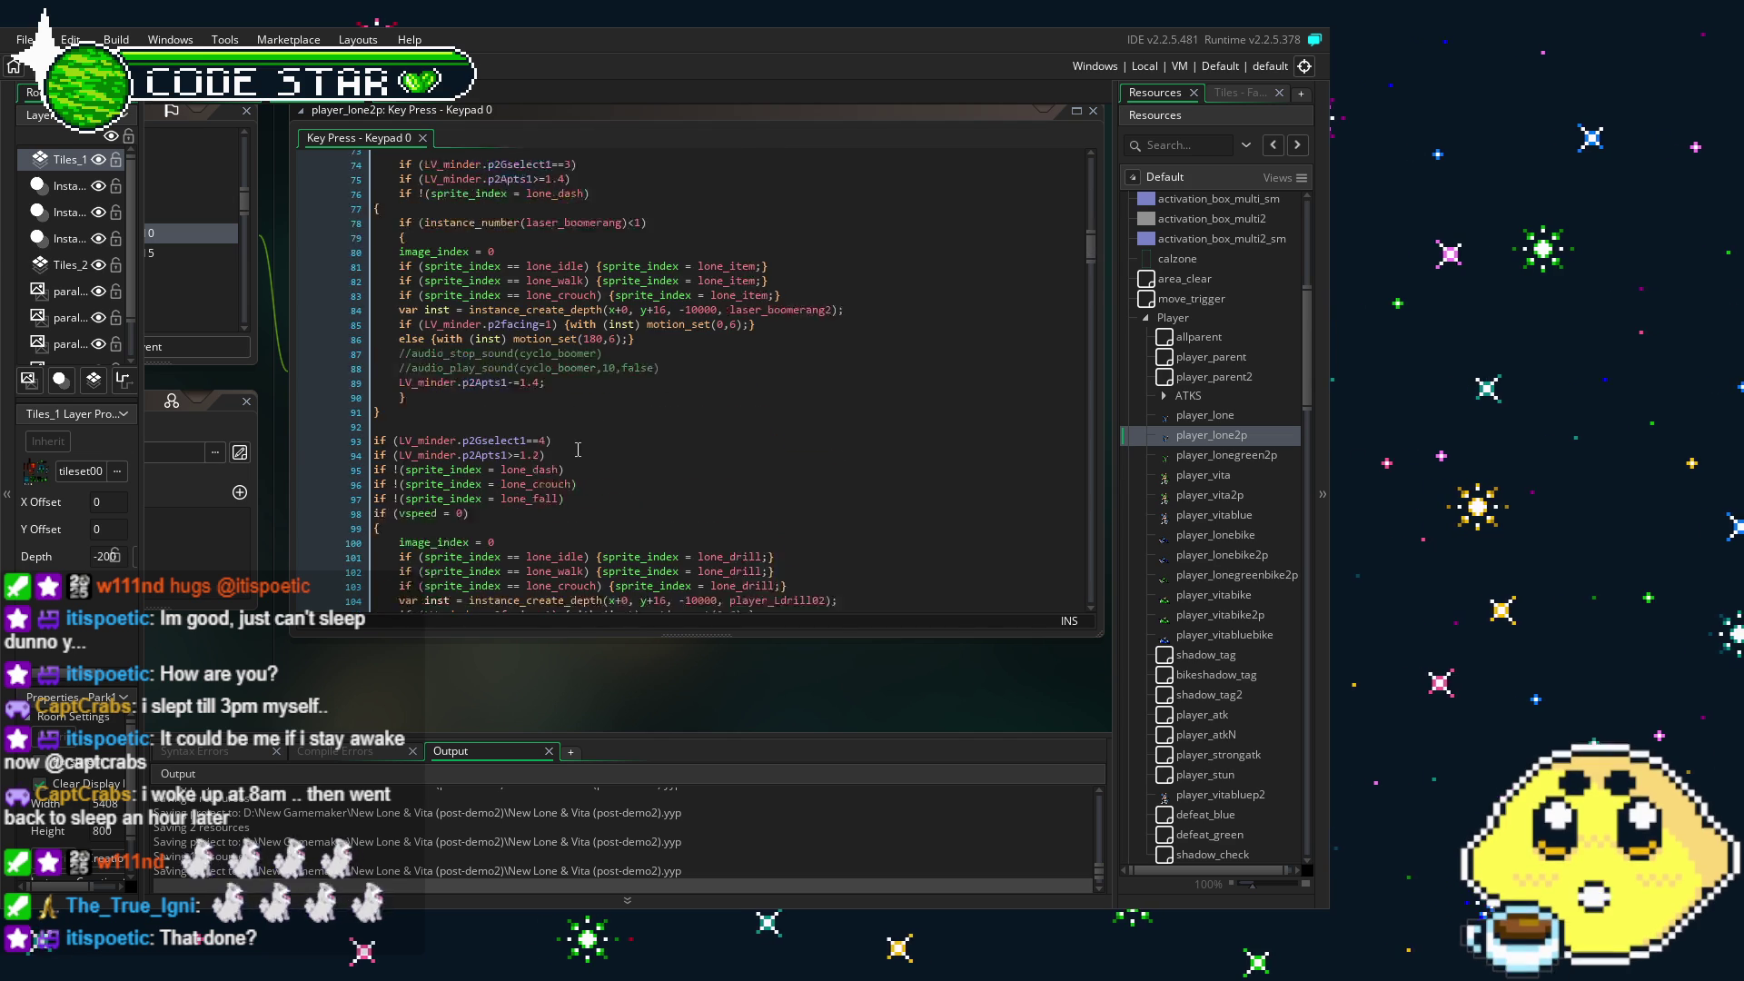
scroll(578, 450, "down", 8)
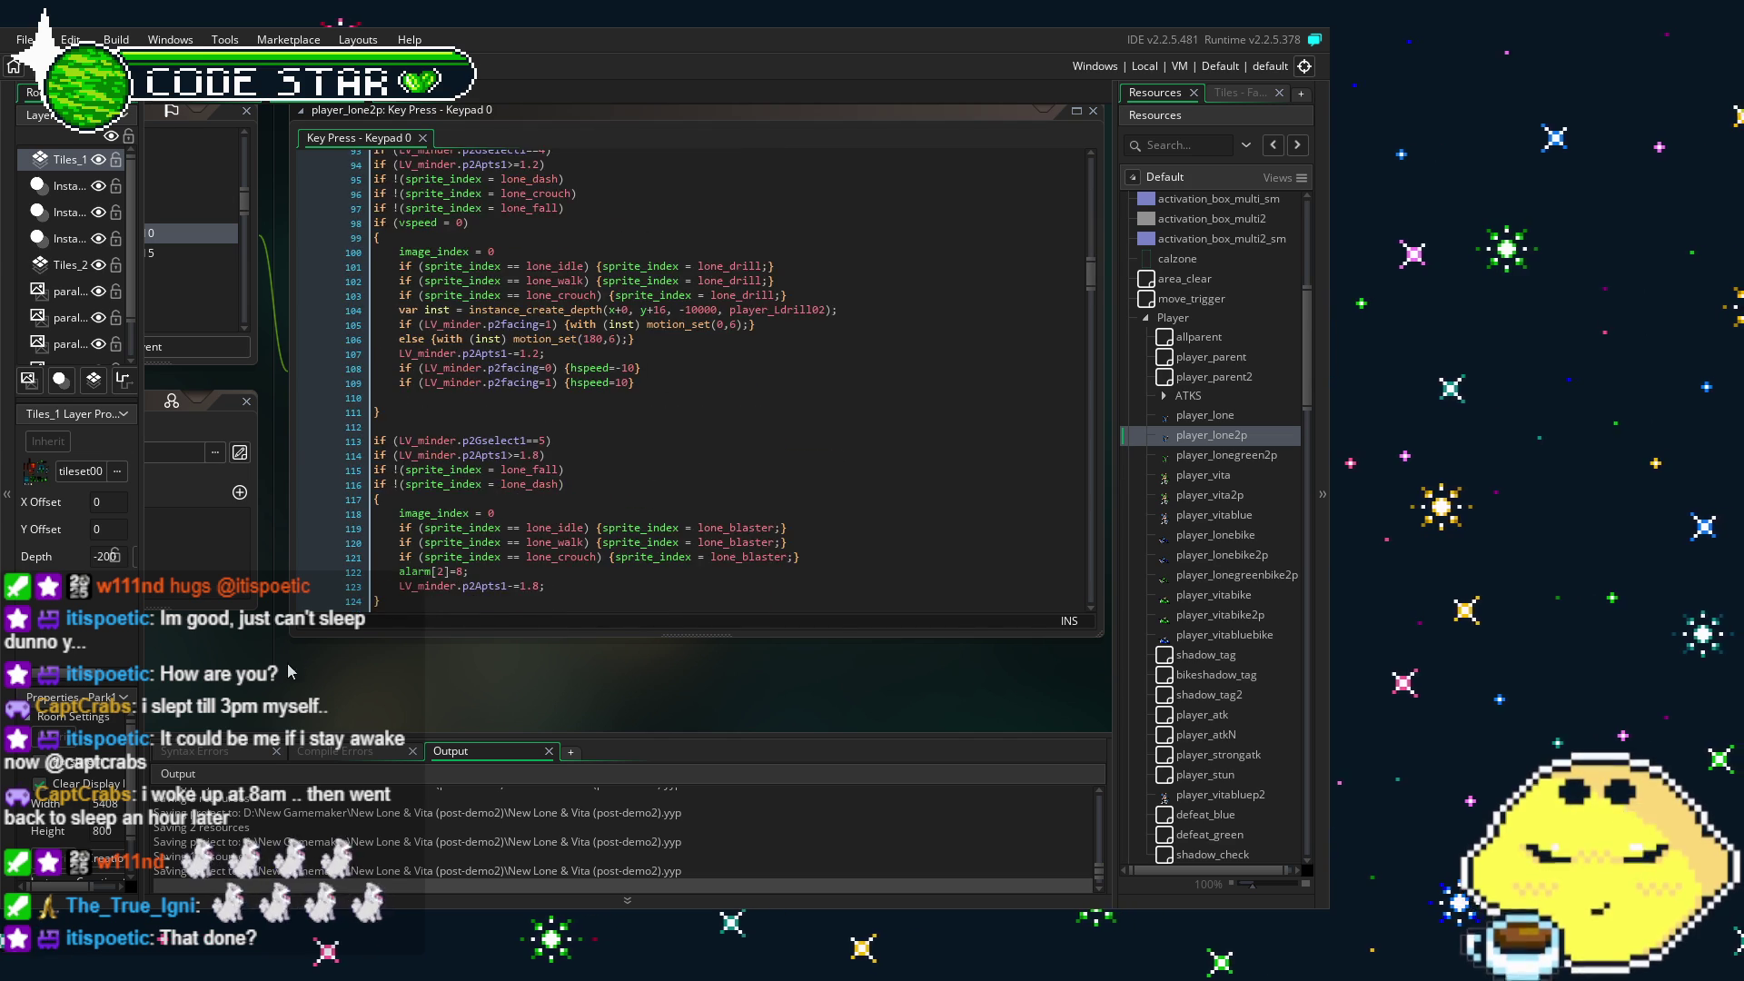
scroll(649, 511, "down", 2)
scroll(650, 511, "down", 6)
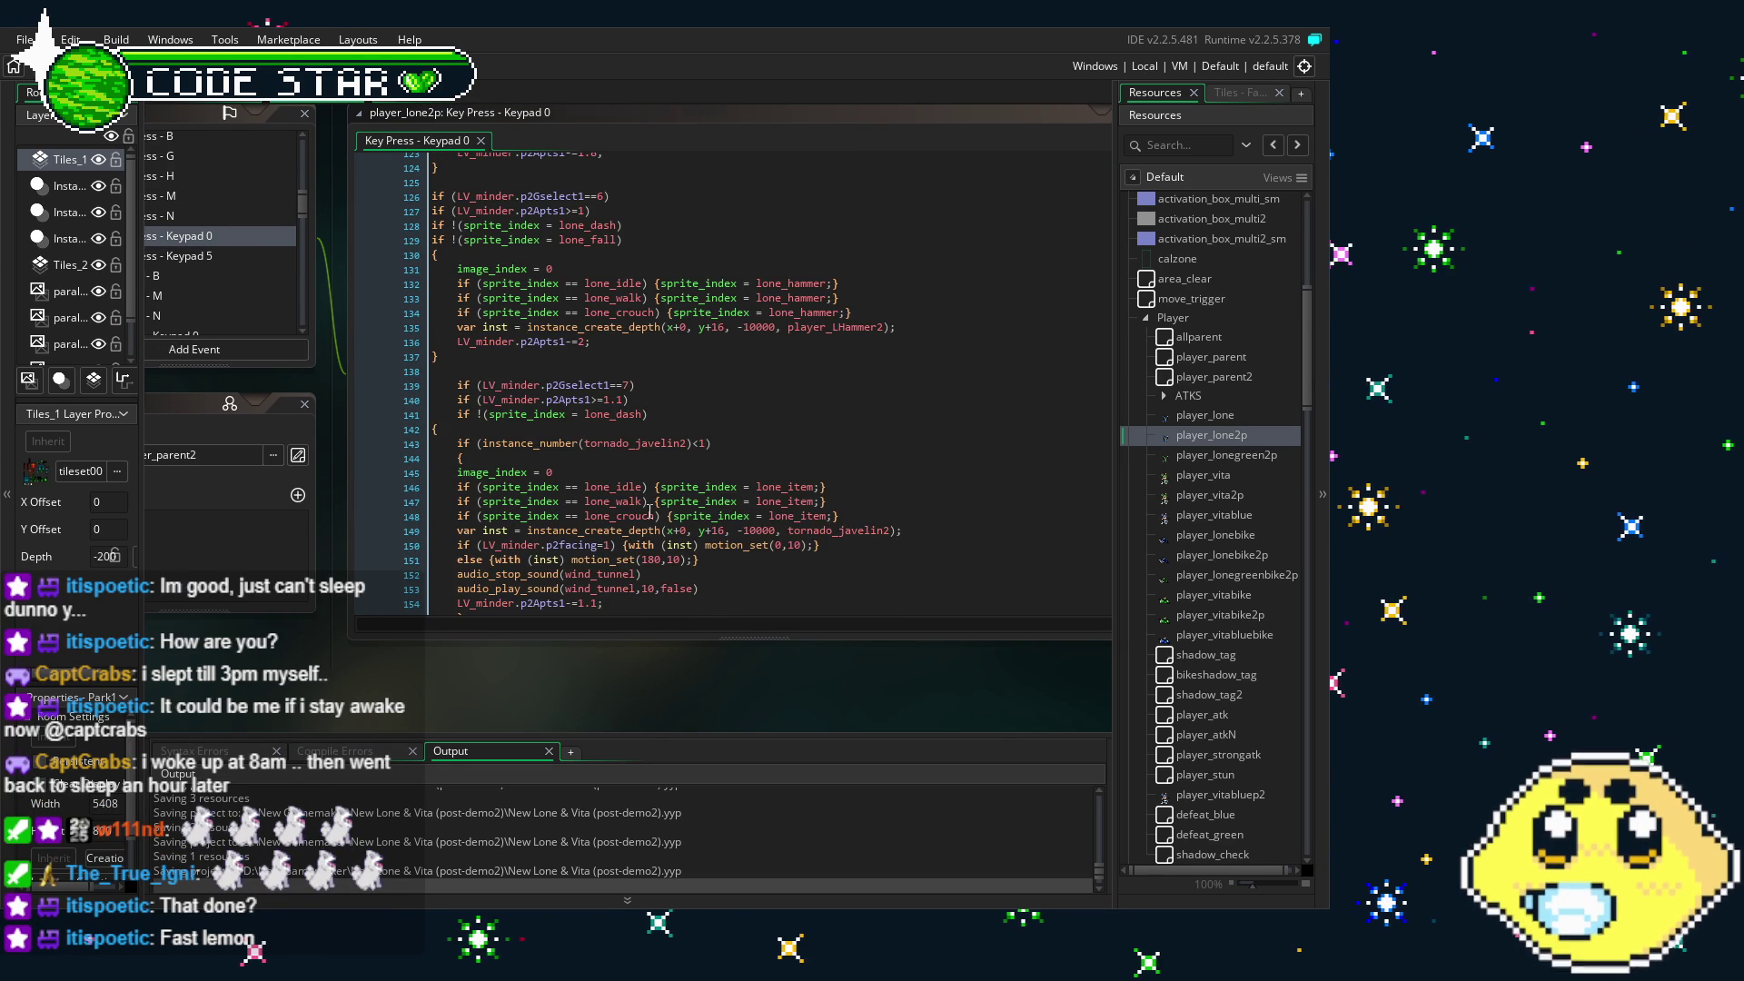
left_click_drag(963, 300, 975, 491)
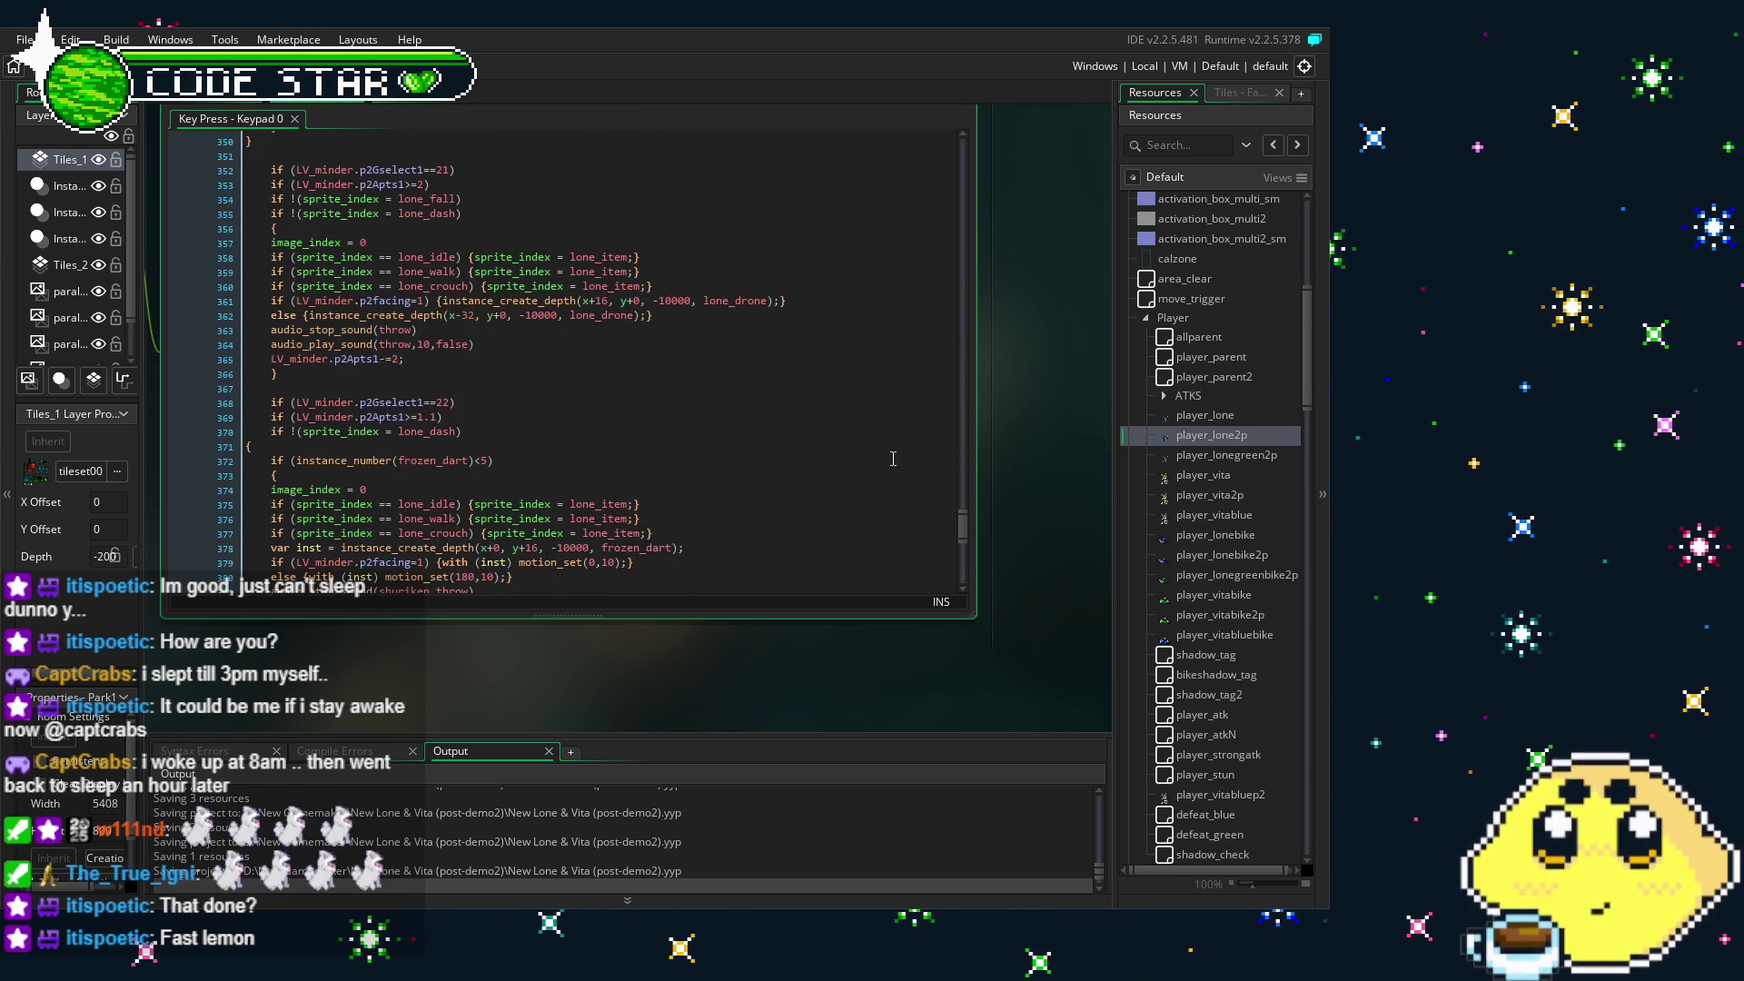
scroll(893, 458, "down", 10)
scroll(893, 459, "down", 2)
mouse_move(893, 449)
left_mouse_down()
mouse_move(224, 200)
mouse_move(242, 252)
left_mouse_up()
- Comment out the drone block on lines 352–366 and paste the harpoon_shot grappler block below
left_click(309, 460)
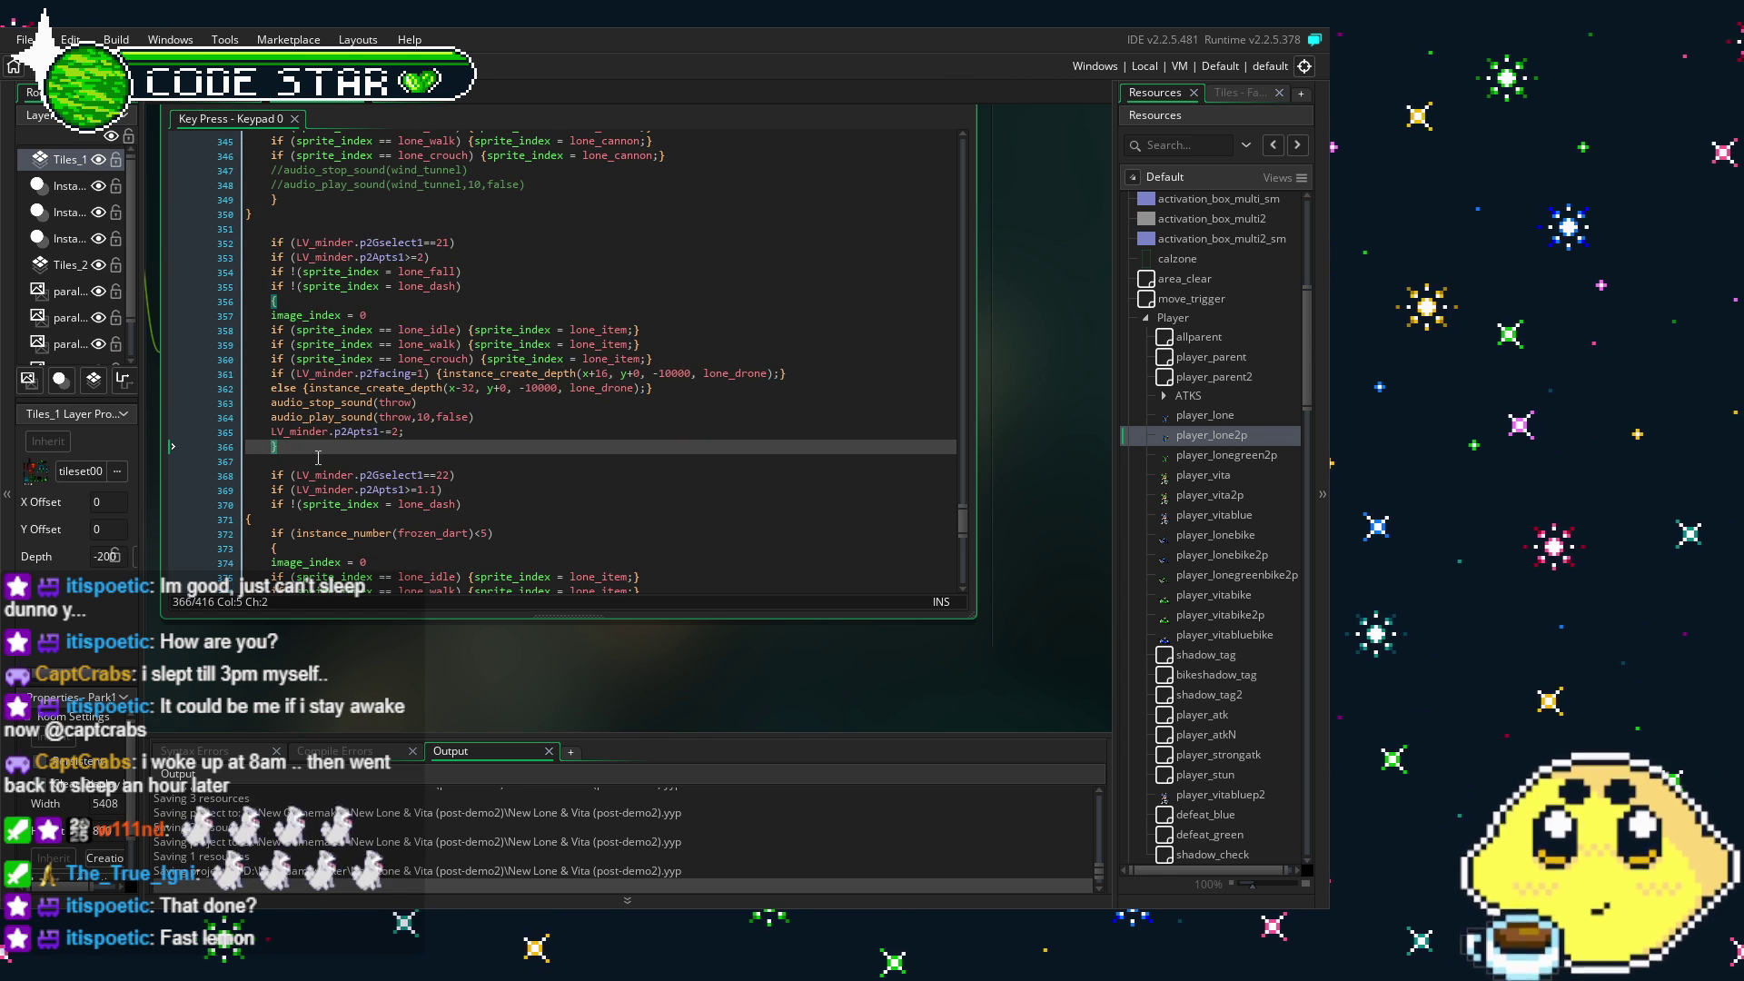
left_click_drag(309, 448, 215, 246)
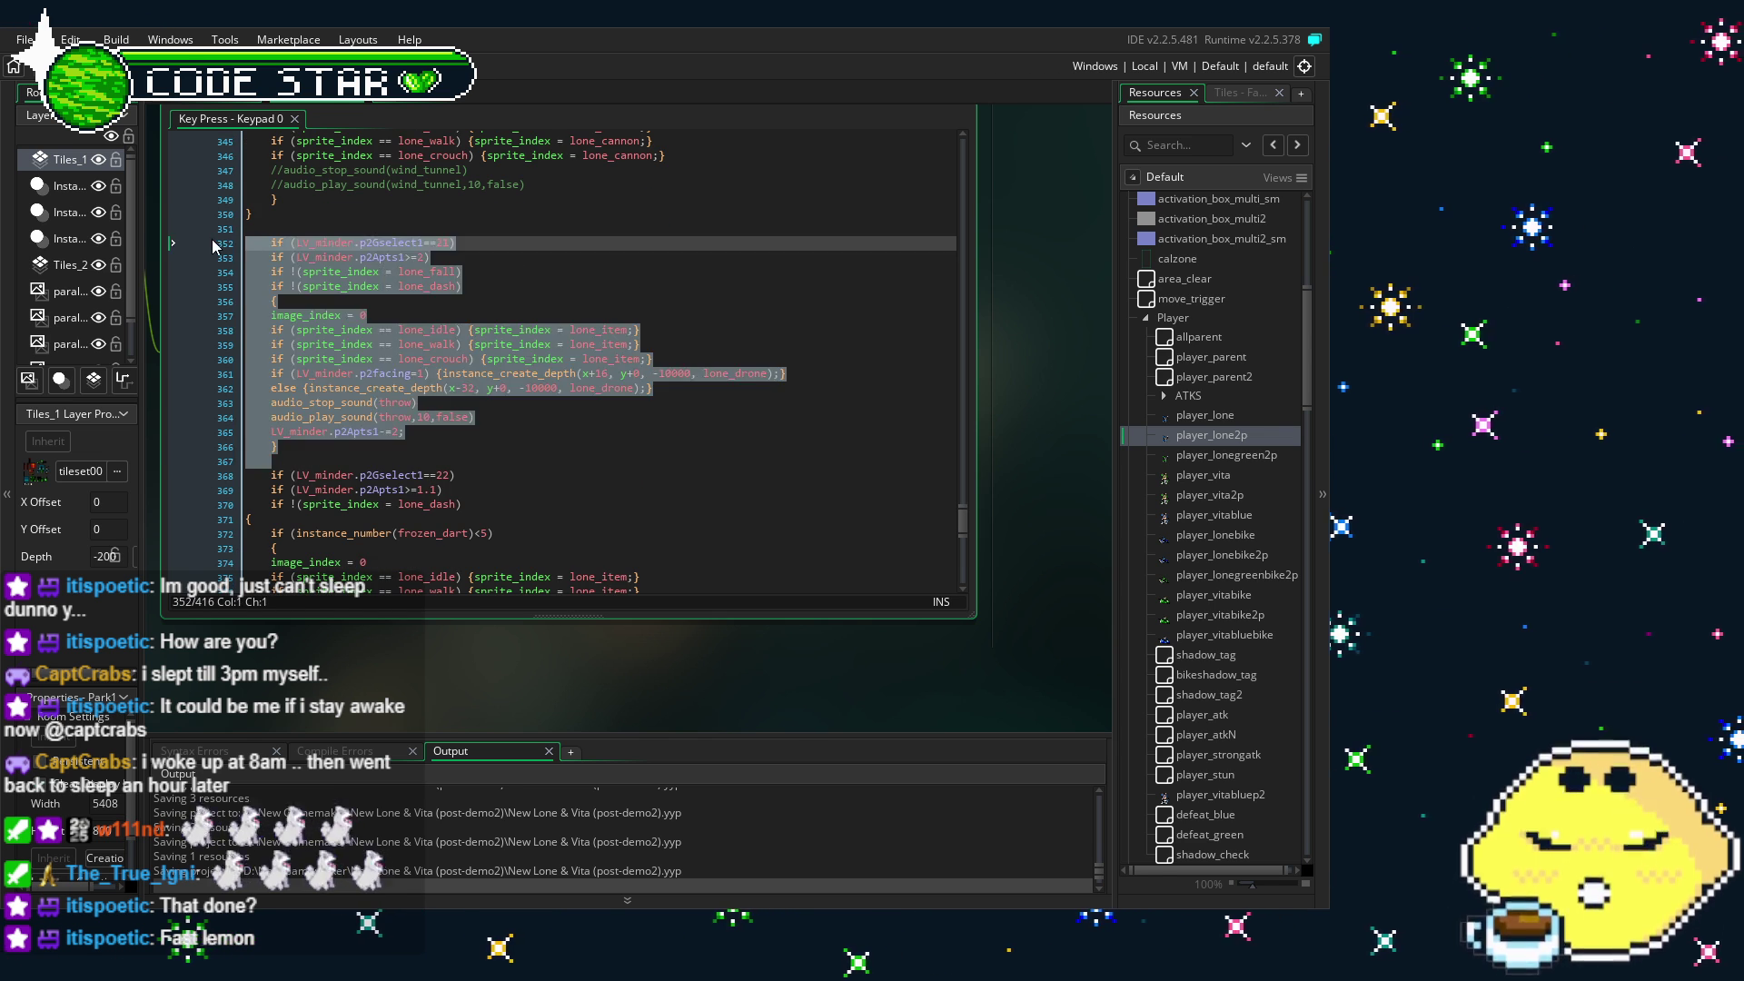
key("ctrl+k")
left_click(320, 460)
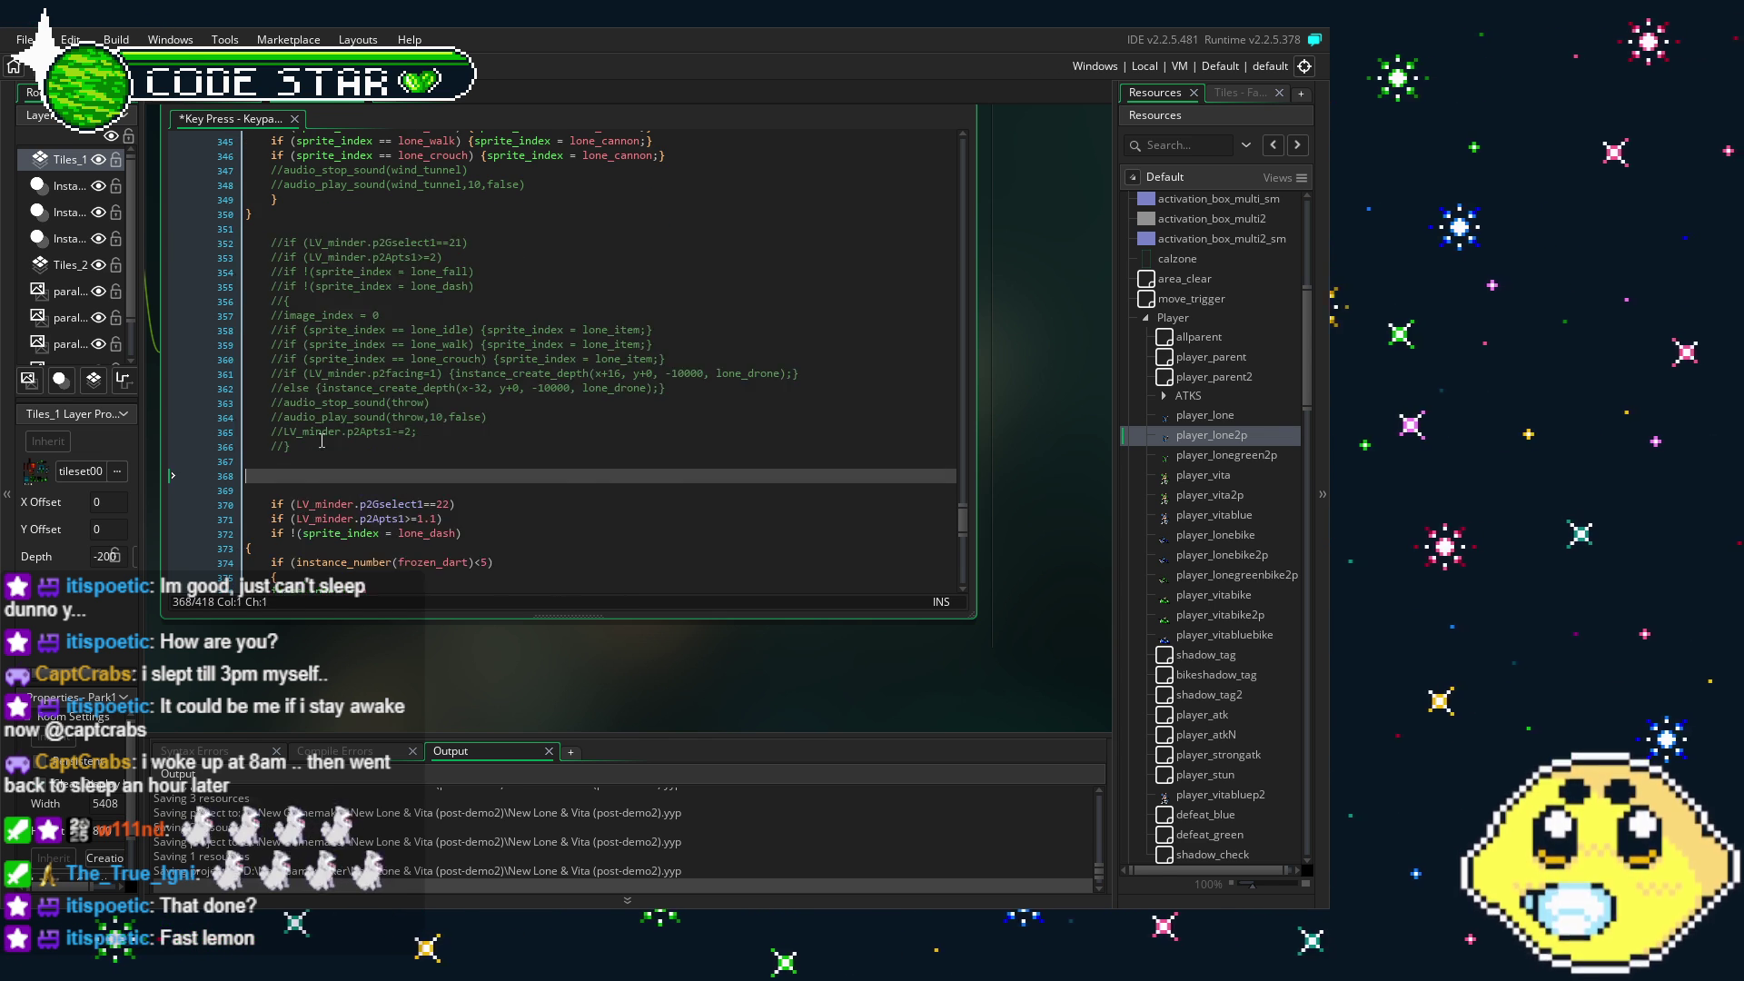
key("ctrl+v")
scroll(392, 313, "down", 2)
scroll(392, 313, "up", 3)
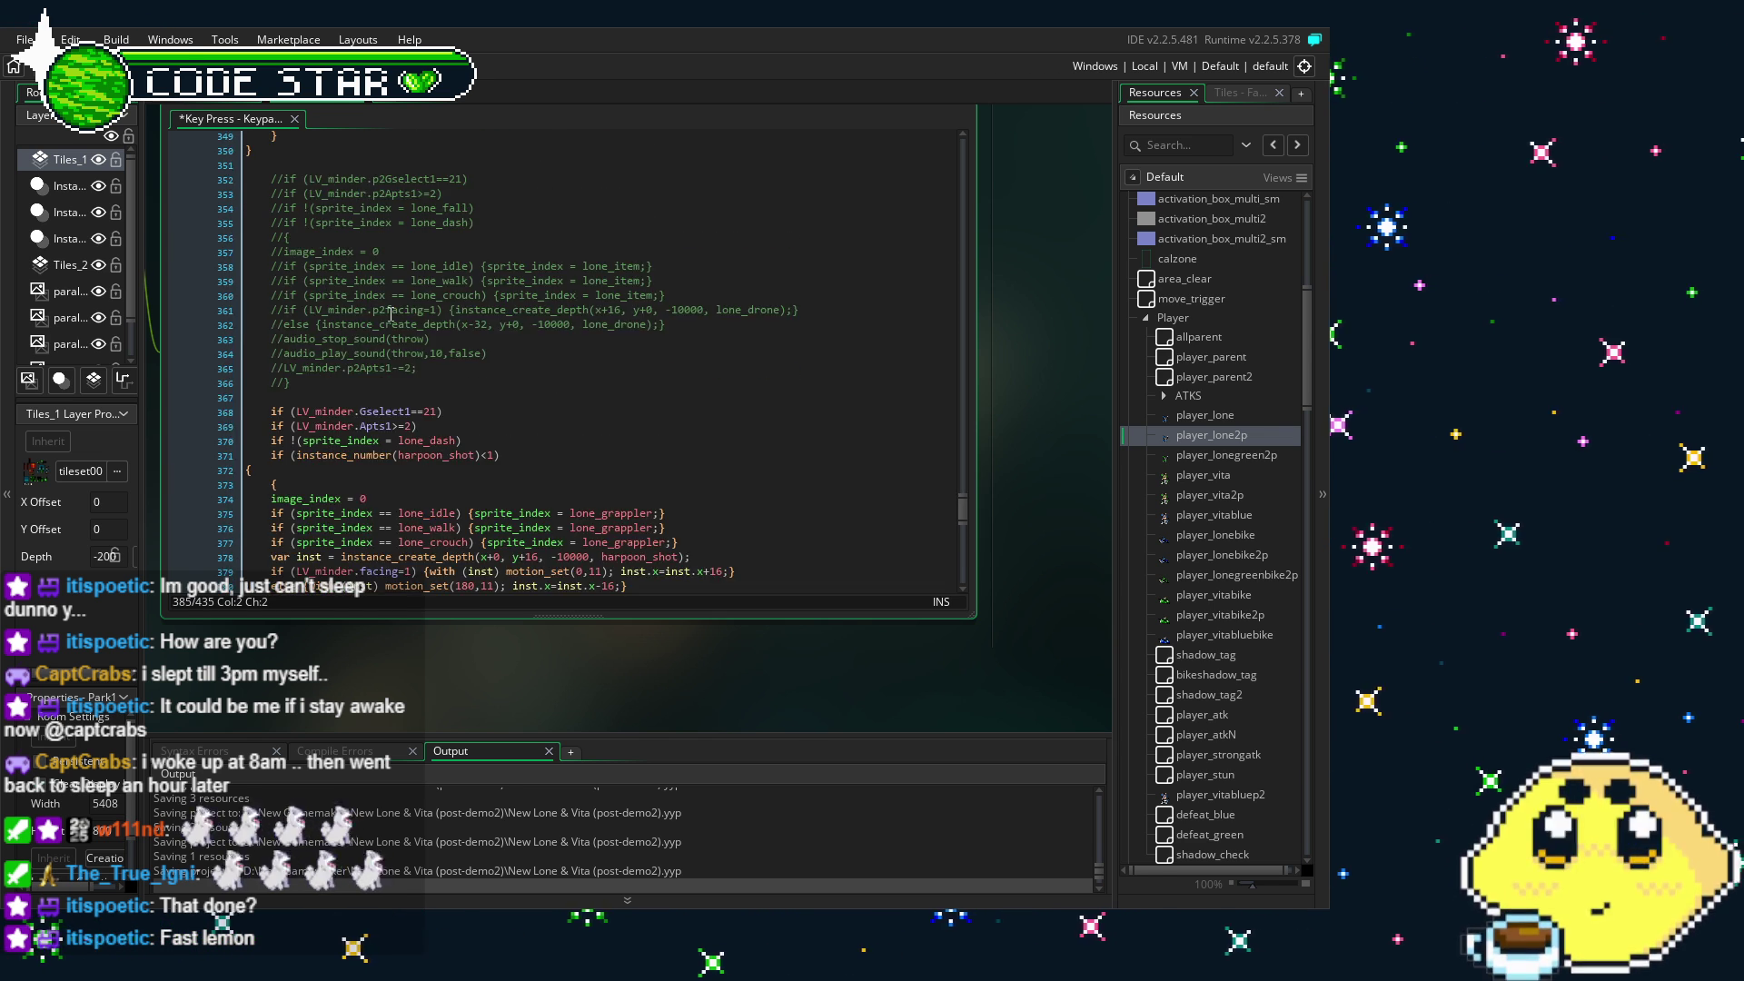
- Change the pasted block's conditions to use p2Gselect1 and p2Apts1
left_click(365, 411)
left_click(360, 411)
type("p2")
left_click(360, 425)
type("p2")
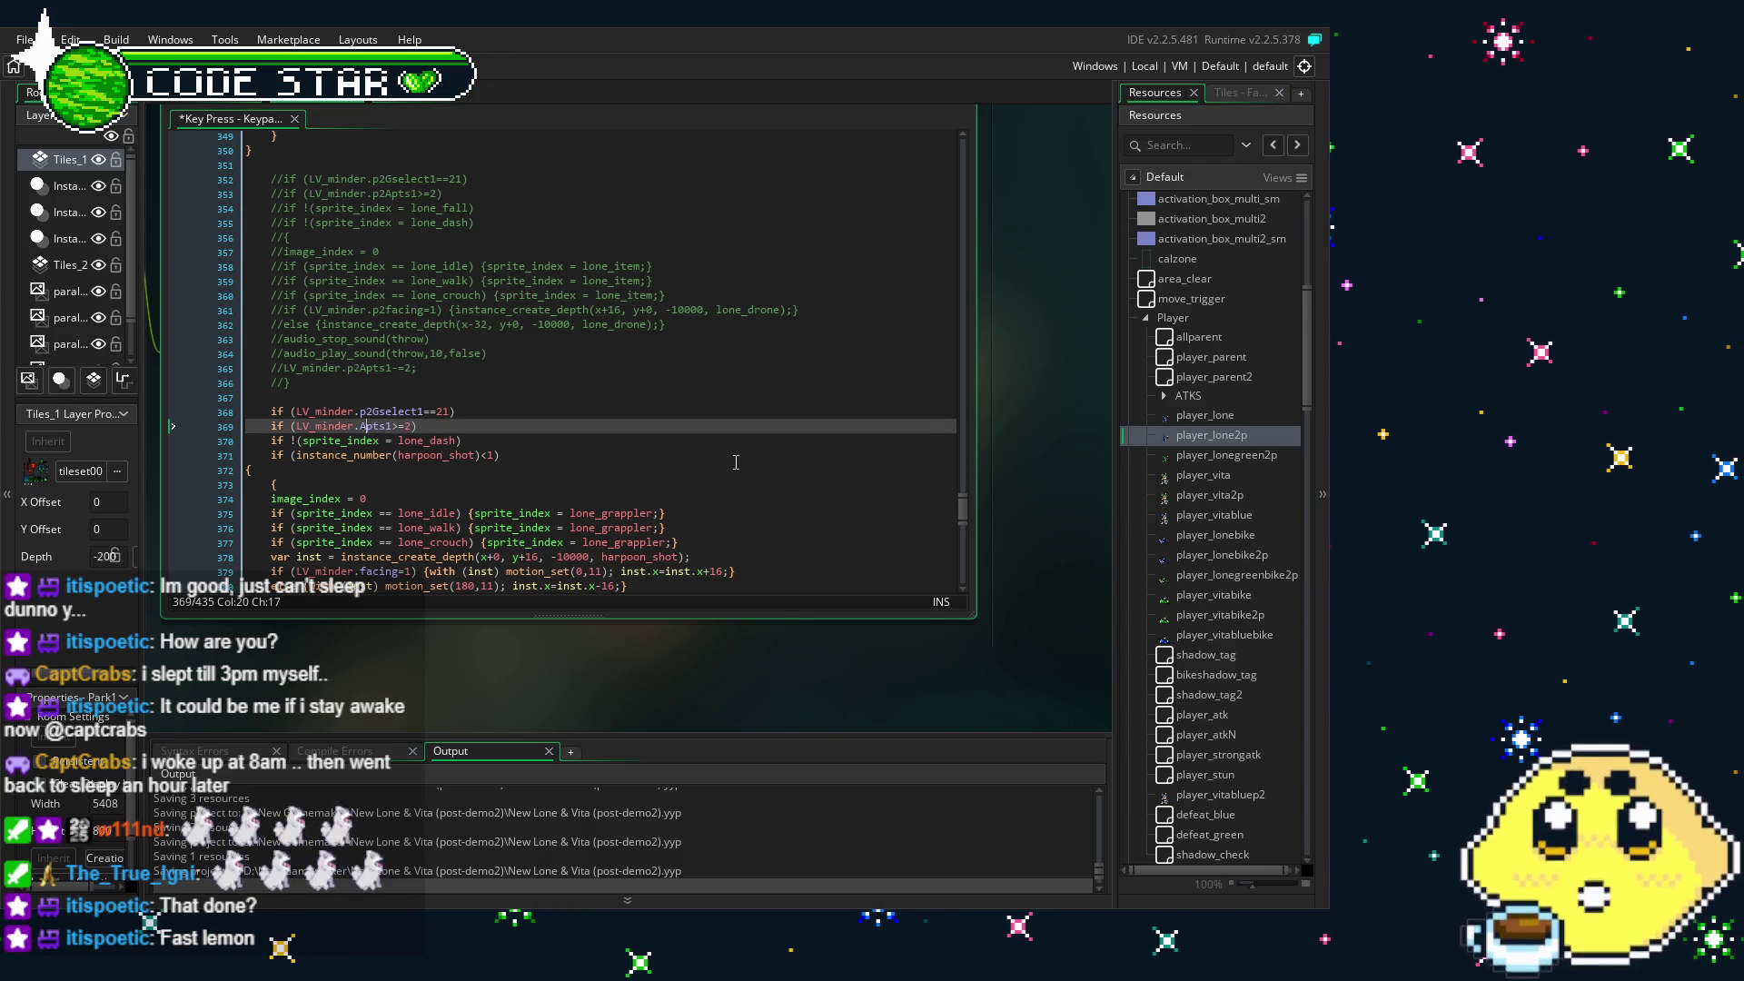
key("Down")
scroll(409, 303, "down", 4)
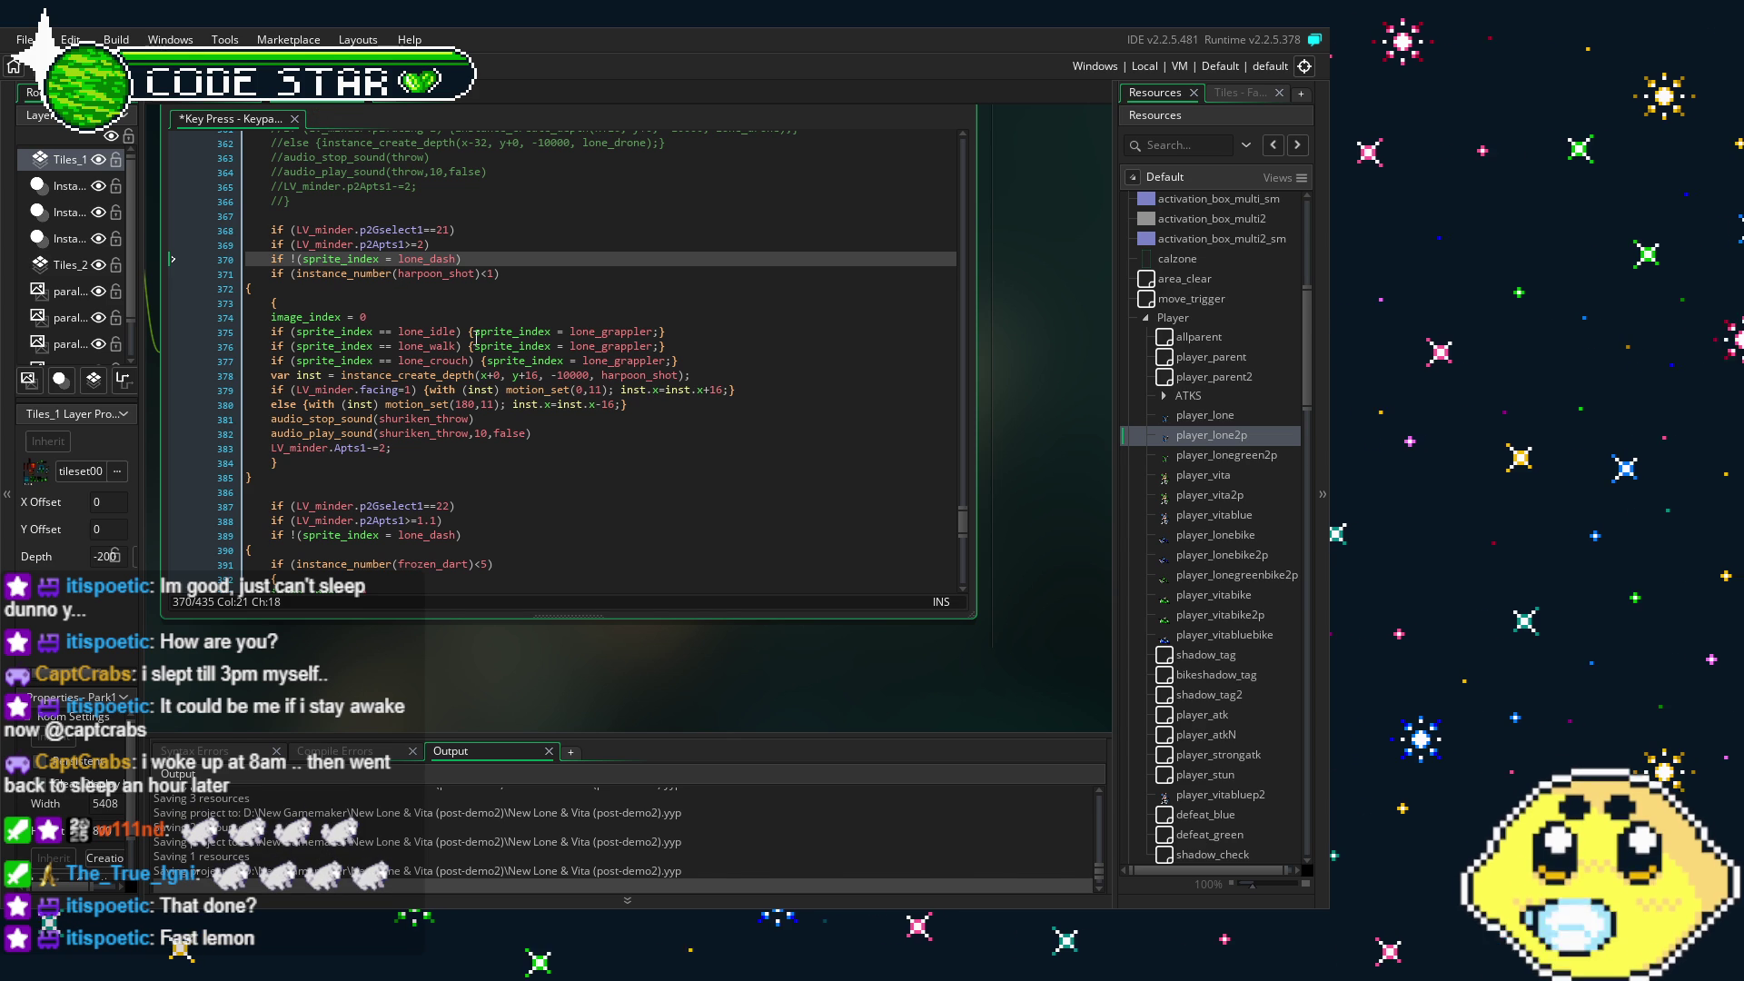
left_click(368, 409)
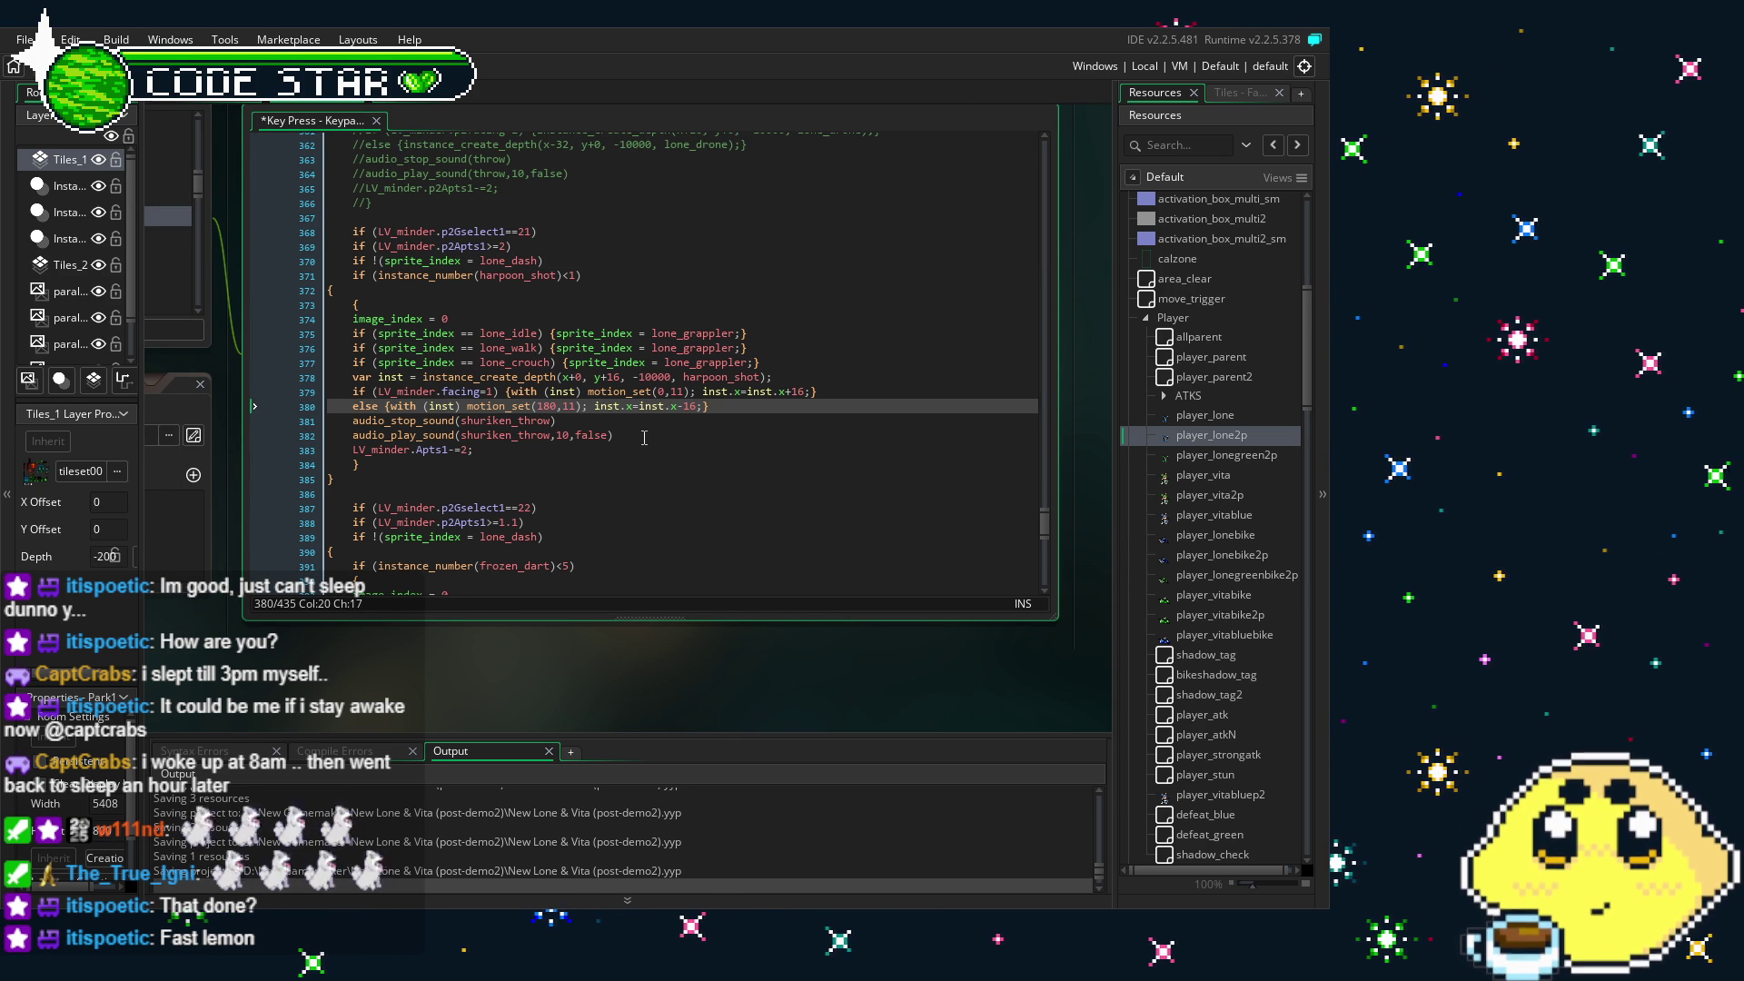
- Scroll the Resources panel back up and move down to line 390 of the Keypad 0 code
mouse_move(1300, 398)
left_mouse_down()
mouse_move(1302, 367)
mouse_move(1279, 379)
left_mouse_up()
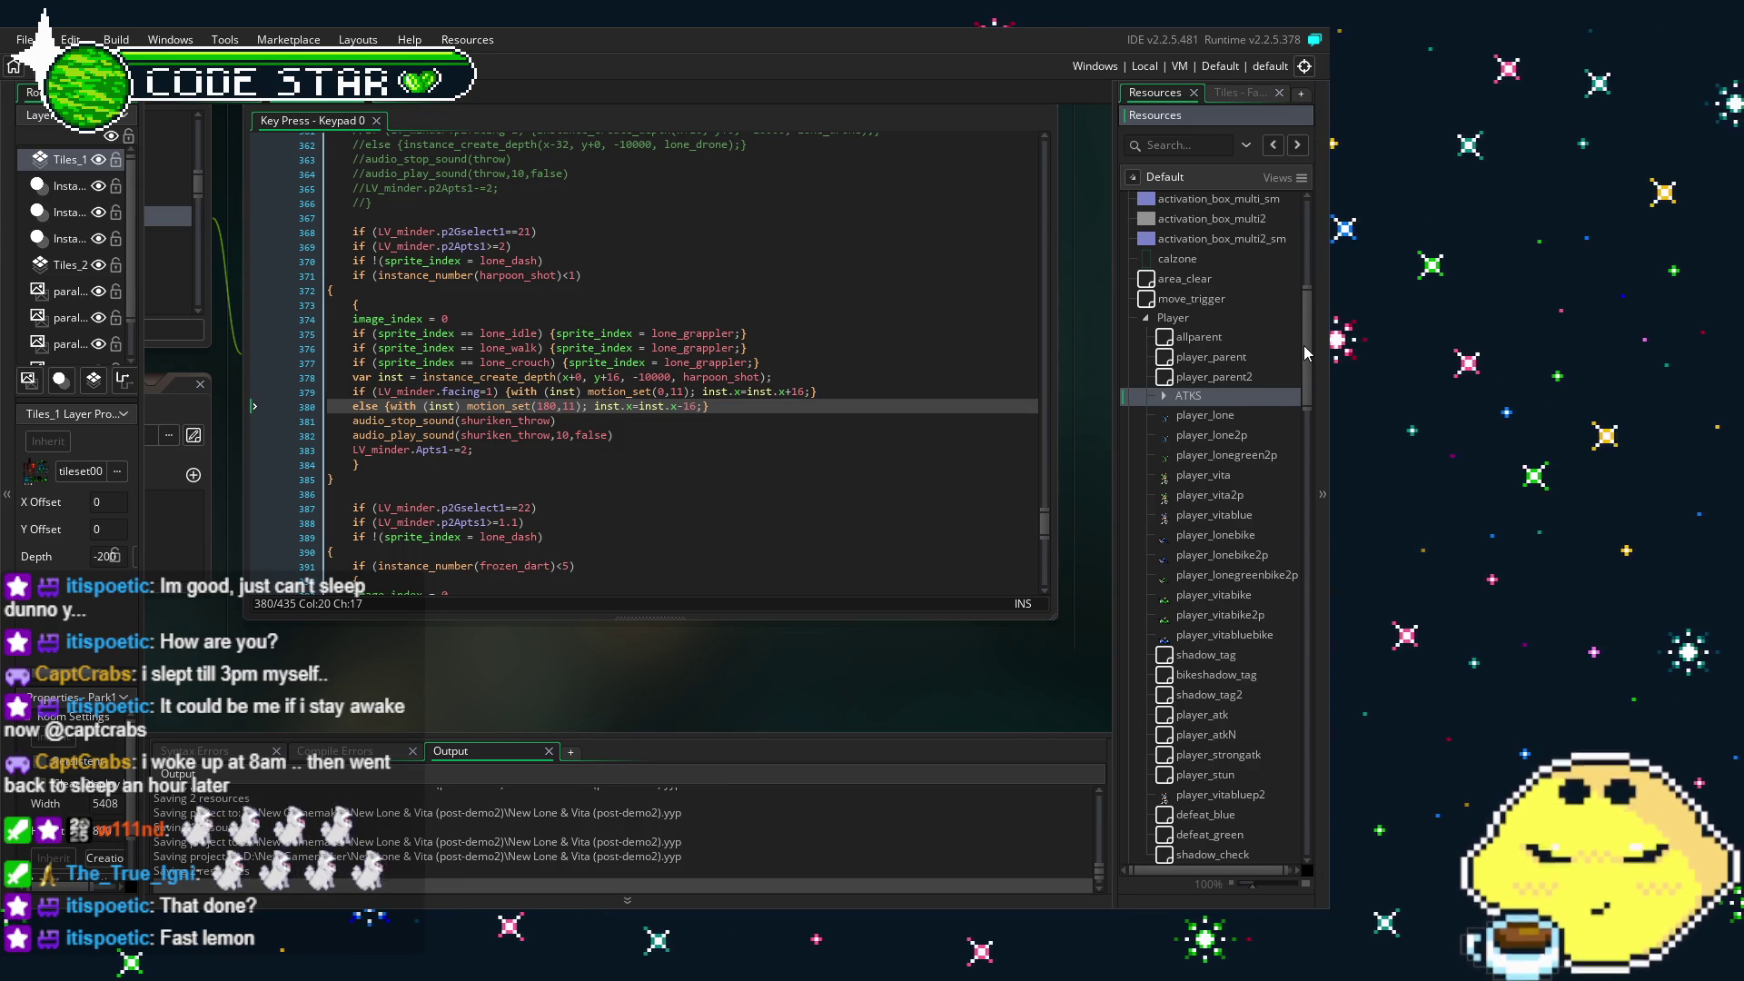
left_click_drag(1306, 346, 1311, 307)
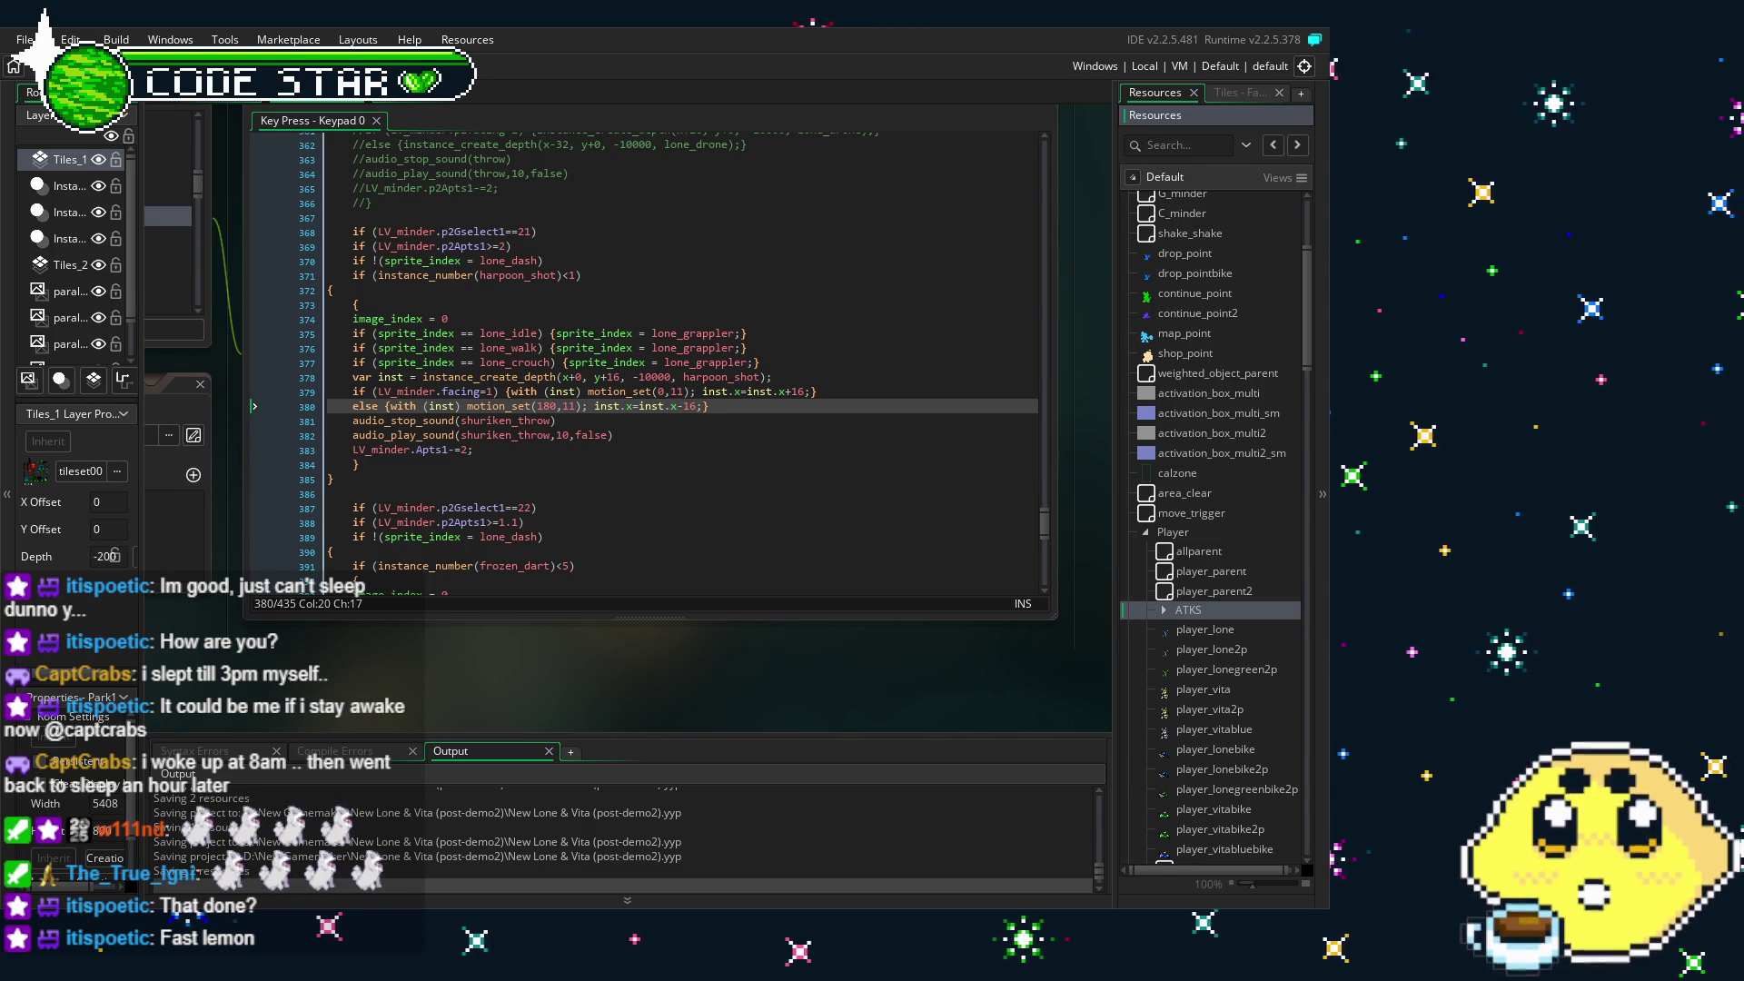
scroll(1213, 526, "up", 5)
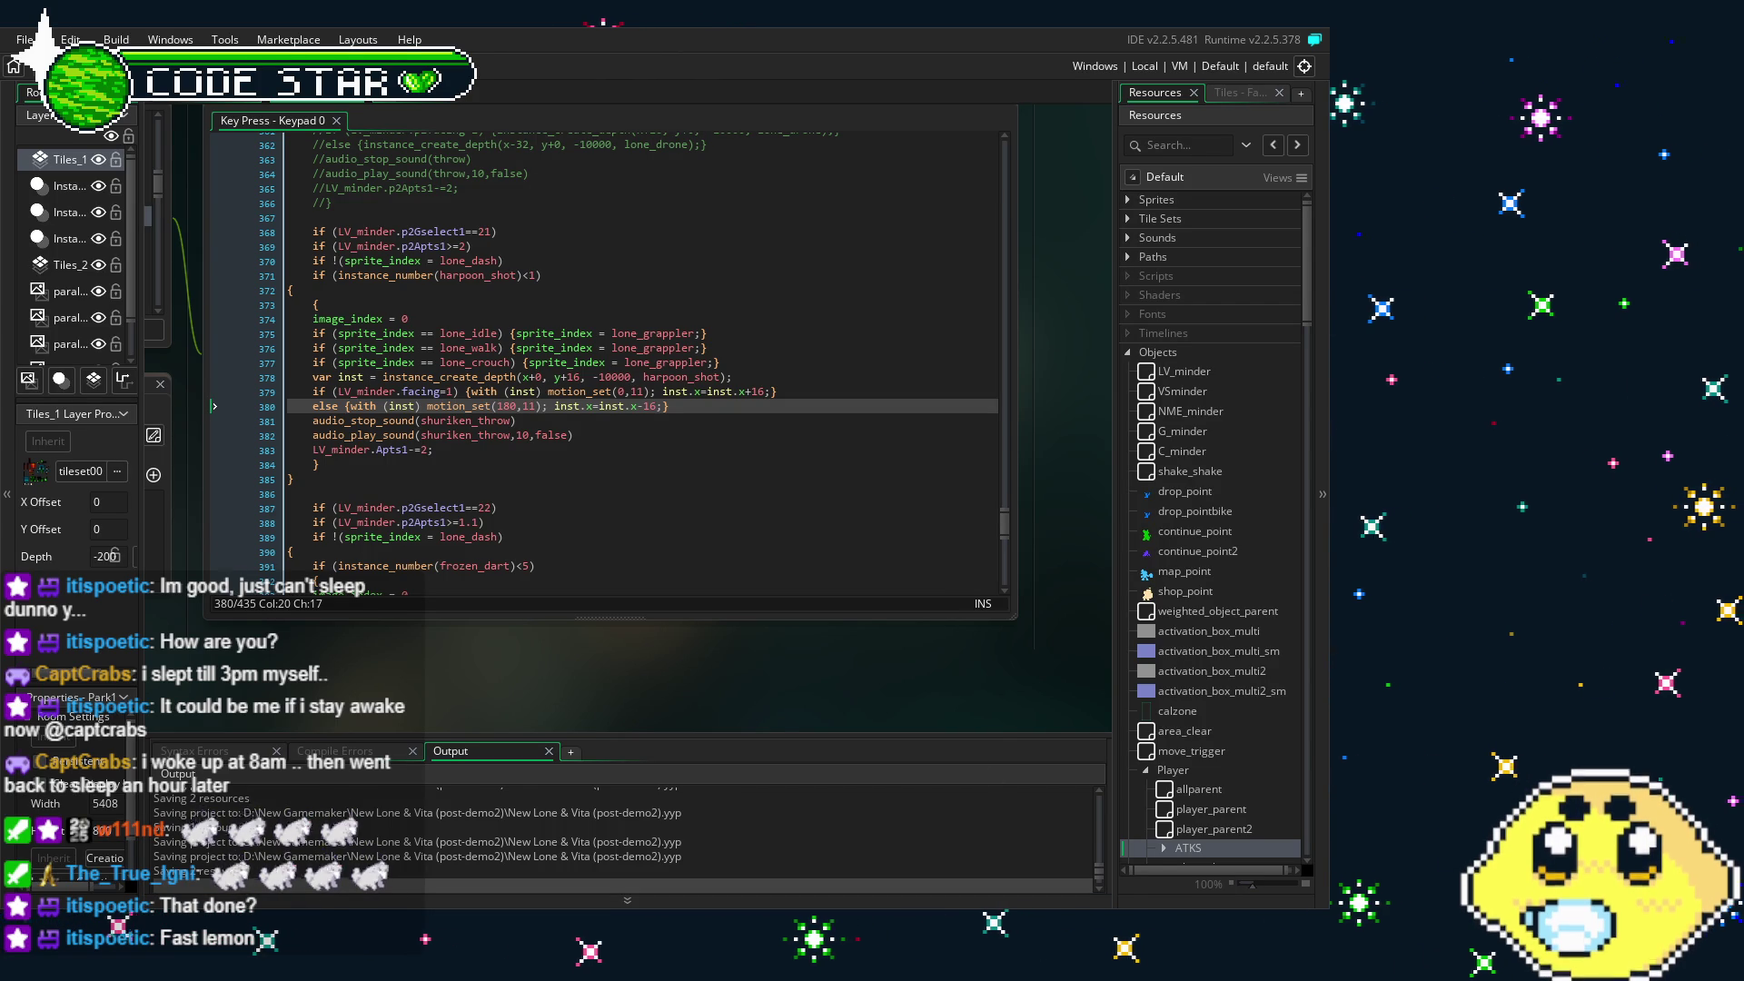
key("Down")
key("Down")
key("Down")
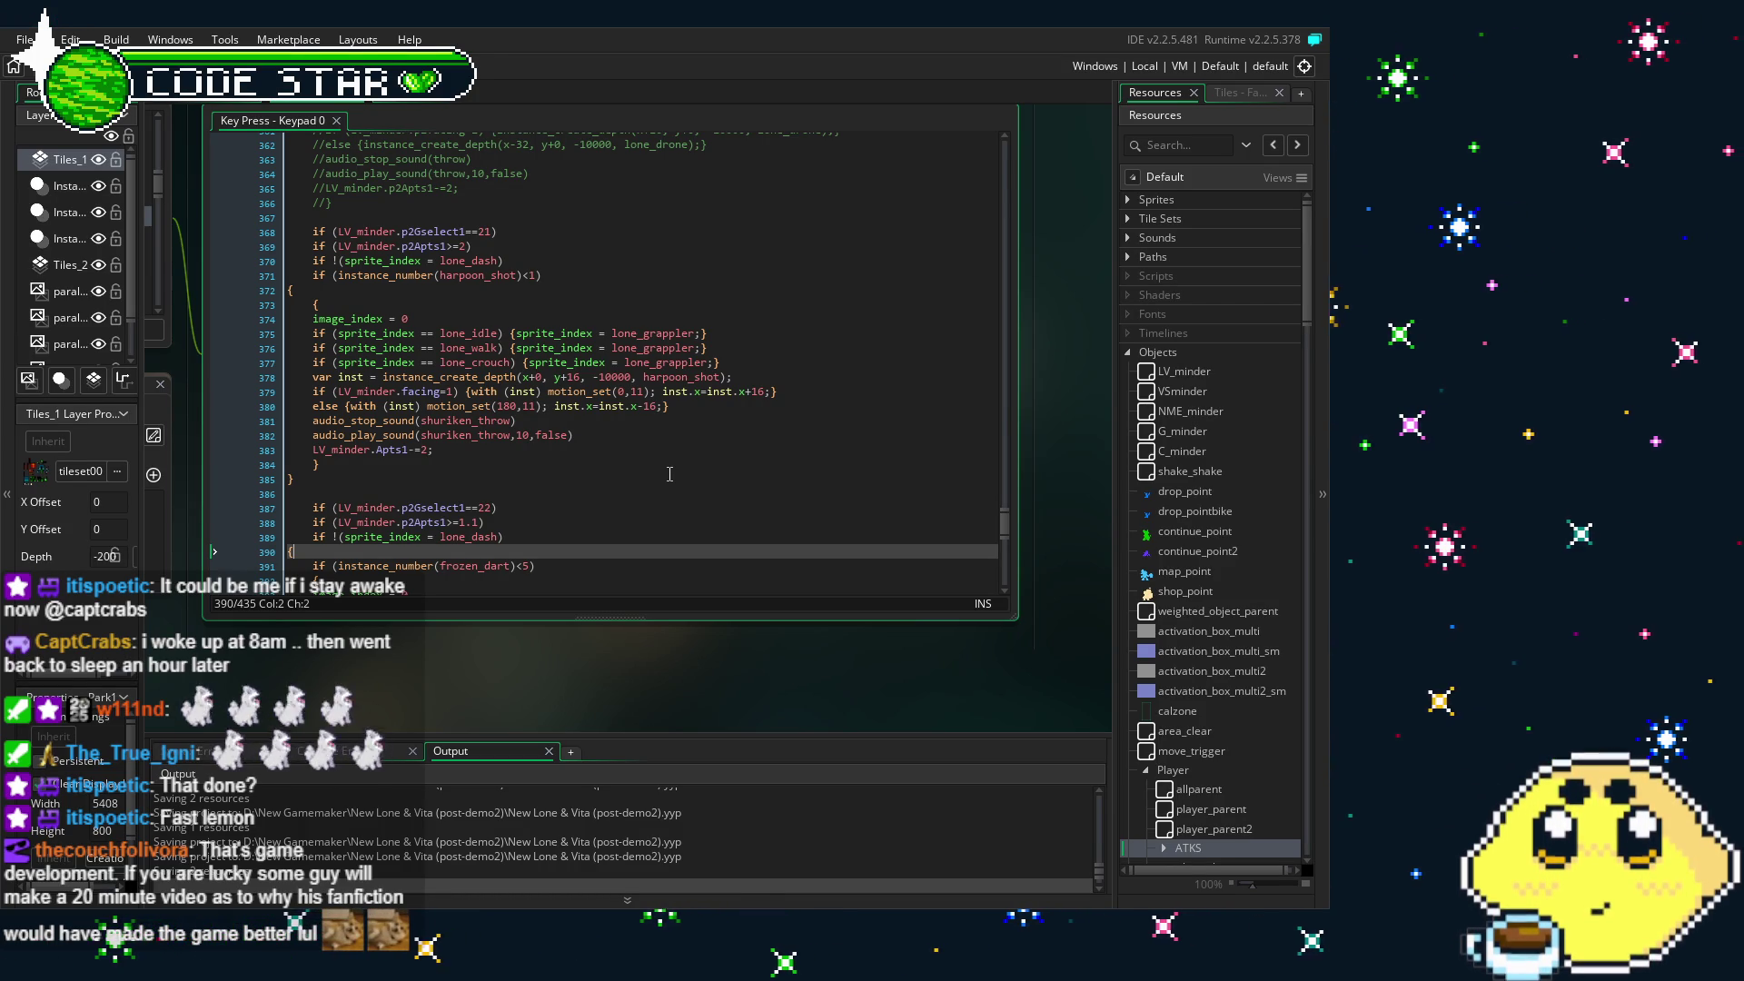
scroll(670, 473, "down", 2)
scroll(417, 707, "left", 1)
scroll(544, 469, "up", 1)
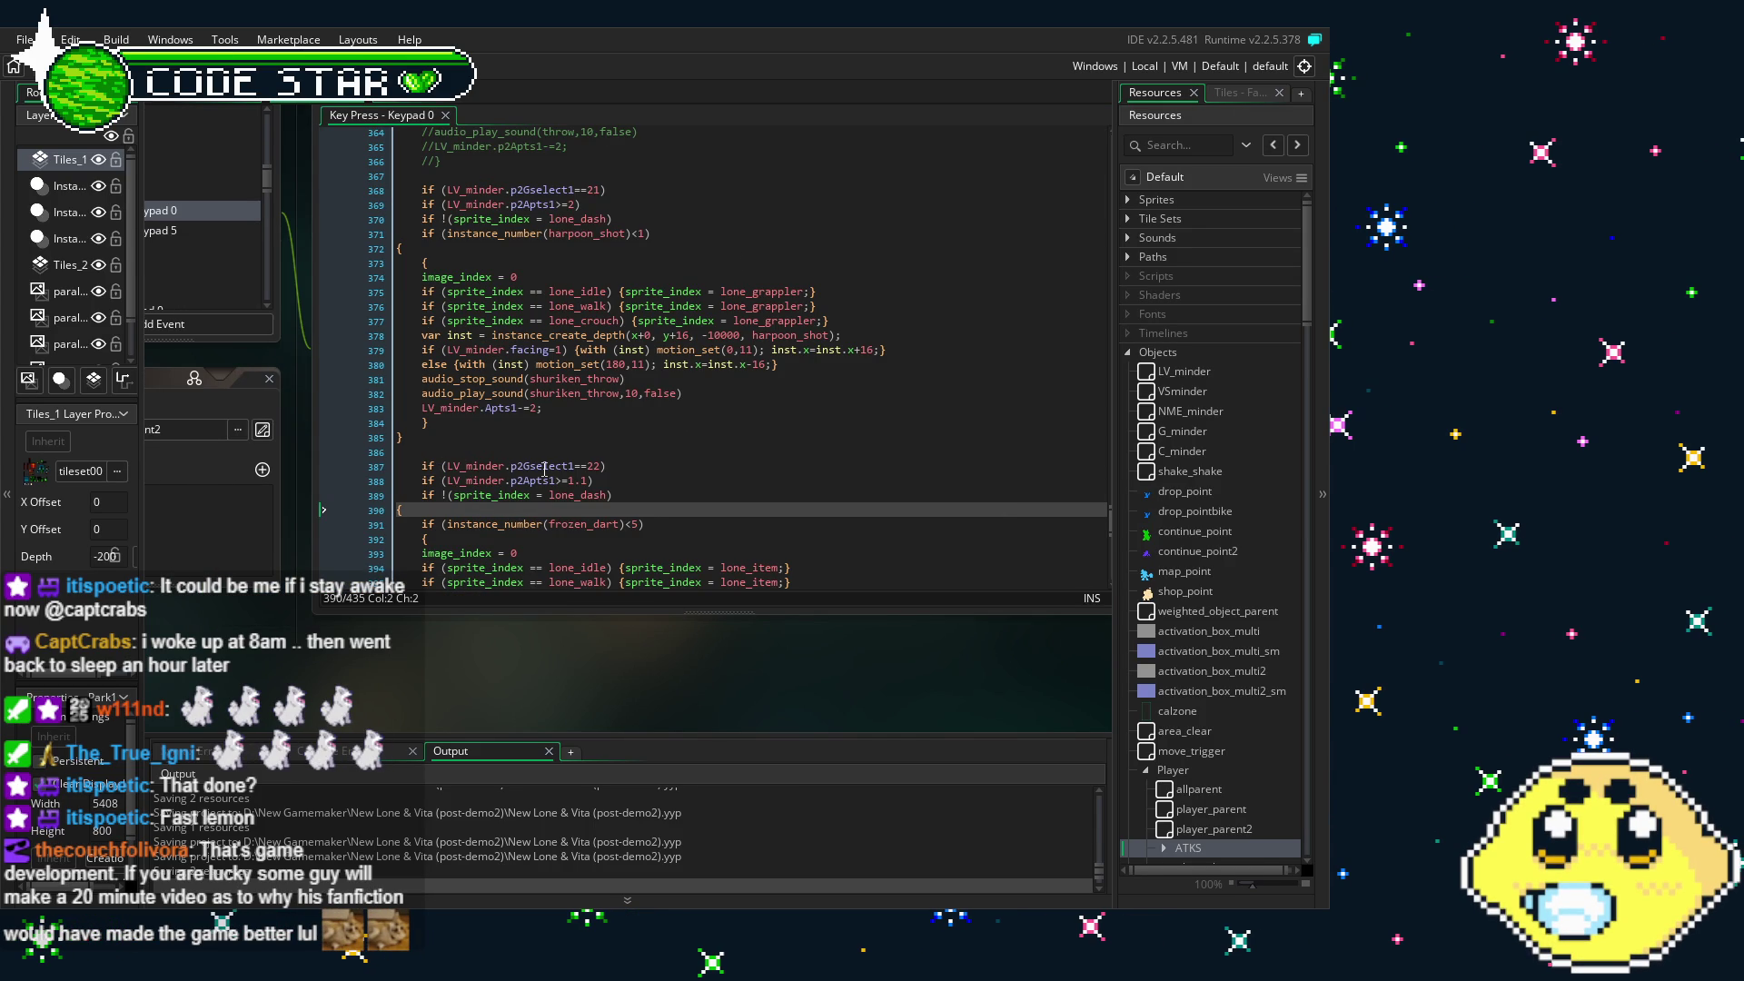
scroll(581, 473, "left", 1)
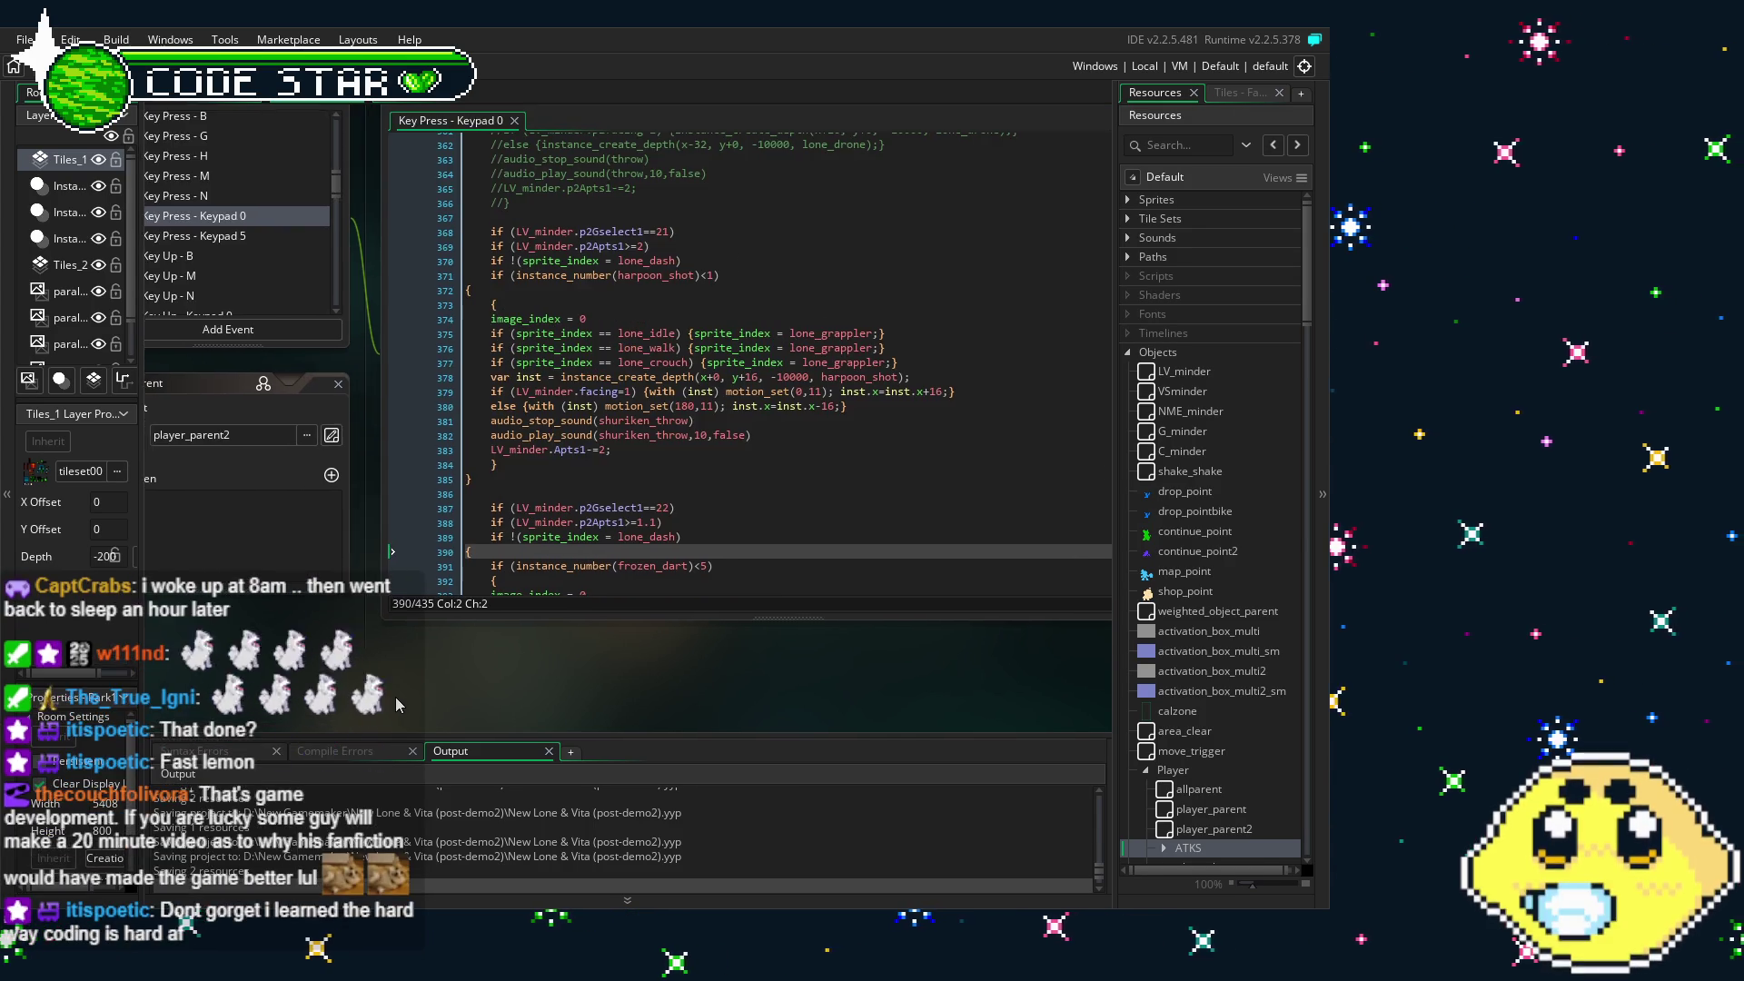
scroll(641, 486, "up", 1)
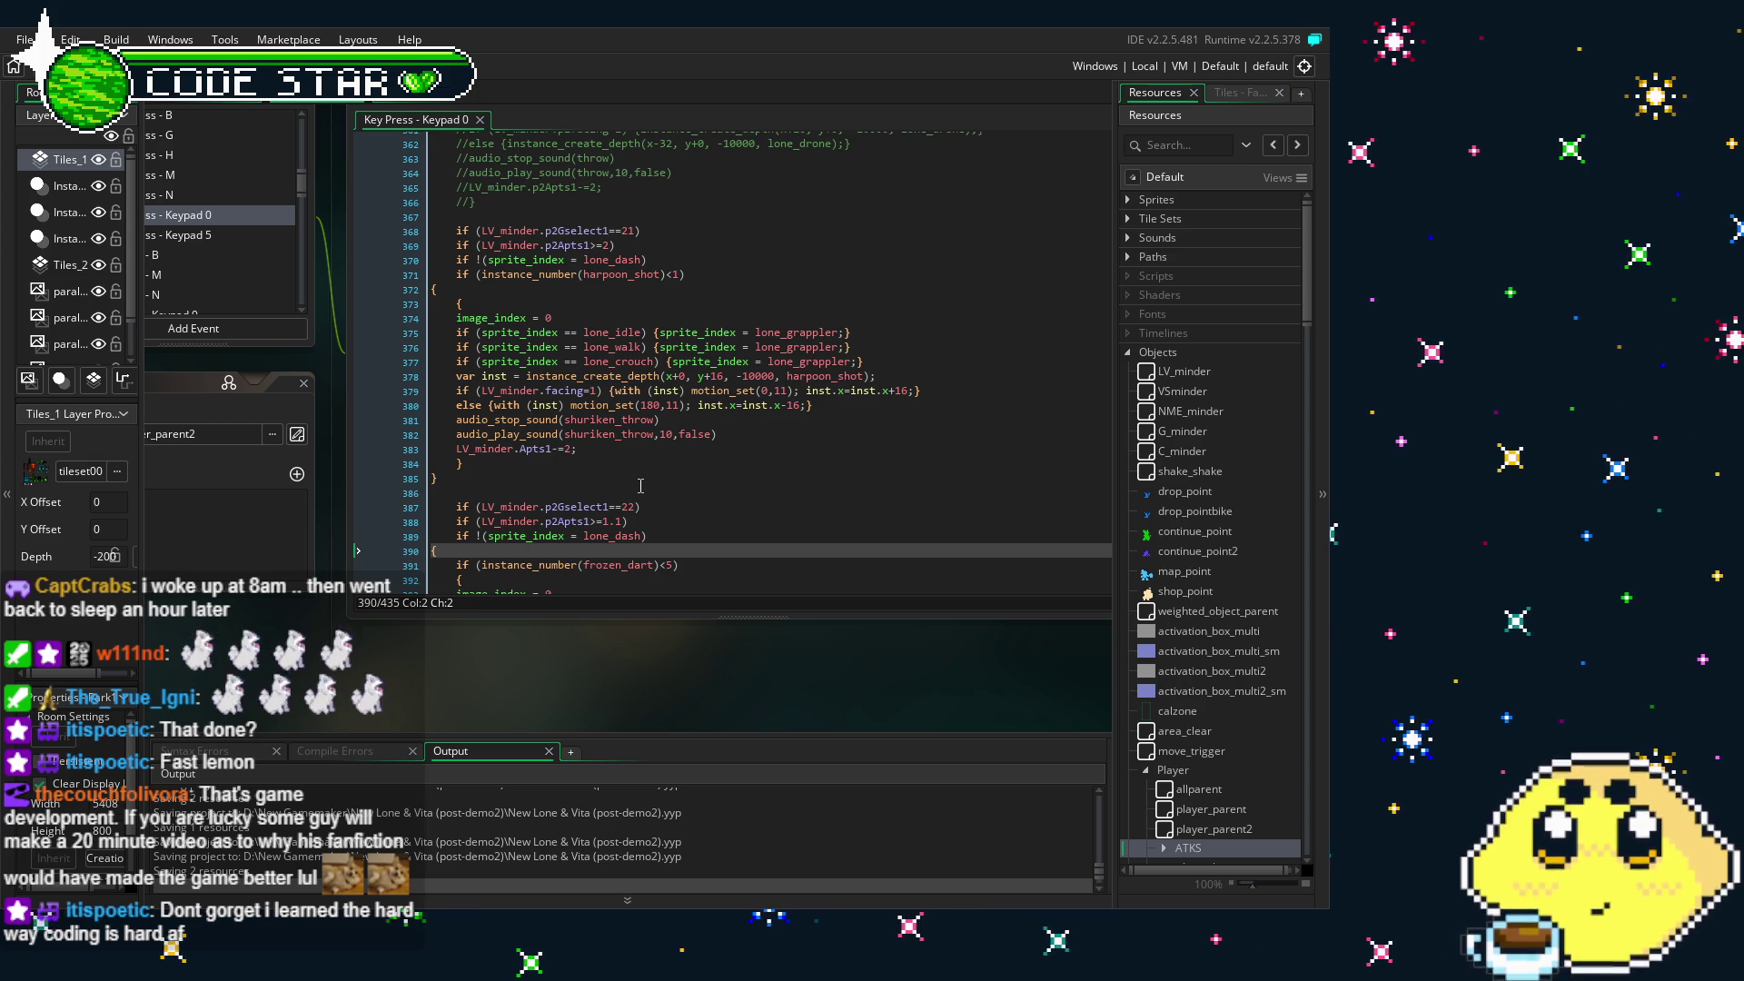
left_click_drag(456, 616, 495, 621)
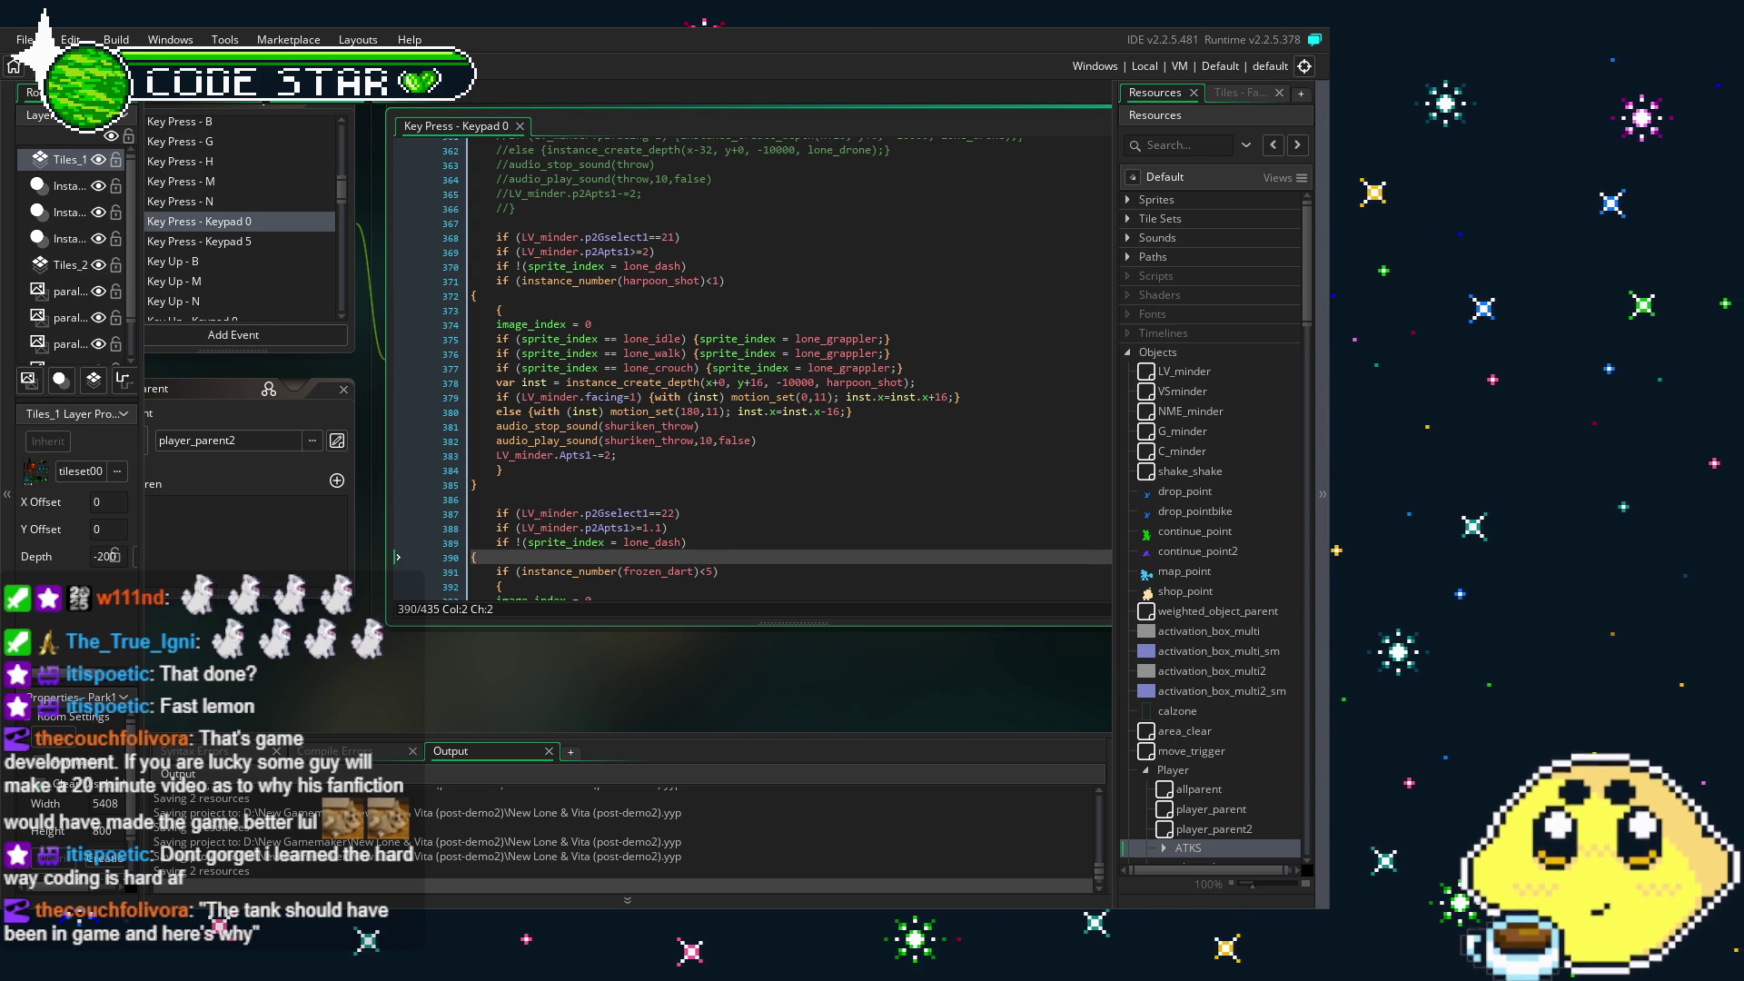
scroll(577, 533, "up", 2)
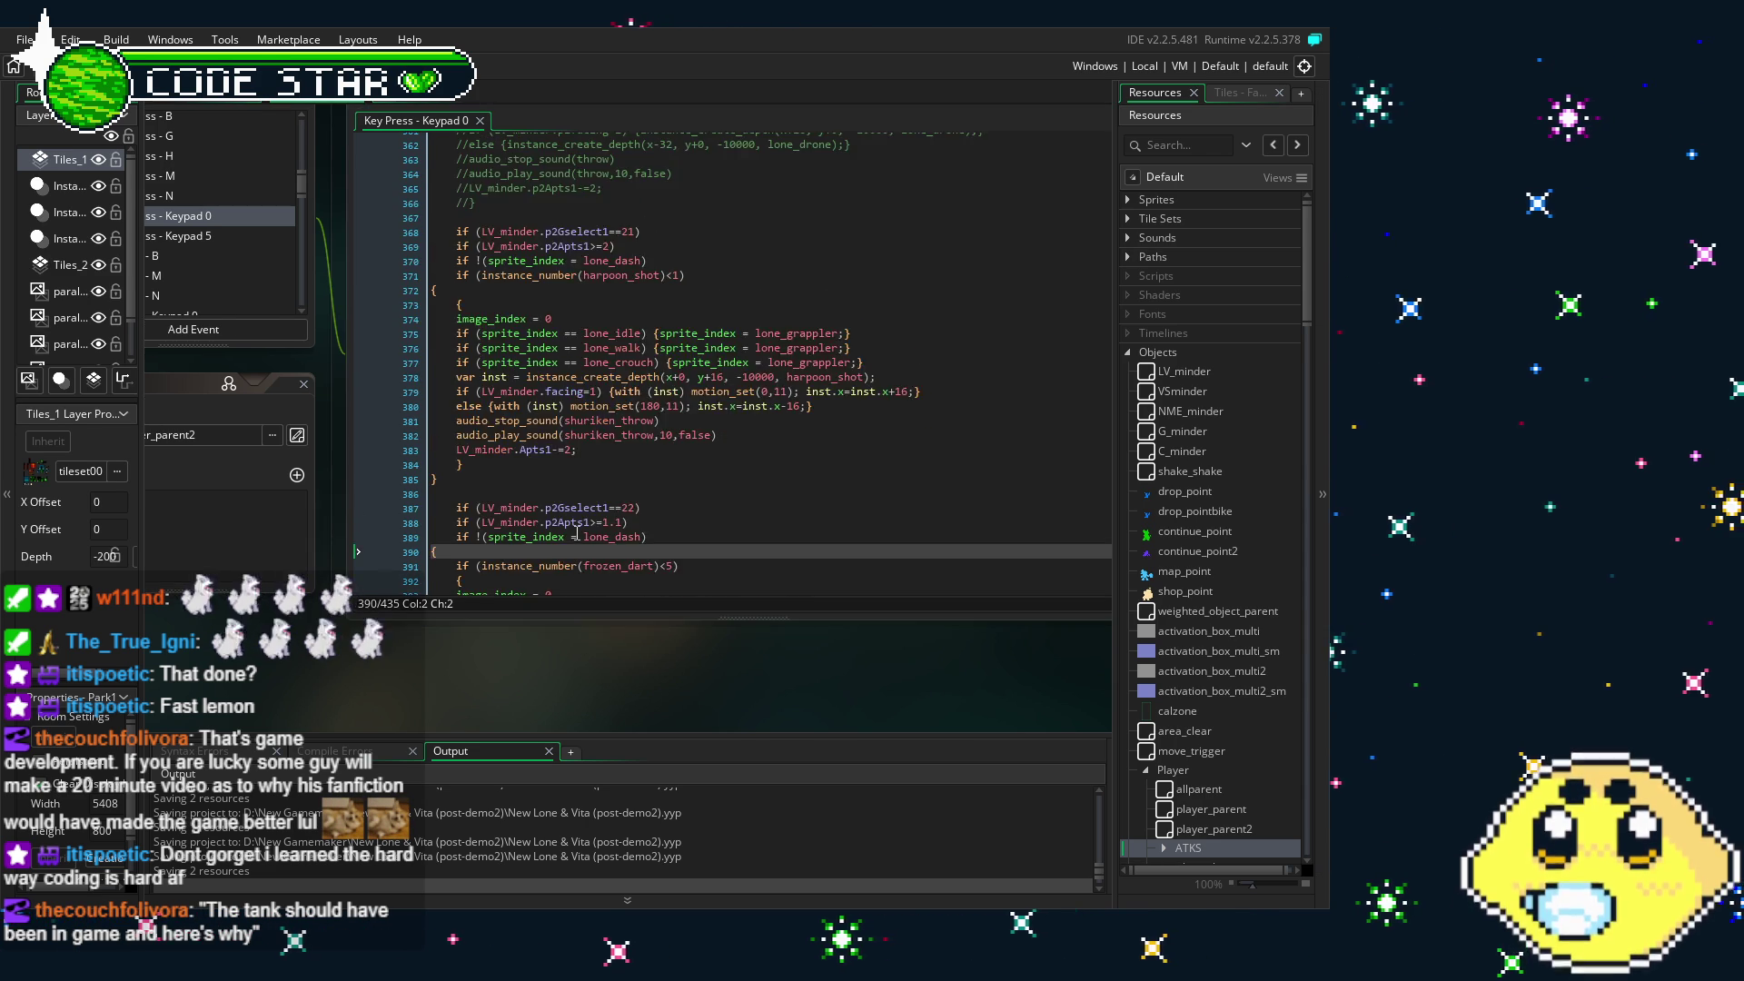
scroll(577, 534, "down", 2)
scroll(577, 533, "down", 1)
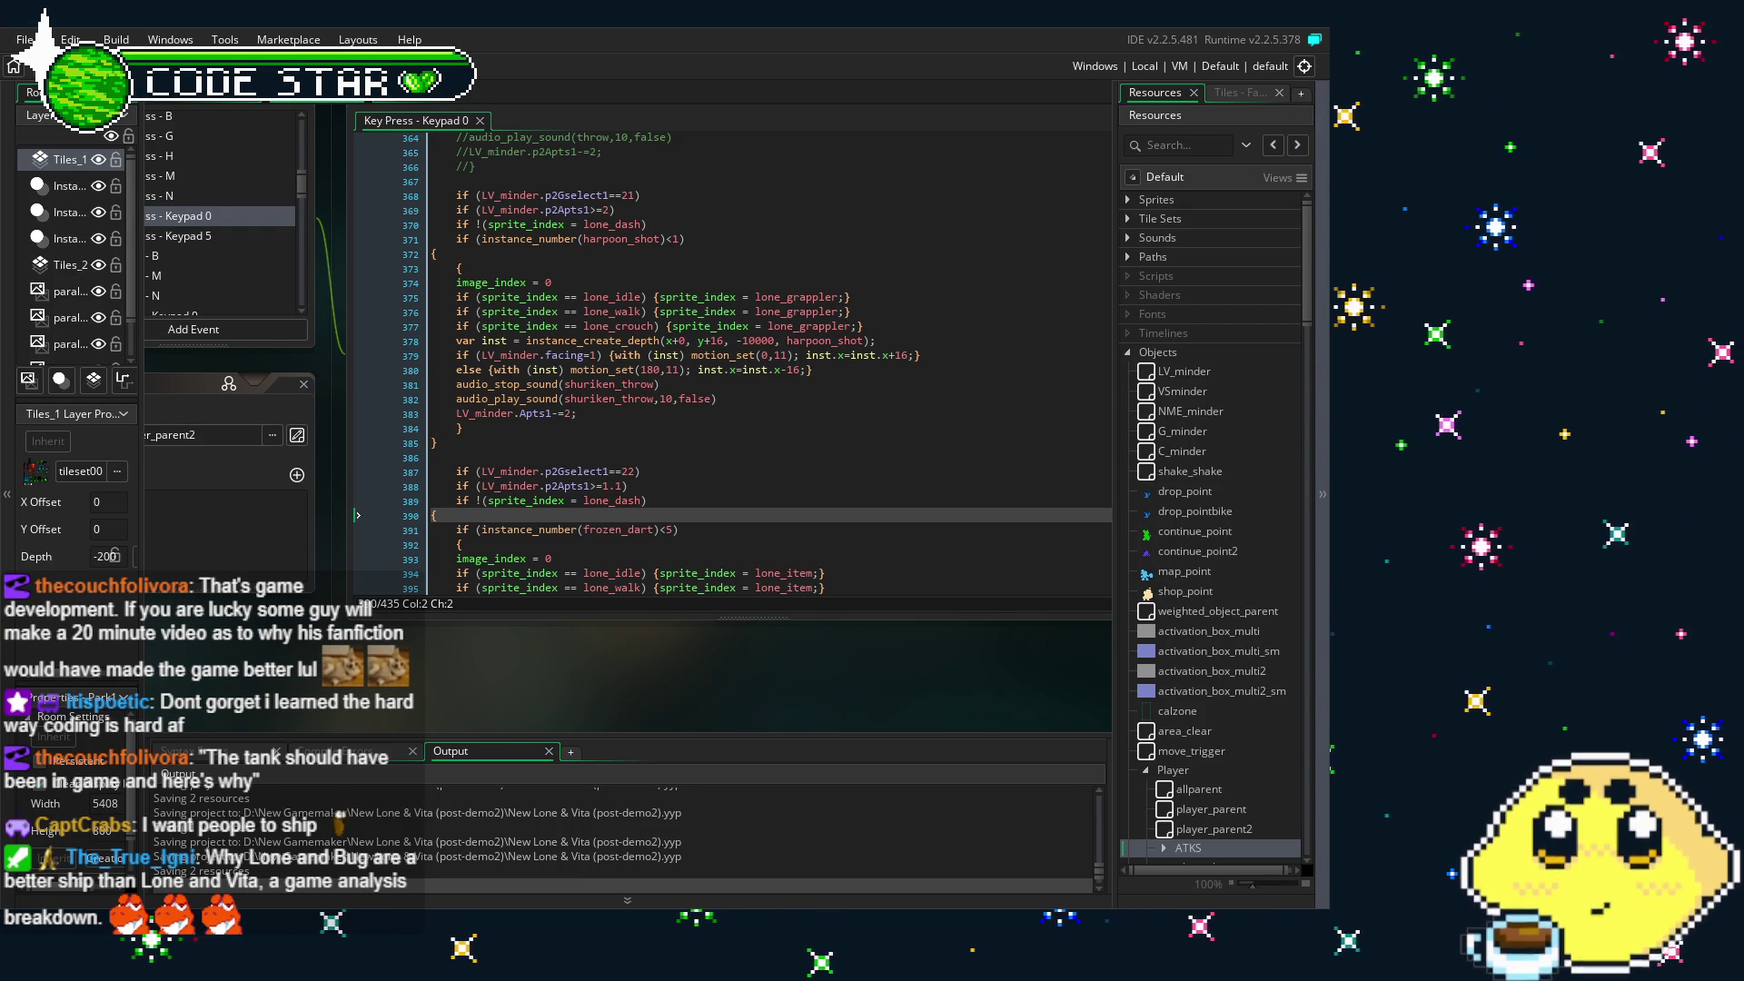
scroll(532, 627, "down", 1)
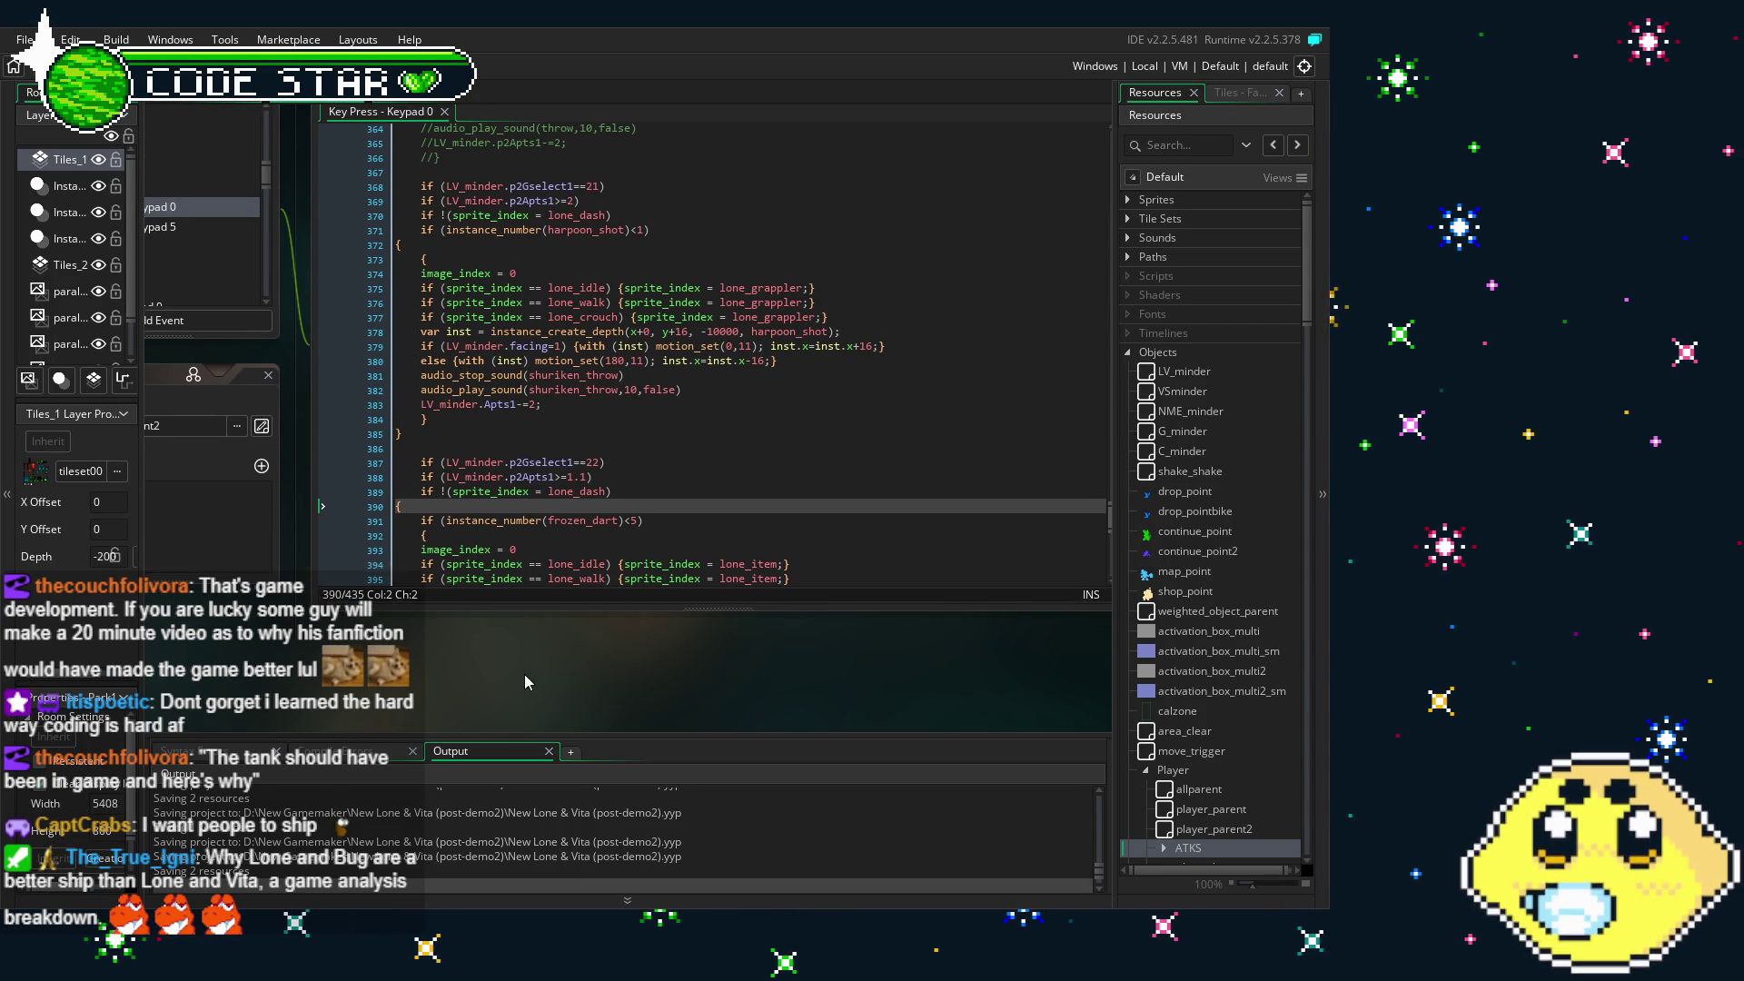
scroll(587, 479, "up", 1)
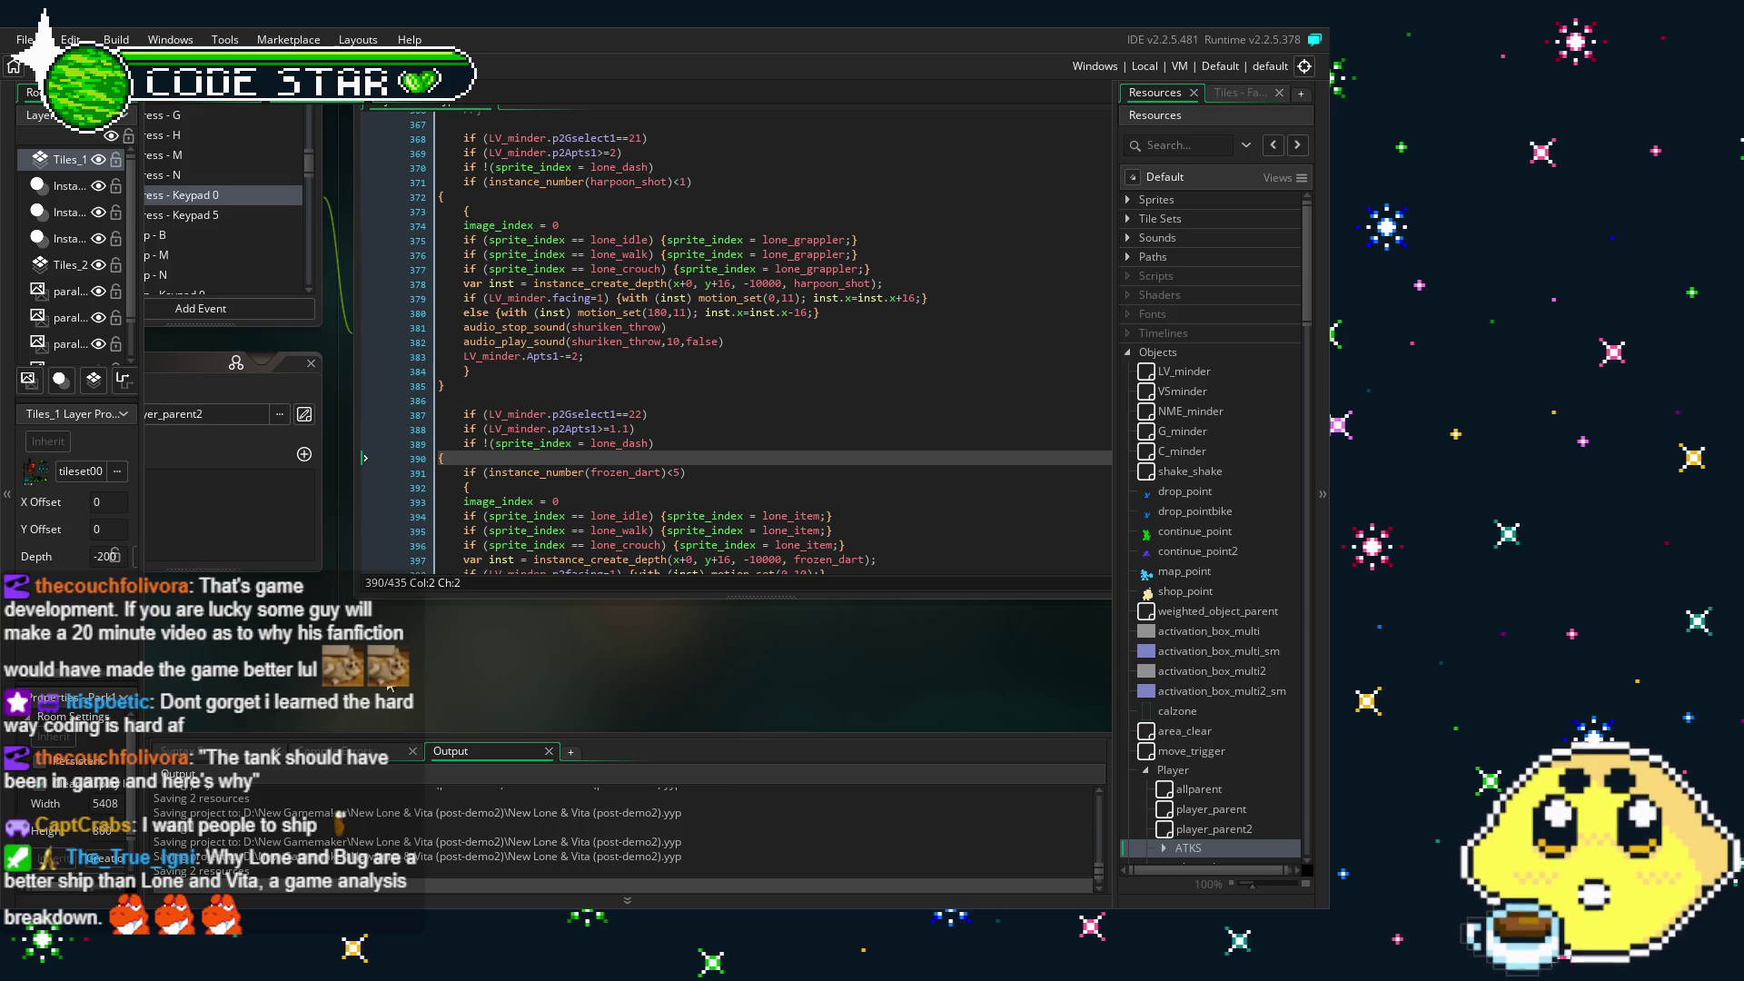
scroll(542, 486, "up", 1)
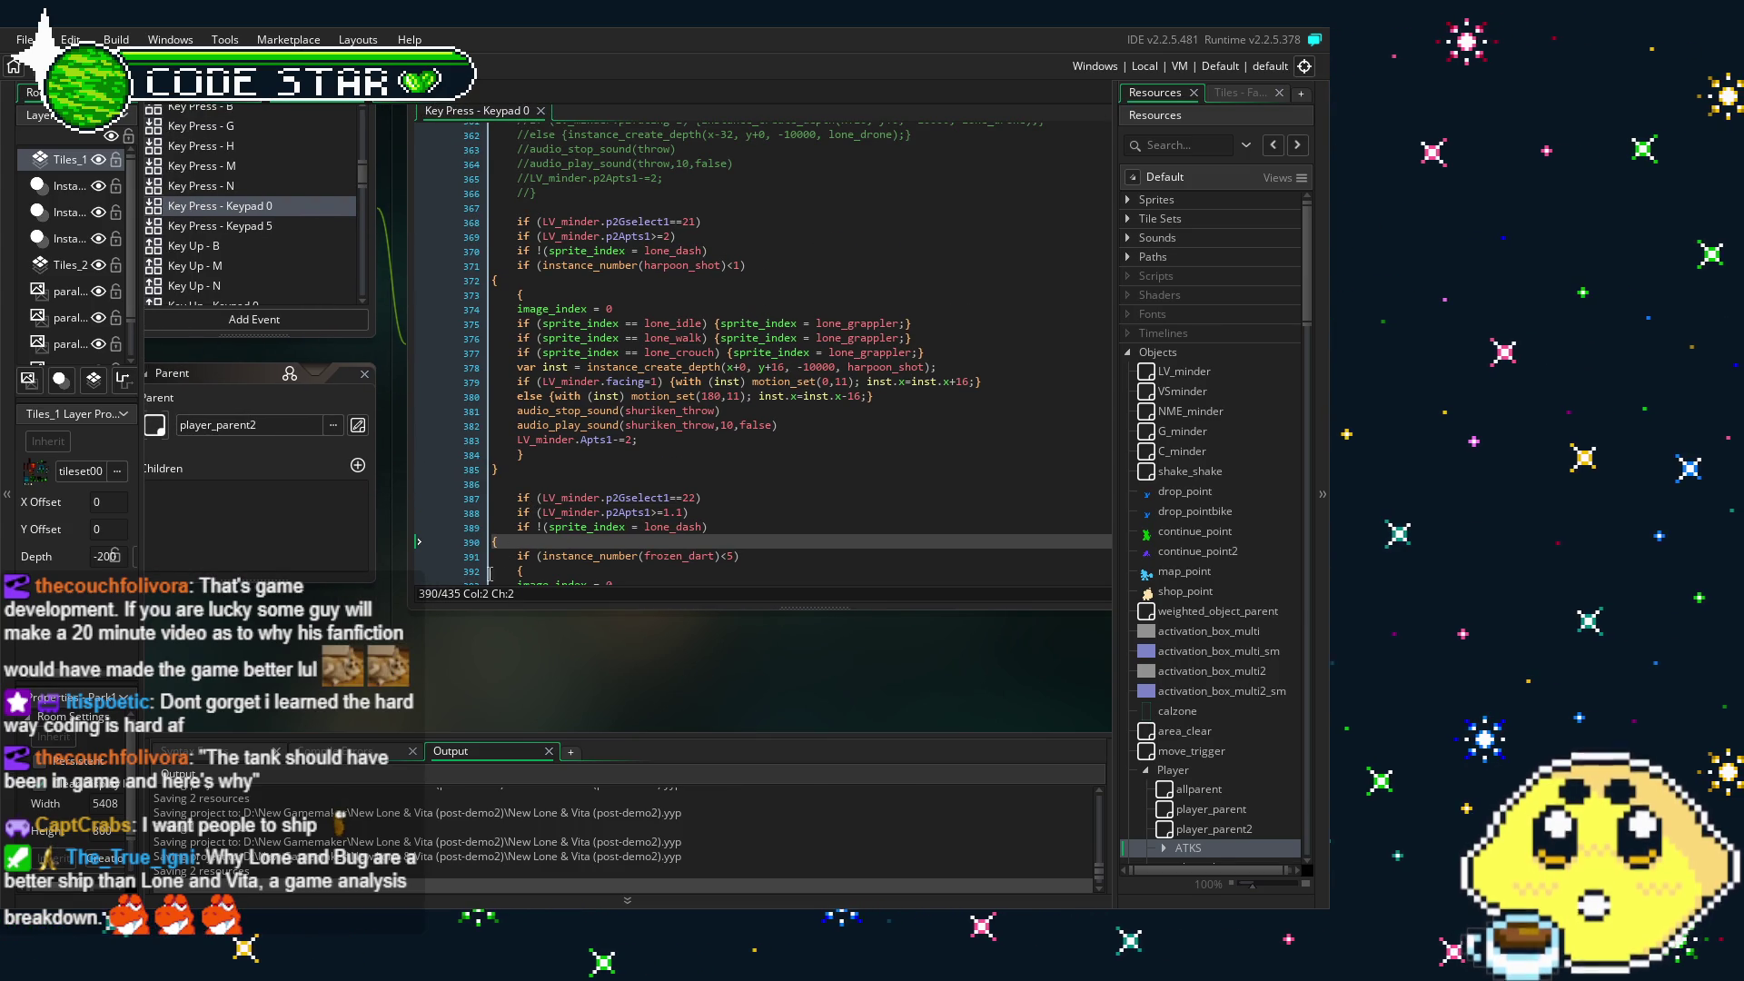
left_click_drag(487, 678, 465, 678)
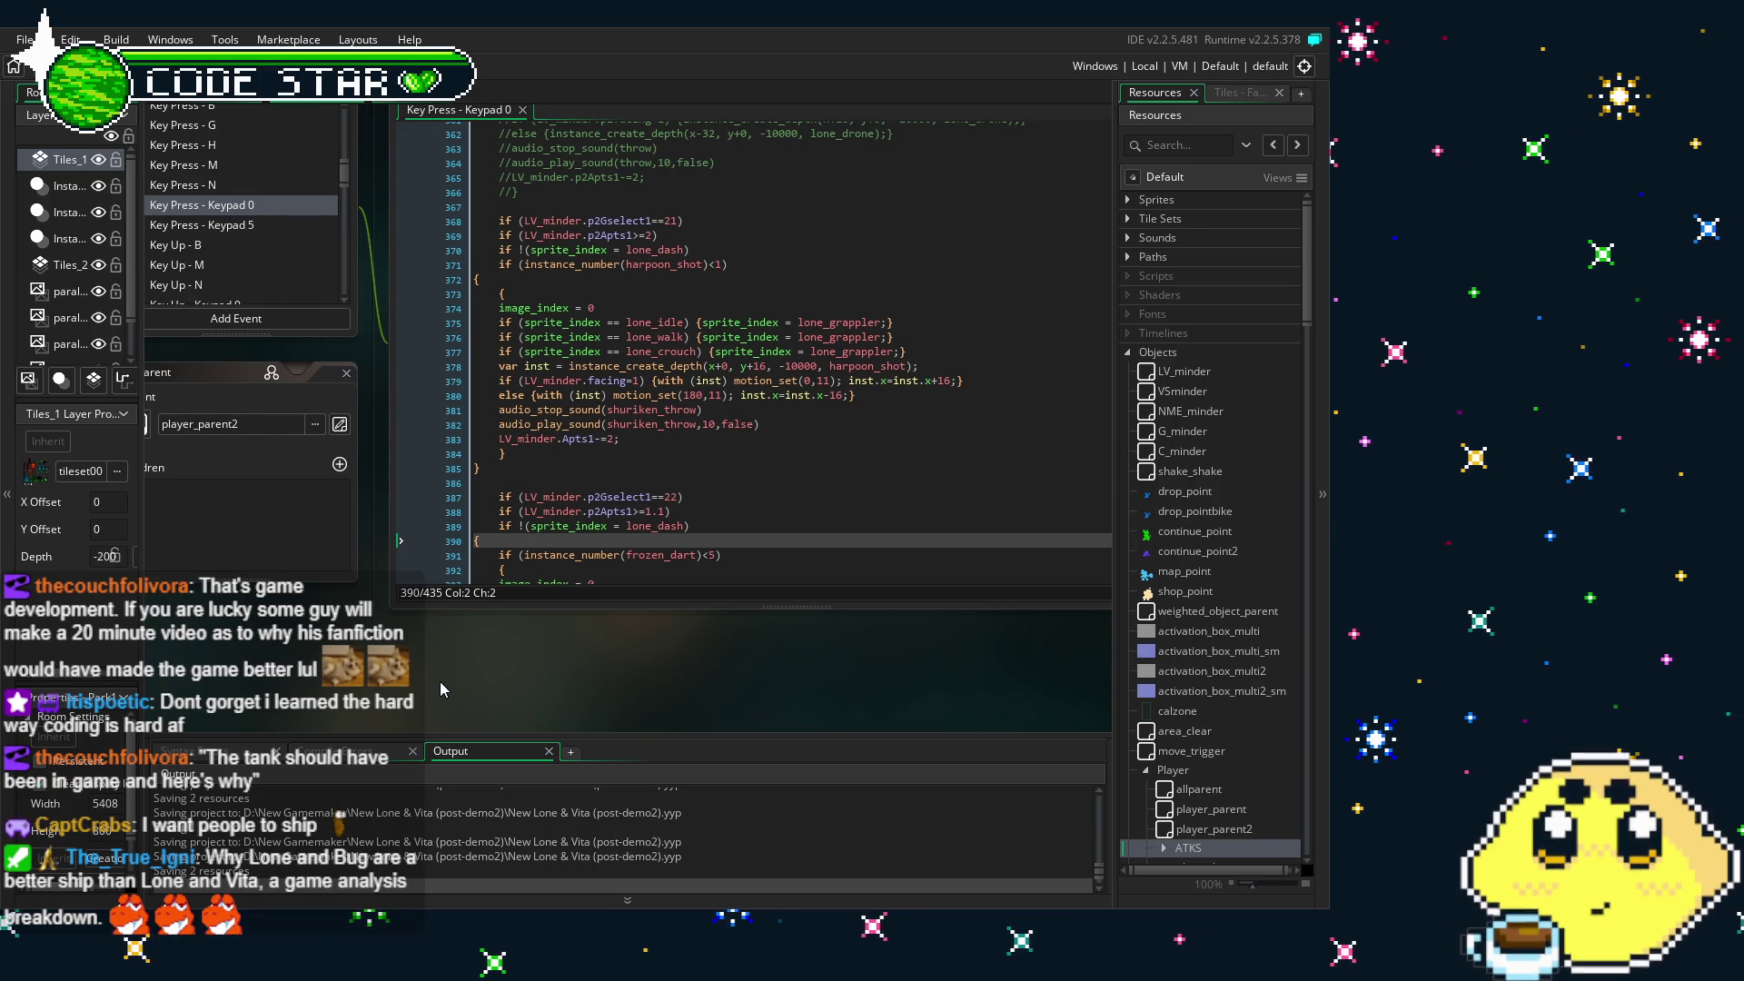
left_click_drag(446, 684, 382, 689)
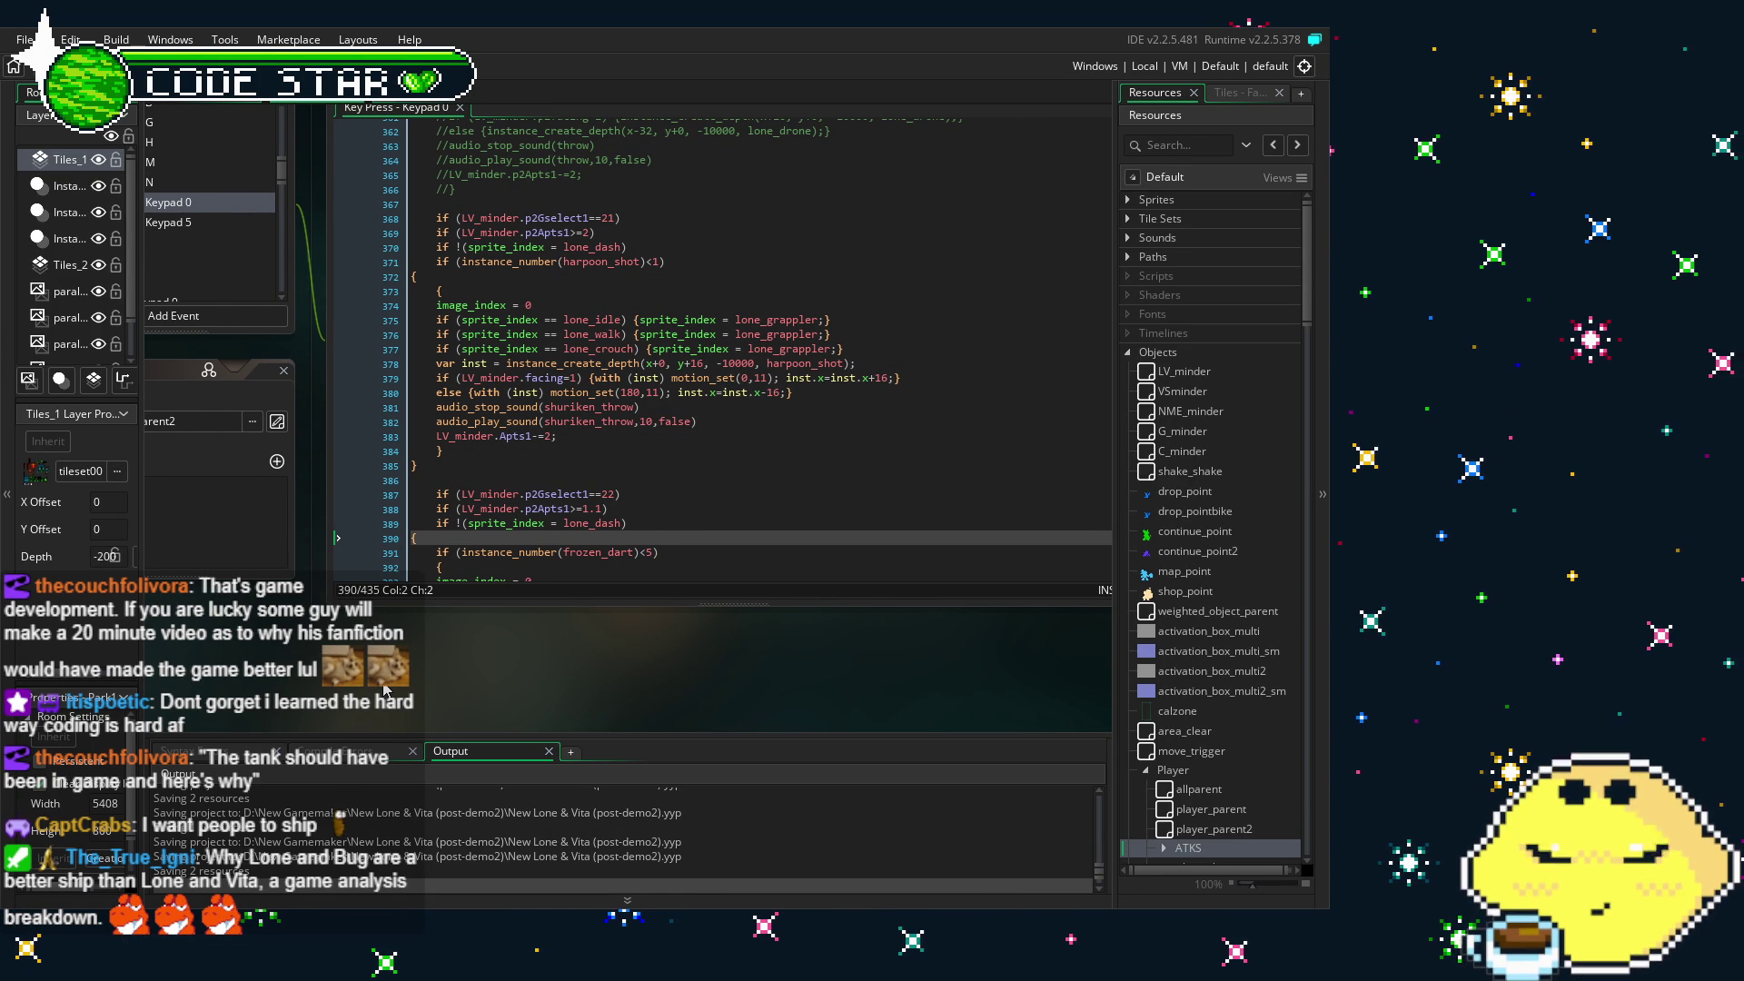
left_click(473, 464)
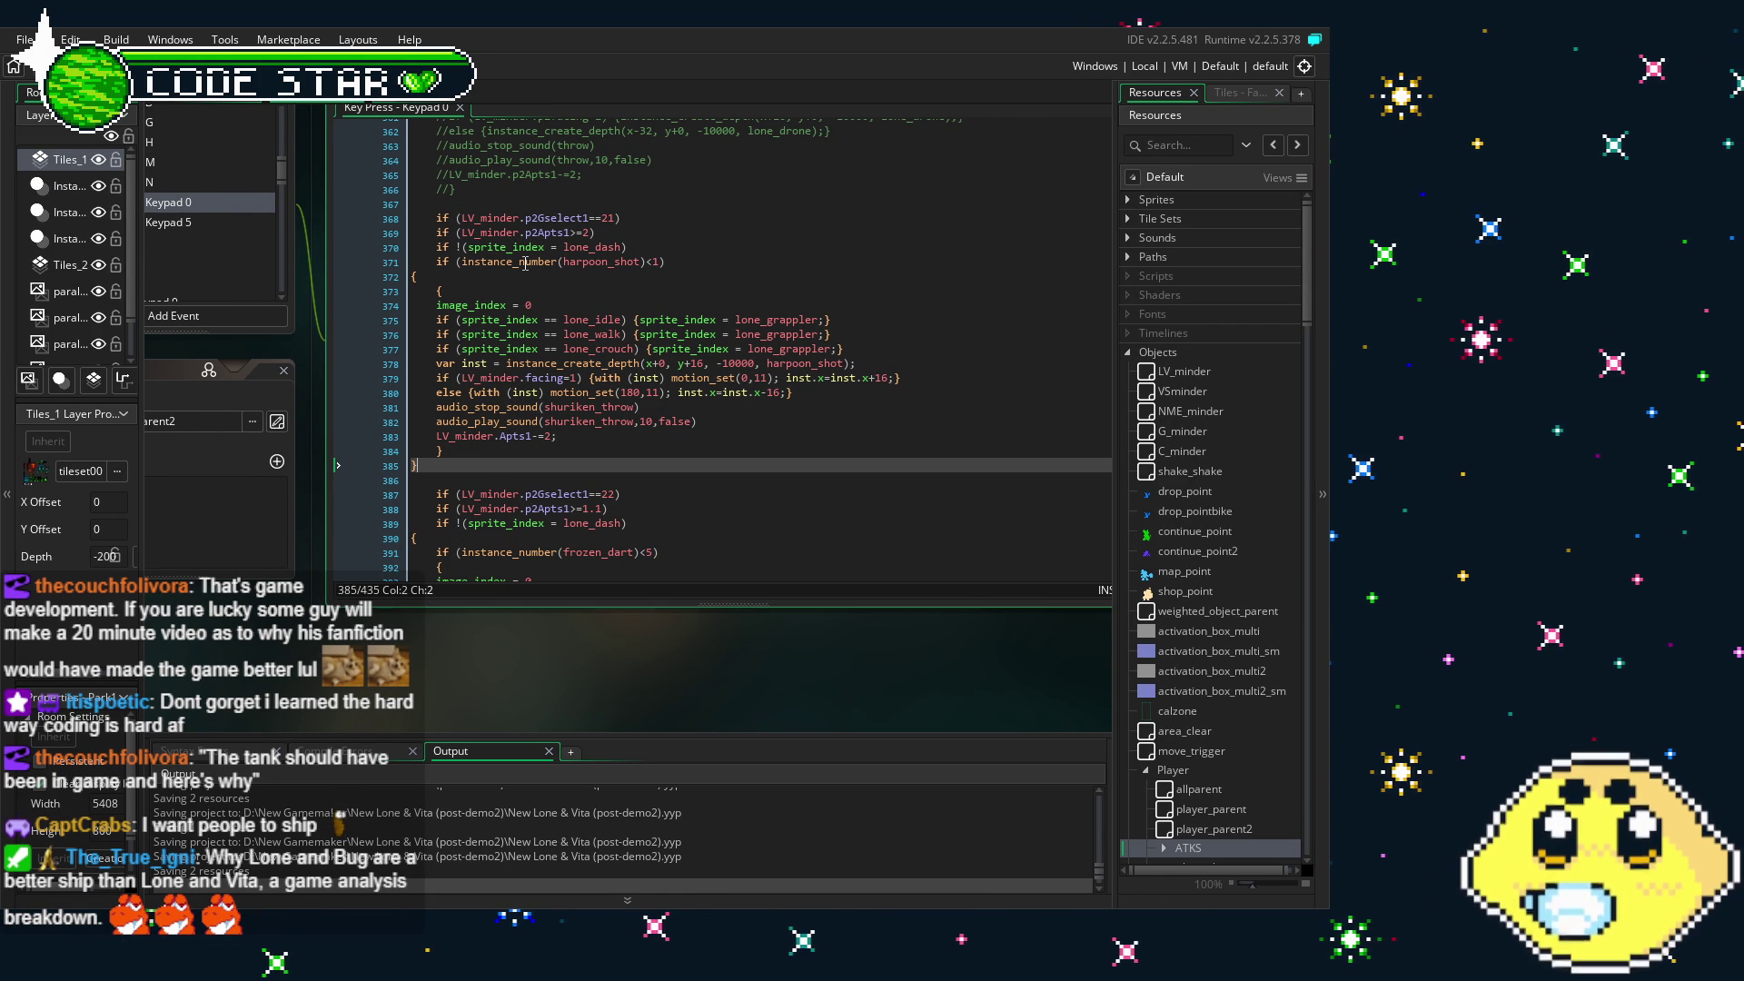
- Change both harpoon_shot references on lines 371 and 378 to harpoon_shot2
left_click(609, 291)
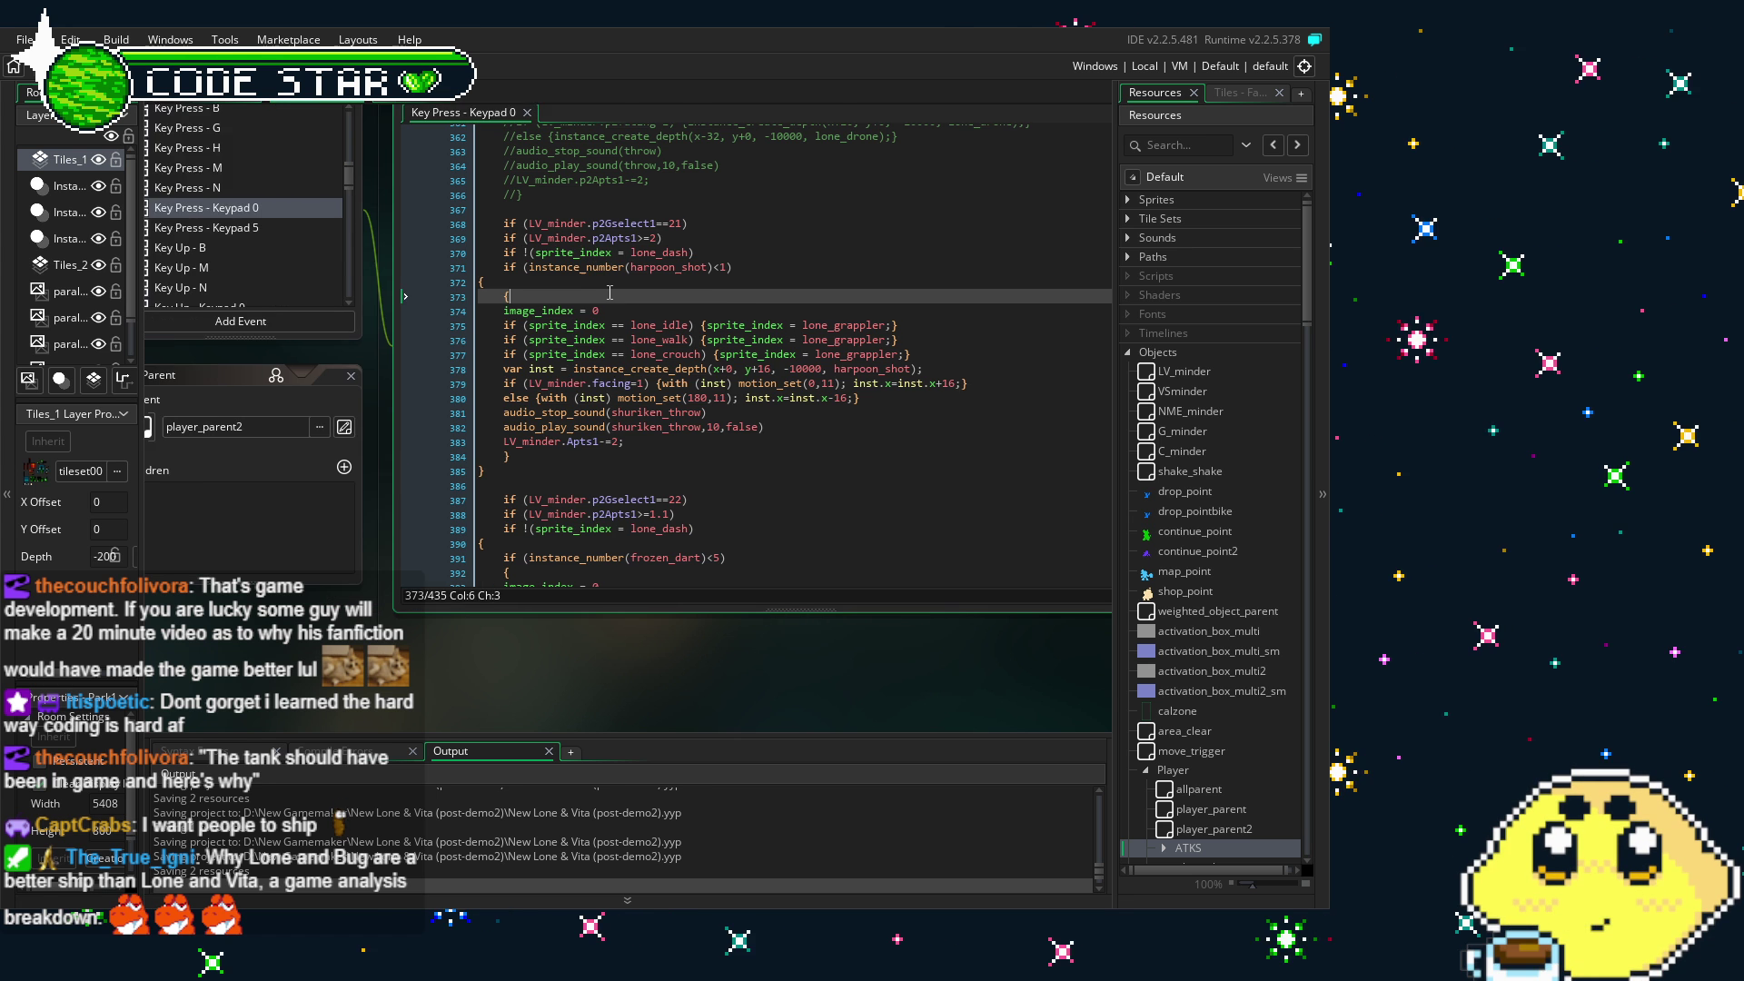
left_click(806, 351)
type("2")
left_click(788, 510)
left_click(927, 407)
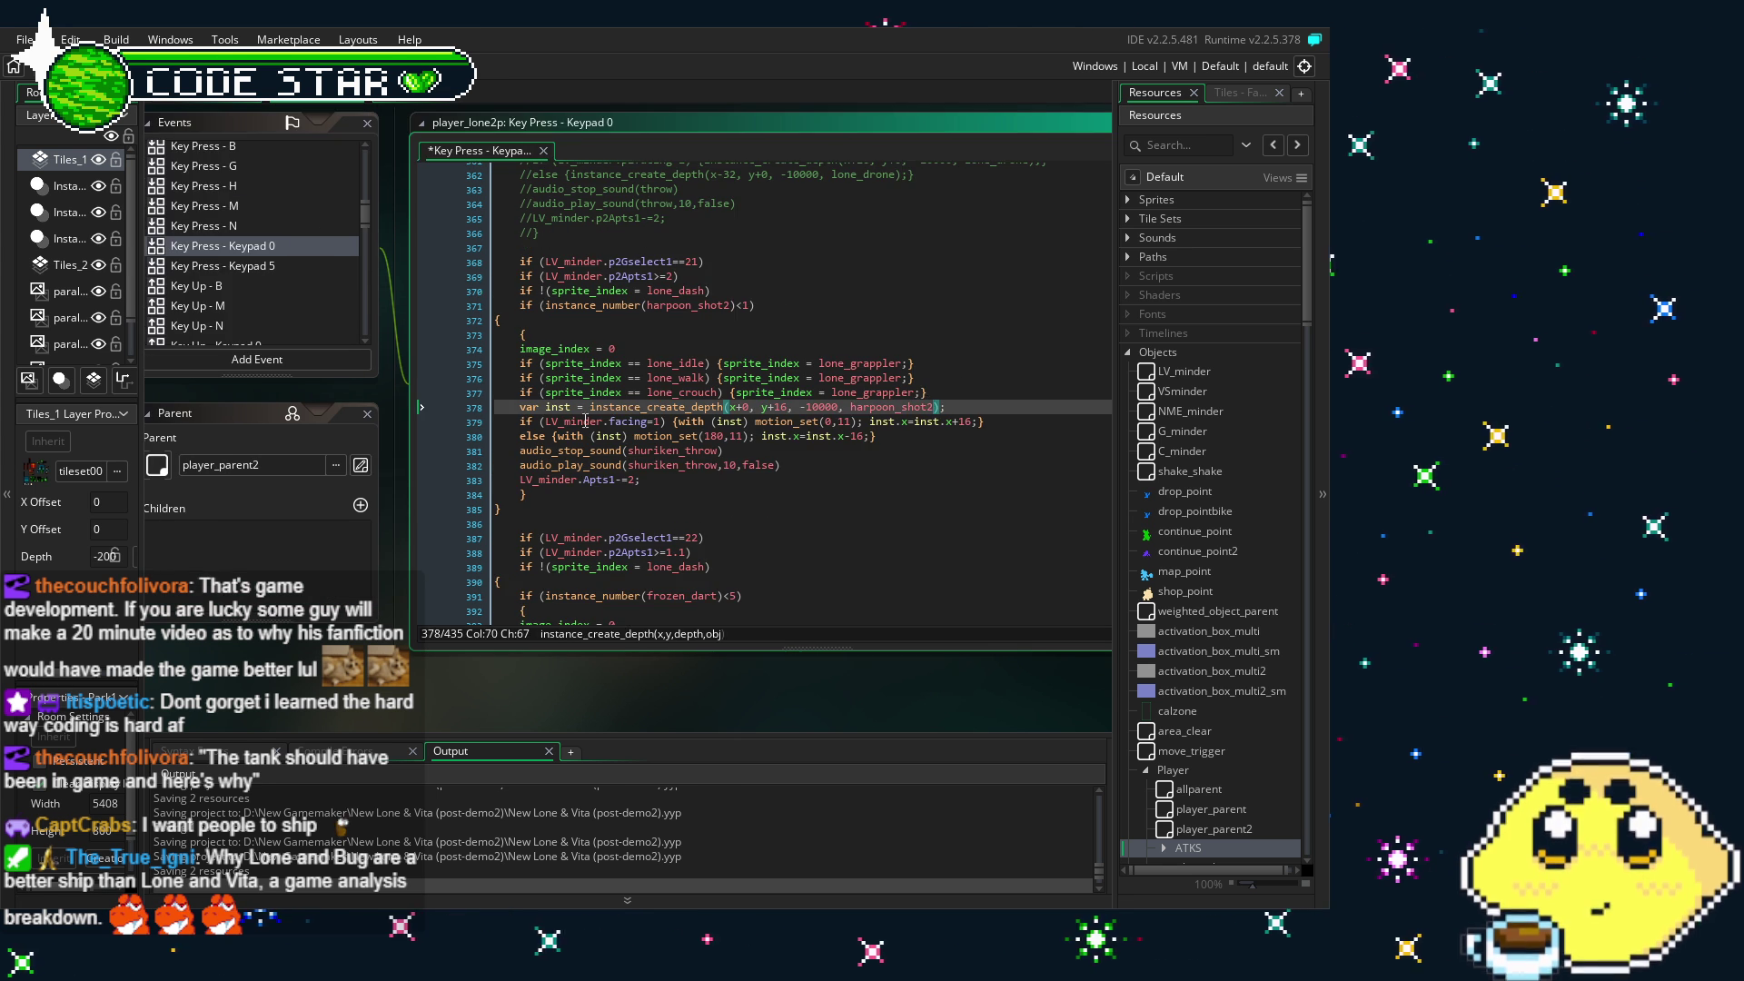
type("2")
- Rename facing to p2facing on line 379 and Apts1 to p2Apts1 on line 383
left_click(608, 421)
type("p2")
left_click(614, 482)
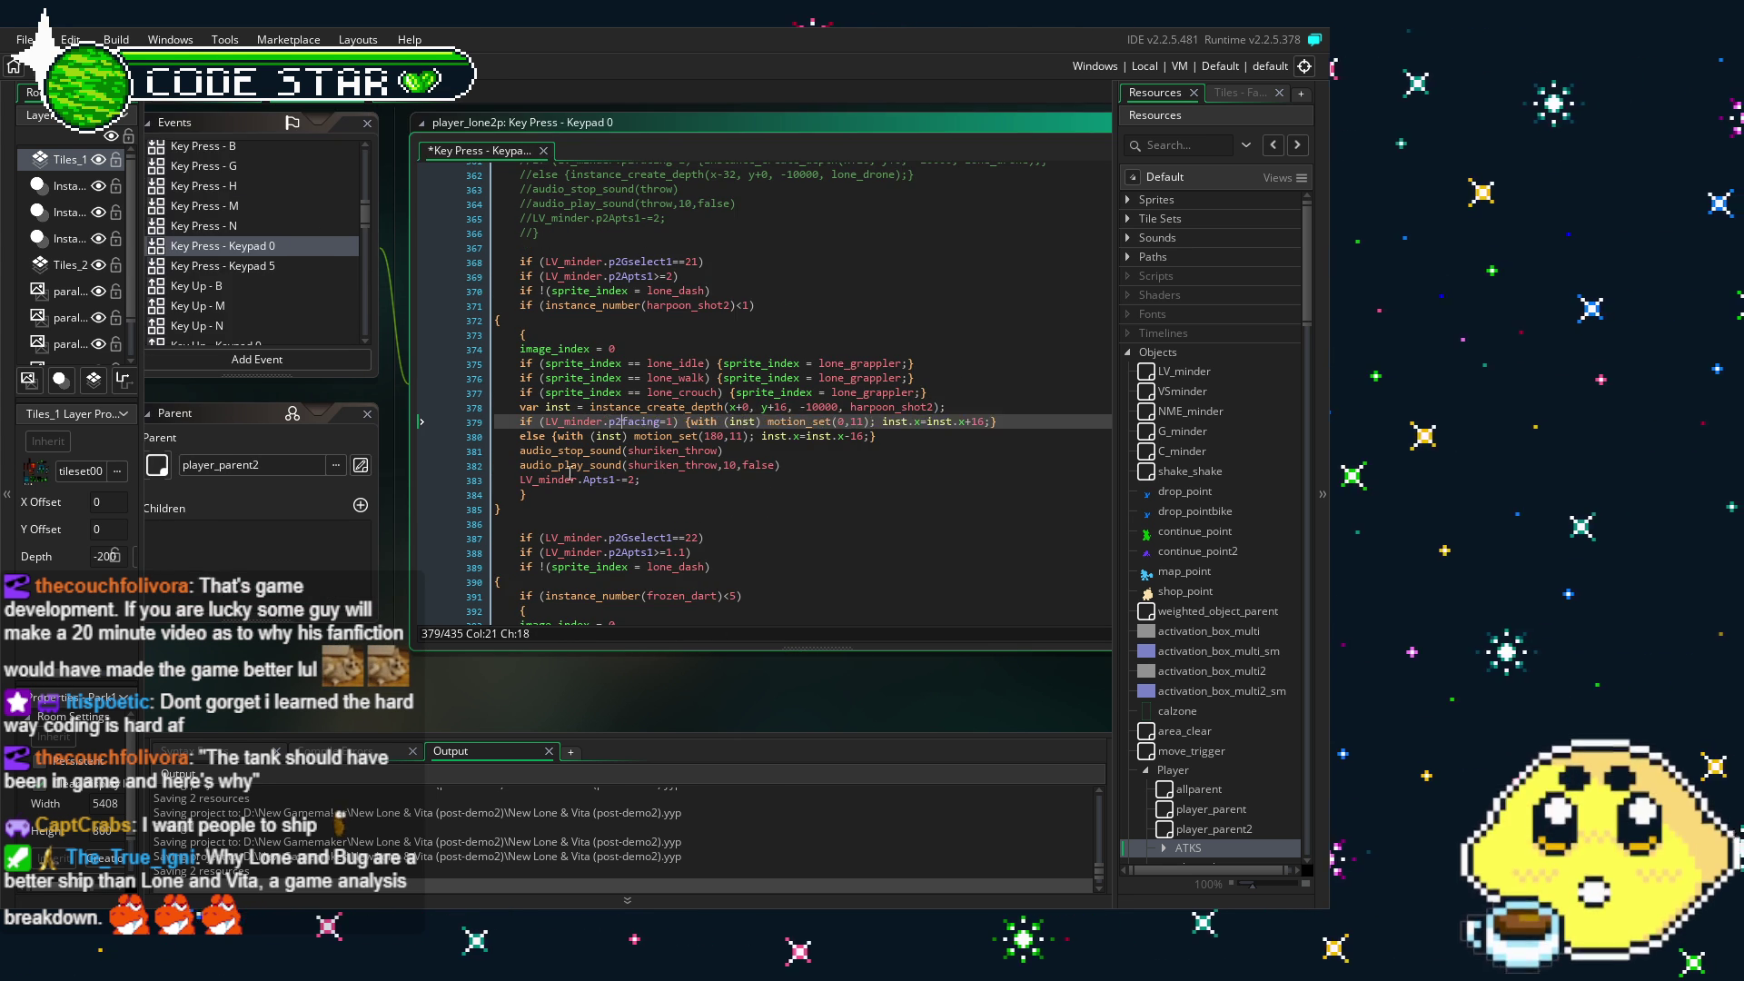
type("p2")
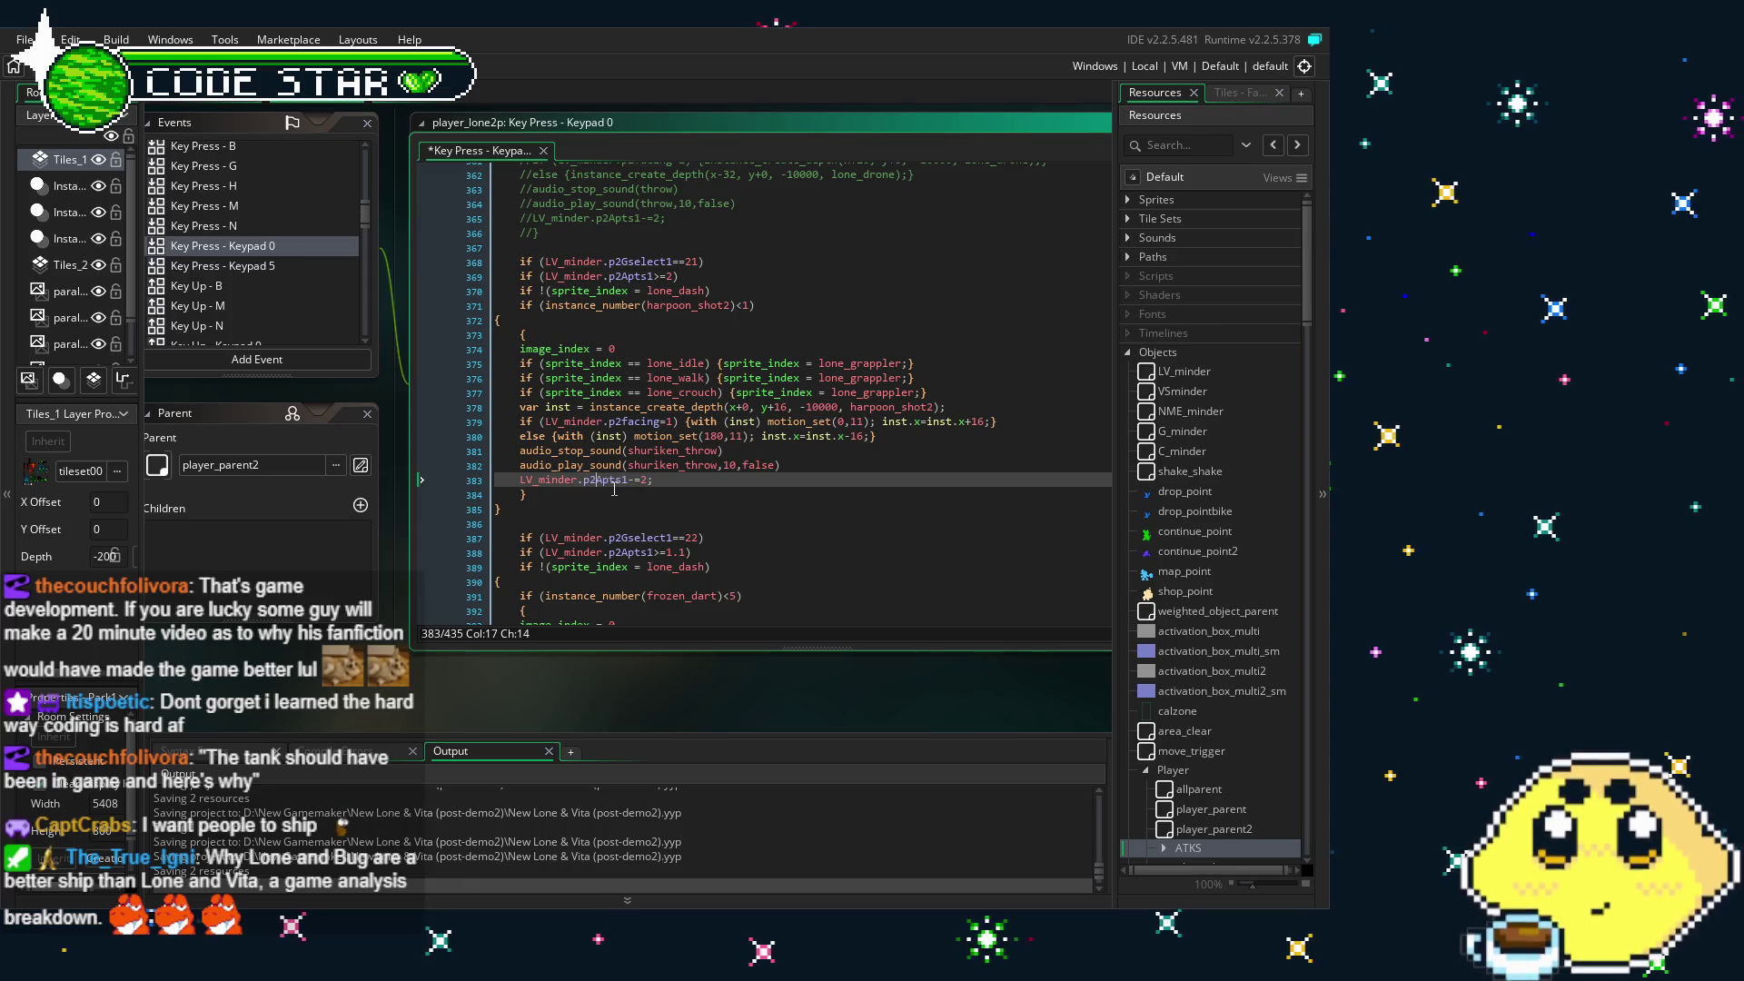
- Select lines 369–385 to review the edited harpoon block, then scroll below it
left_click(680, 410)
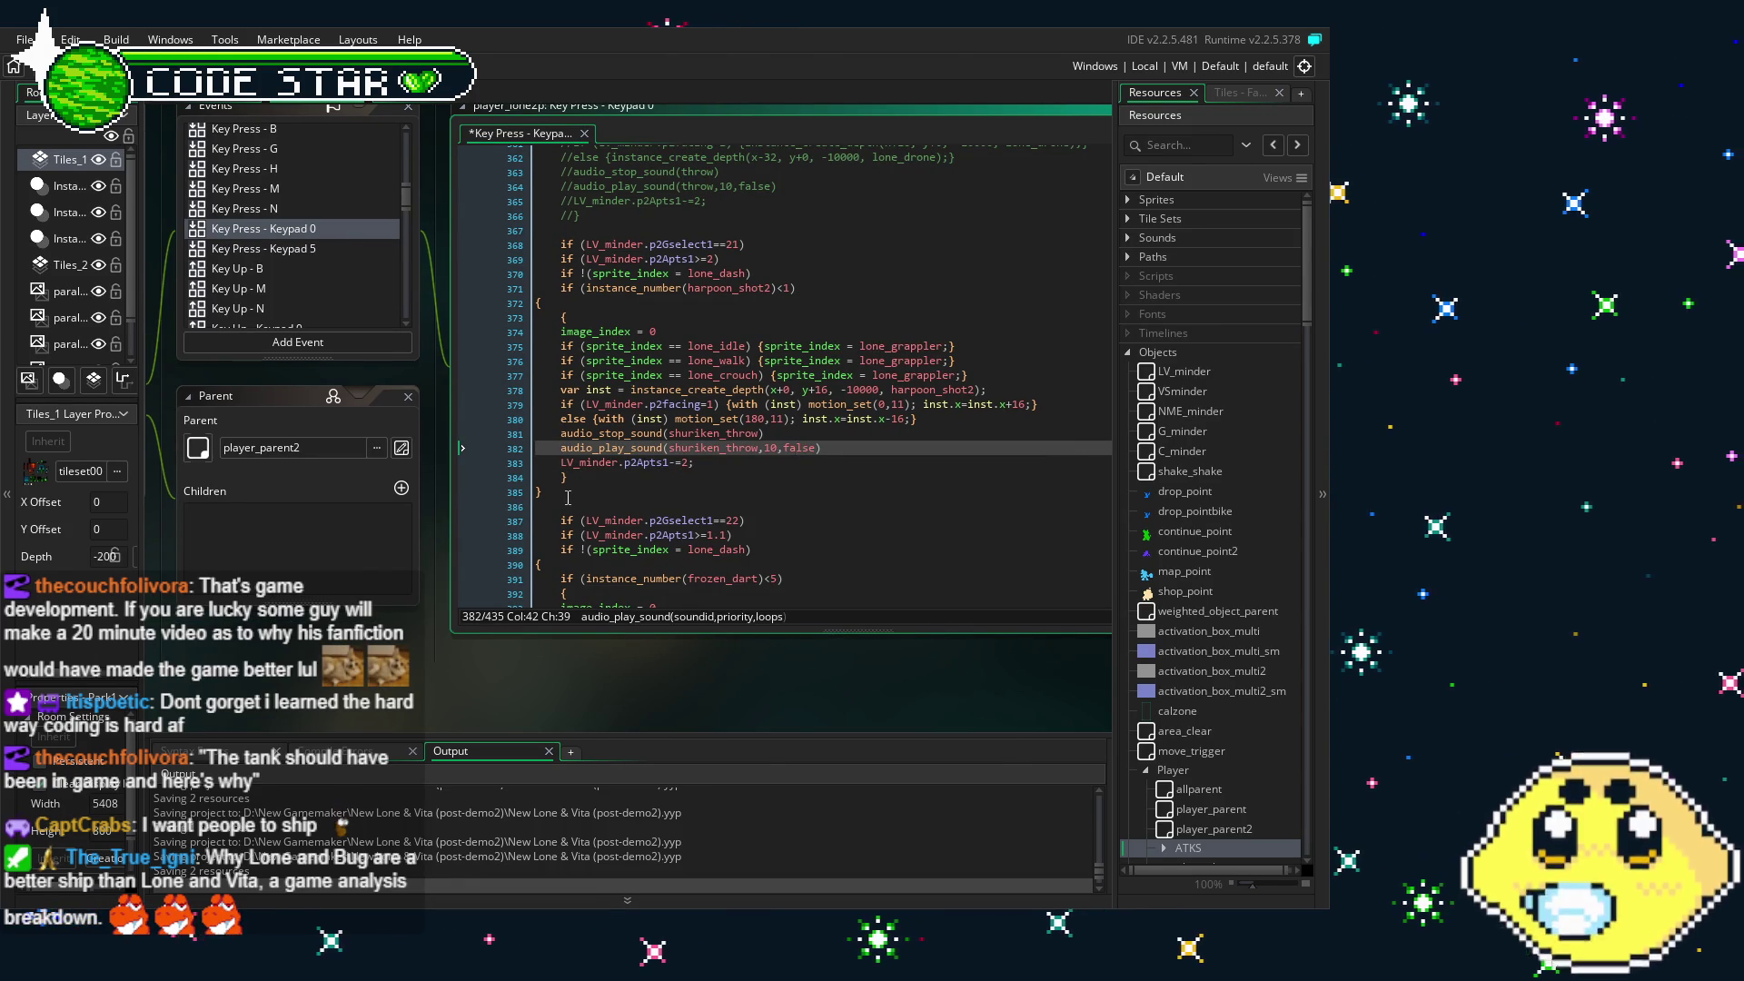
left_click(544, 492)
left_click(536, 448, "shift")
left_click(469, 257, "shift")
left_click(818, 506)
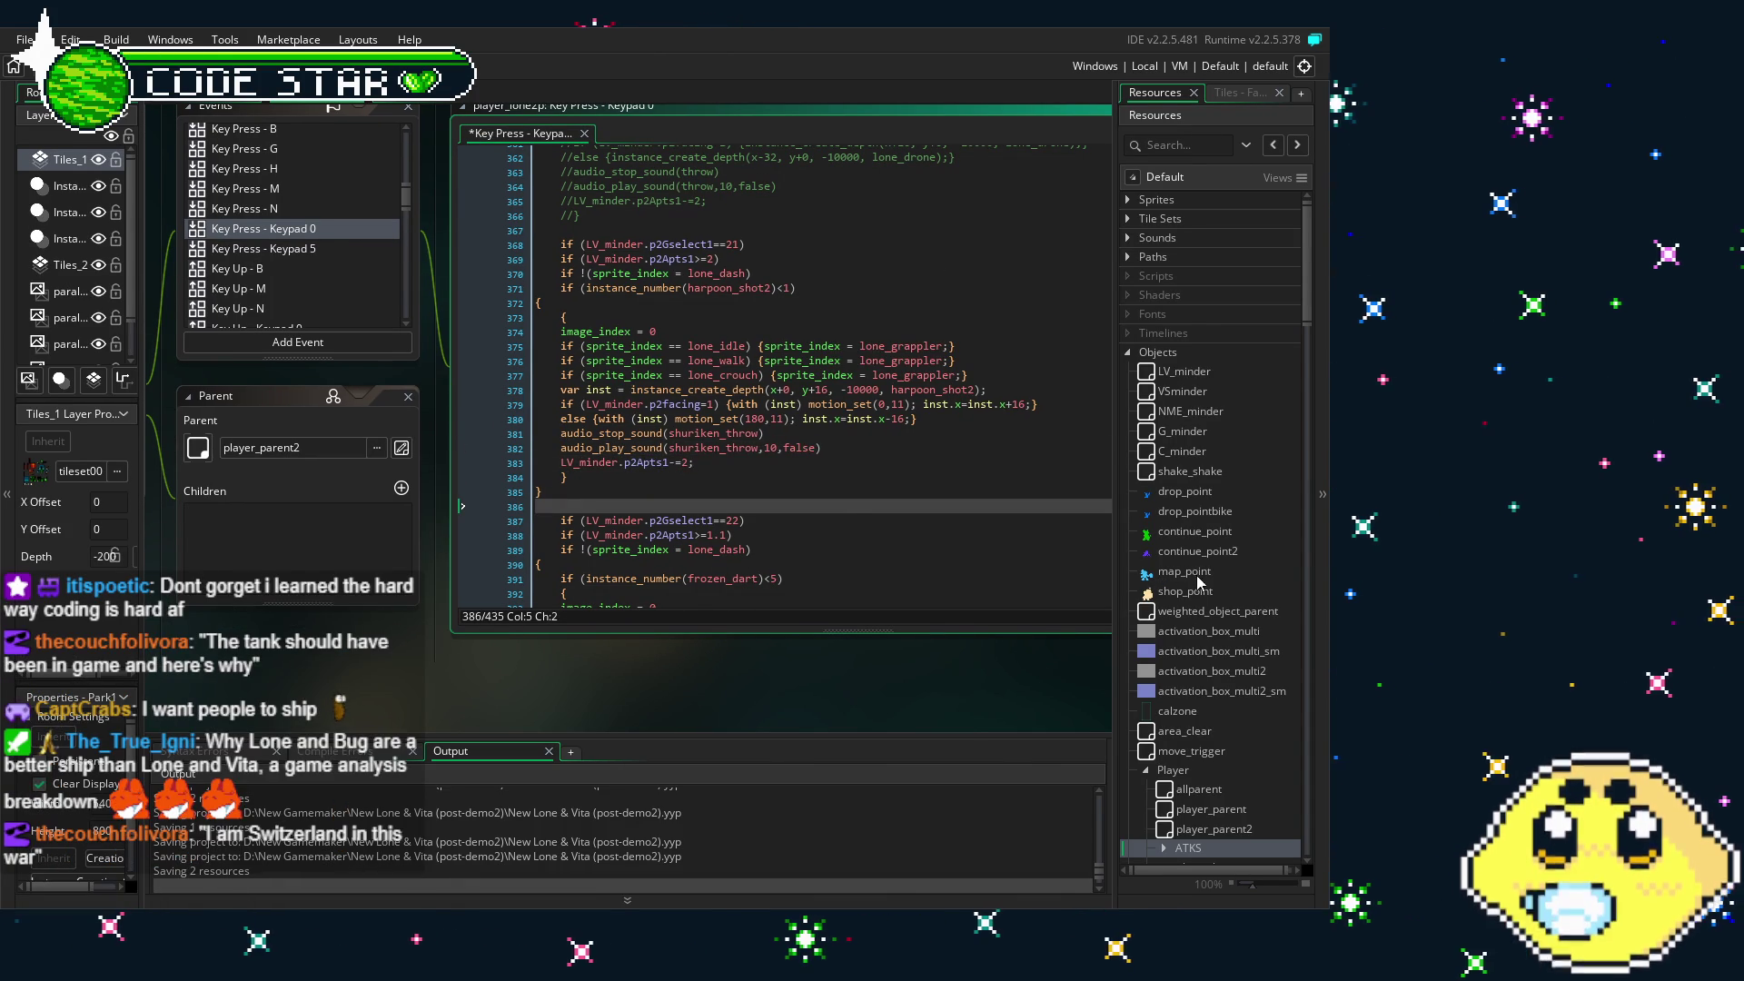
scroll(1179, 670, "down", 3)
scroll(1209, 682, "down", 2)
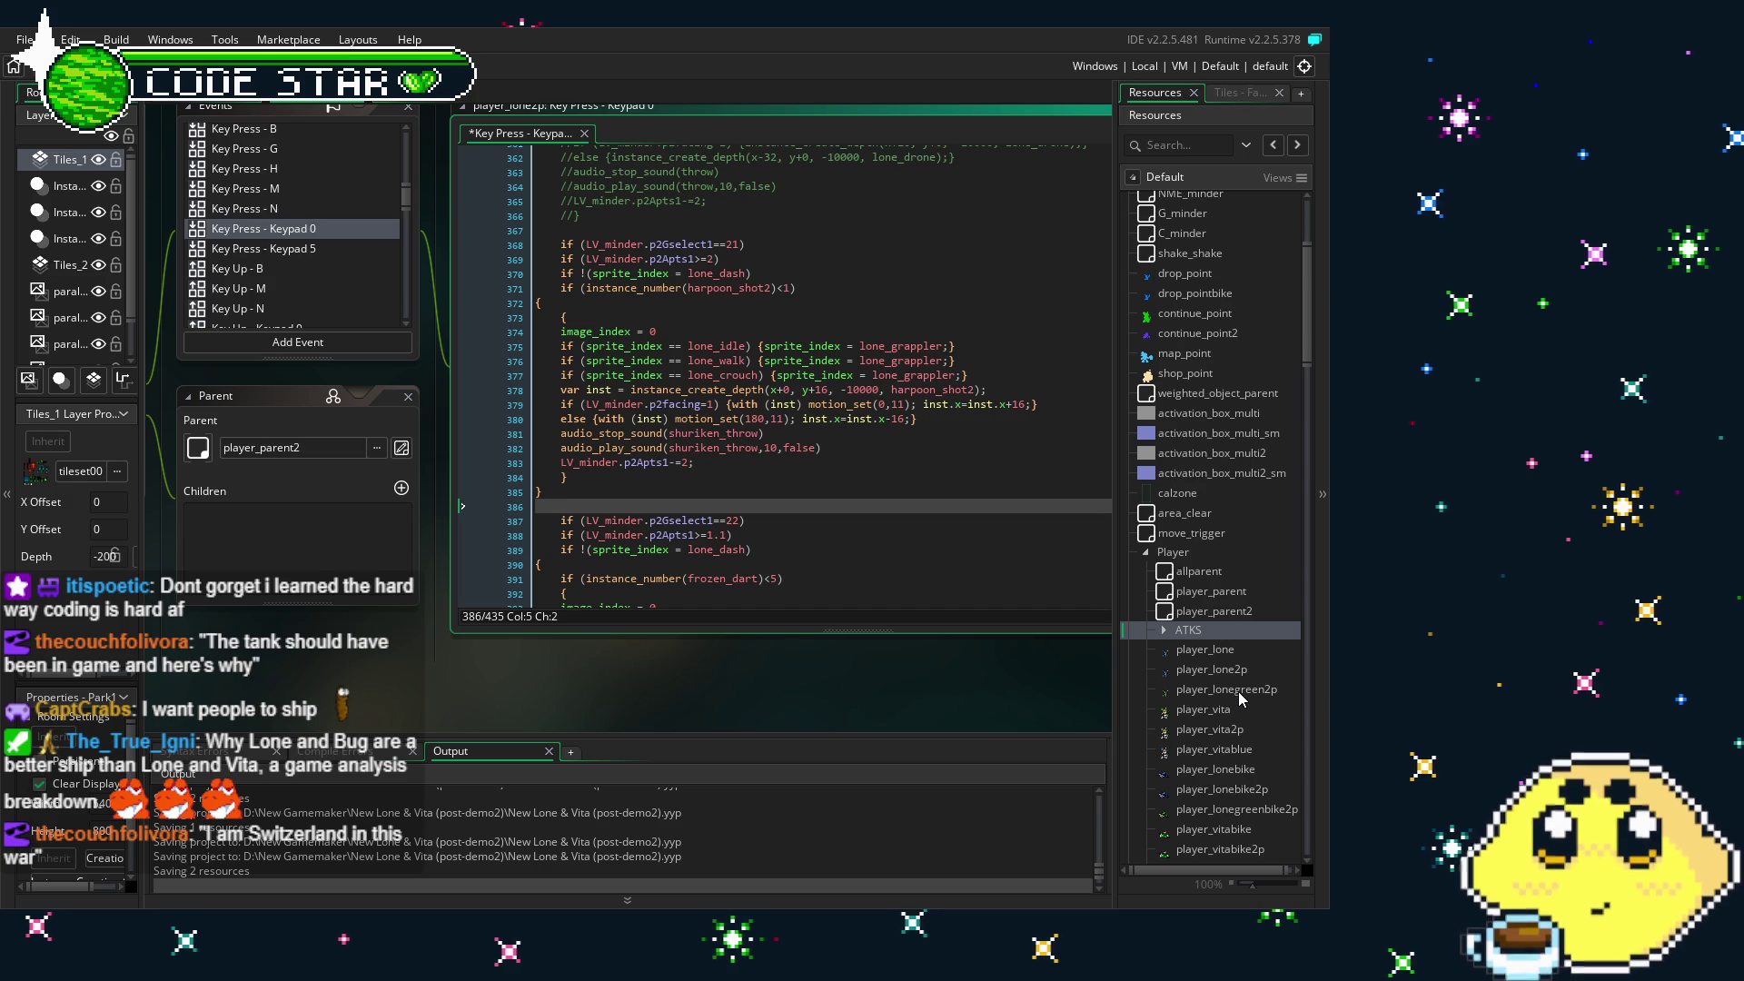
- Open player_longreen2p and display its Step event code, panning the workspace to fit it
double_click(1239, 691)
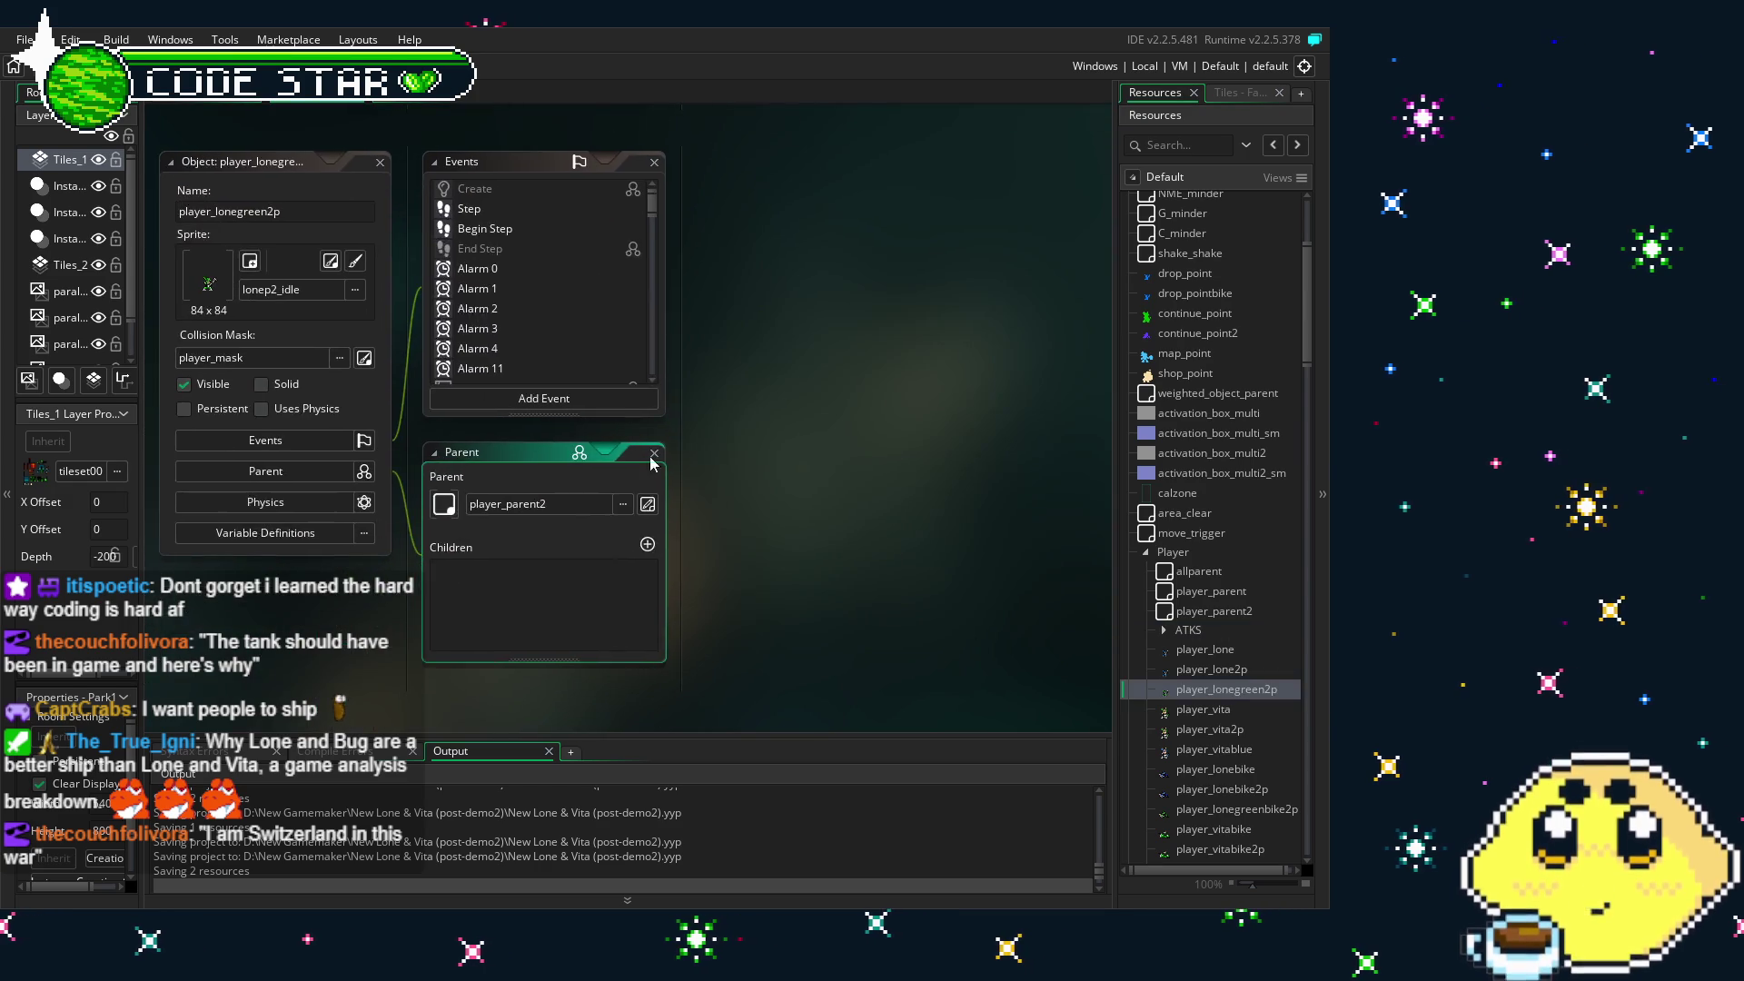
left_click(487, 202)
left_click(489, 208)
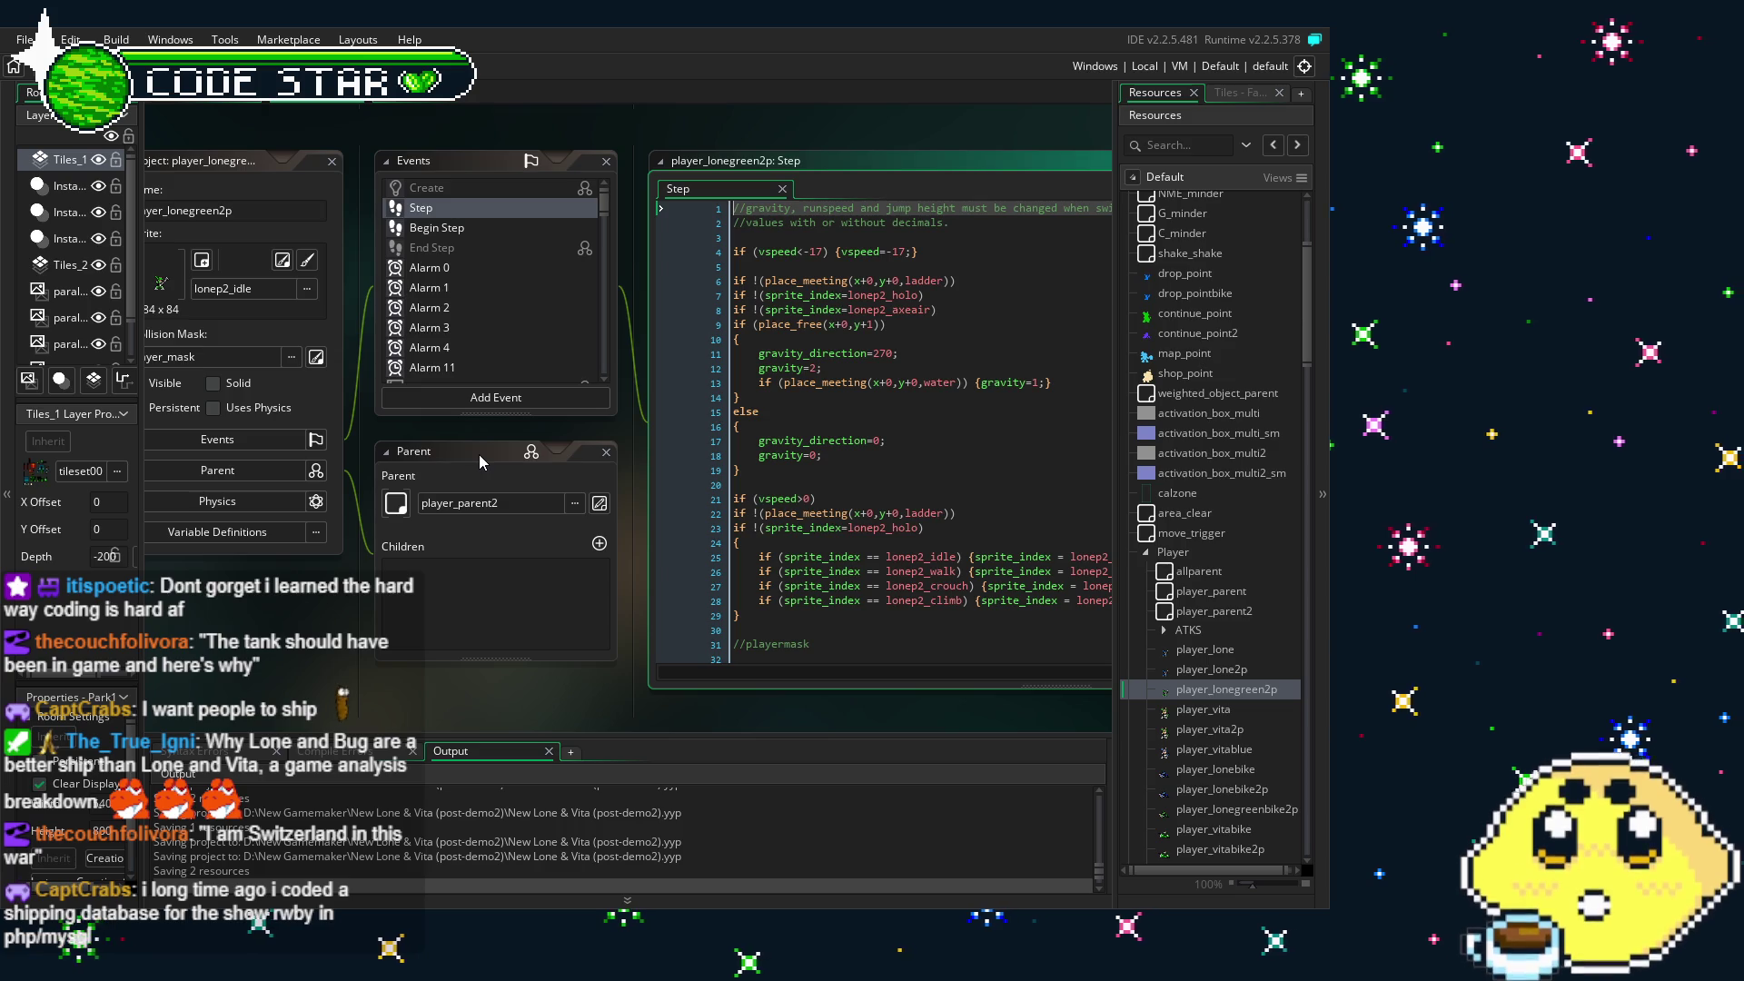
left_click(872, 409)
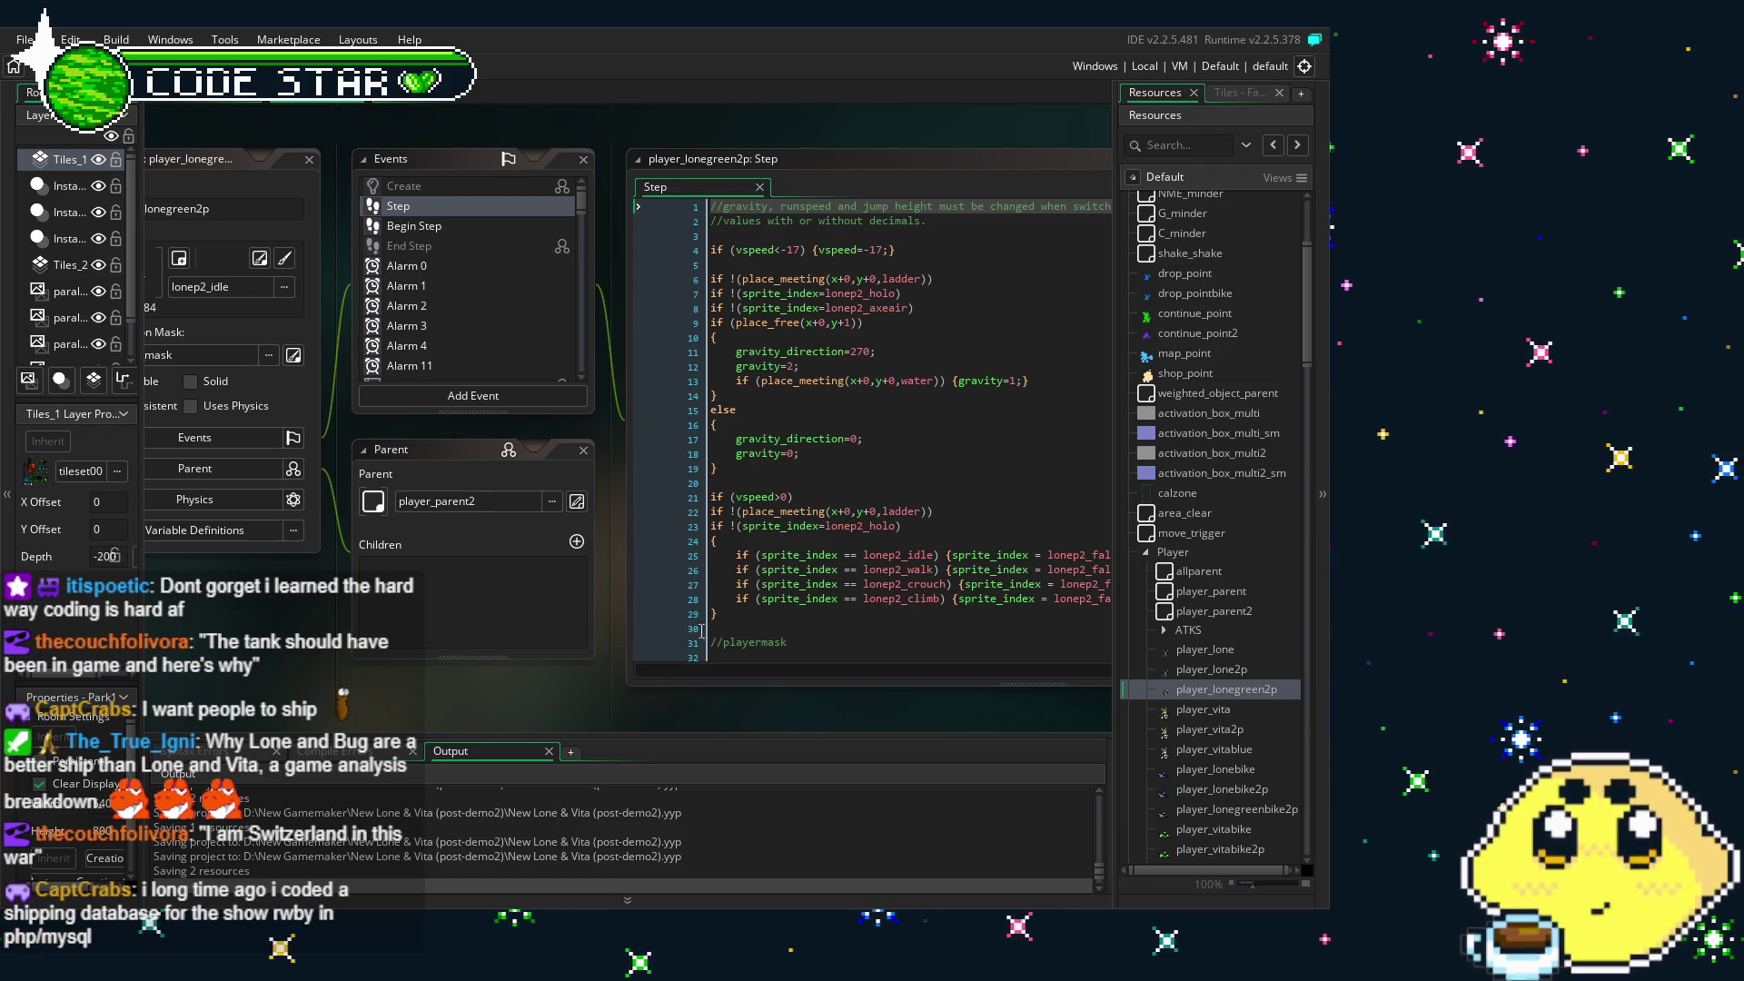
mouse_move(449, 719)
left_mouse_down()
mouse_move(309, 673)
mouse_move(401, 687)
left_mouse_up()
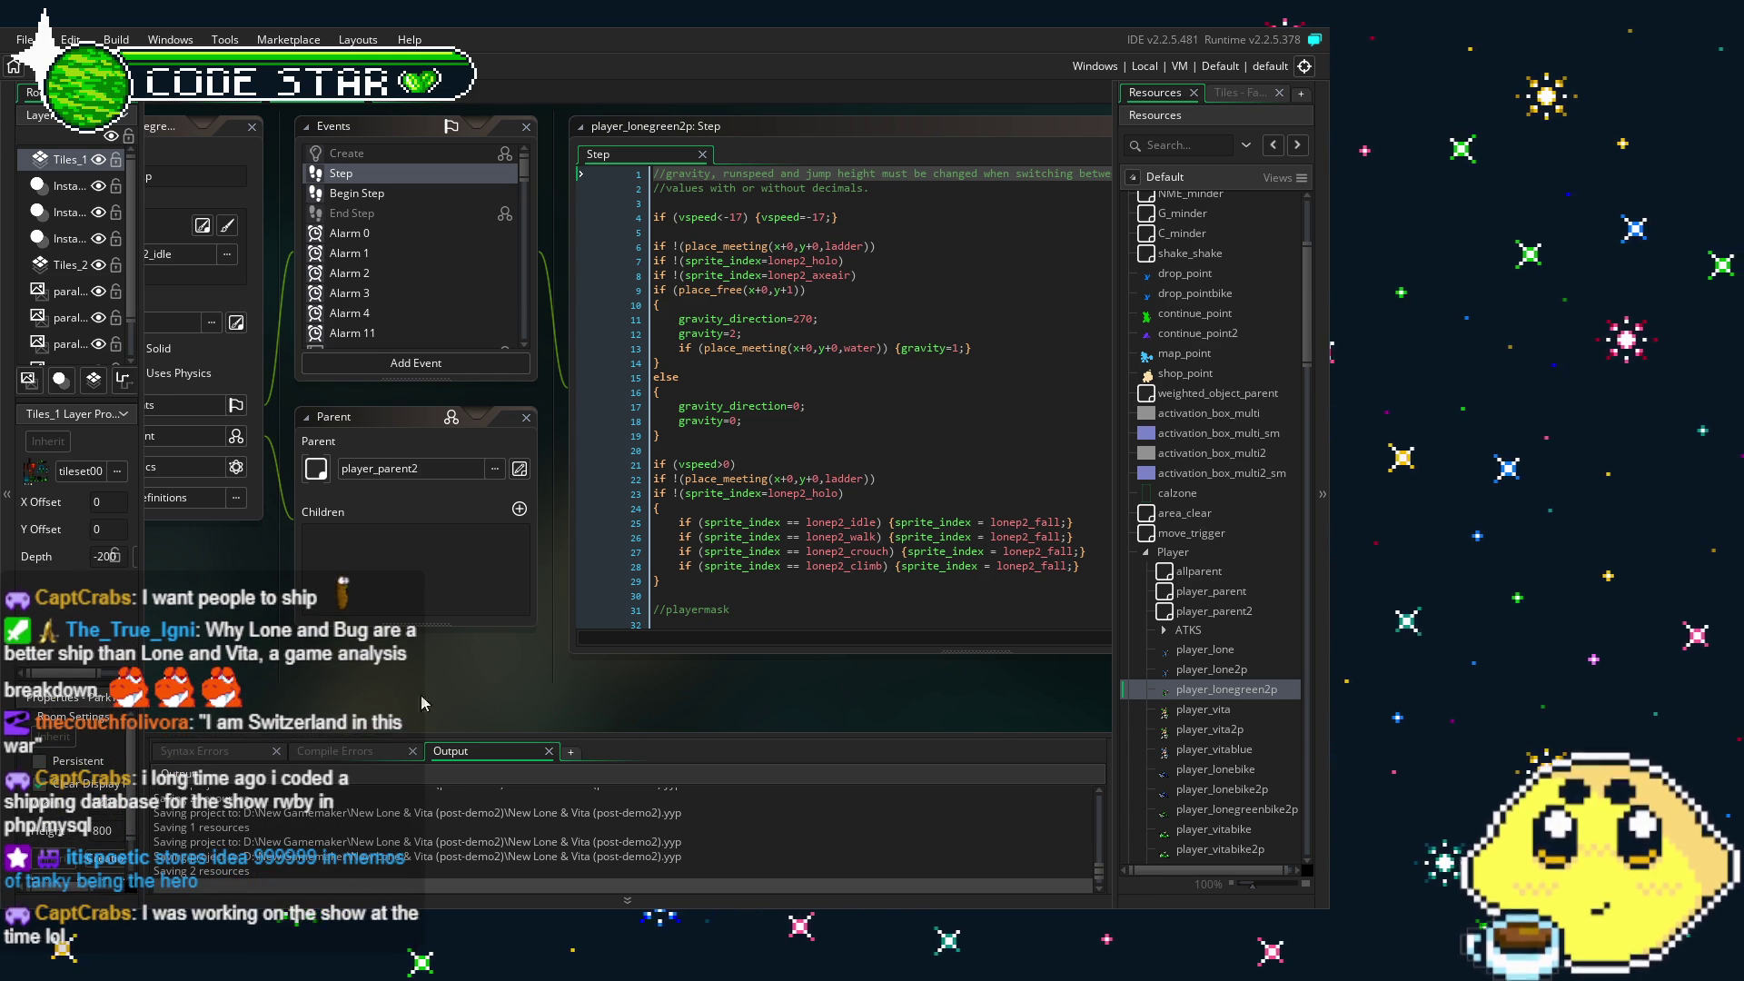
mouse_move(461, 682)
left_mouse_down()
mouse_move(439, 684)
mouse_move(466, 681)
left_mouse_up()
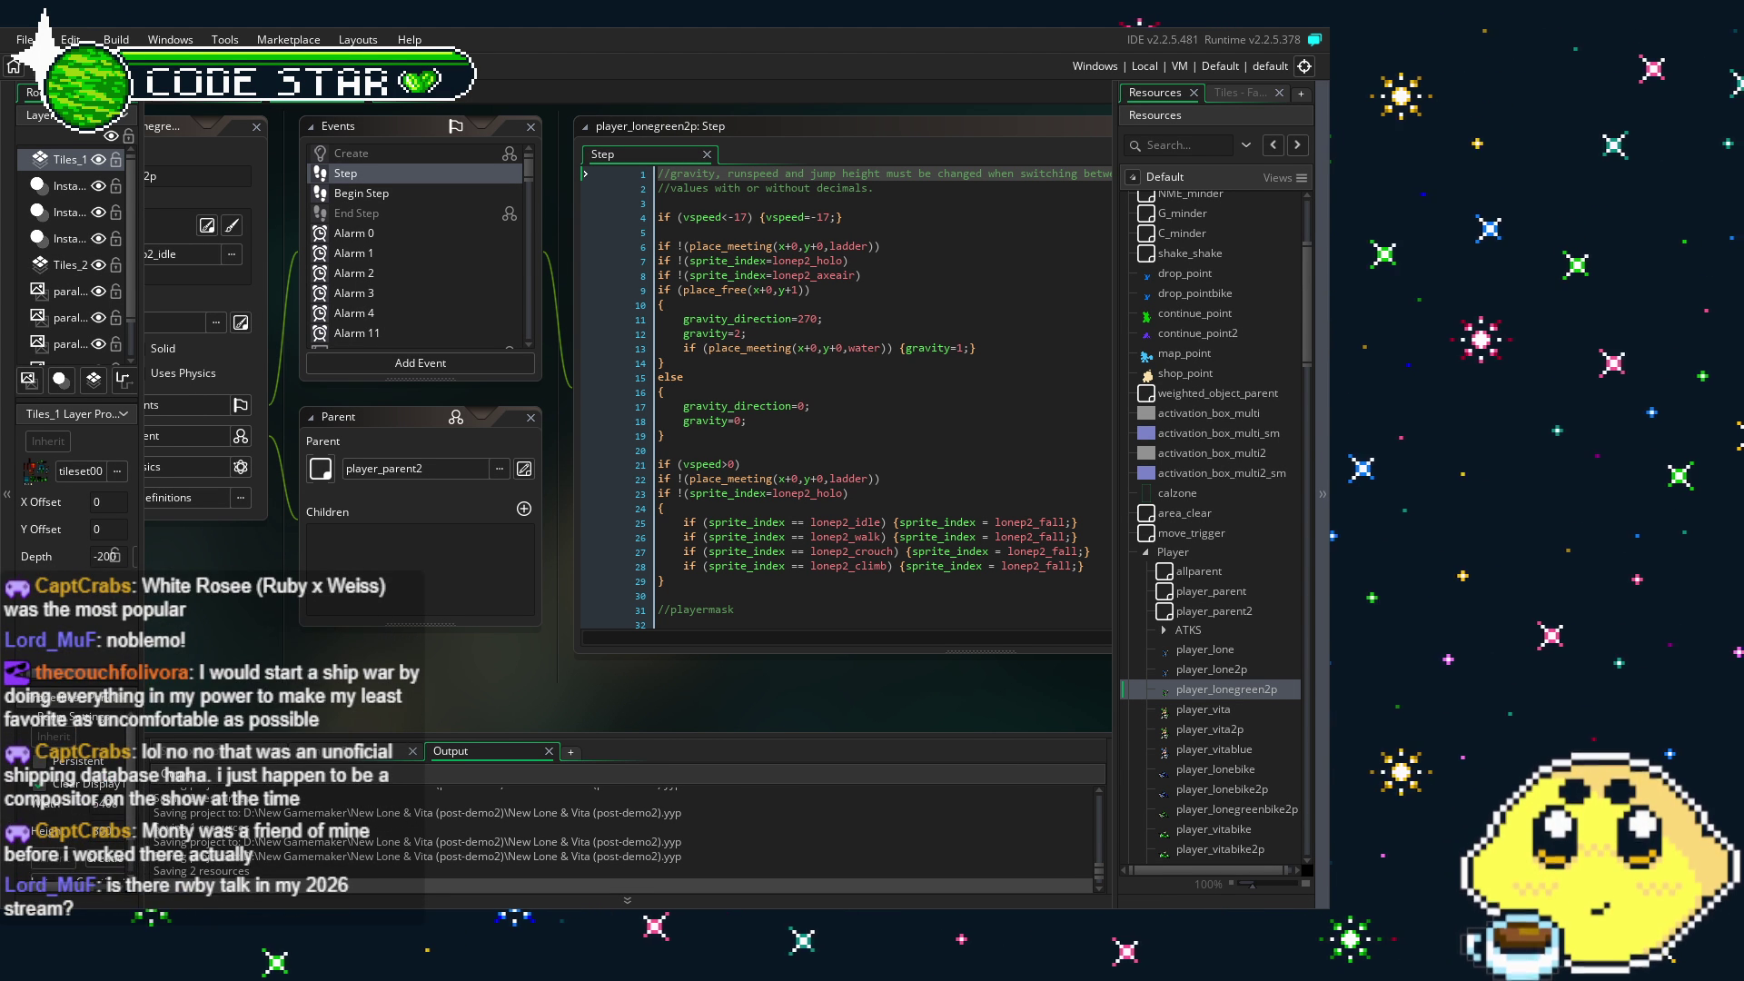
left_click_drag(692, 564, 554, 559)
- Scroll through the Step code, then open player_longreen2p's Begin Step code beside it
scroll(772, 391, "down", 1)
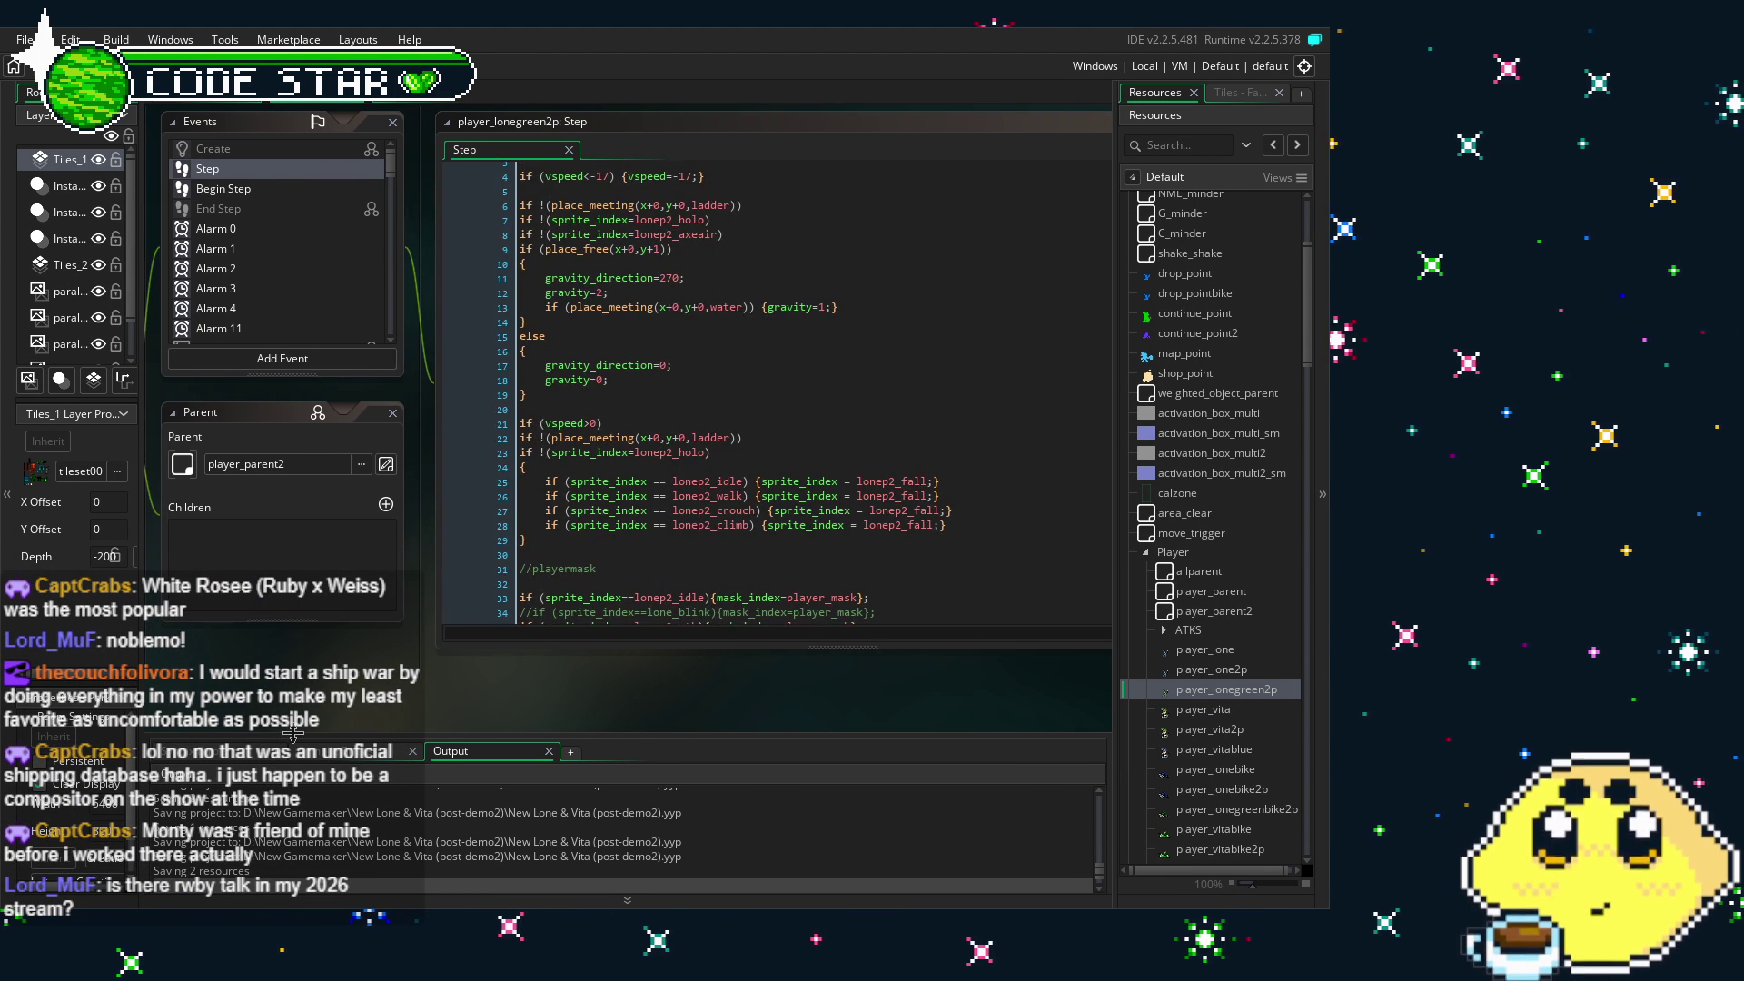
mouse_move(302, 724)
left_mouse_down()
mouse_move(401, 743)
mouse_move(340, 757)
left_mouse_up()
scroll(818, 409, "down", 3)
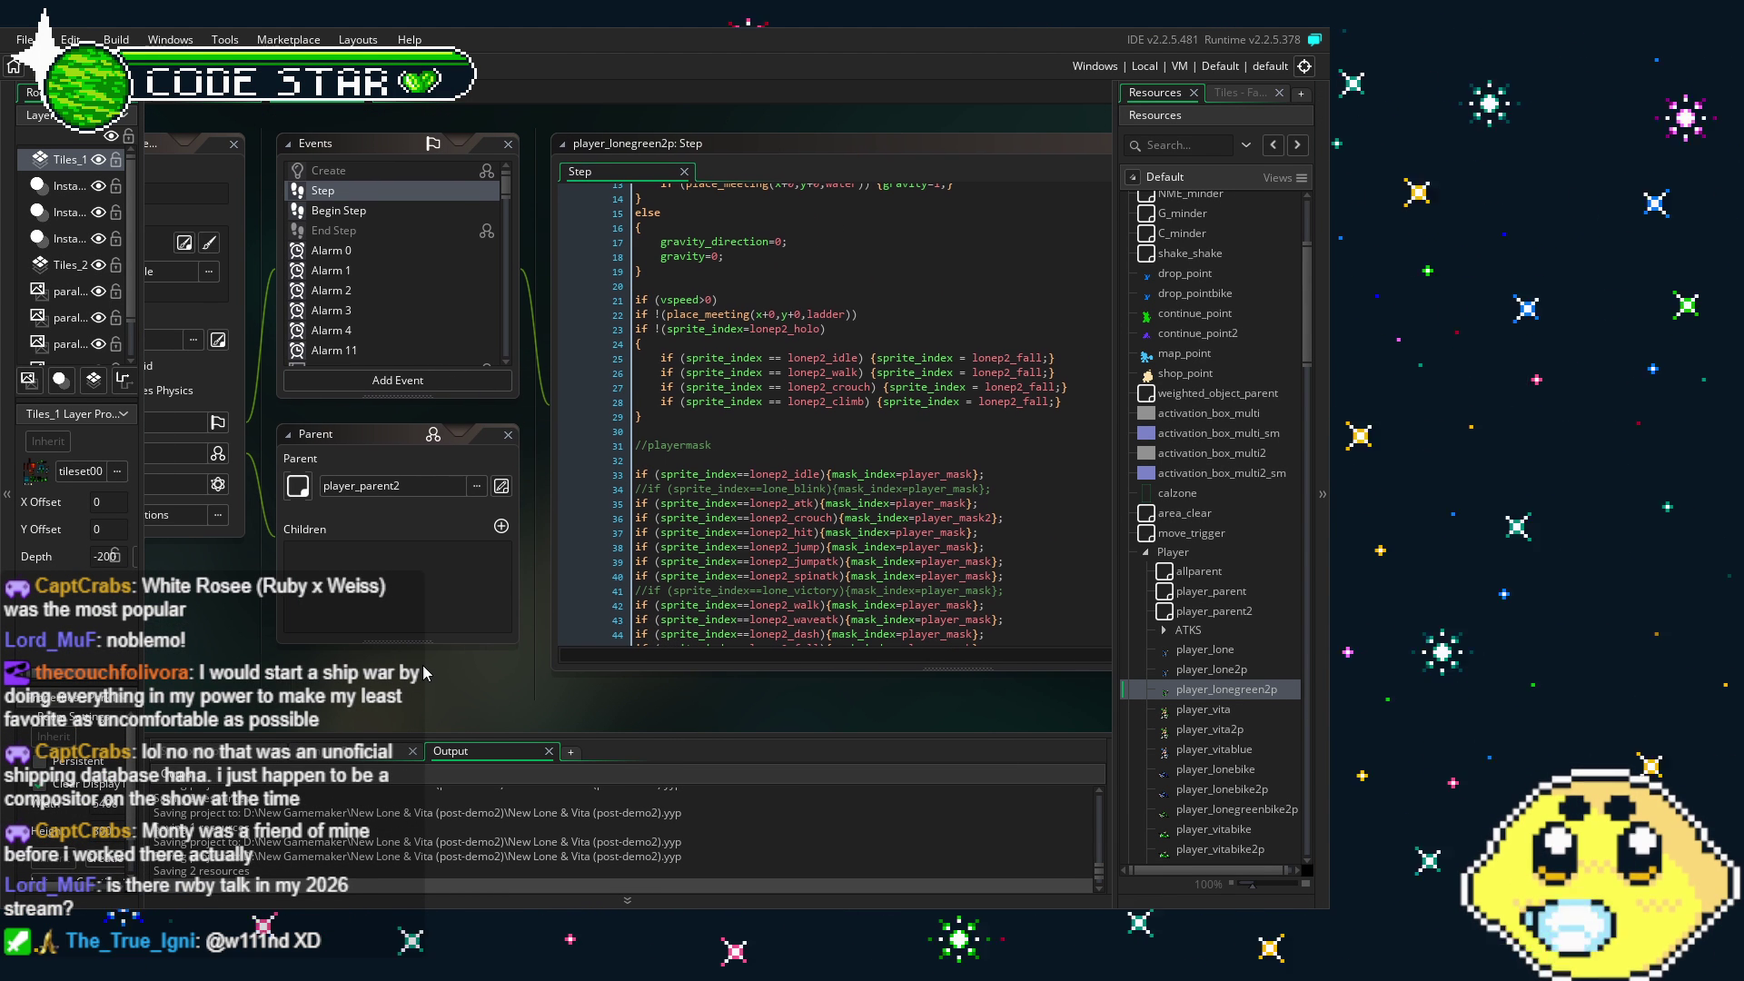
scroll(407, 707, "up", 1)
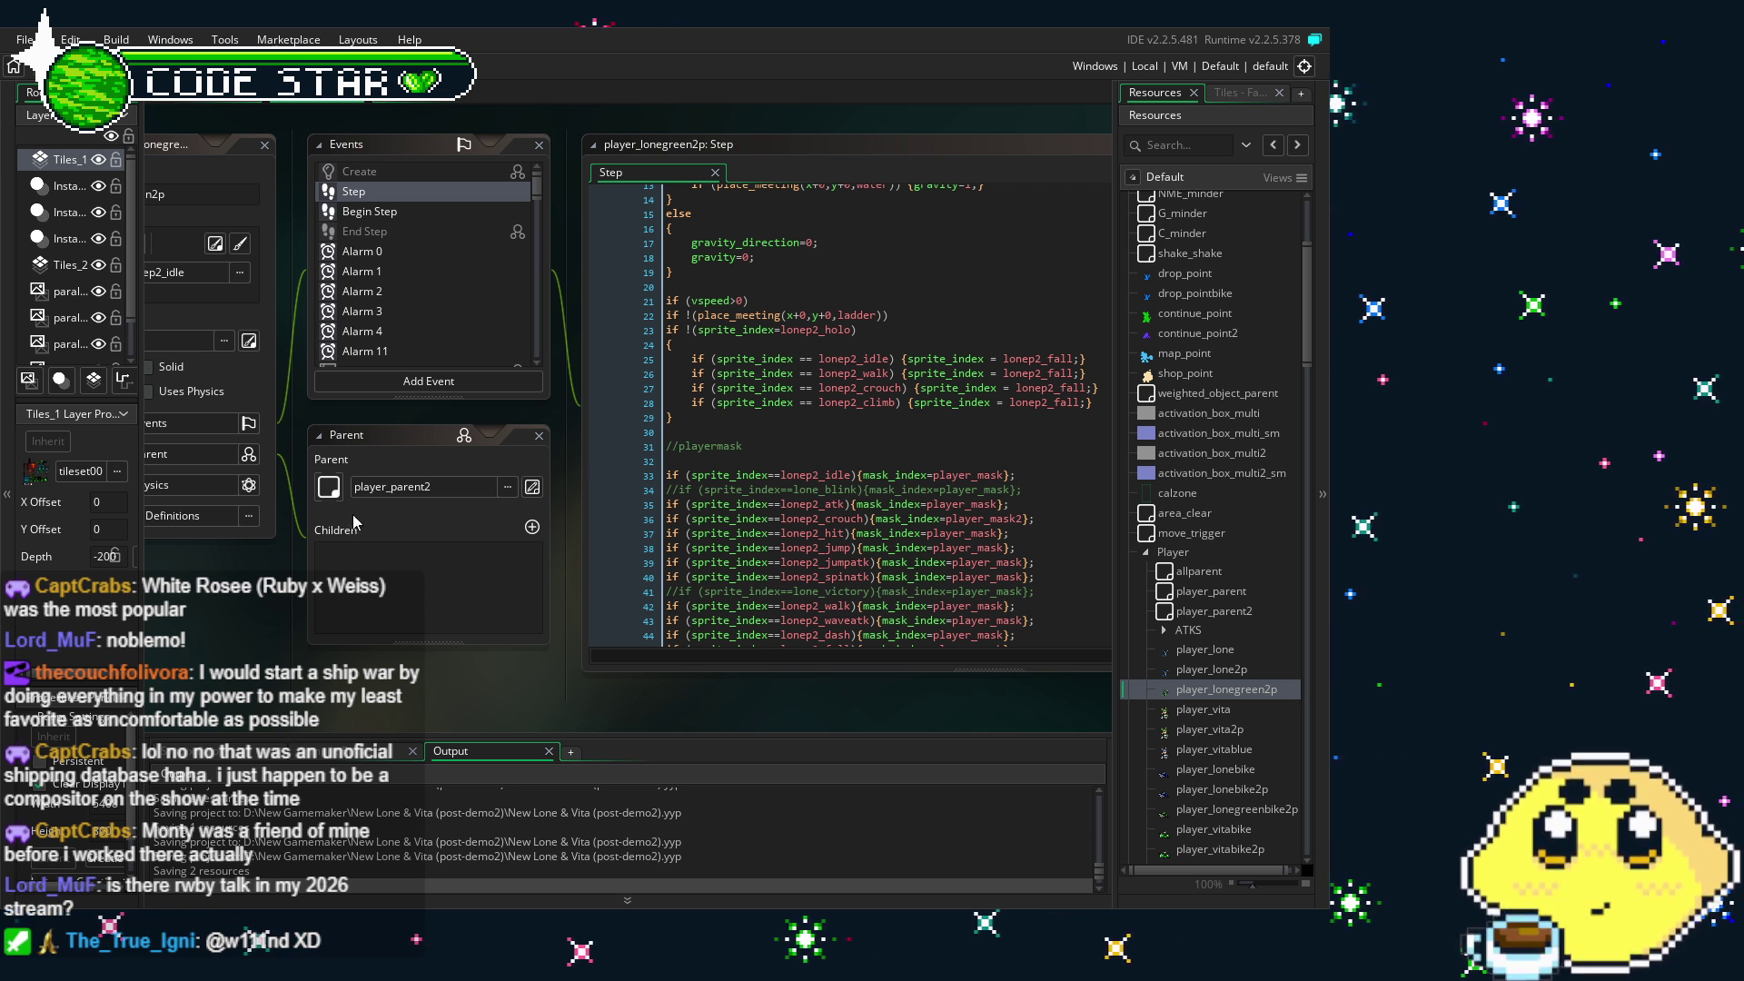
left_click_drag(298, 617, 366, 634)
left_click(498, 228)
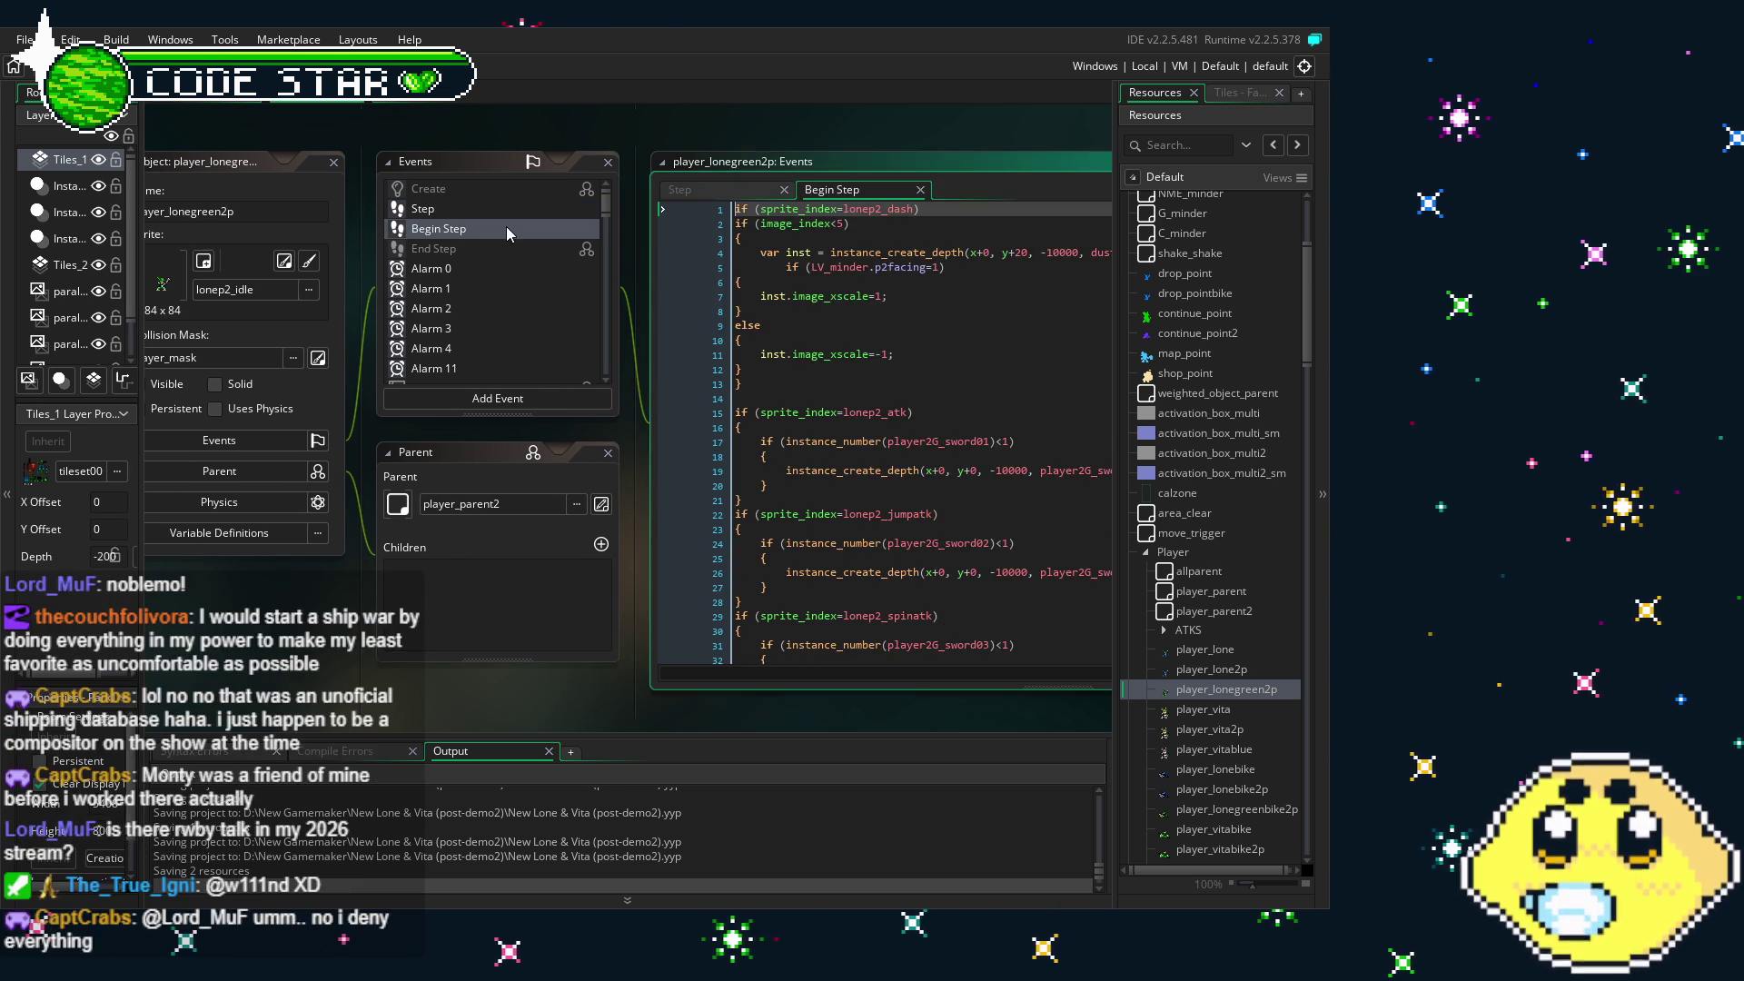
left_click(443, 210)
scroll(768, 500, "down", 5)
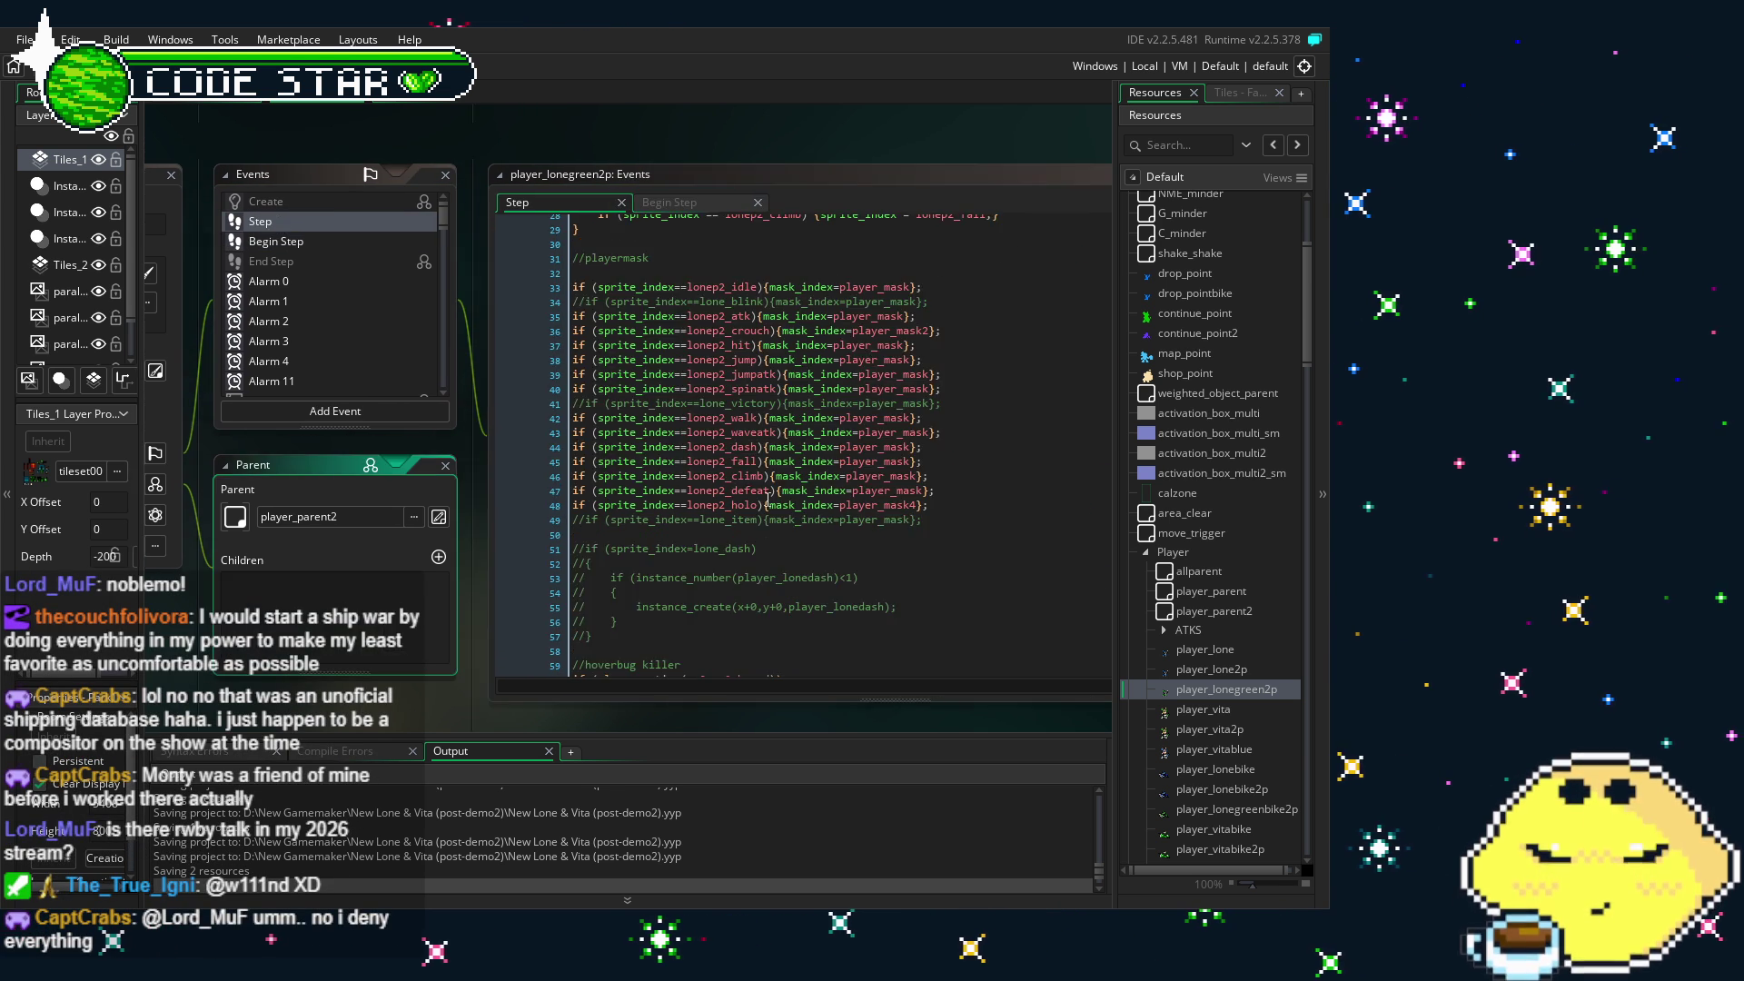
left_click_drag(422, 689, 474, 634)
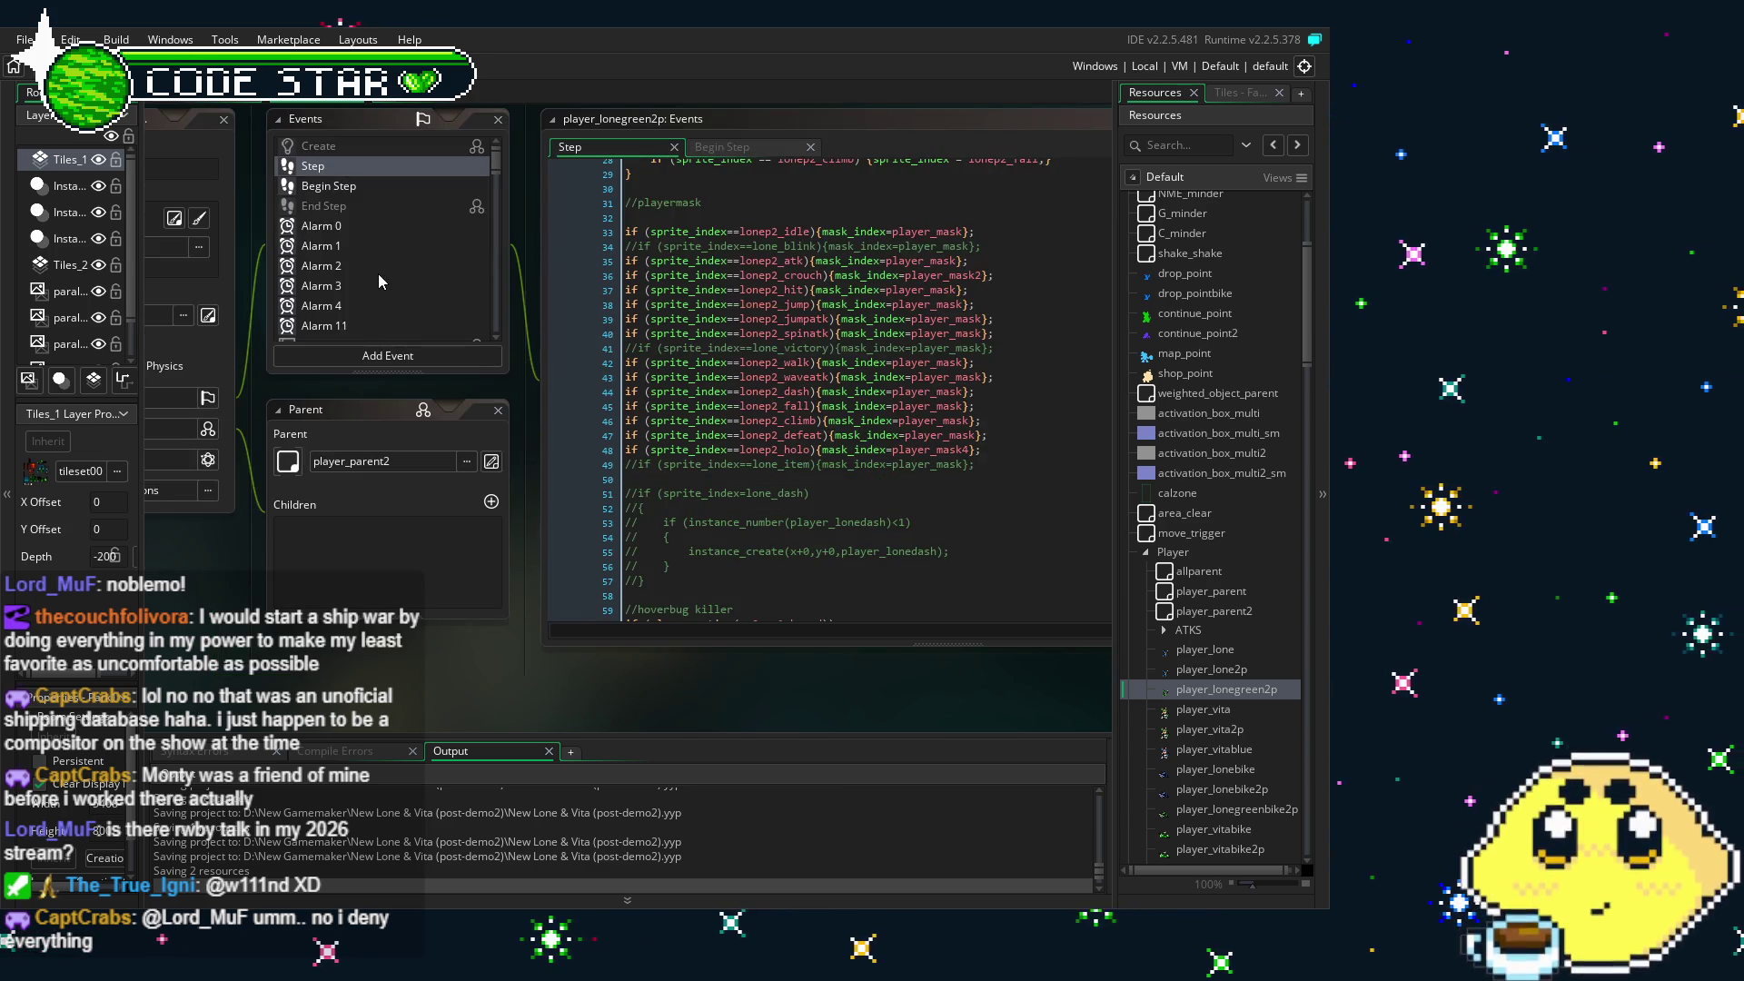
scroll(378, 275, "down", 2)
scroll(378, 274, "down", 1)
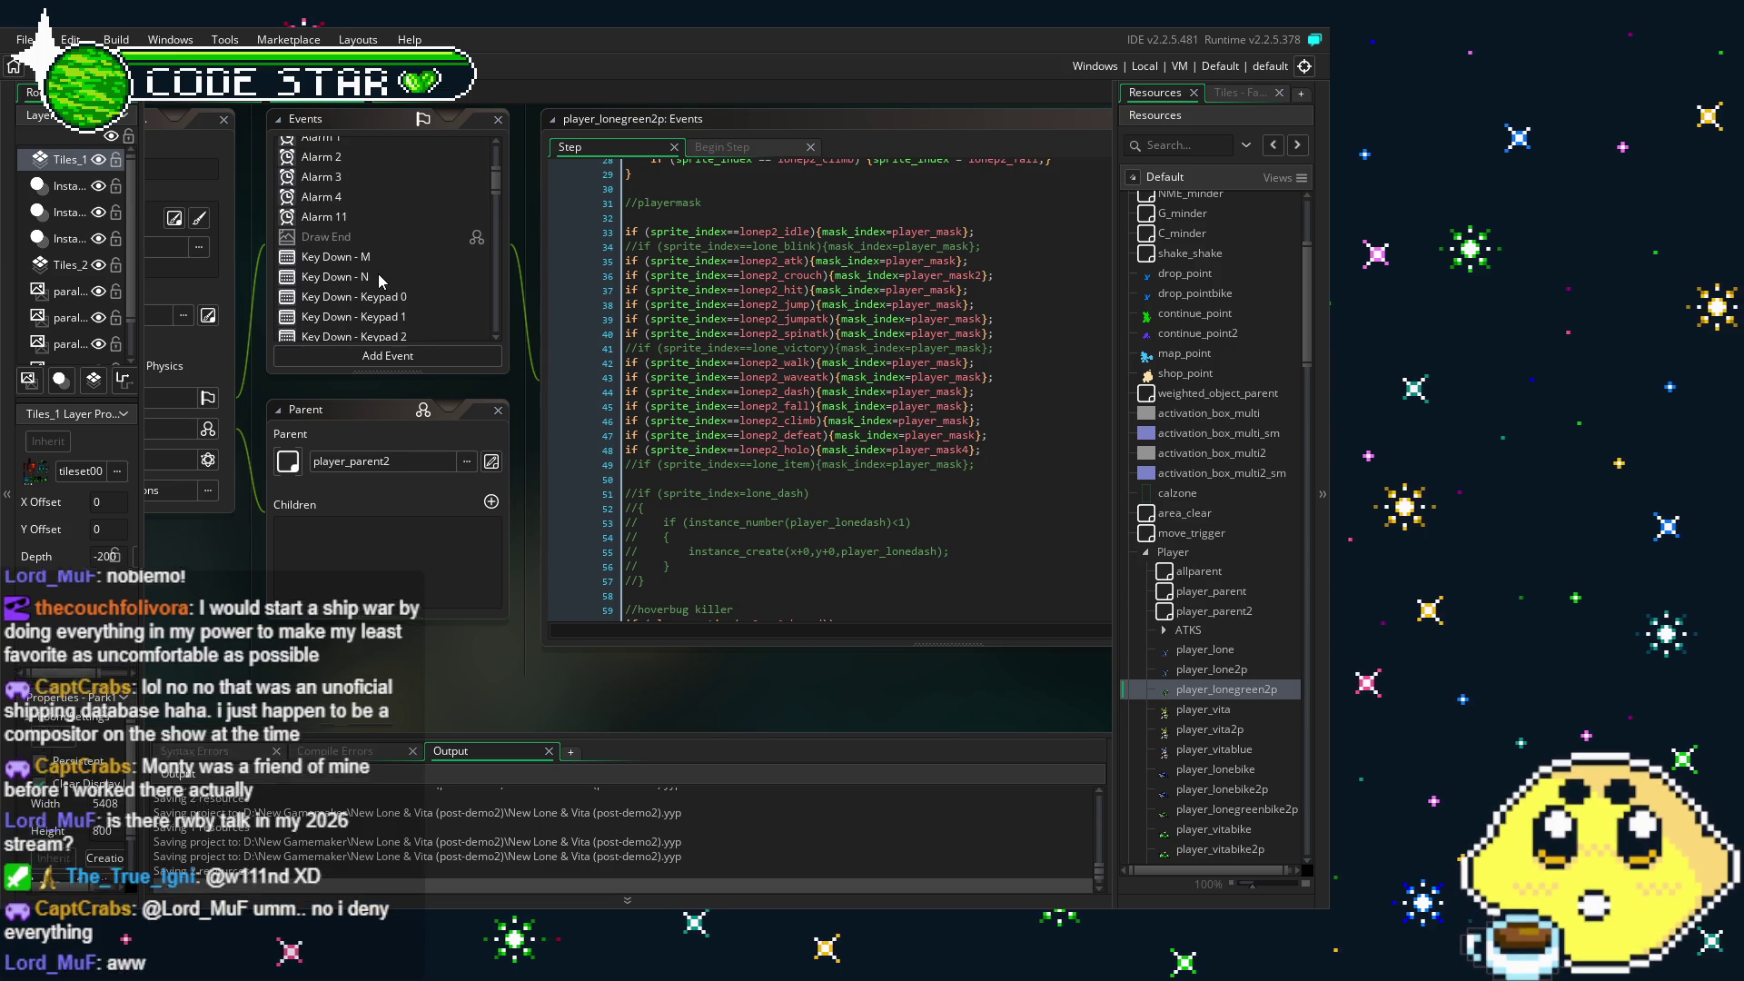
left_click_drag(409, 690, 480, 691)
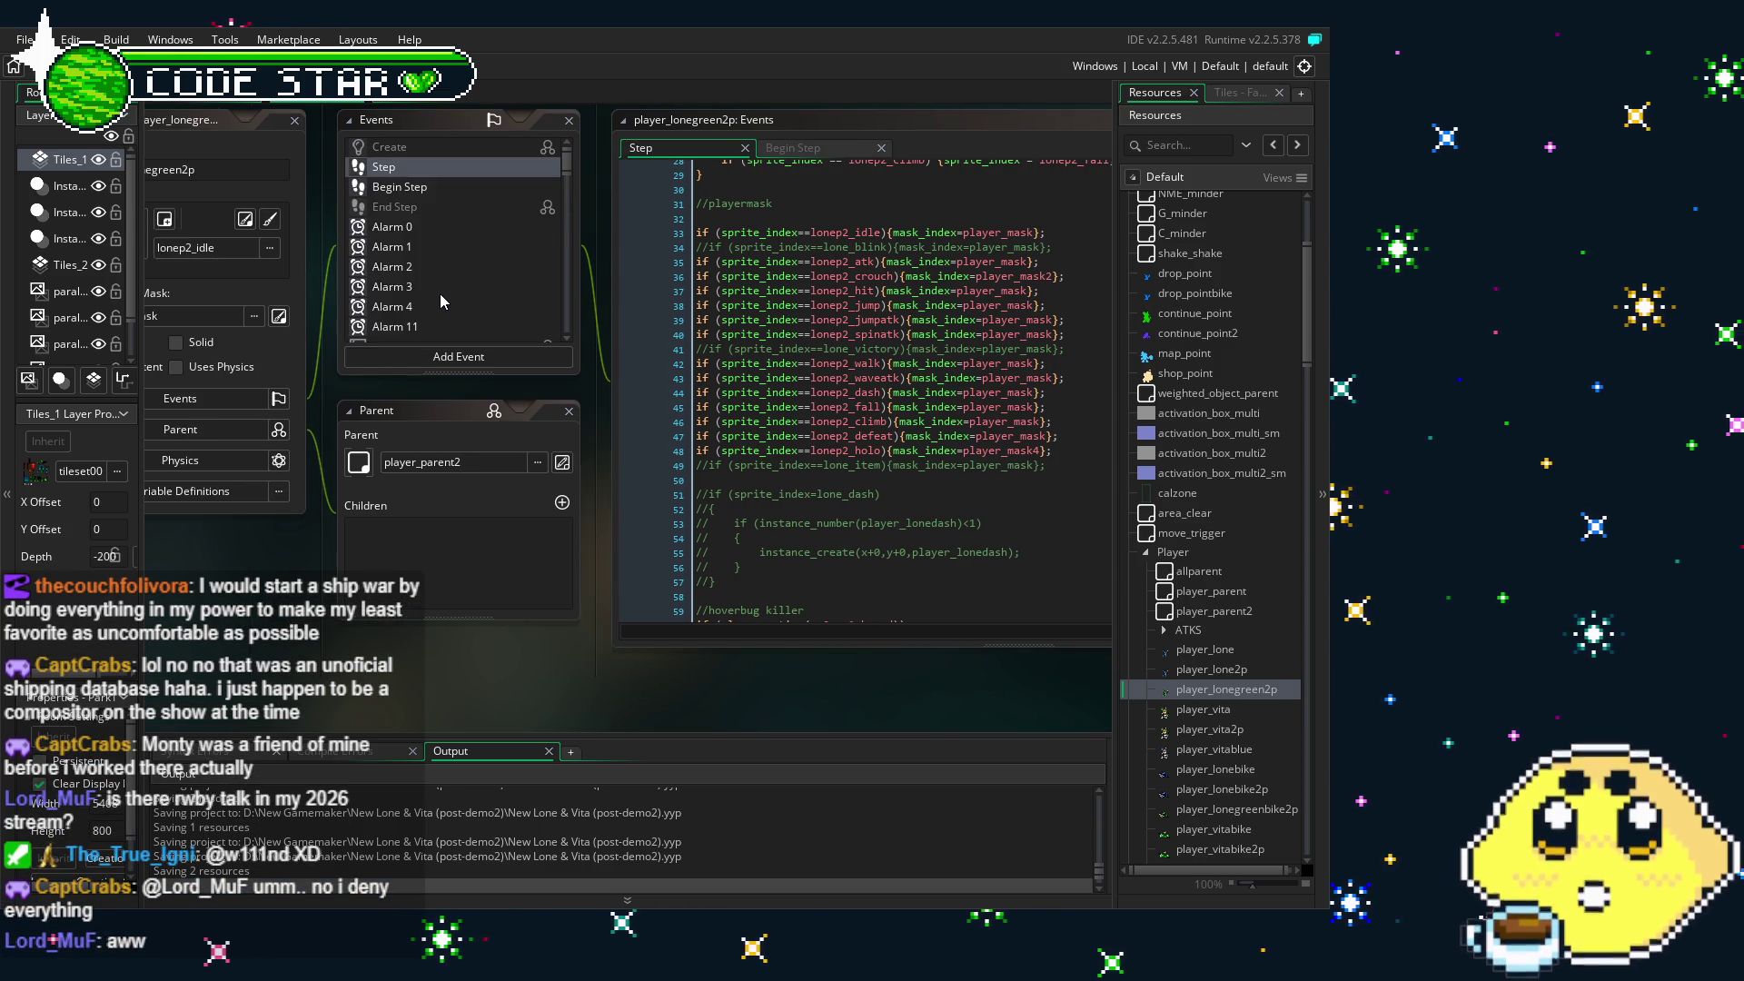
scroll(442, 303, "down", 2)
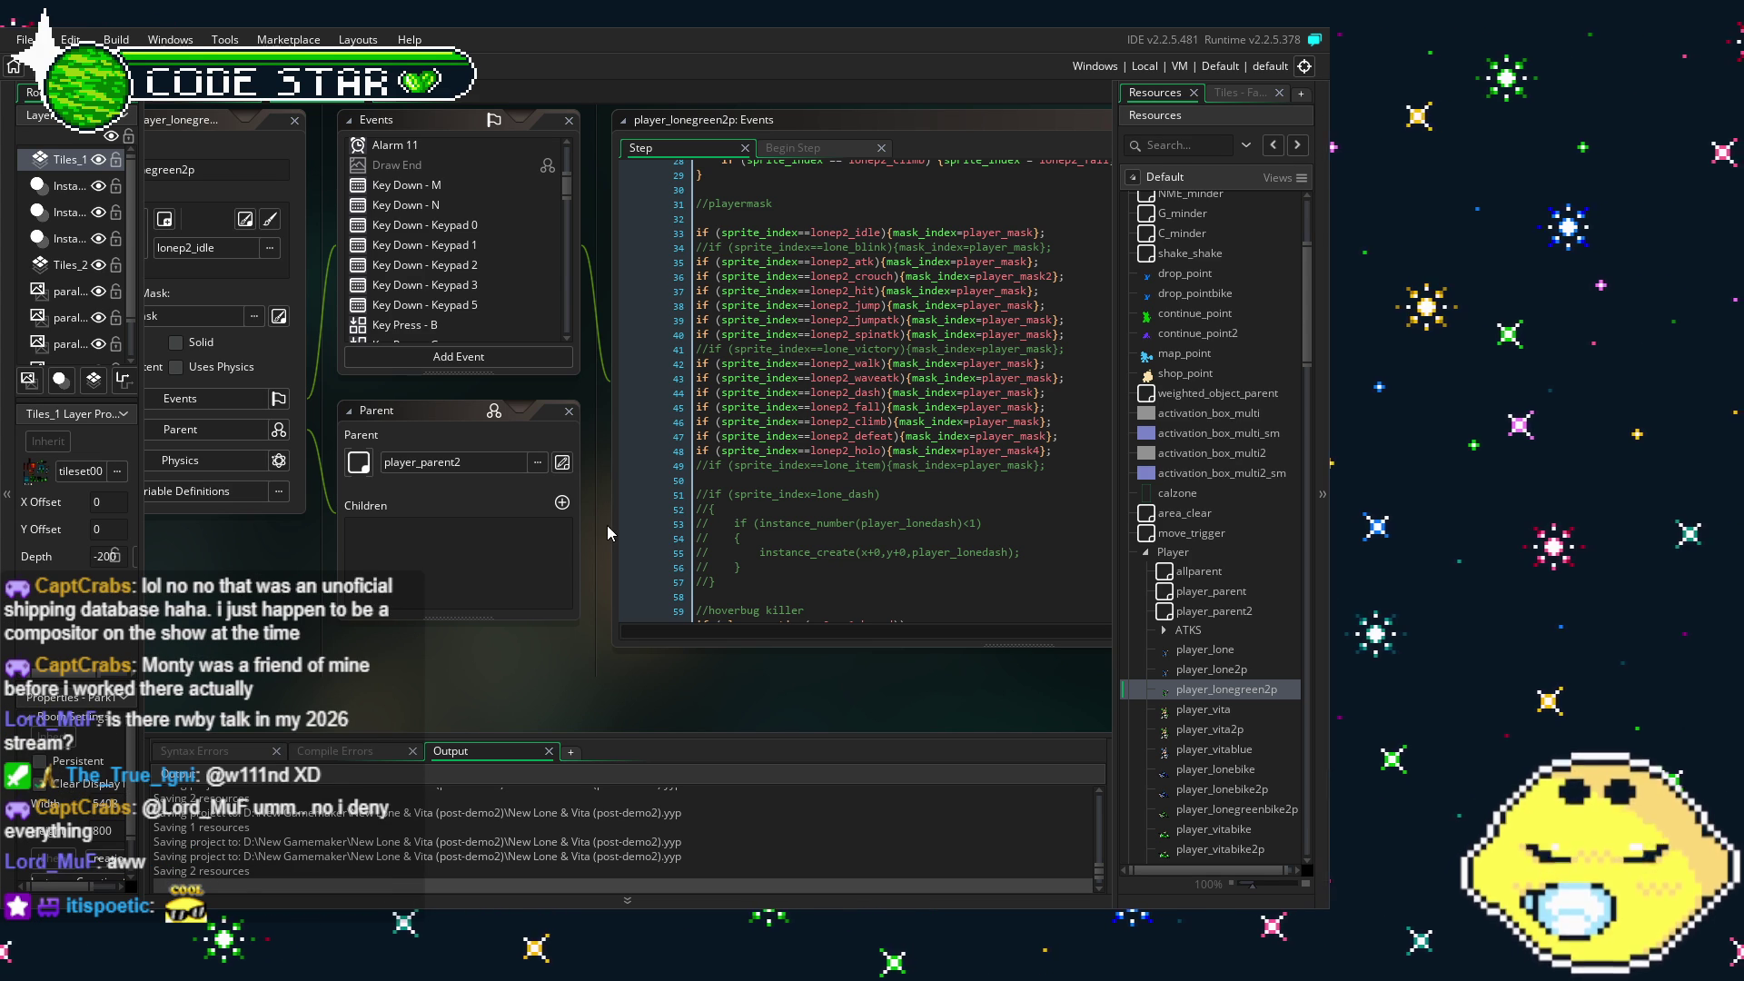
scroll(415, 292, "down", 3)
scroll(414, 293, "down", 2)
scroll(415, 293, "up", 2)
scroll(414, 292, "up", 1)
left_click_drag(671, 668, 603, 663)
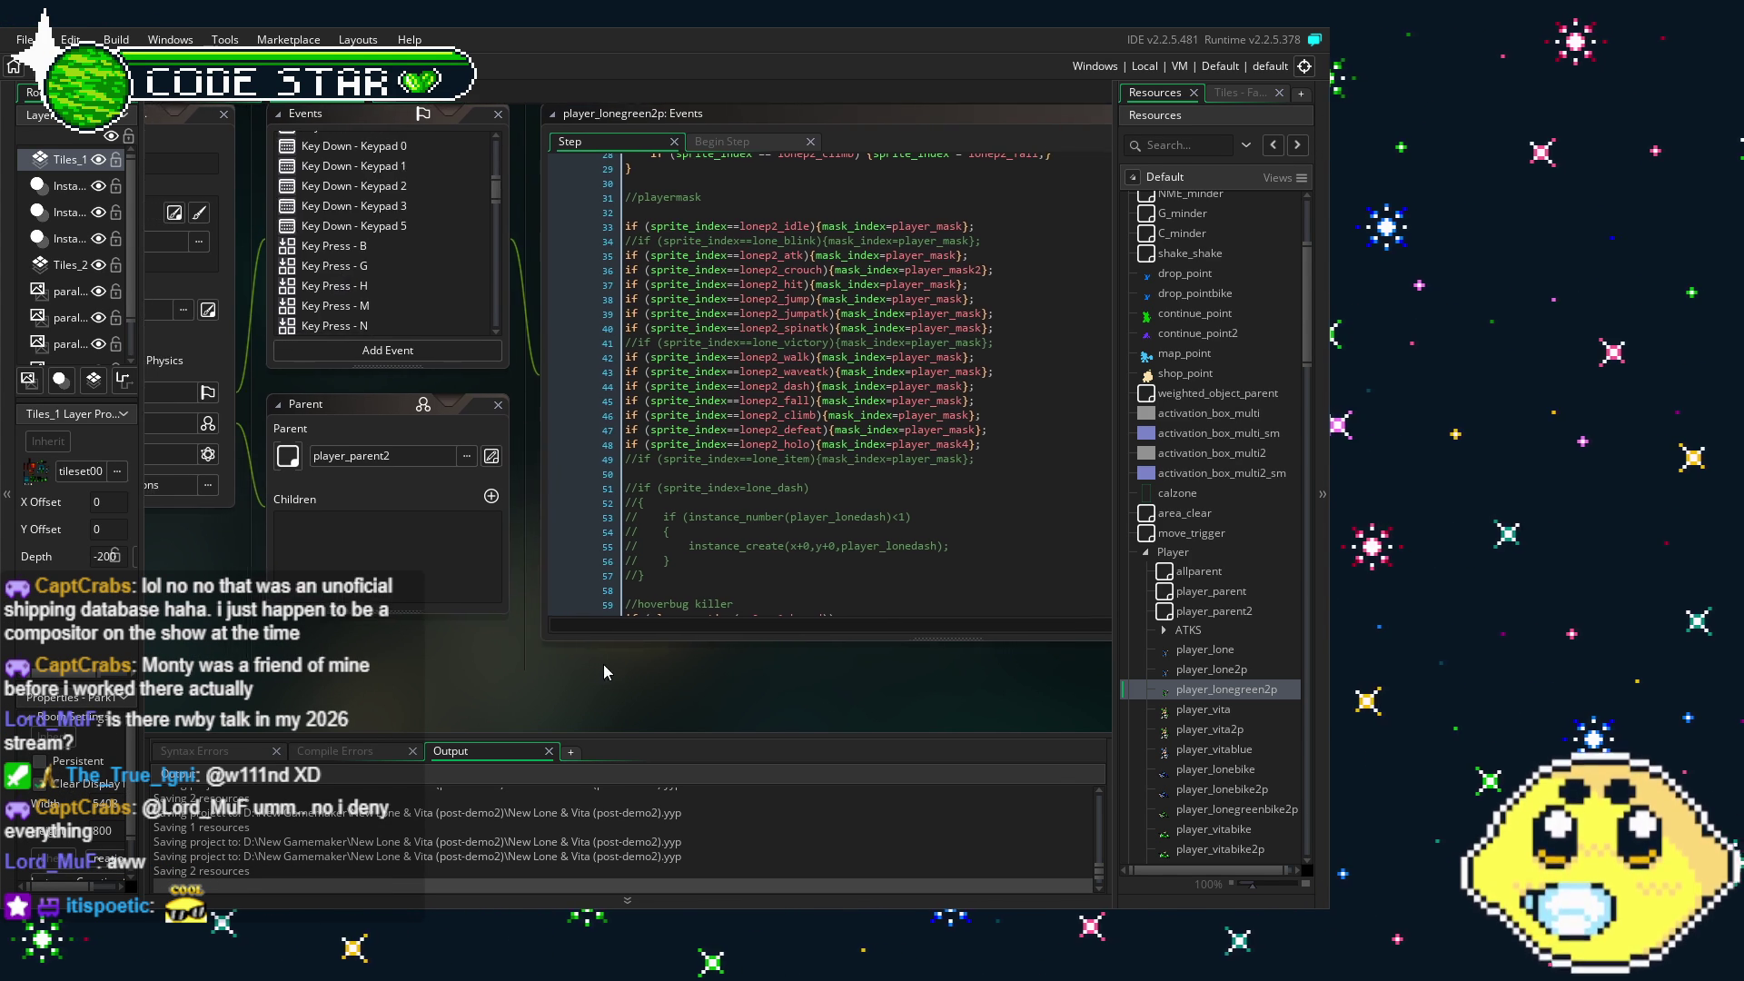
scroll(456, 254, "up", 3)
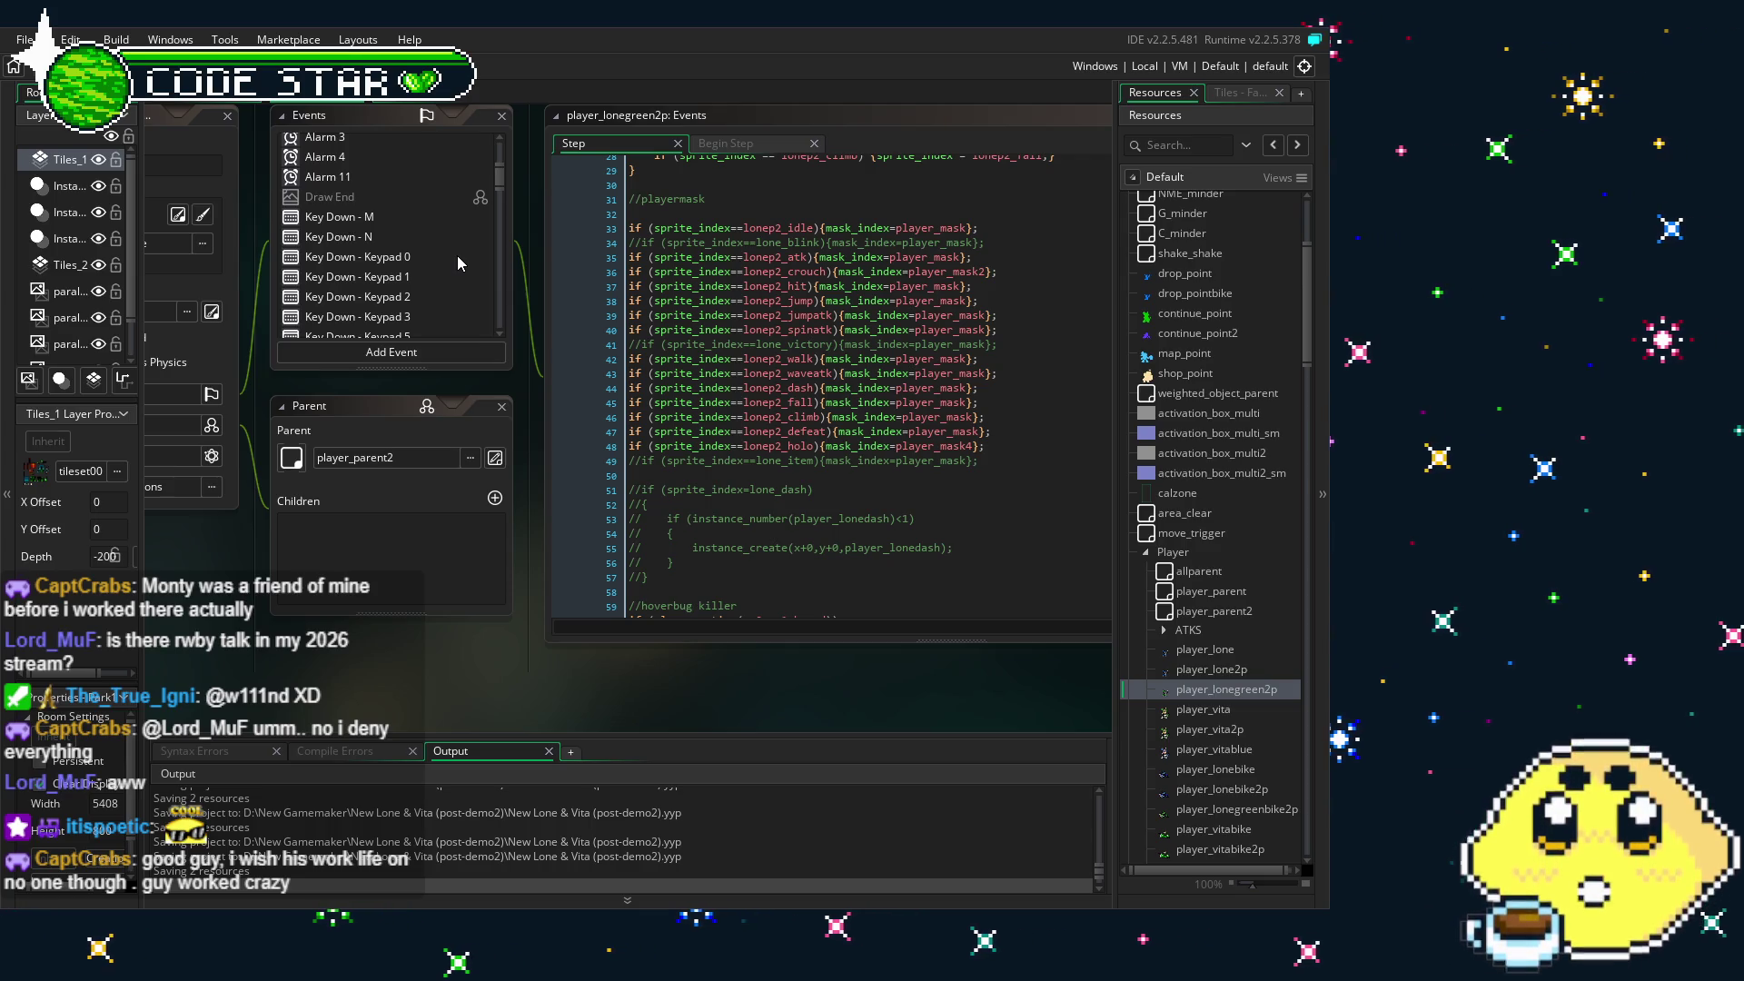
left_click_drag(150, 589, 272, 652)
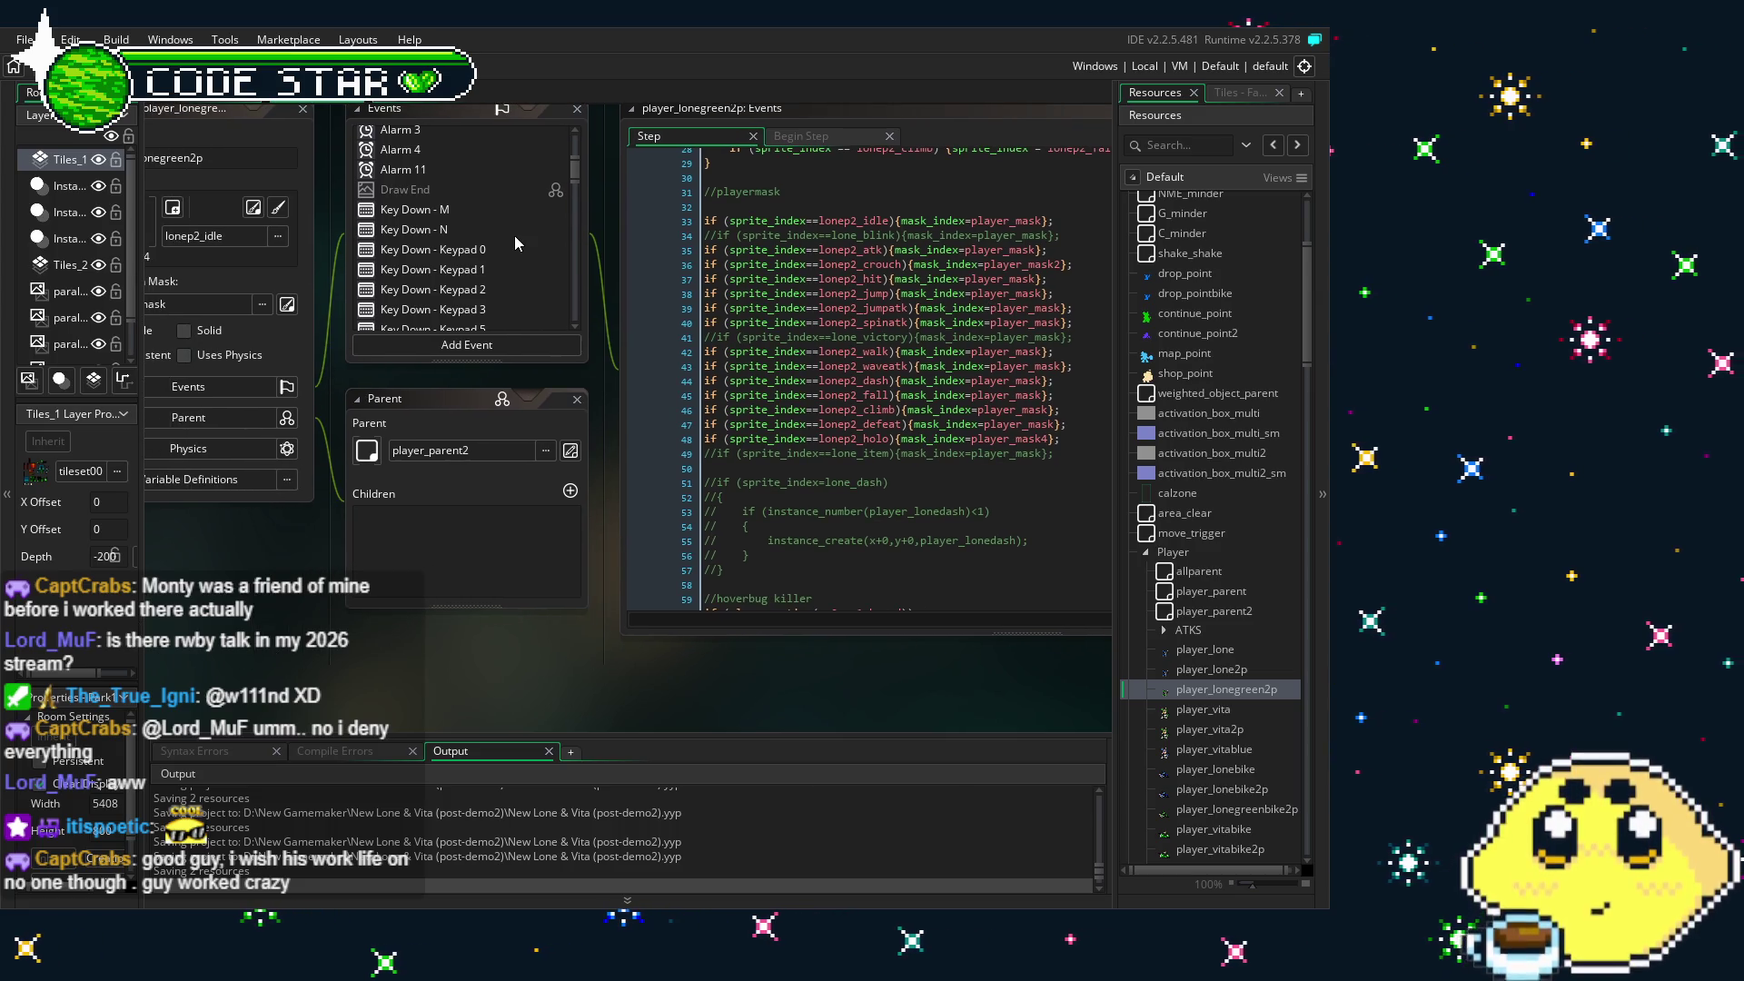
scroll(456, 238, "up", 3)
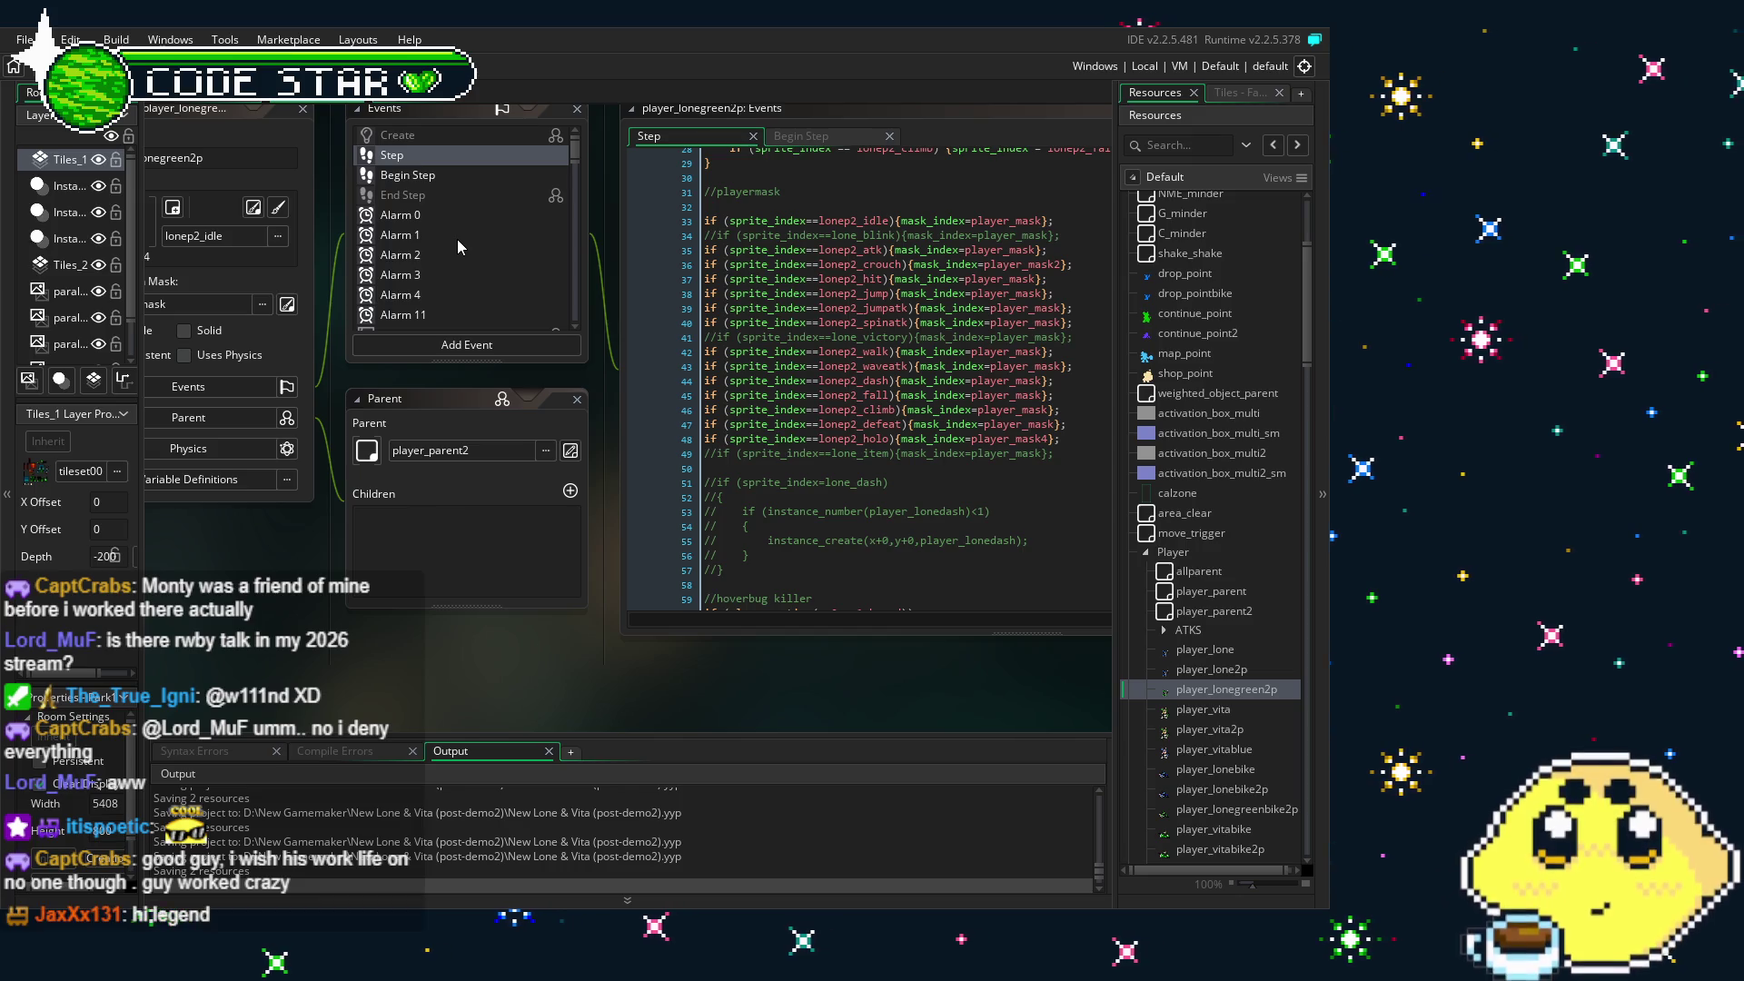
scroll(456, 238, "down", 3)
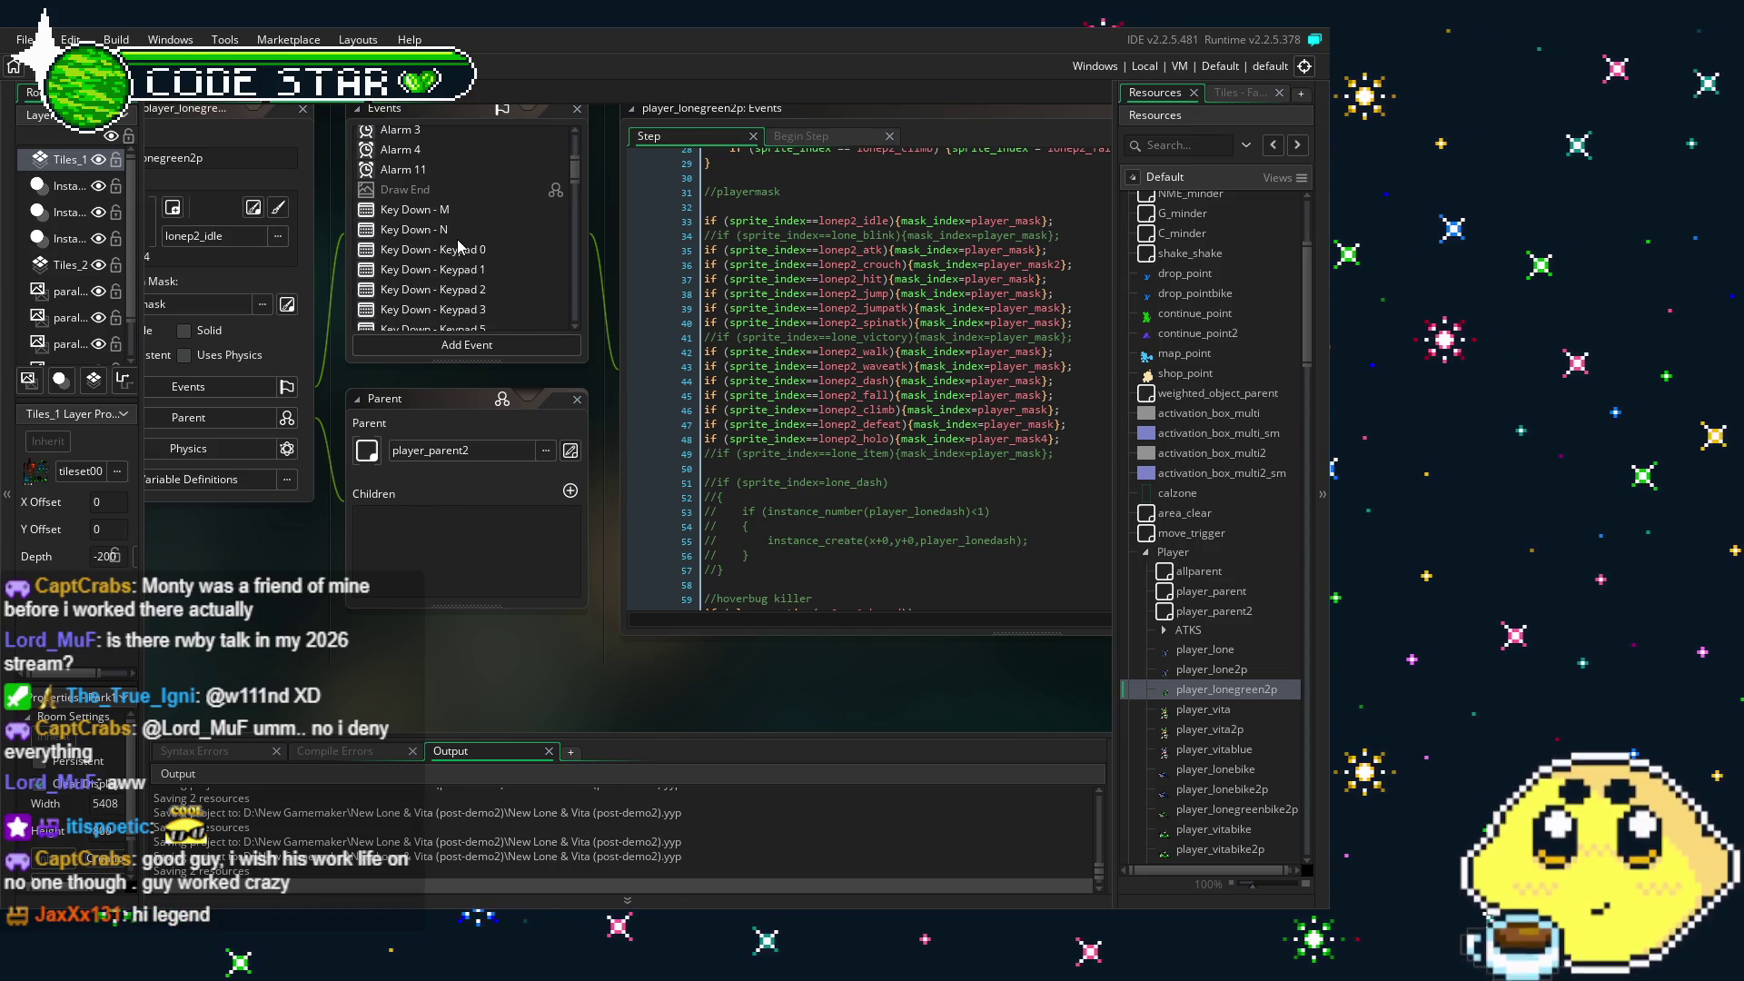
scroll(456, 238, "down", 1)
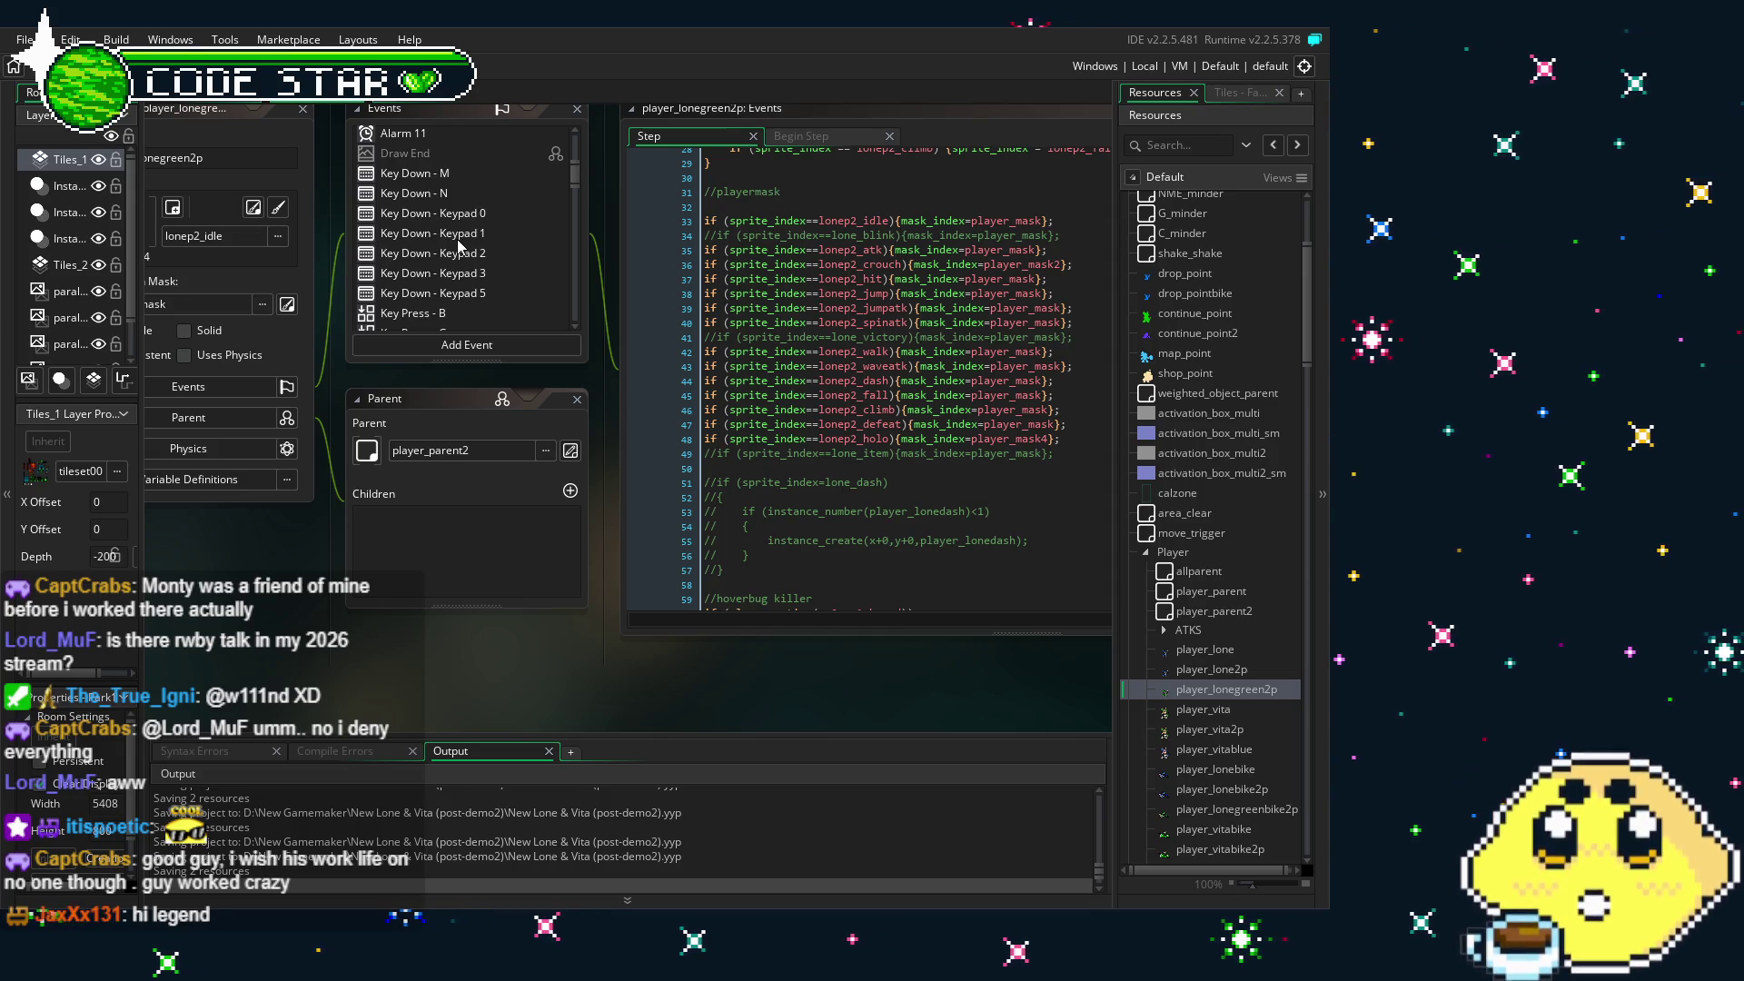
scroll(459, 244, "down", 2)
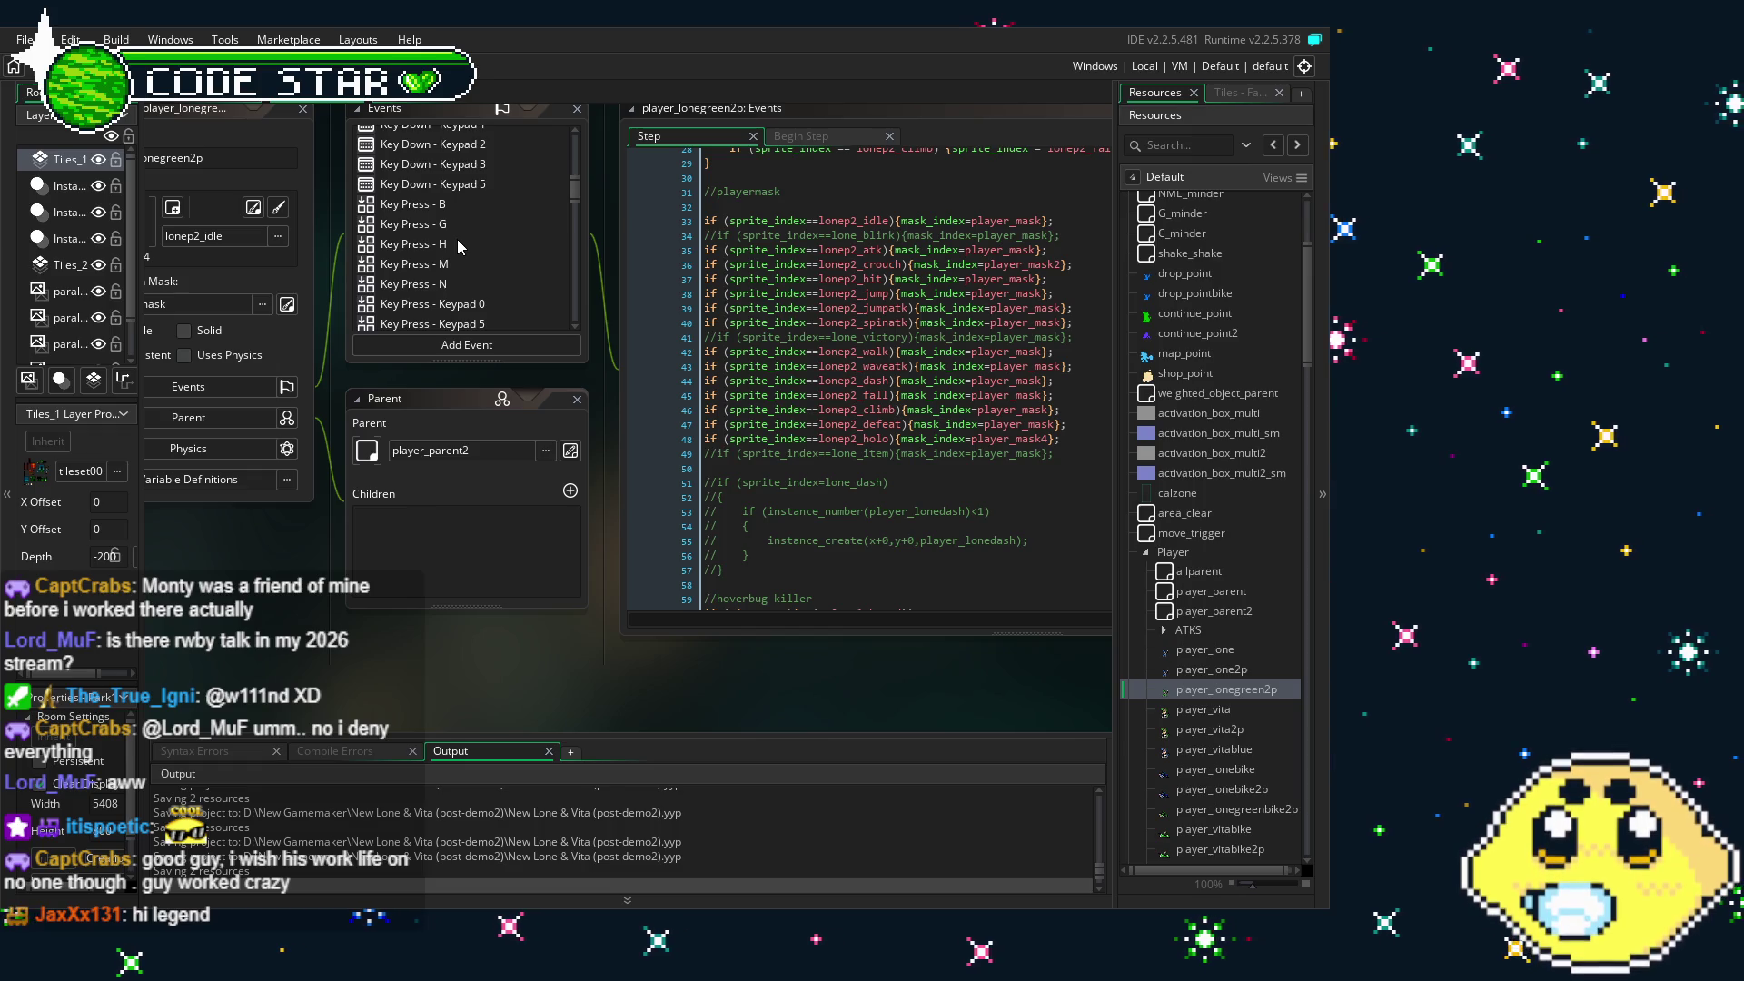
scroll(964, 523, "down", 4)
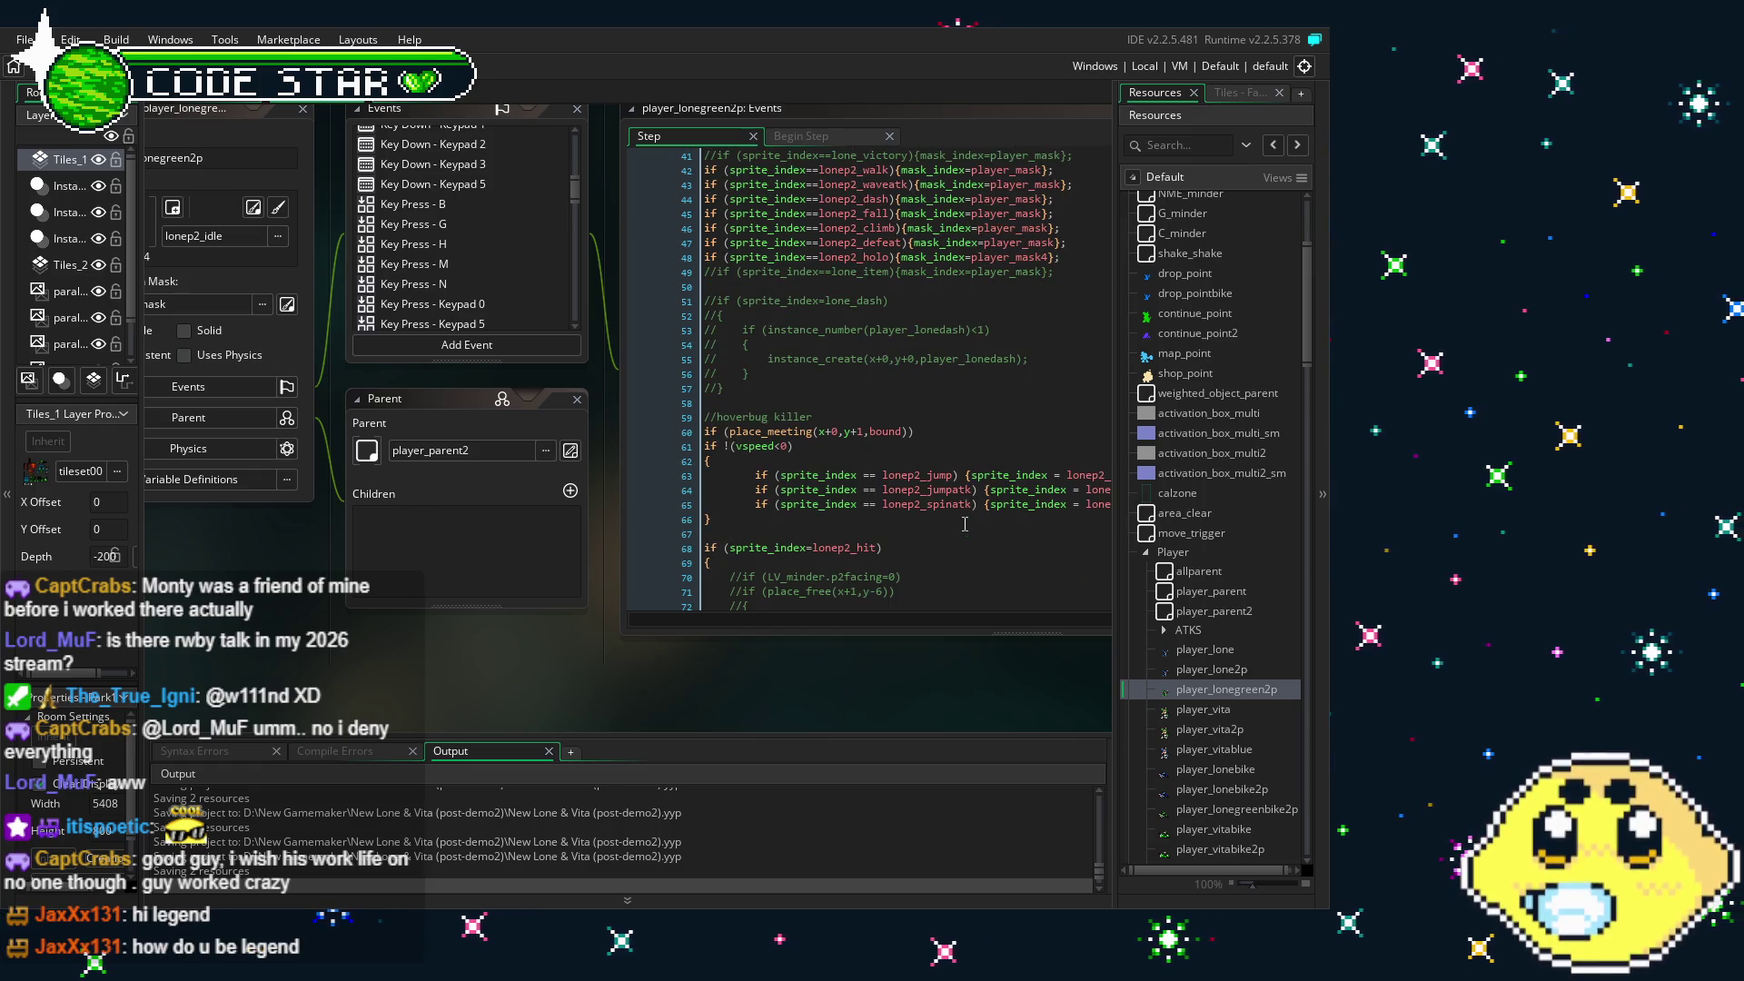
scroll(964, 523, "down", 9)
scroll(965, 524, "down", 8)
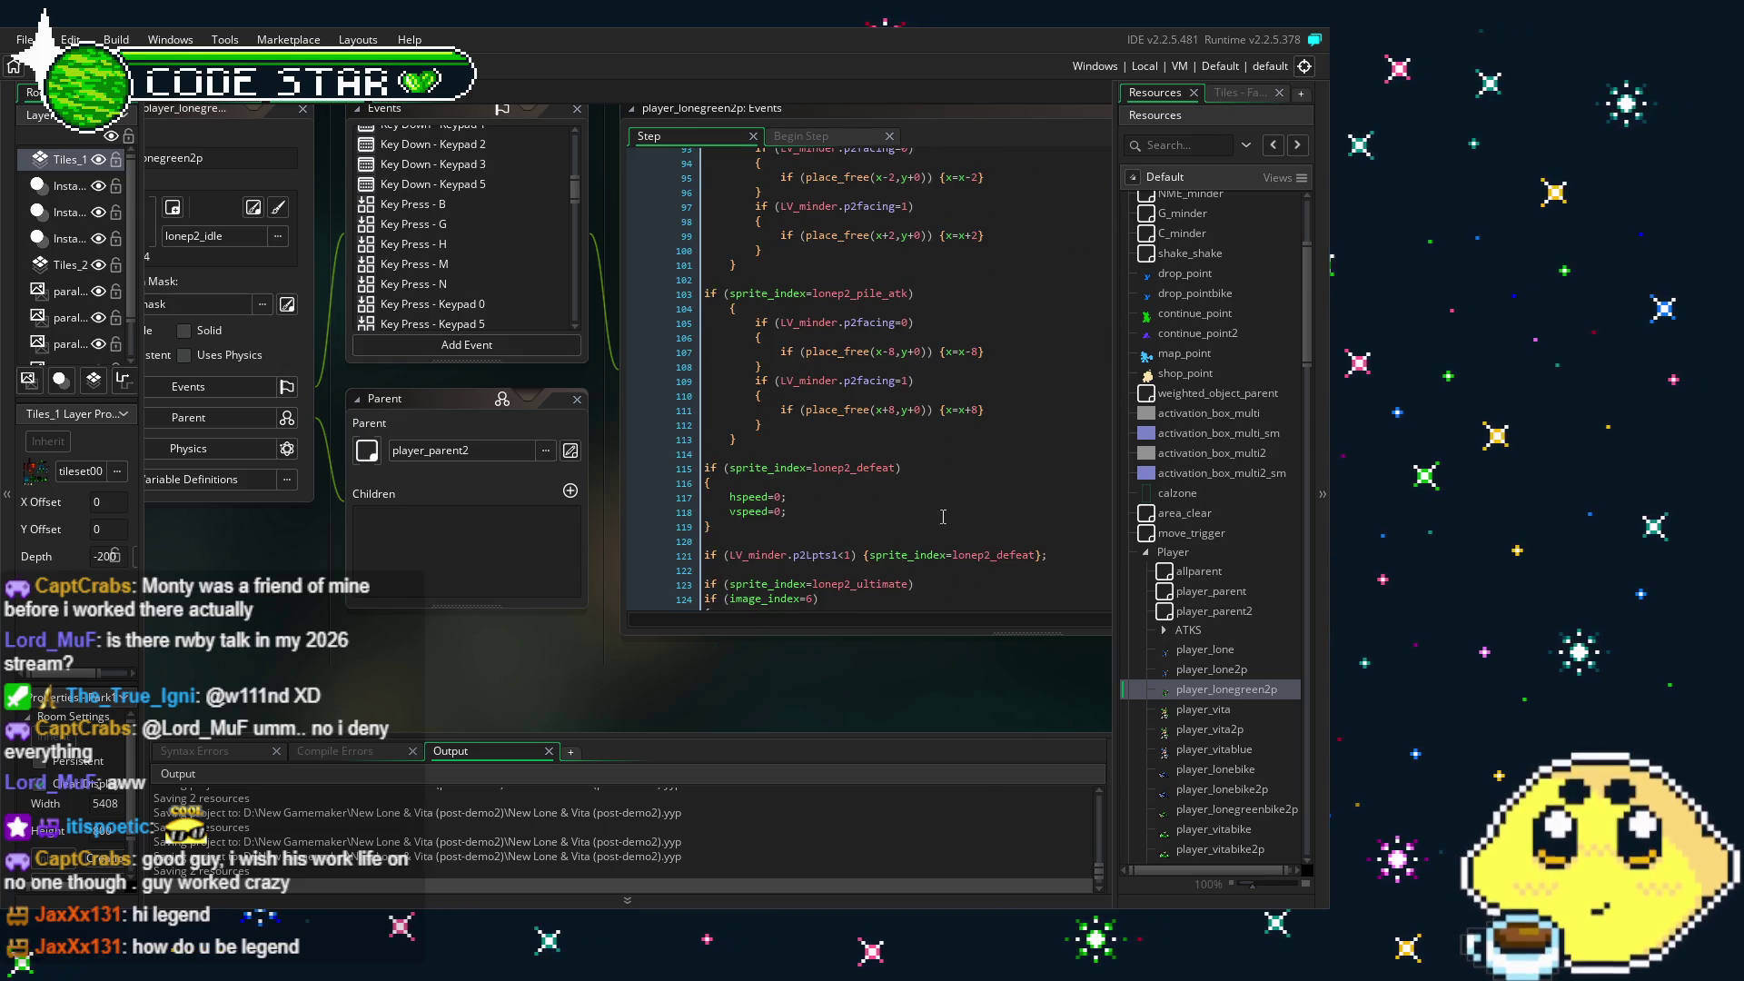
scroll(443, 280, "down", 2)
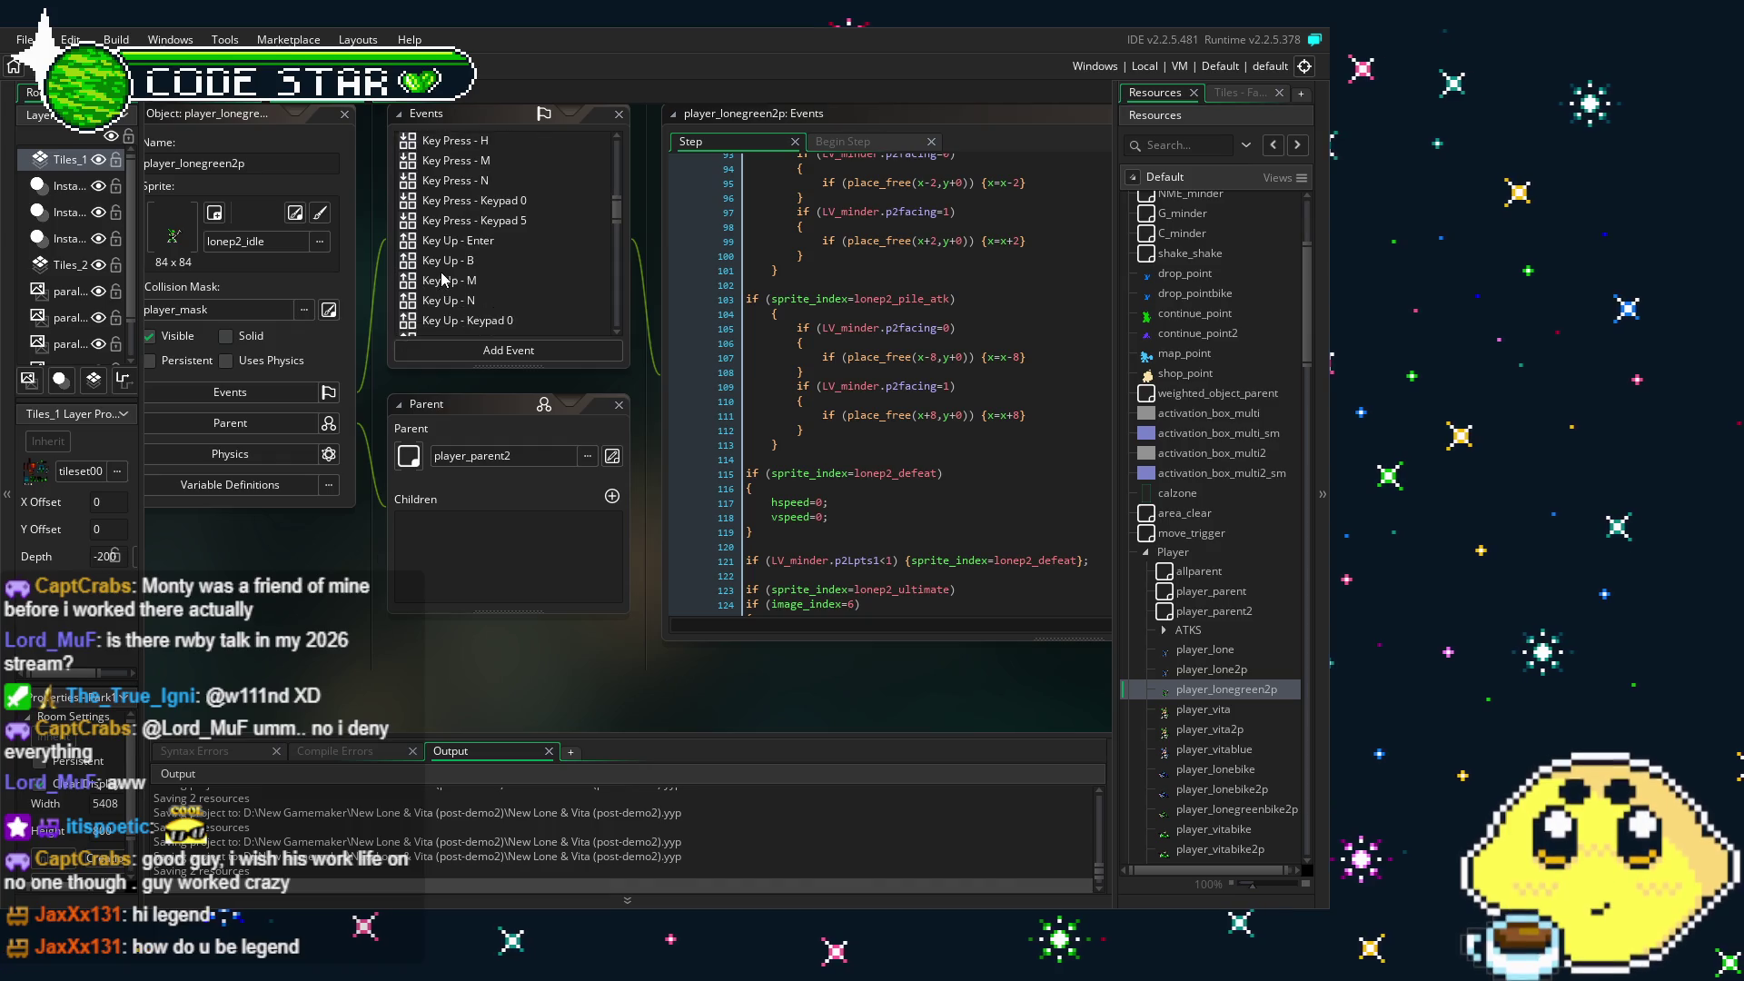
scroll(444, 279, "up", 1)
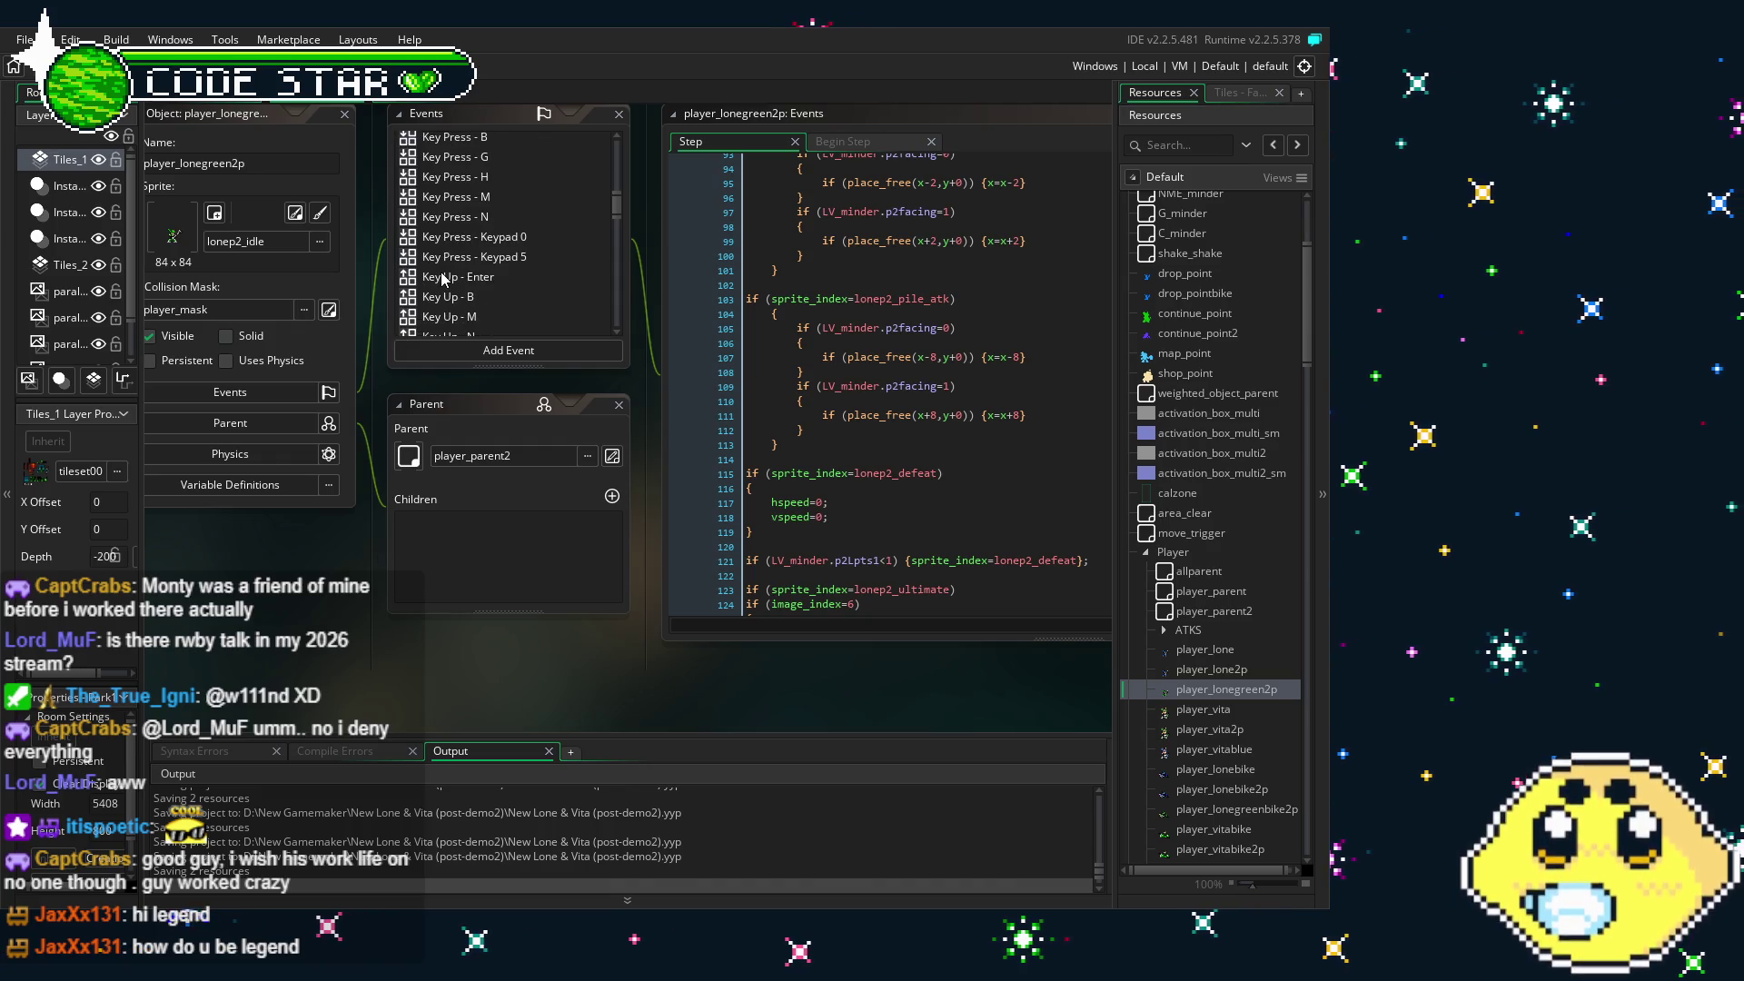
scroll(444, 279, "up", 2)
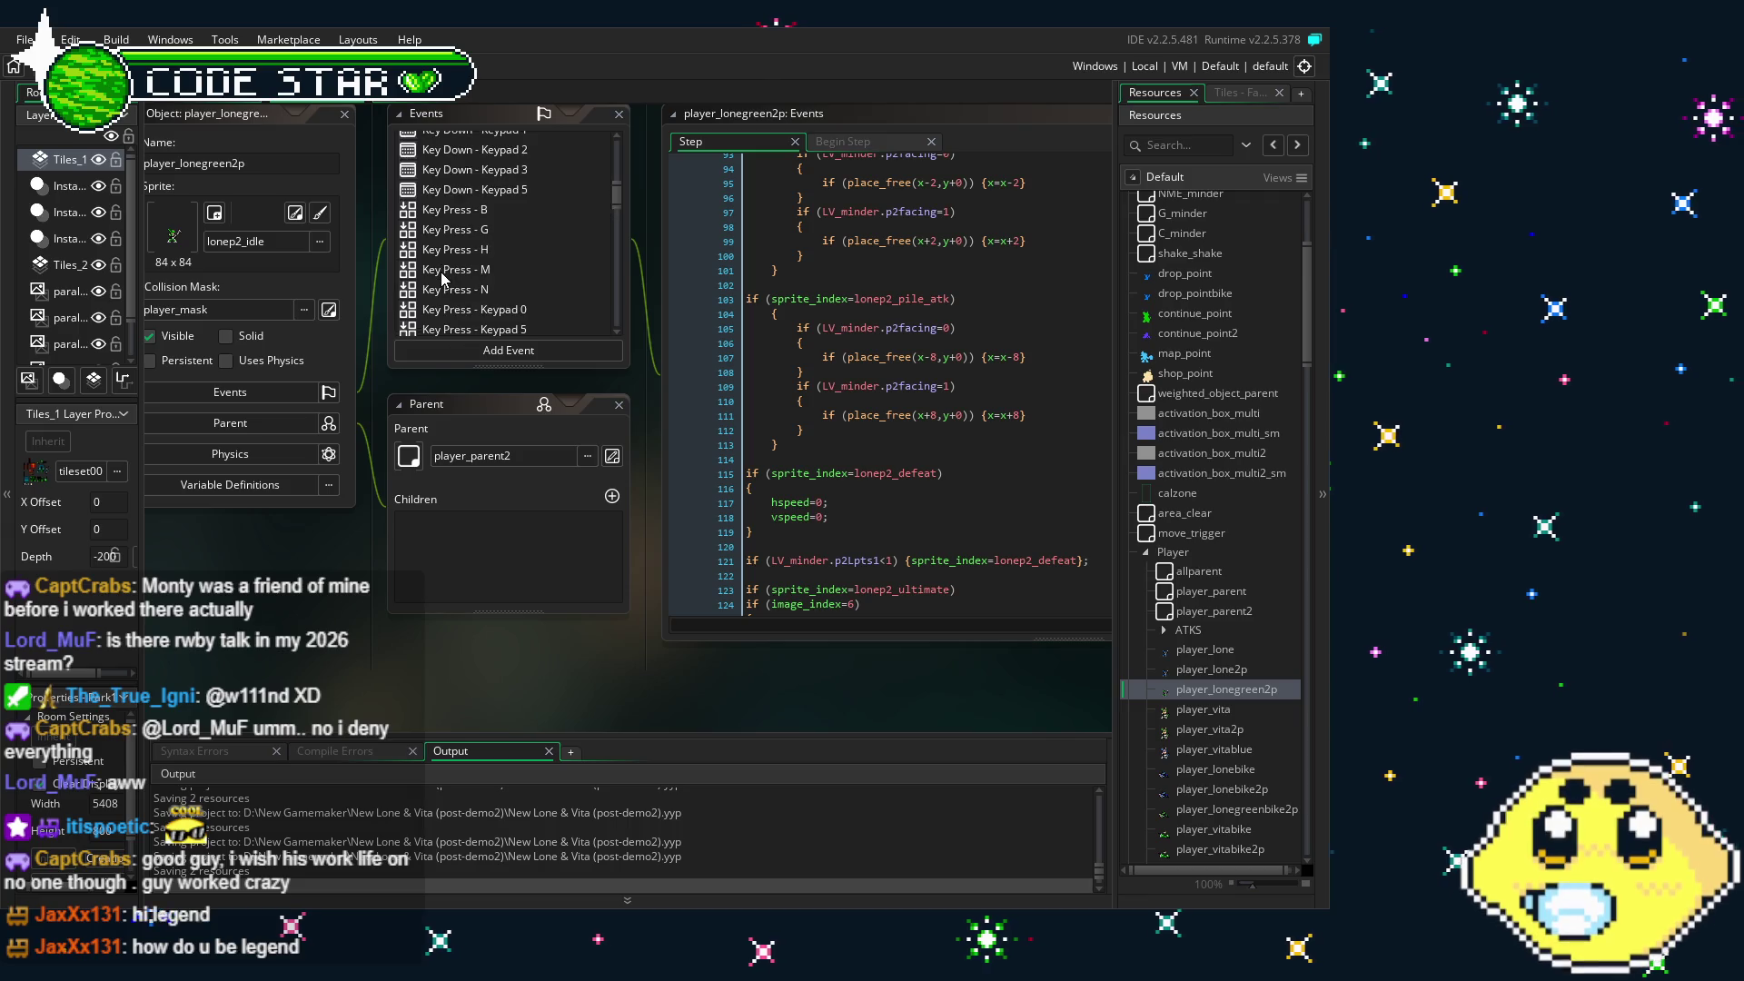
scroll(443, 280, "up", 1)
scroll(443, 280, "up", 3)
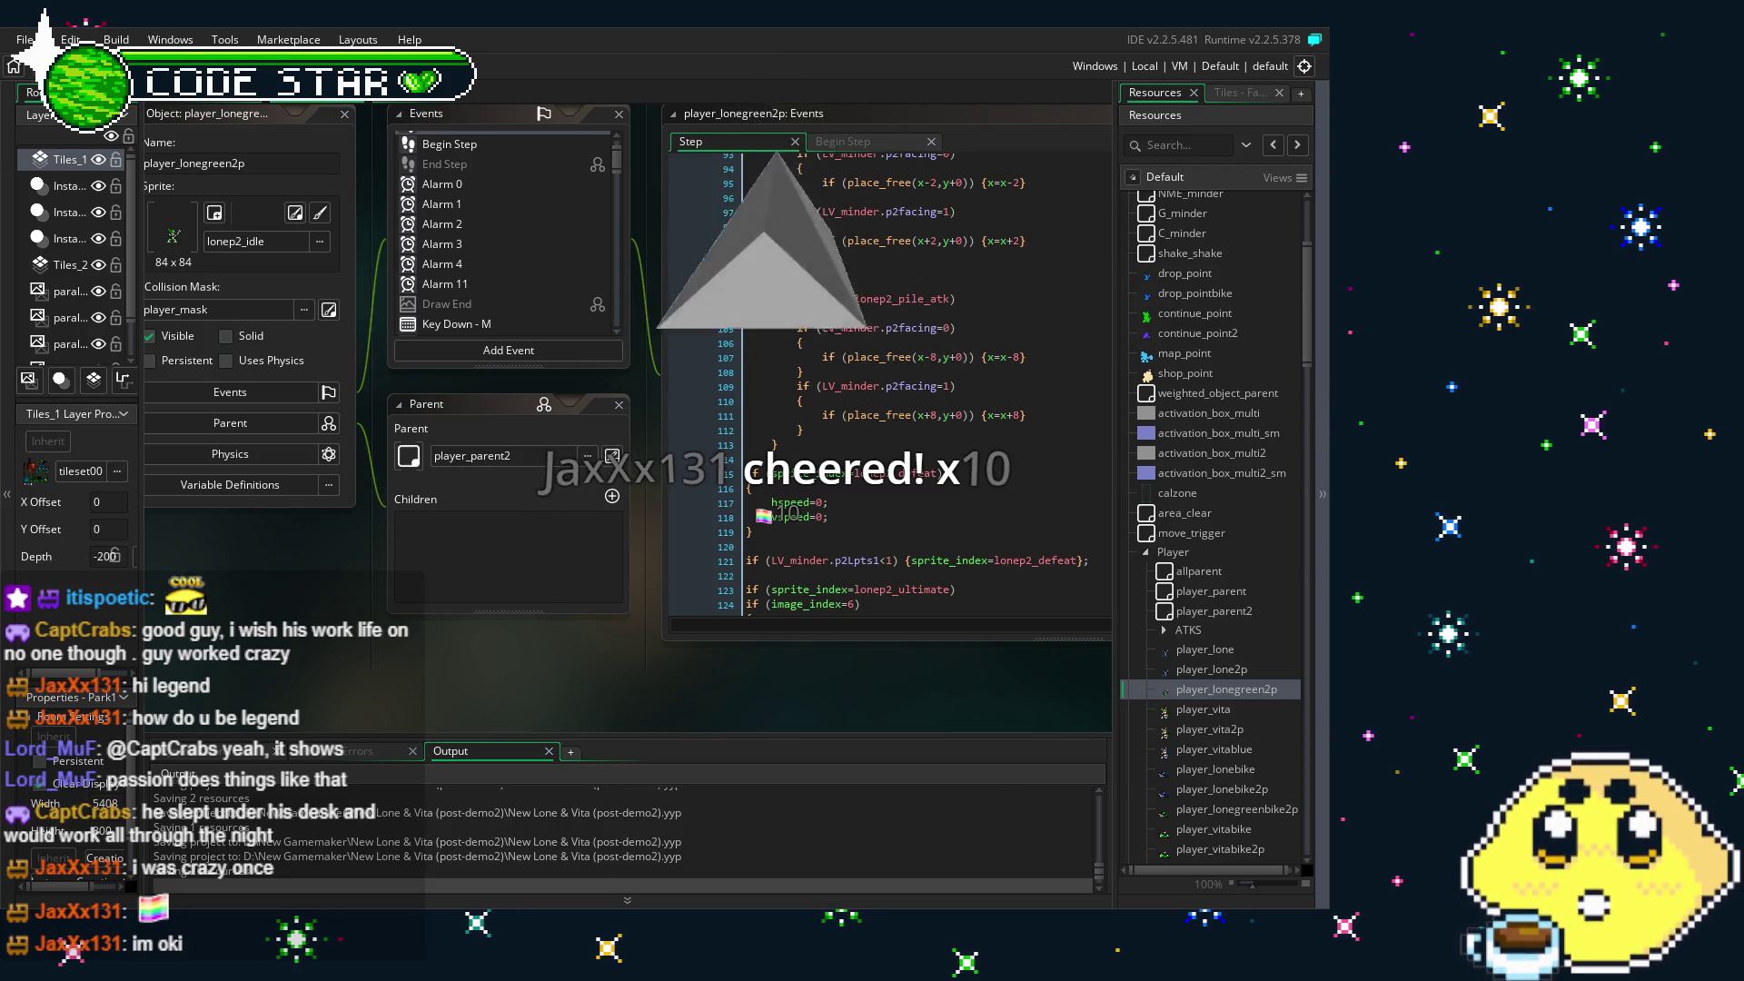
left_click_drag(389, 678, 420, 684)
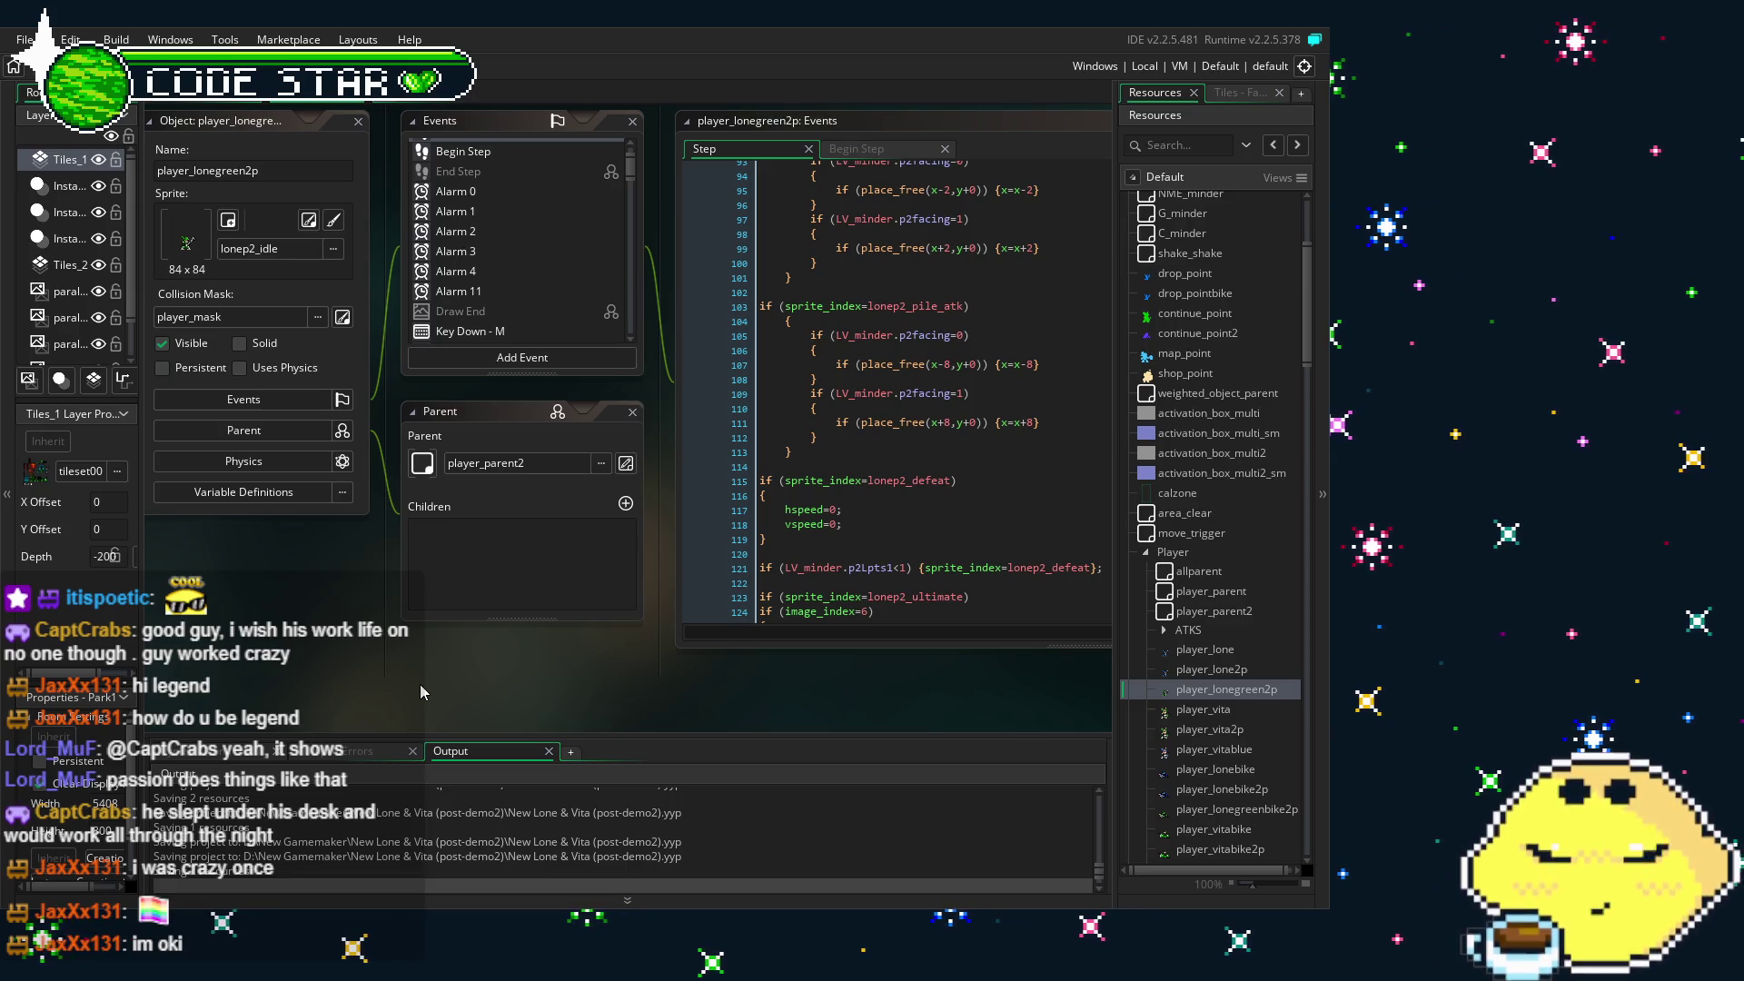
scroll(382, 687, "down", 1)
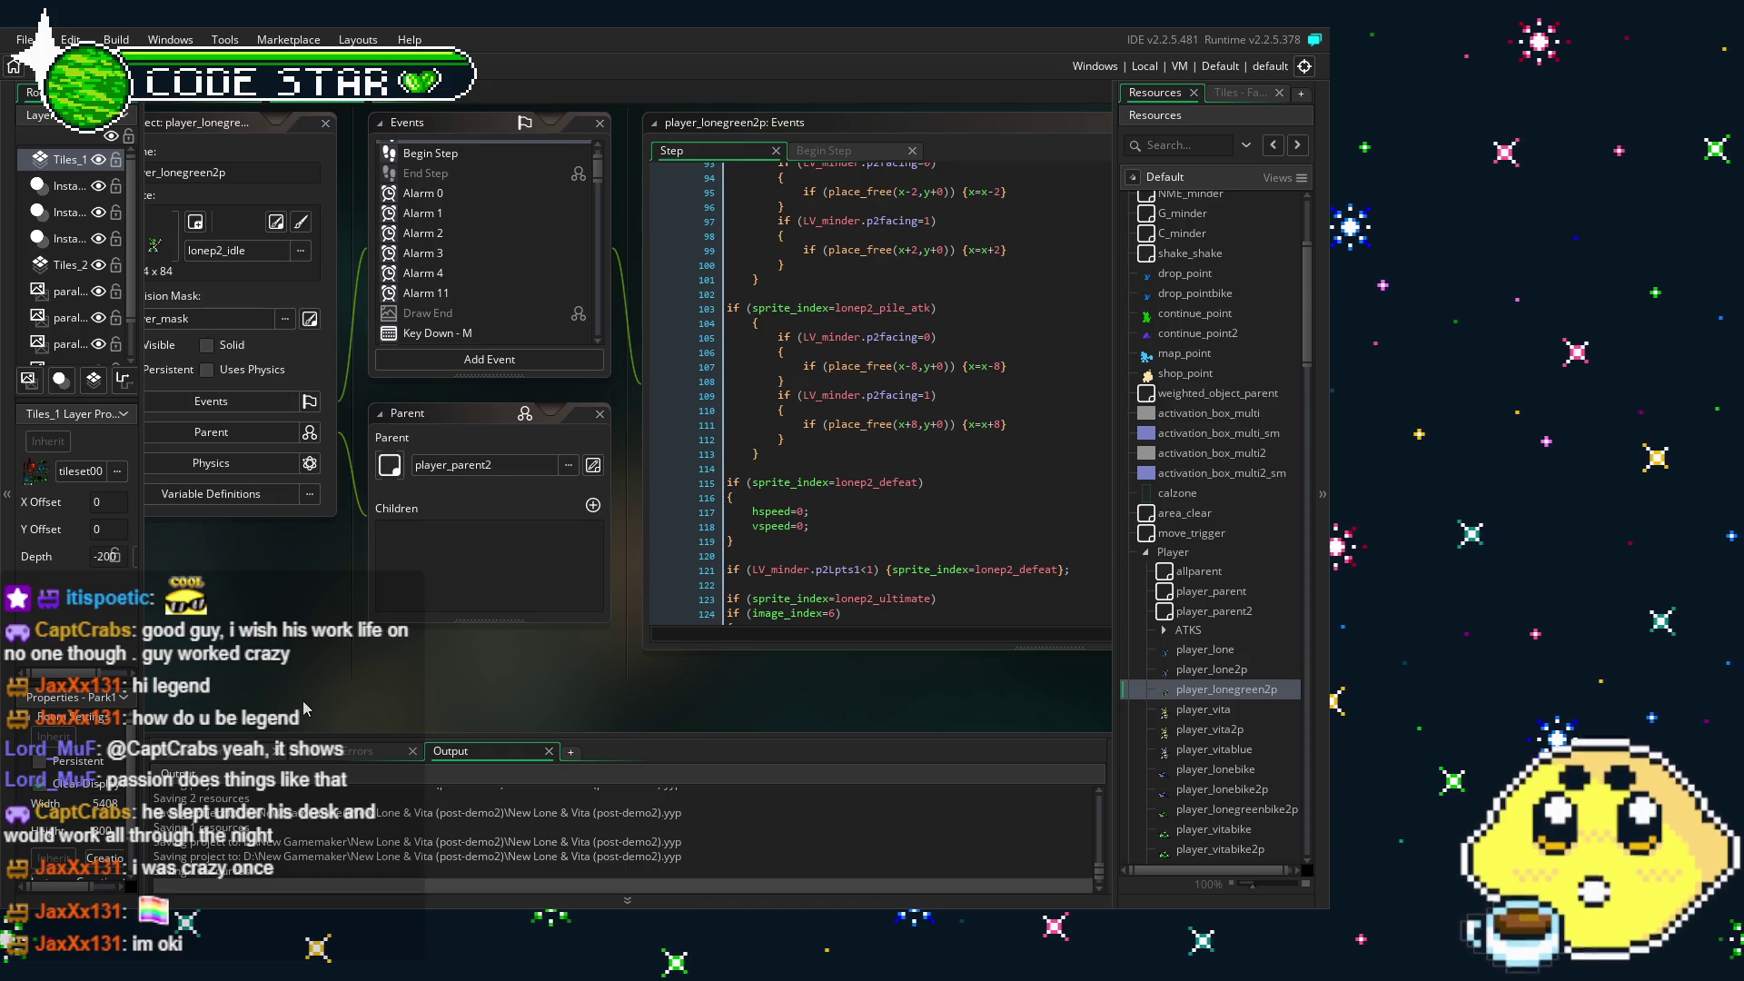
scroll(338, 700, "up", 1)
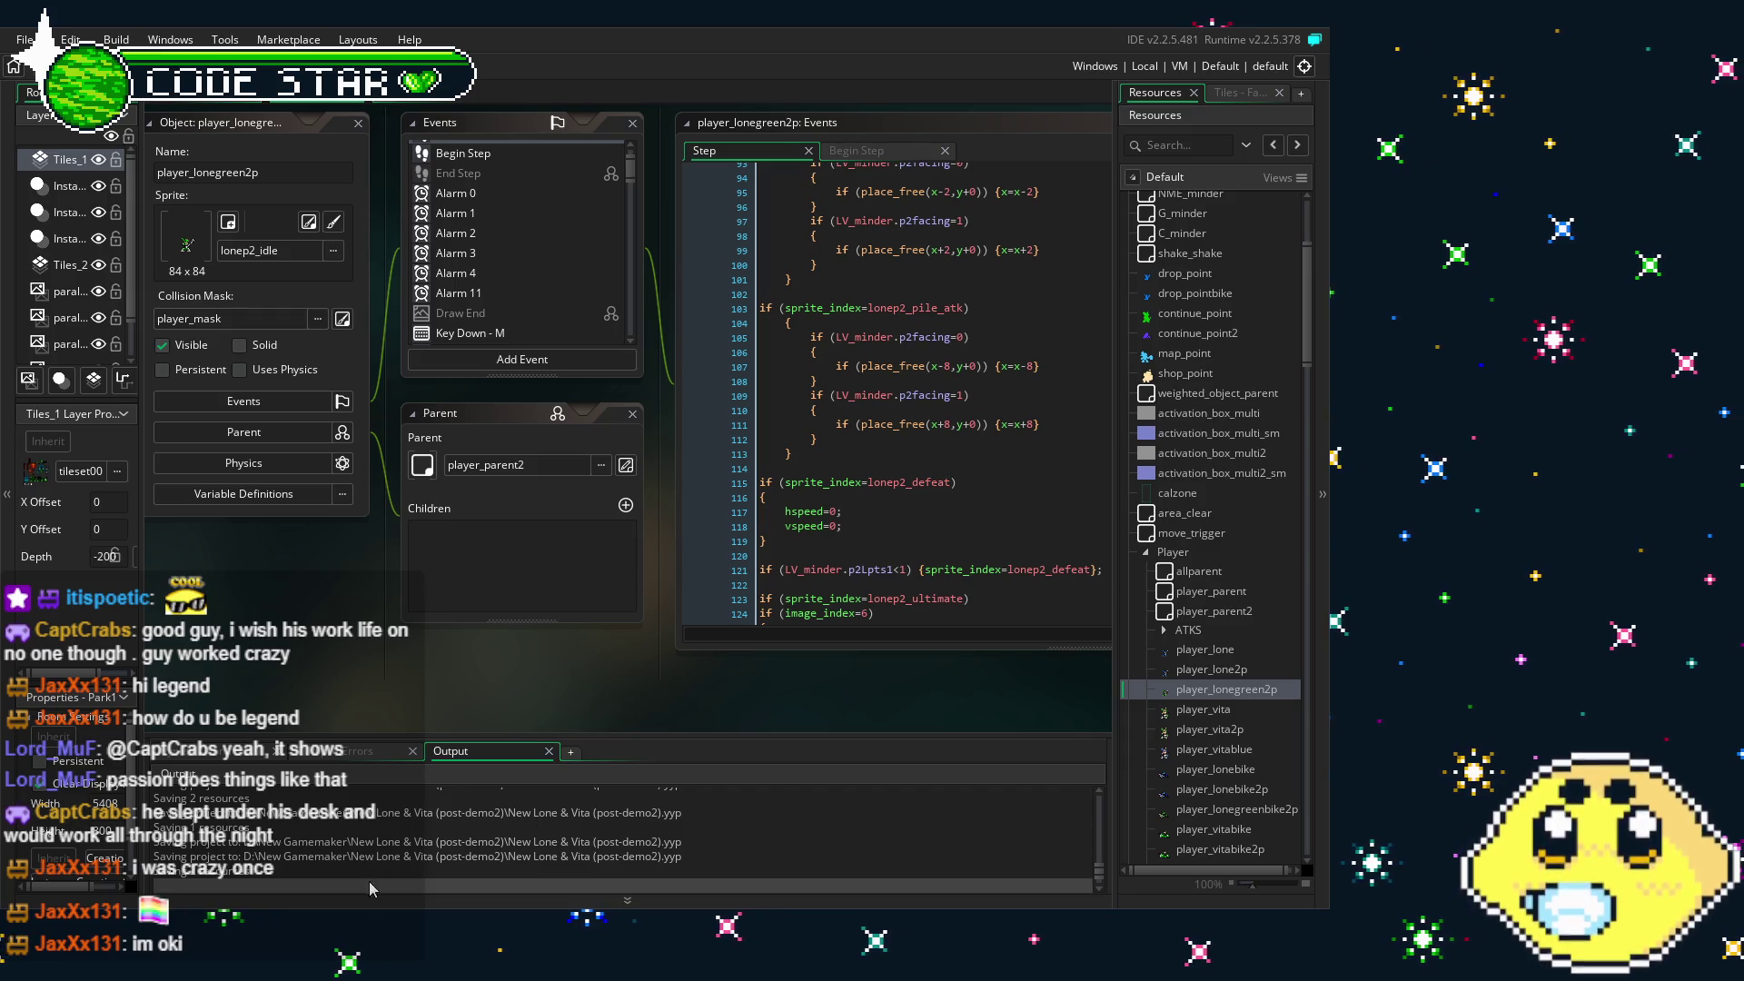
left_click_drag(520, 646, 433, 652)
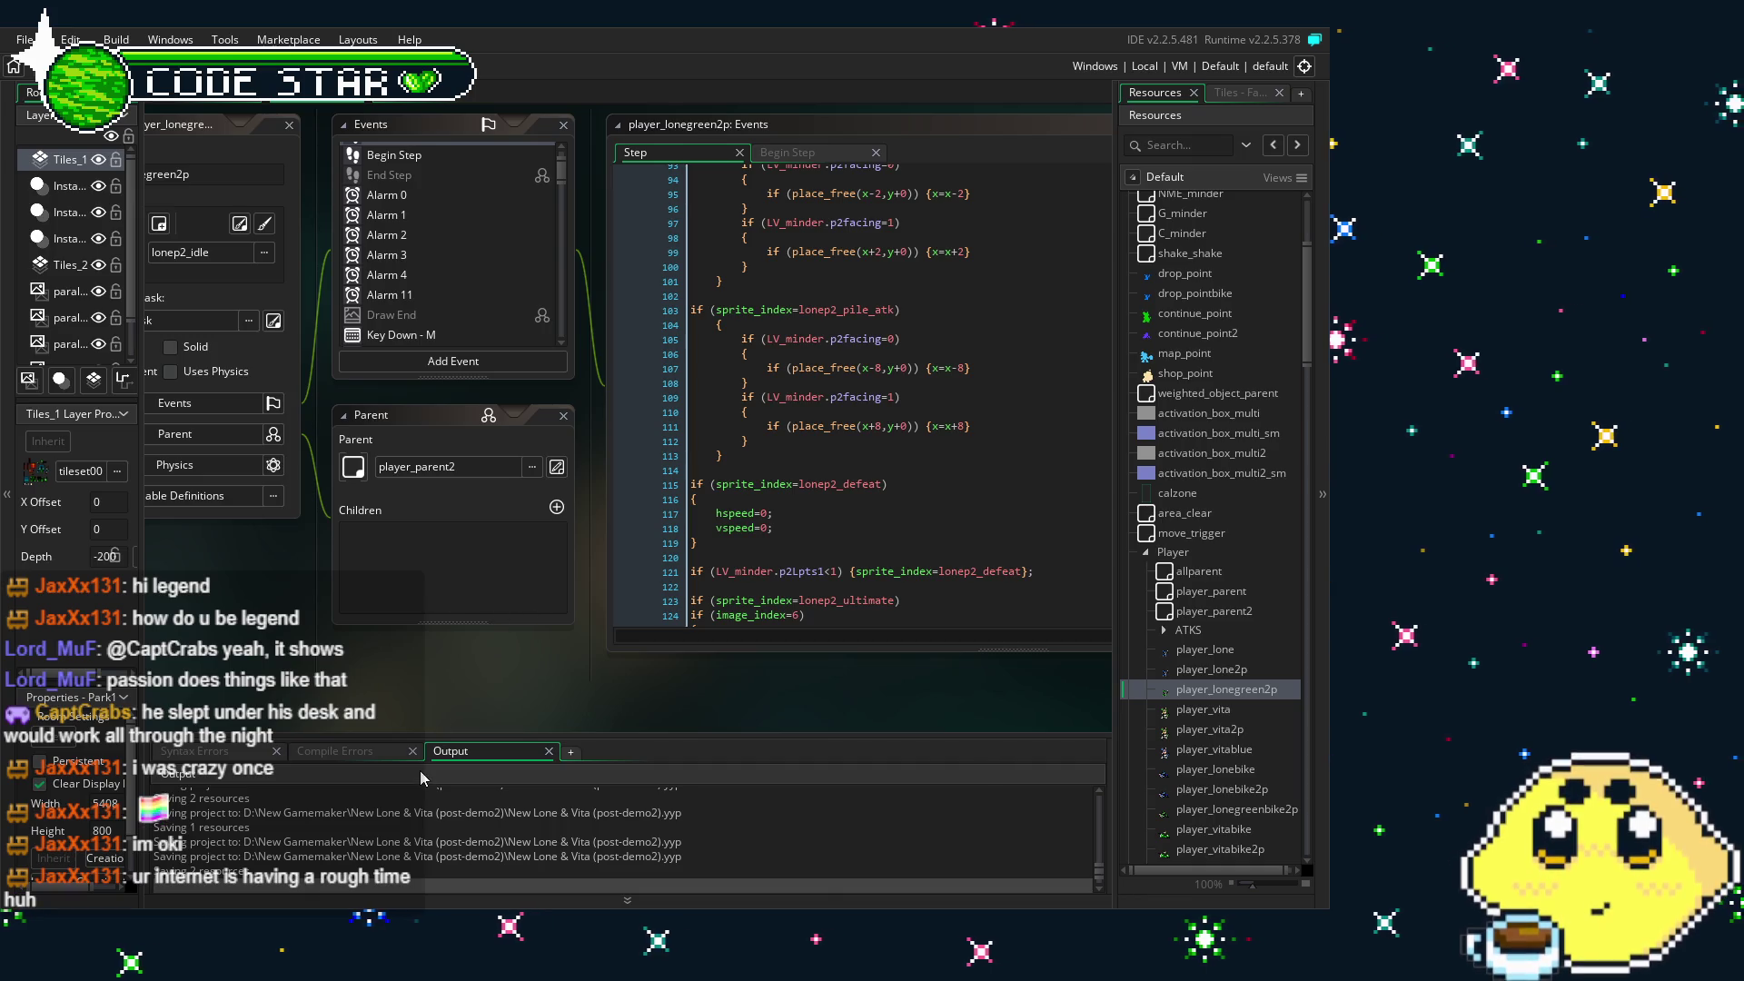
left_click_drag(396, 686, 364, 686)
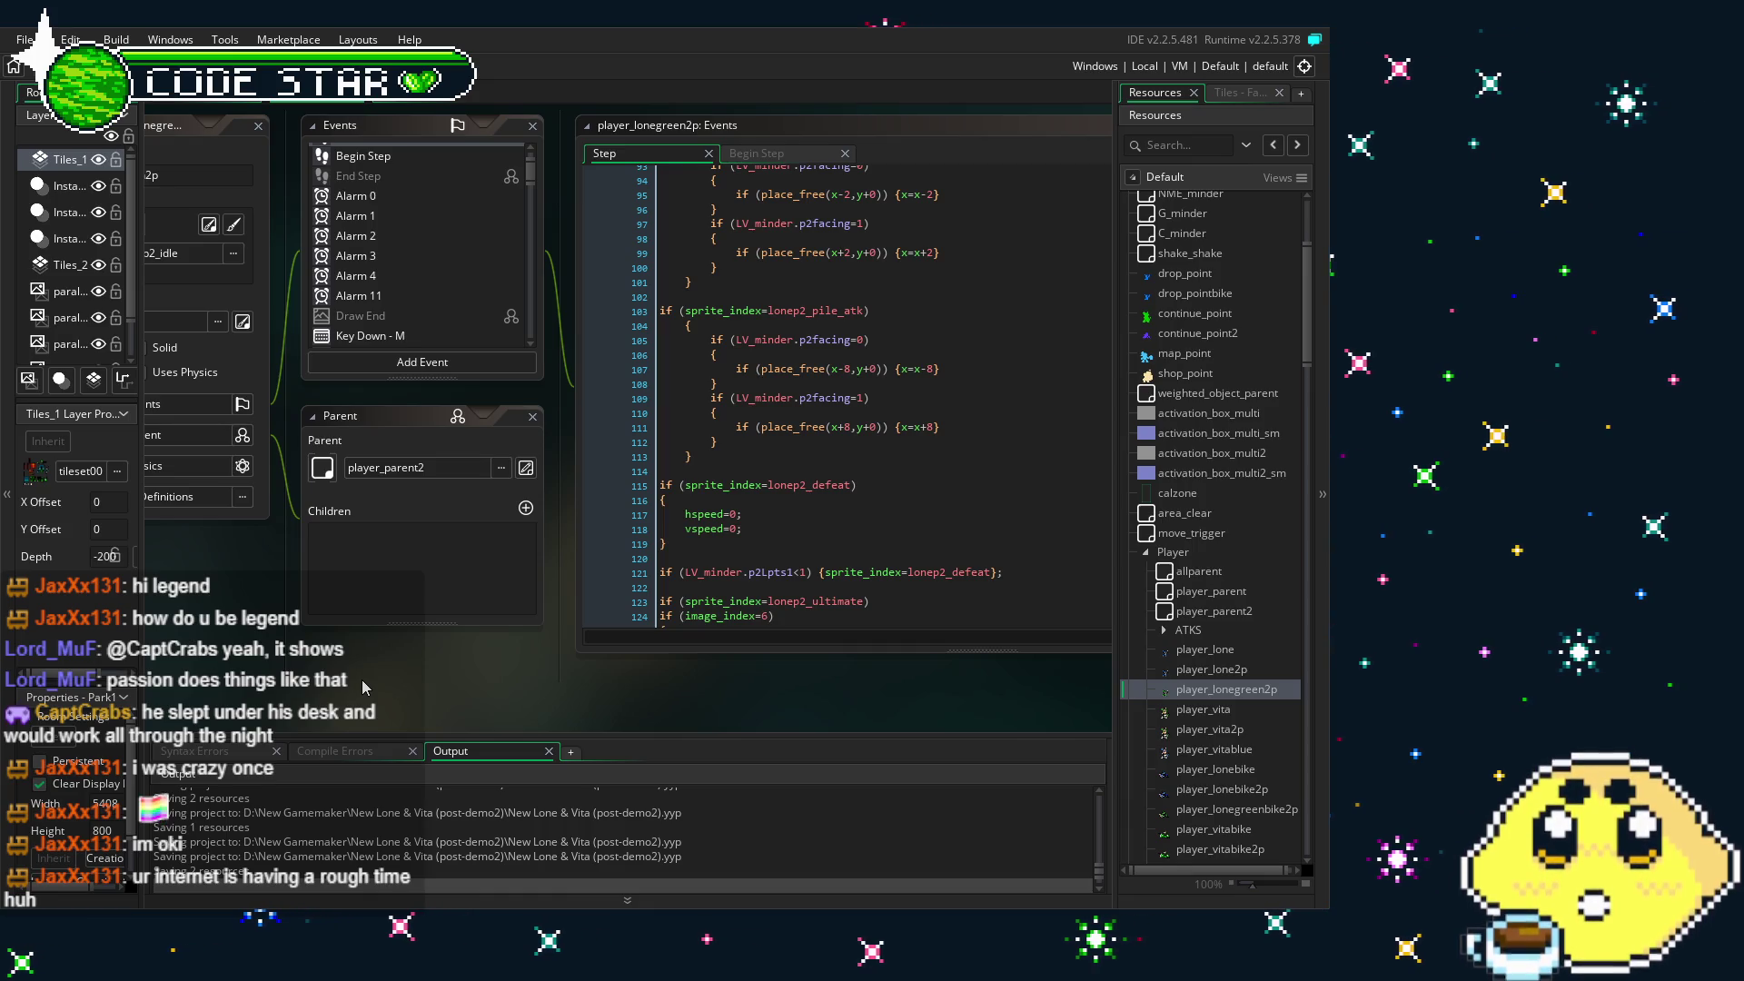
scroll(812, 469, "down", 3)
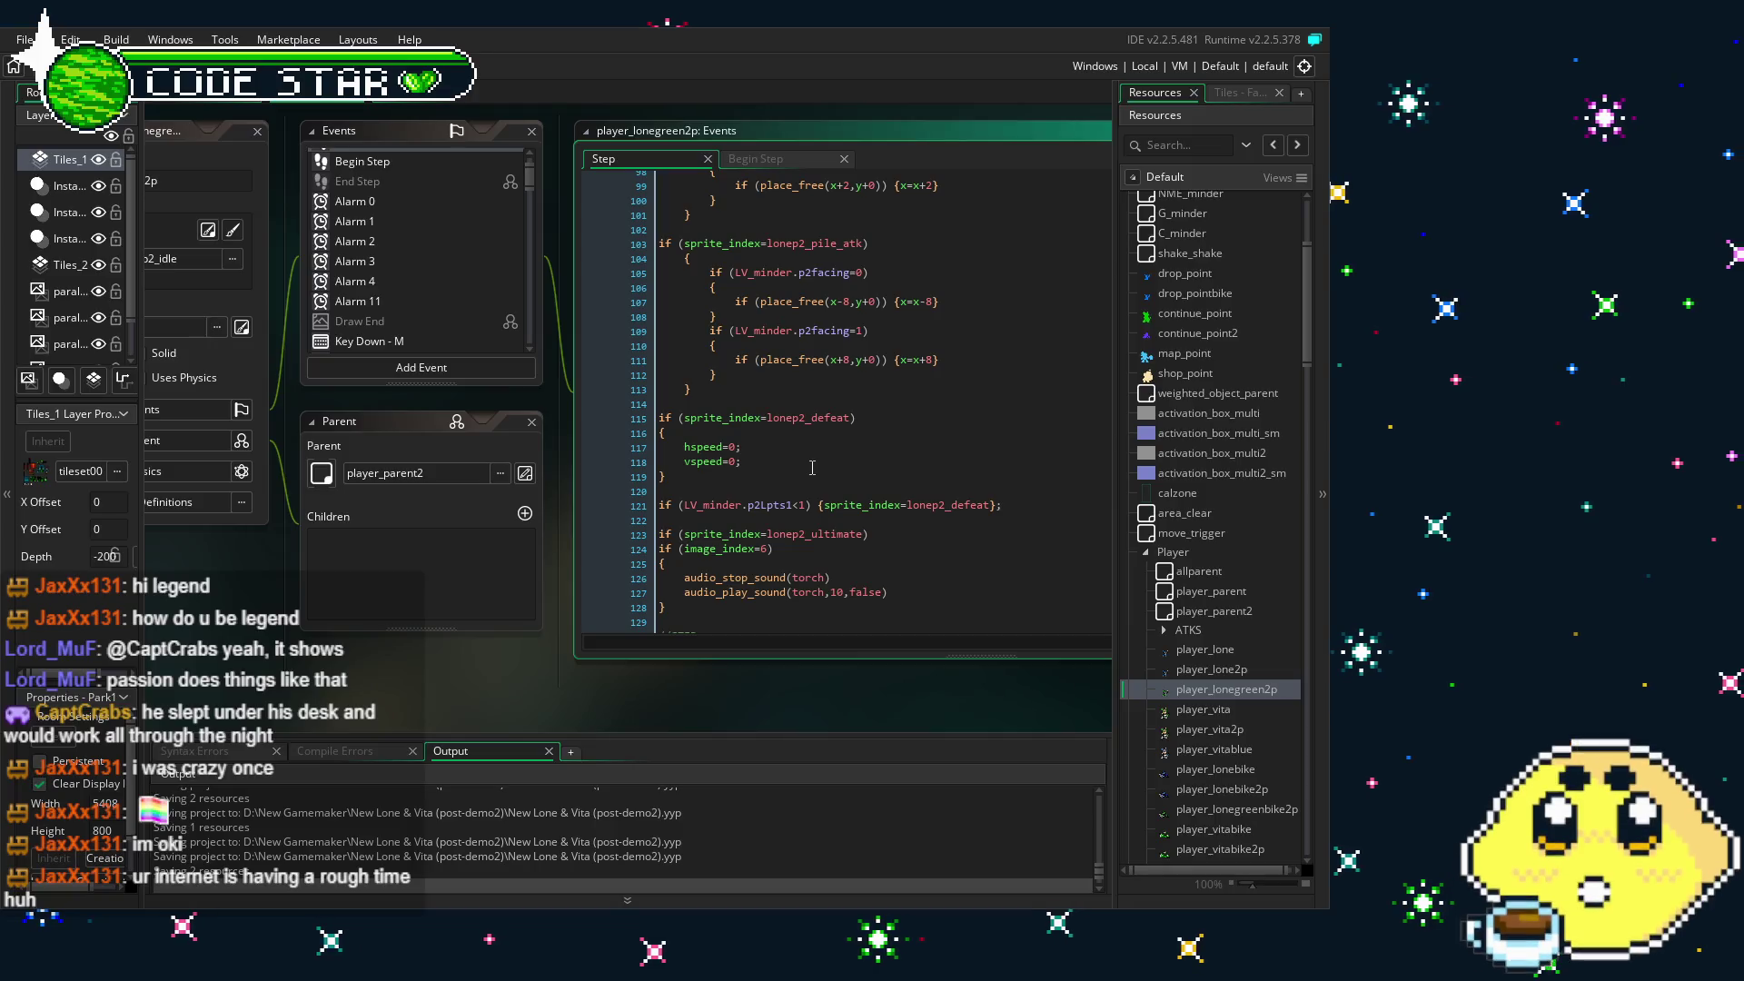
scroll(813, 469, "up", 2)
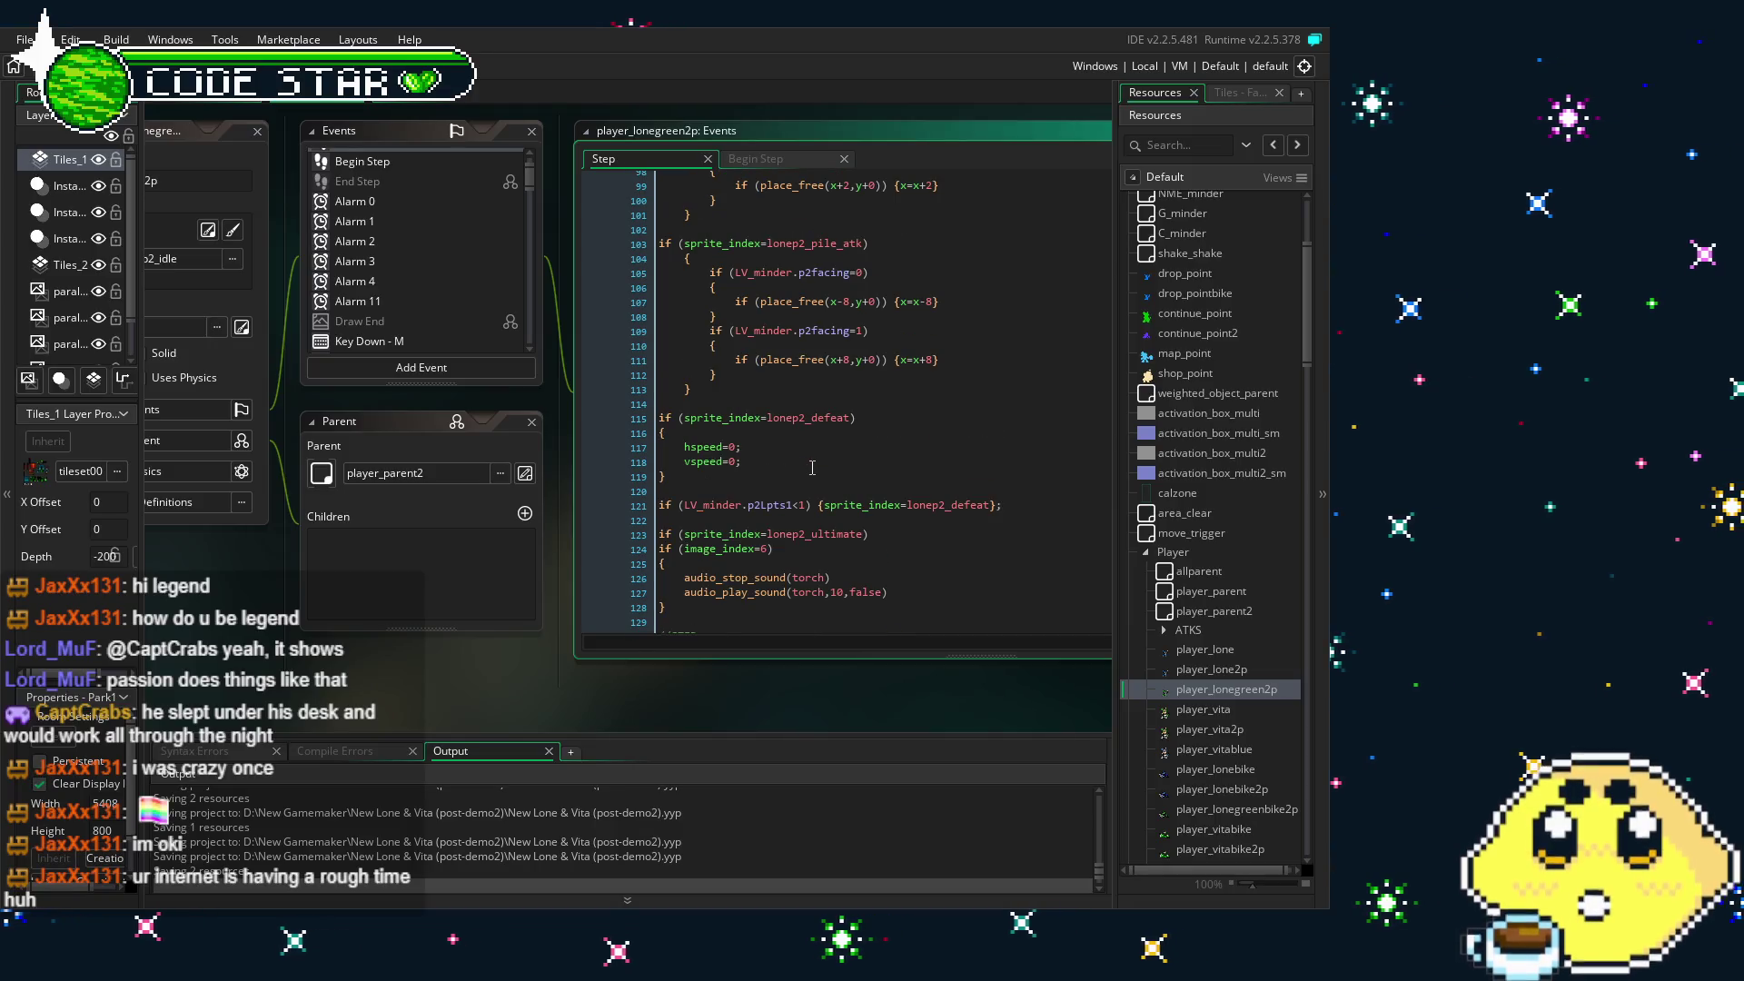
scroll(812, 469, "up", 2)
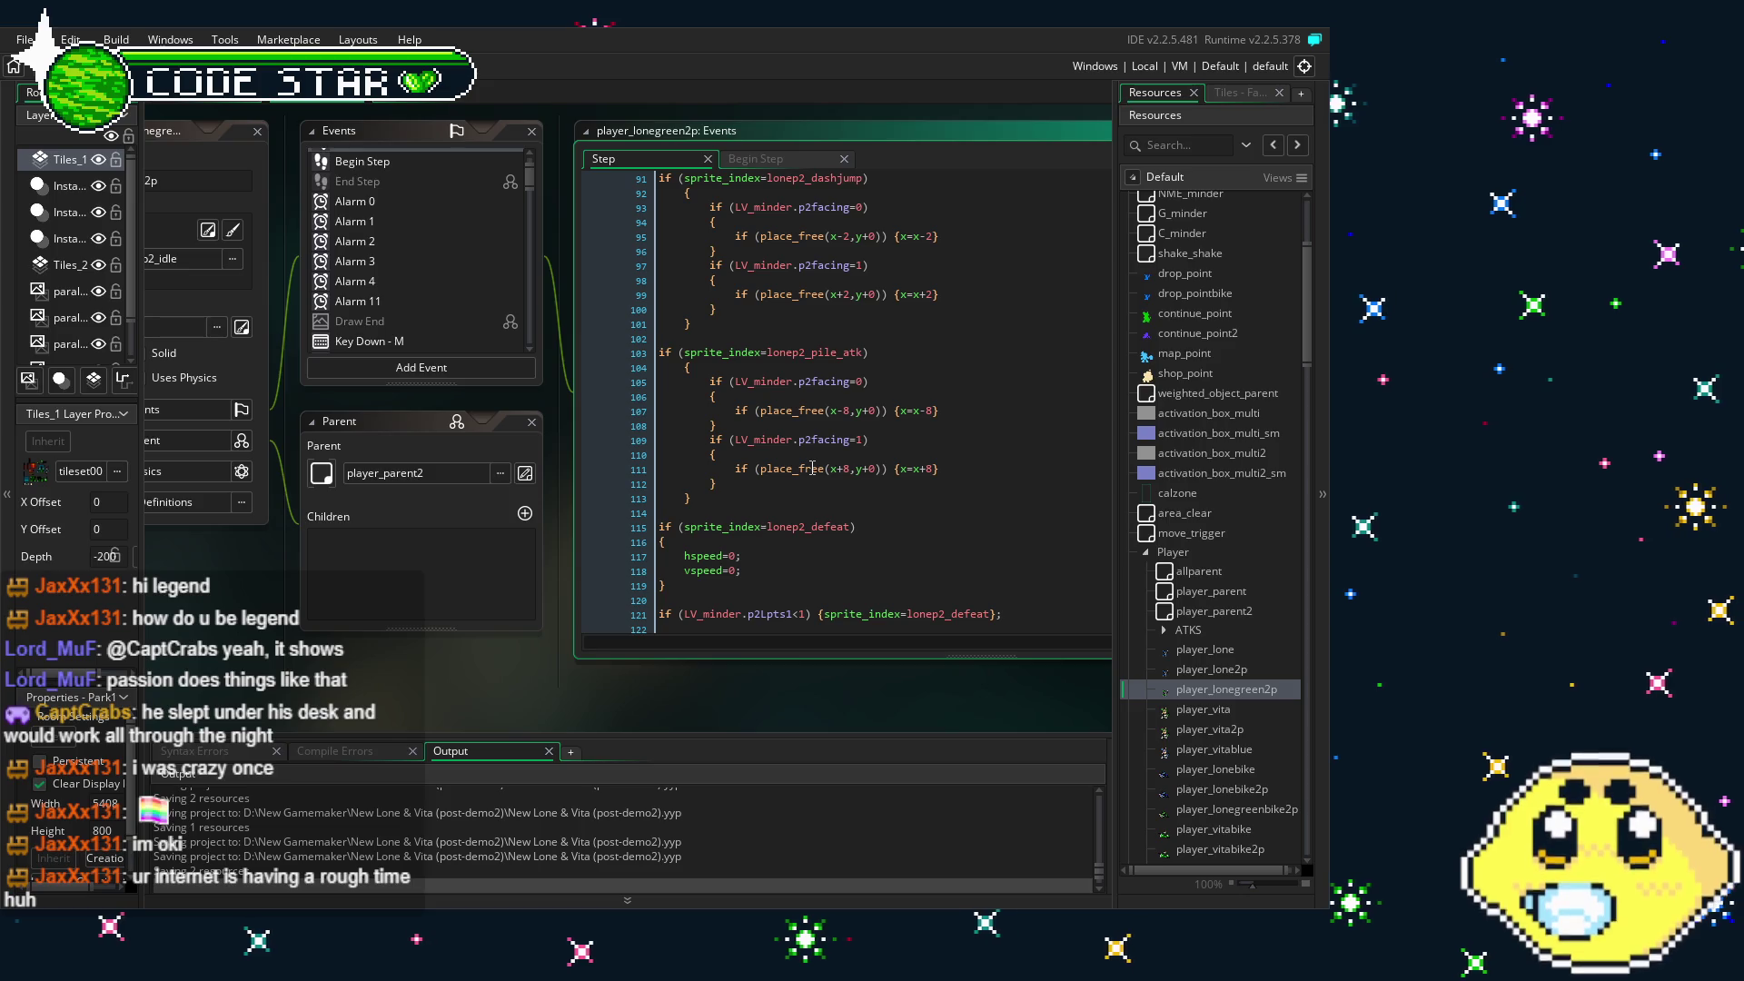
scroll(585, 255, "up", 2)
scroll(417, 255, "up", 1)
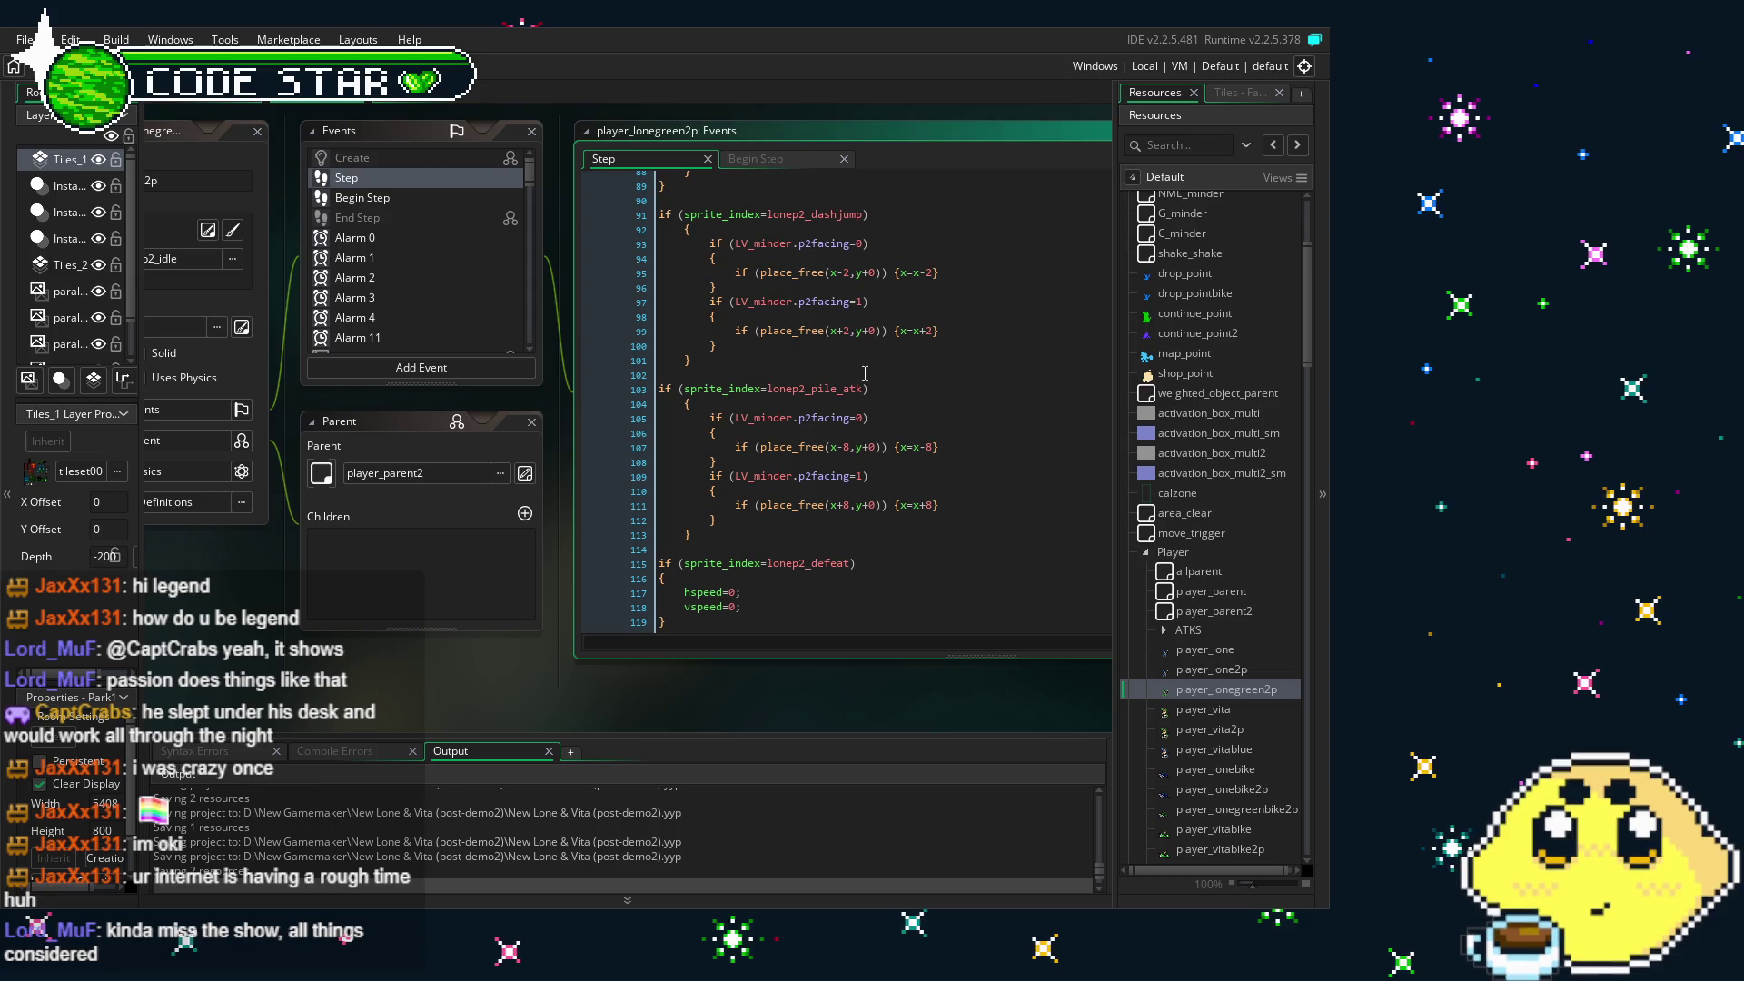
scroll(391, 305, "down", 4)
scroll(400, 281, "down", 3)
scroll(423, 245, "down", 3)
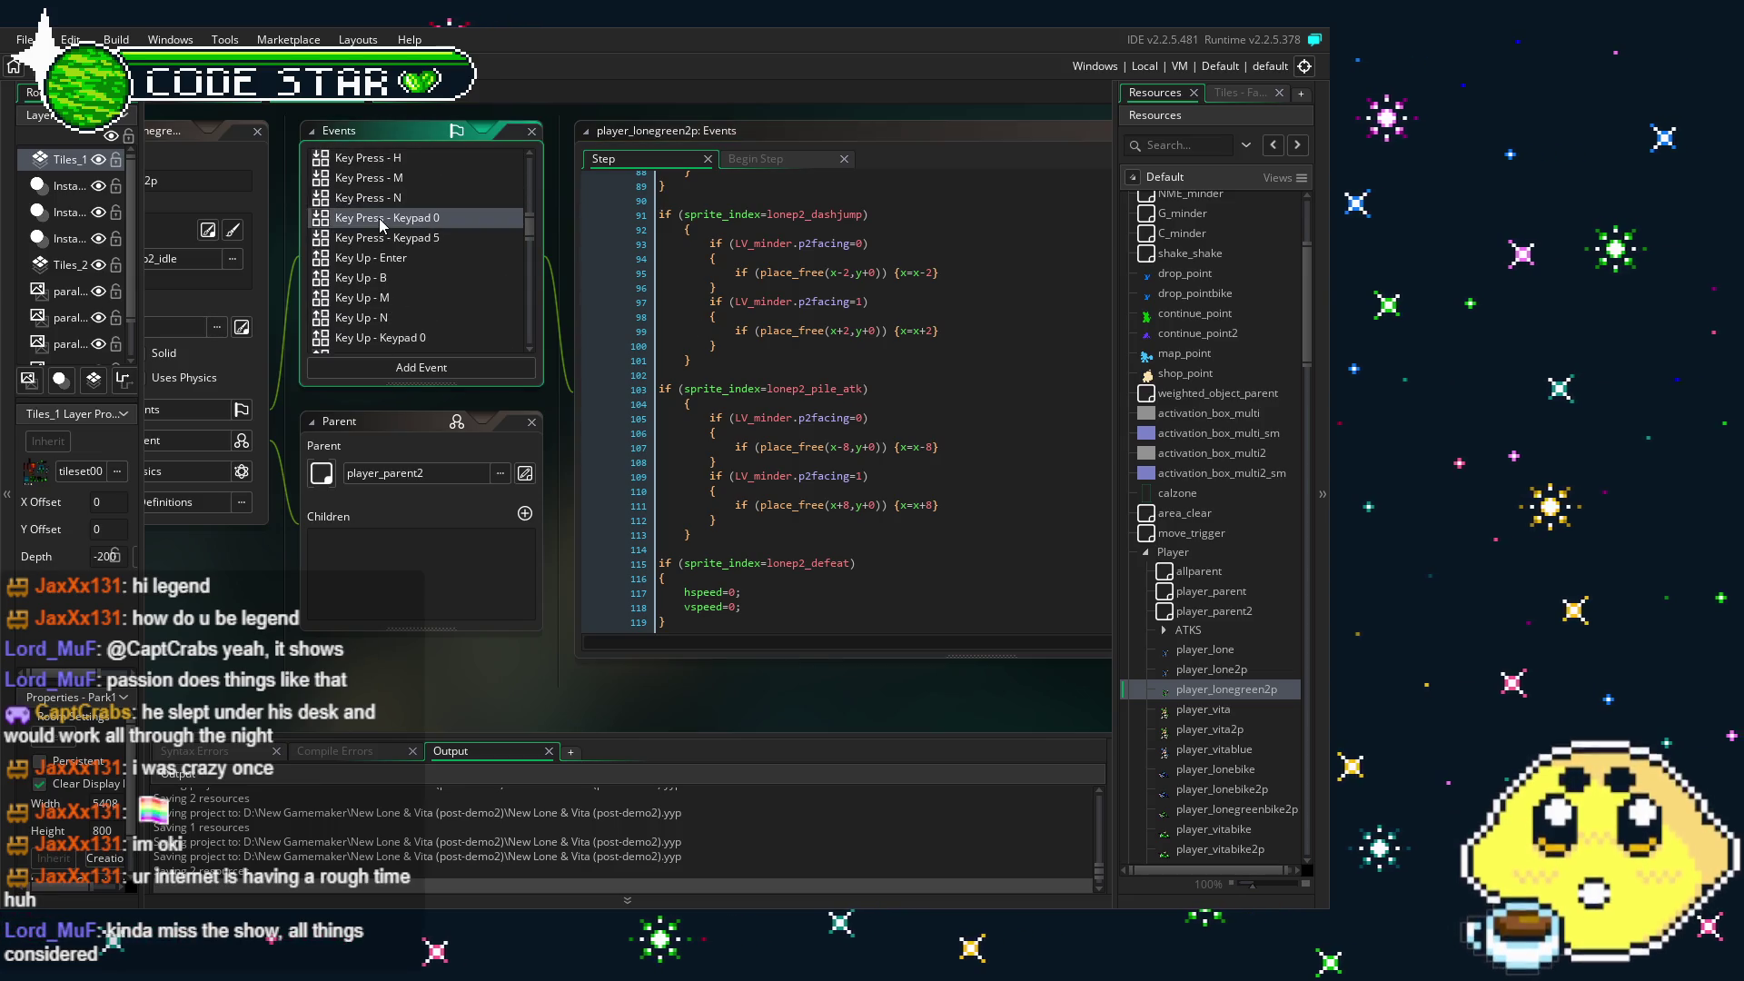
double_click(418, 218)
- Scroll through player_longreen2p's Keypad 0 code past the p2Gselect1 8 and 9 blocks around line 160
scroll(854, 500, "down", 15)
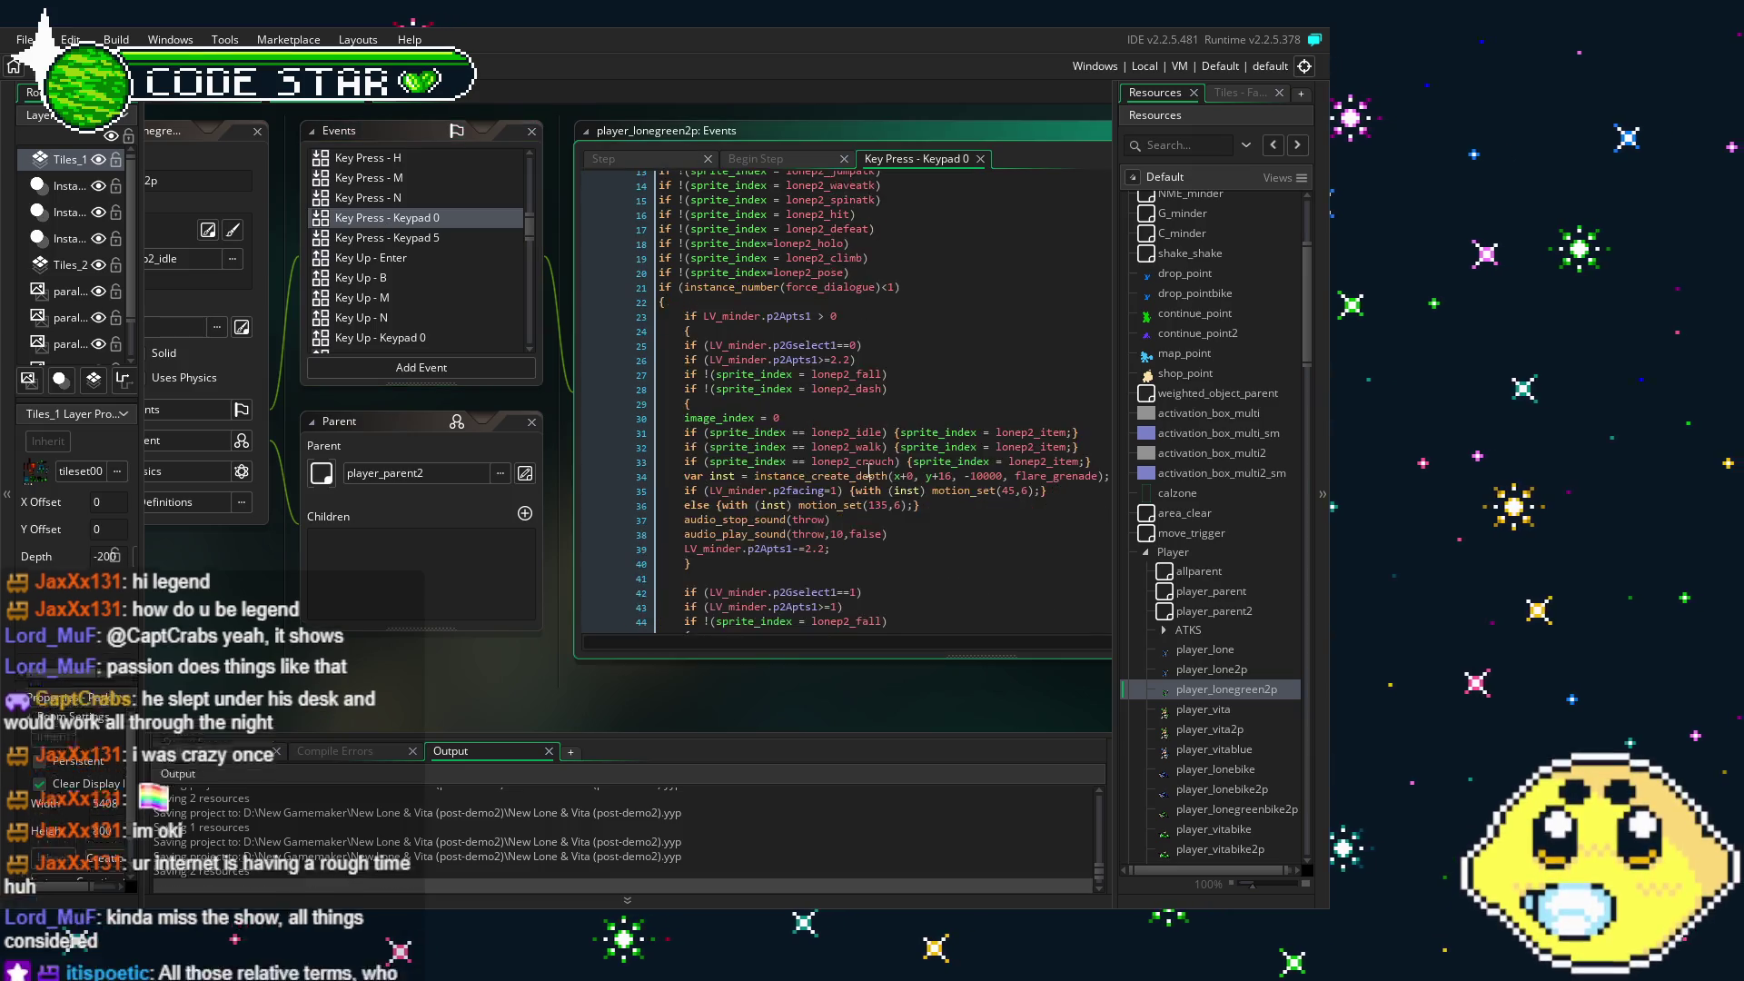
left_click_drag(820, 685, 734, 695)
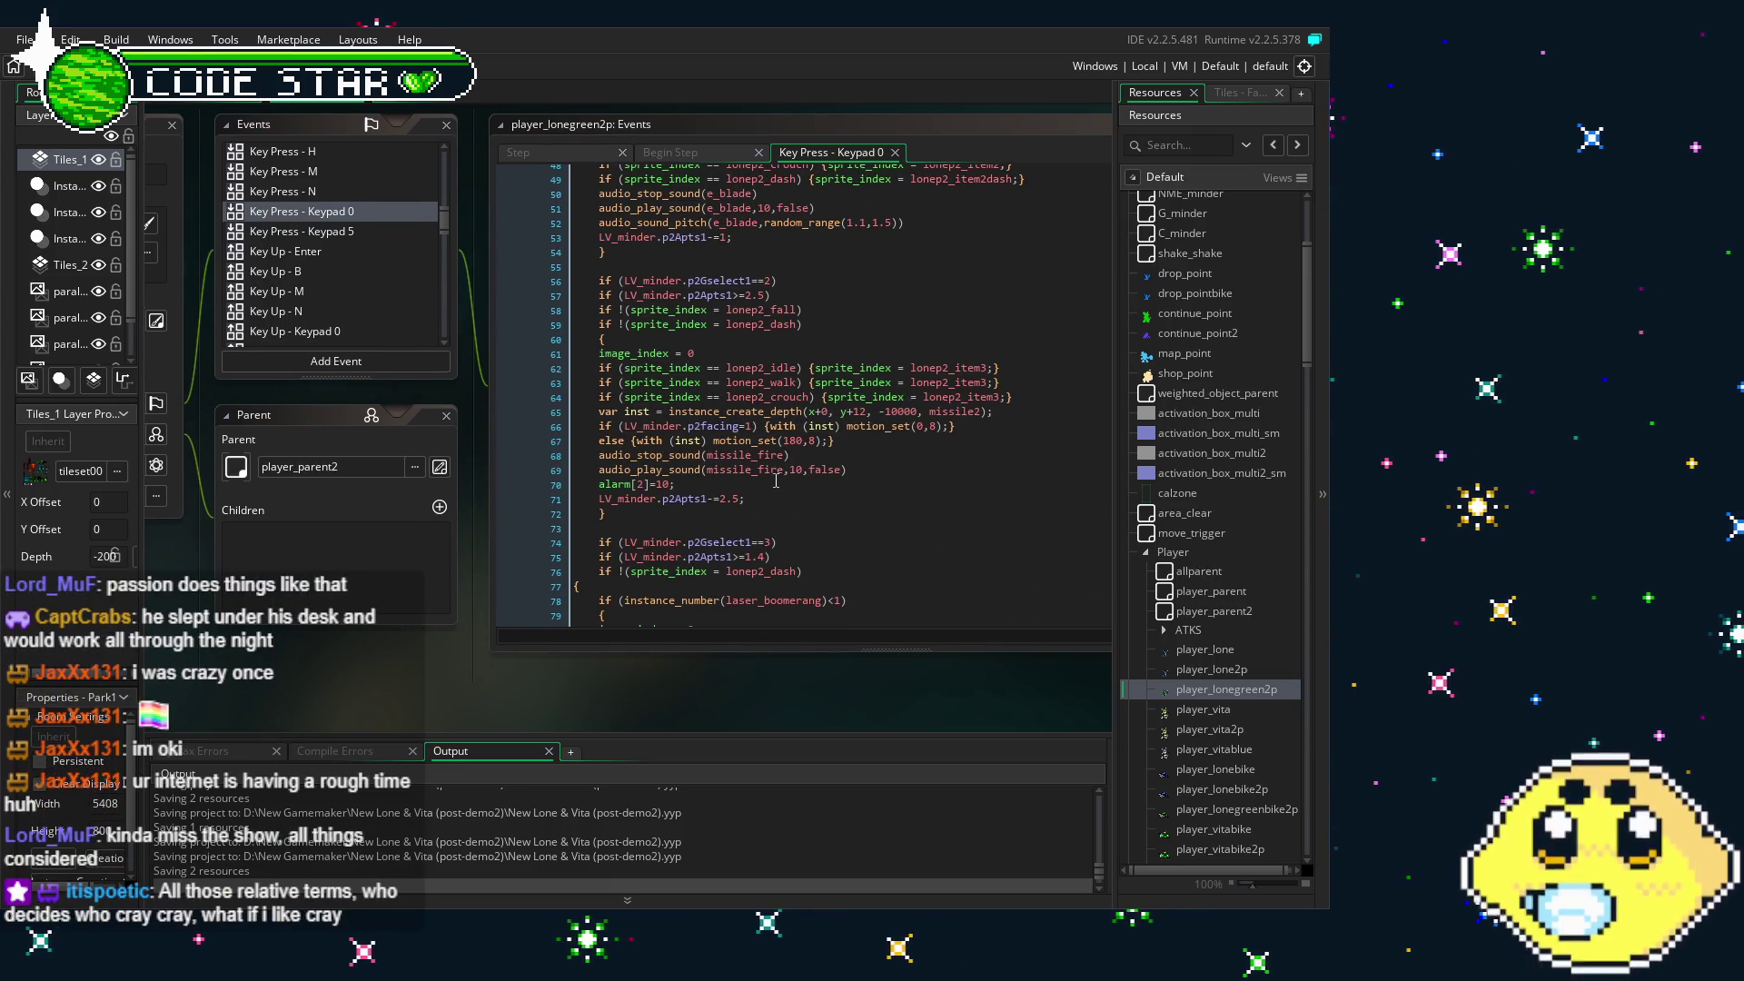
scroll(777, 482, "down", 2)
scroll(795, 409, "down", 2)
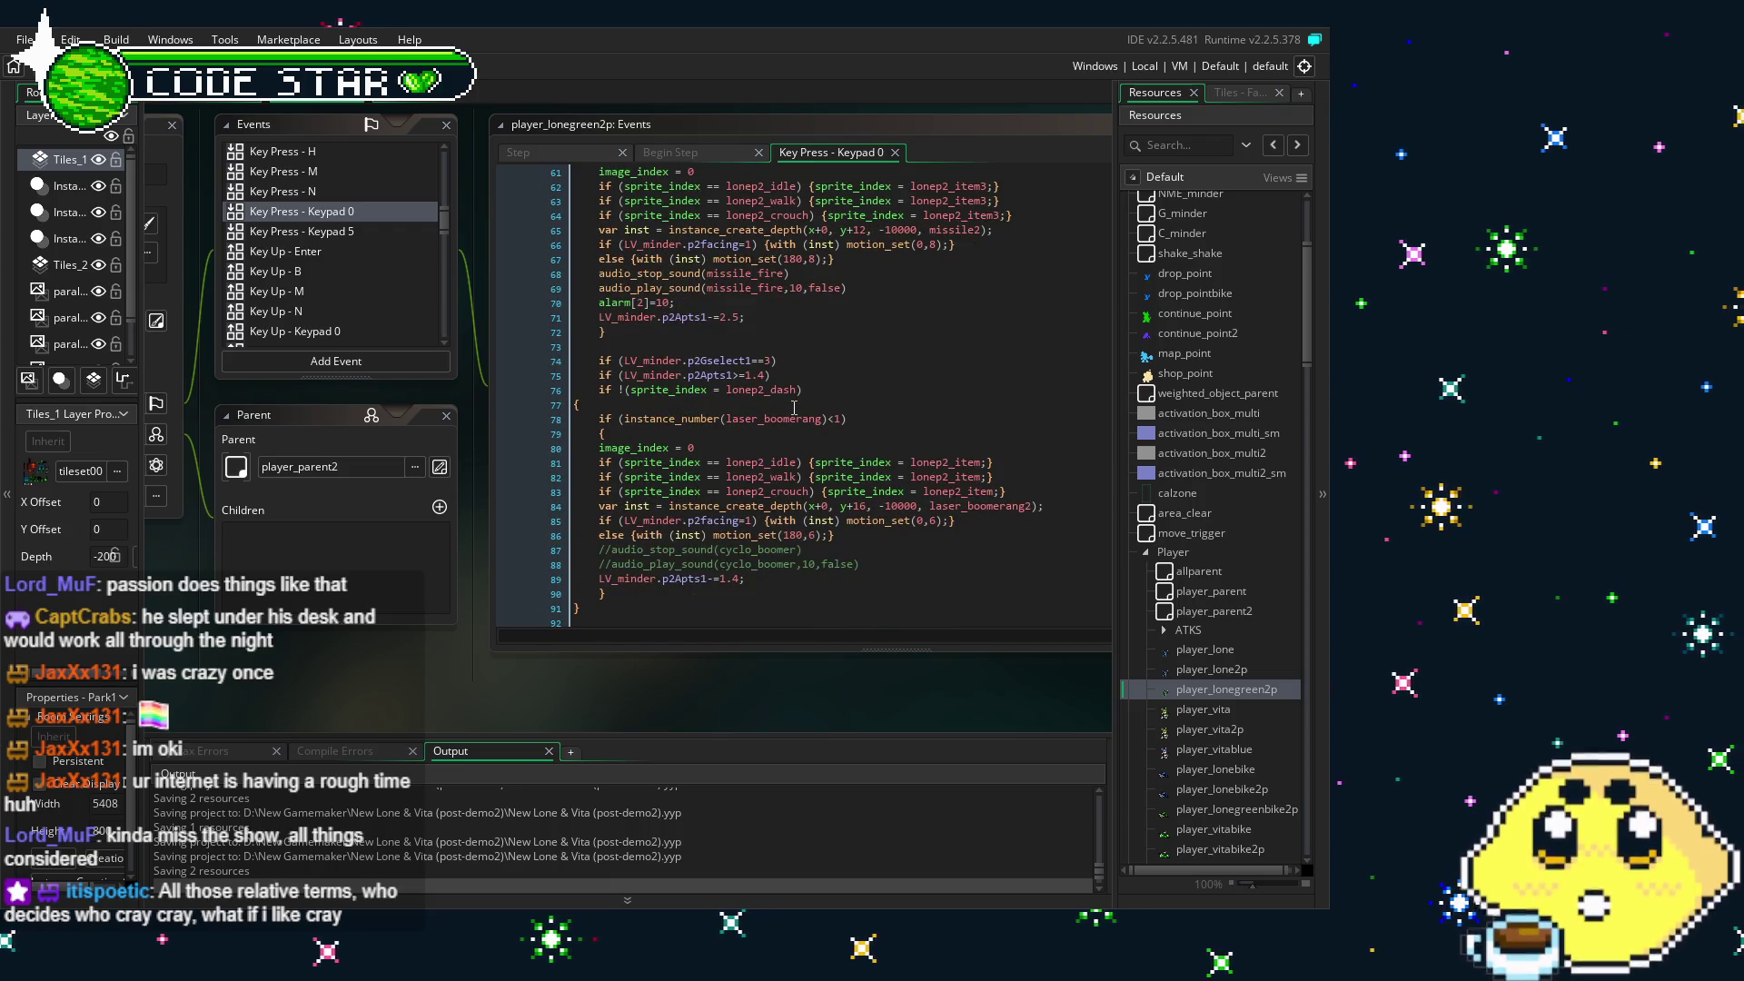
scroll(794, 408, "down", 2)
scroll(795, 407, "down", 3)
scroll(795, 408, "down", 3)
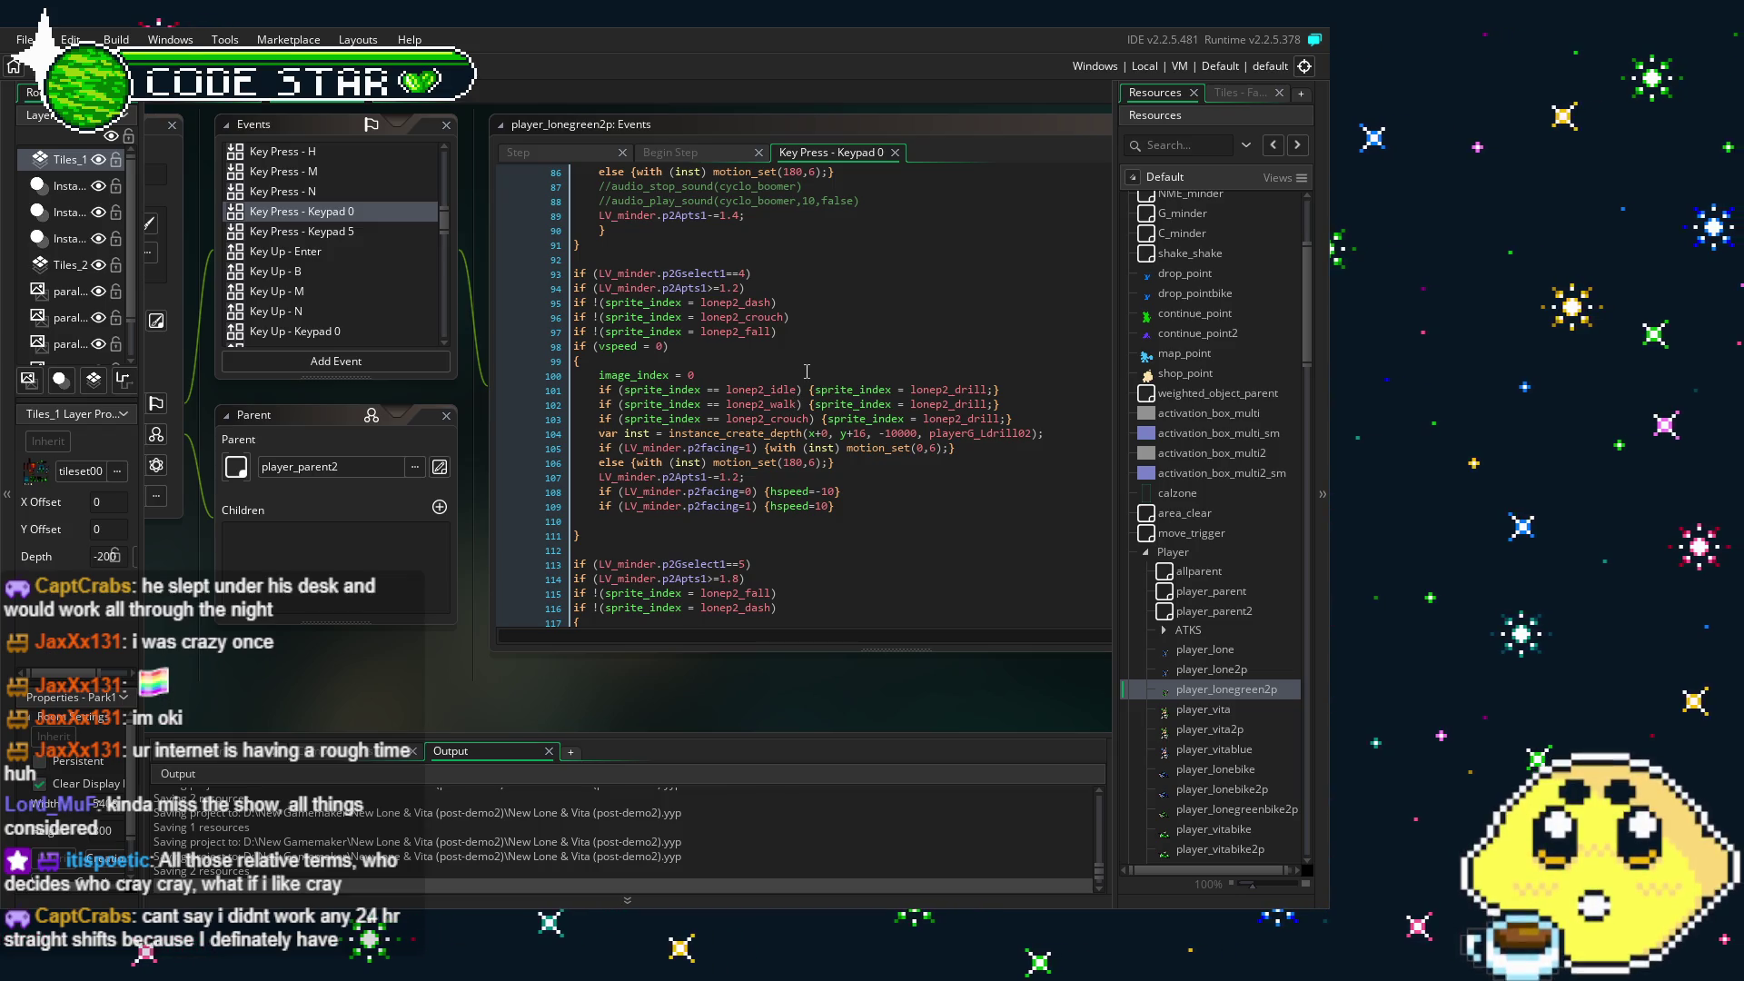
scroll(807, 371, "down", 12)
scroll(807, 372, "down", 8)
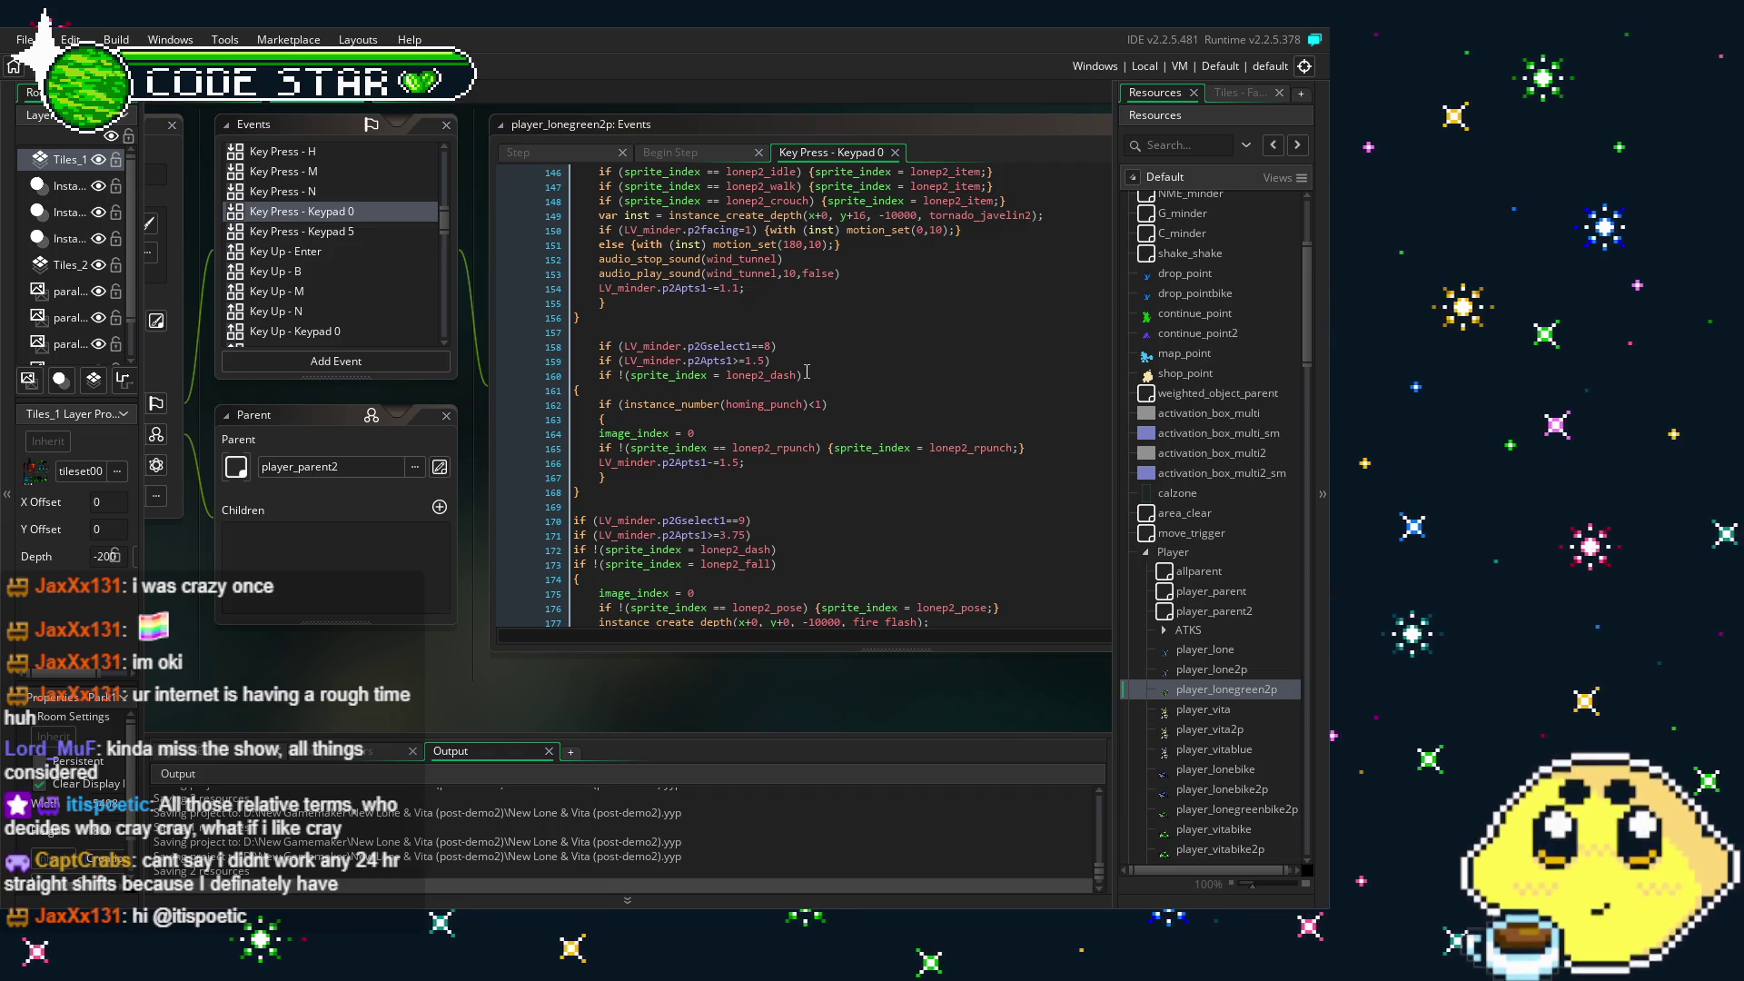
left_click(804, 371)
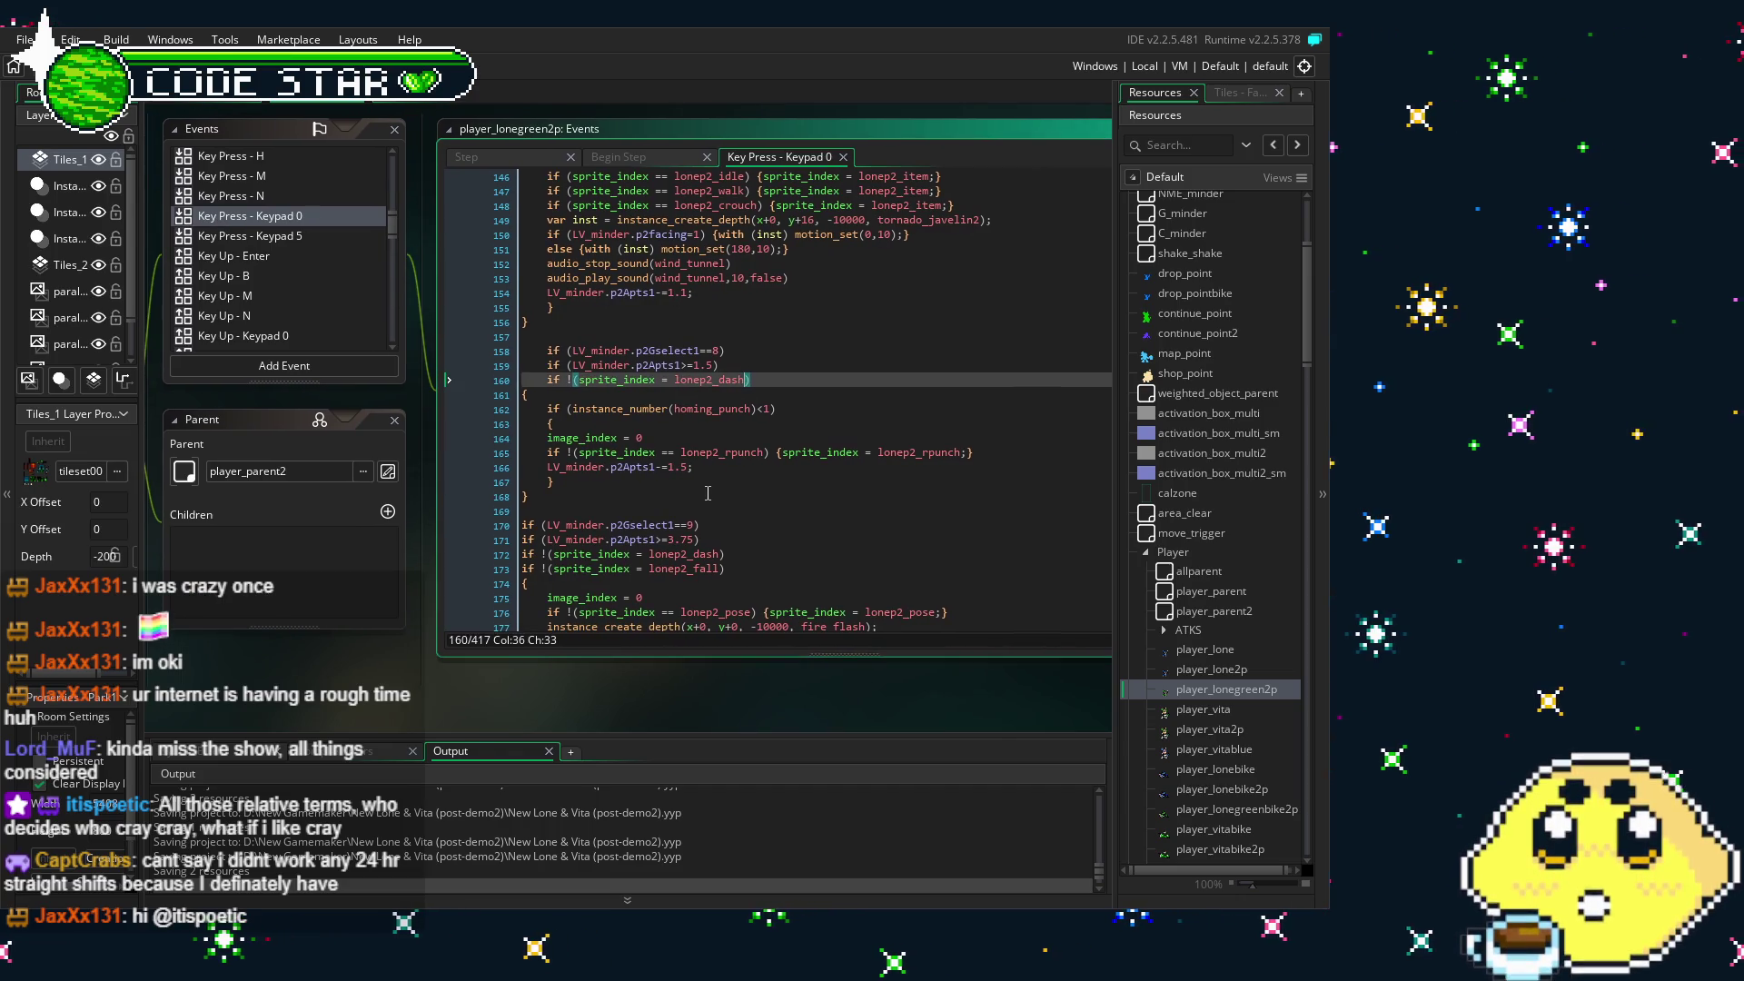
scroll(708, 492, "down", 5)
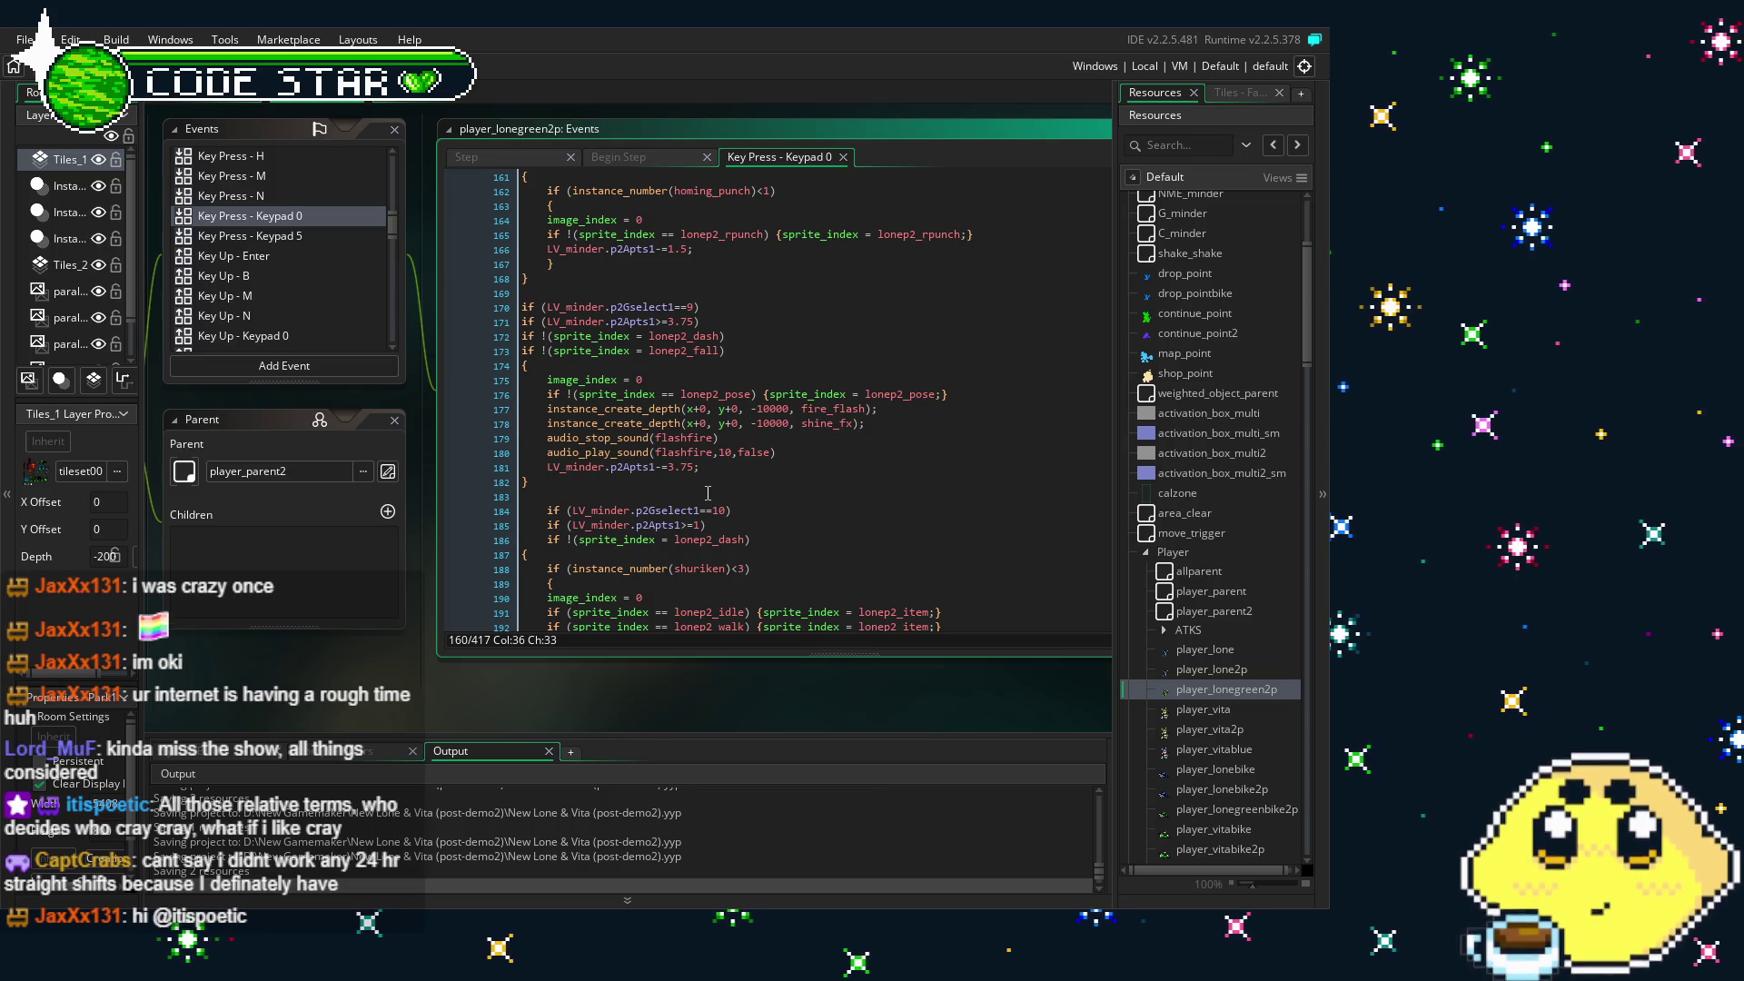
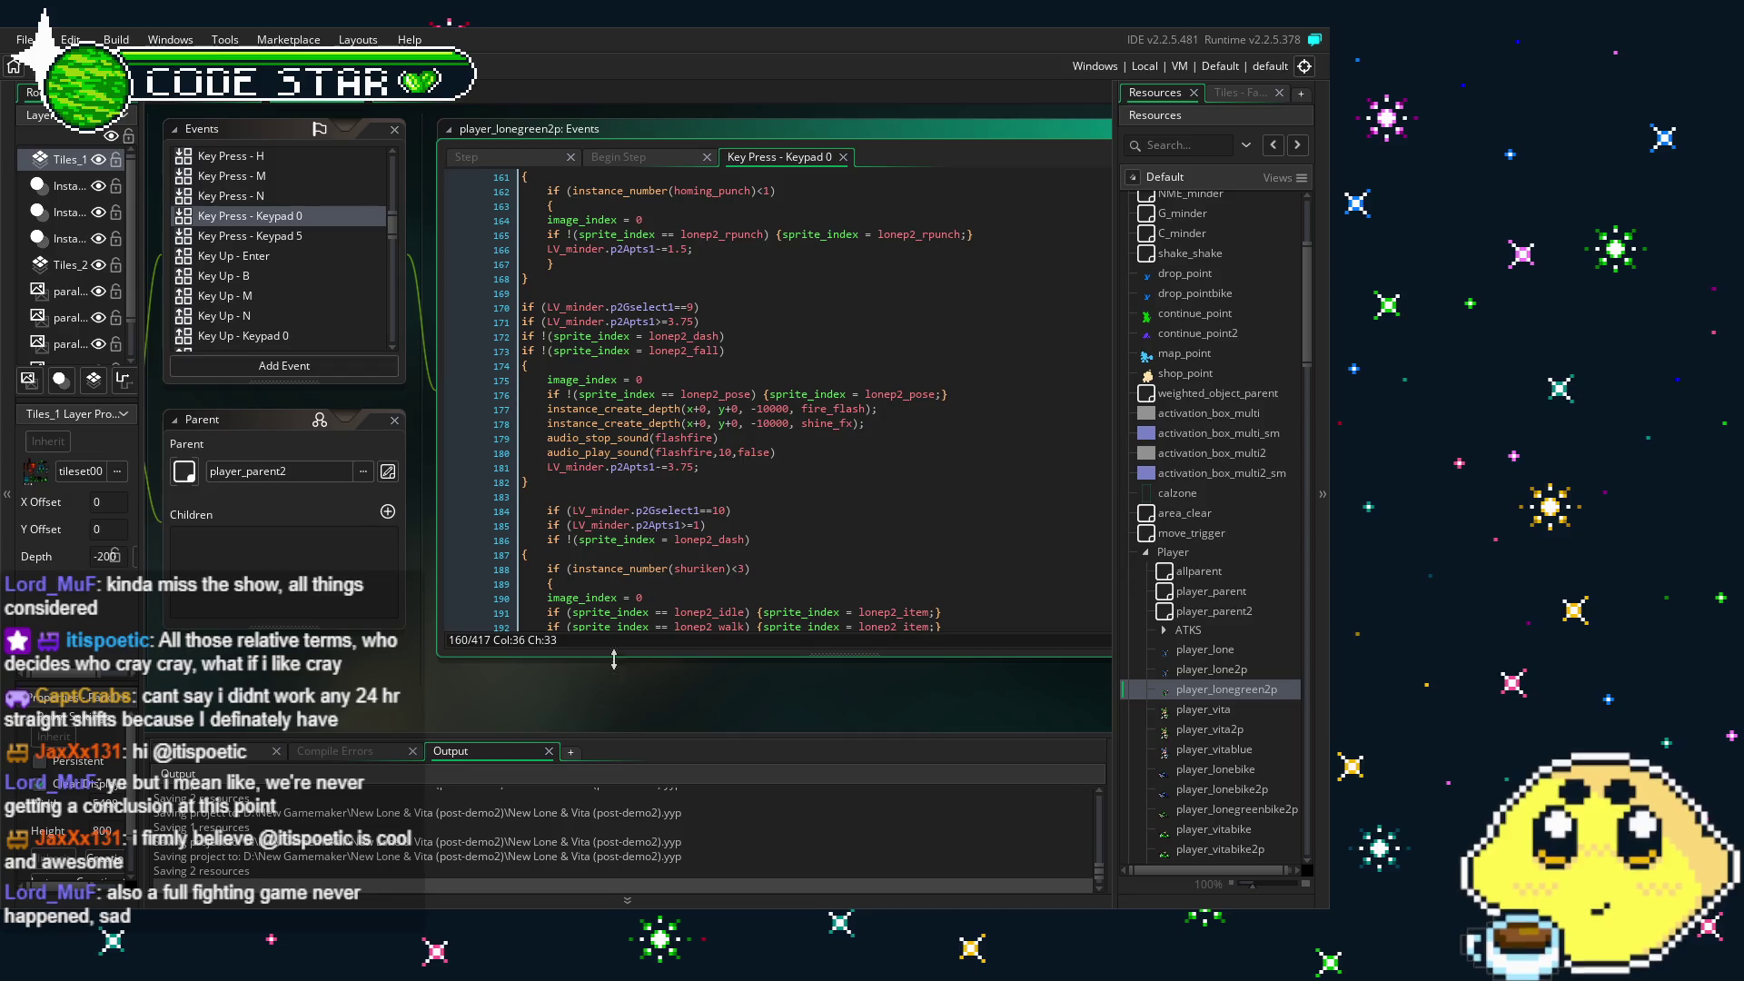
- Comment out Player 2's selection-21 drone attack block on lines 352–366
left_click_drag(694, 486, 626, 472)
scroll(627, 471, "down", 7)
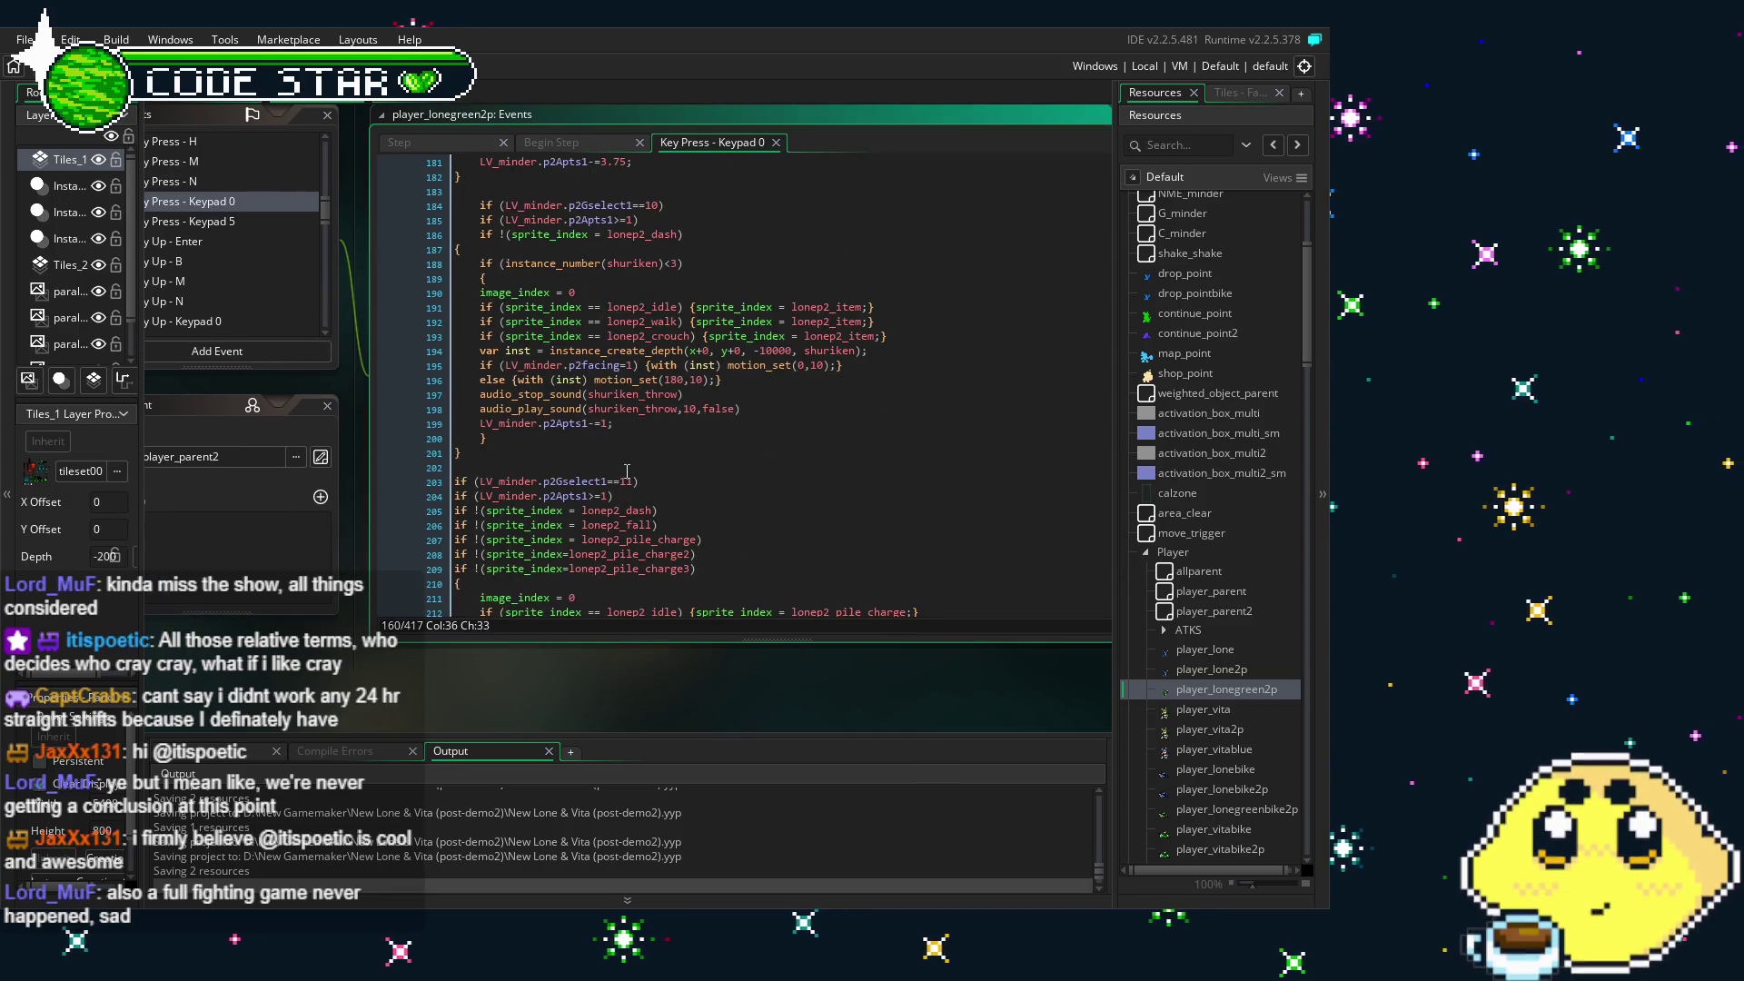
left_click_drag(446, 673, 520, 684)
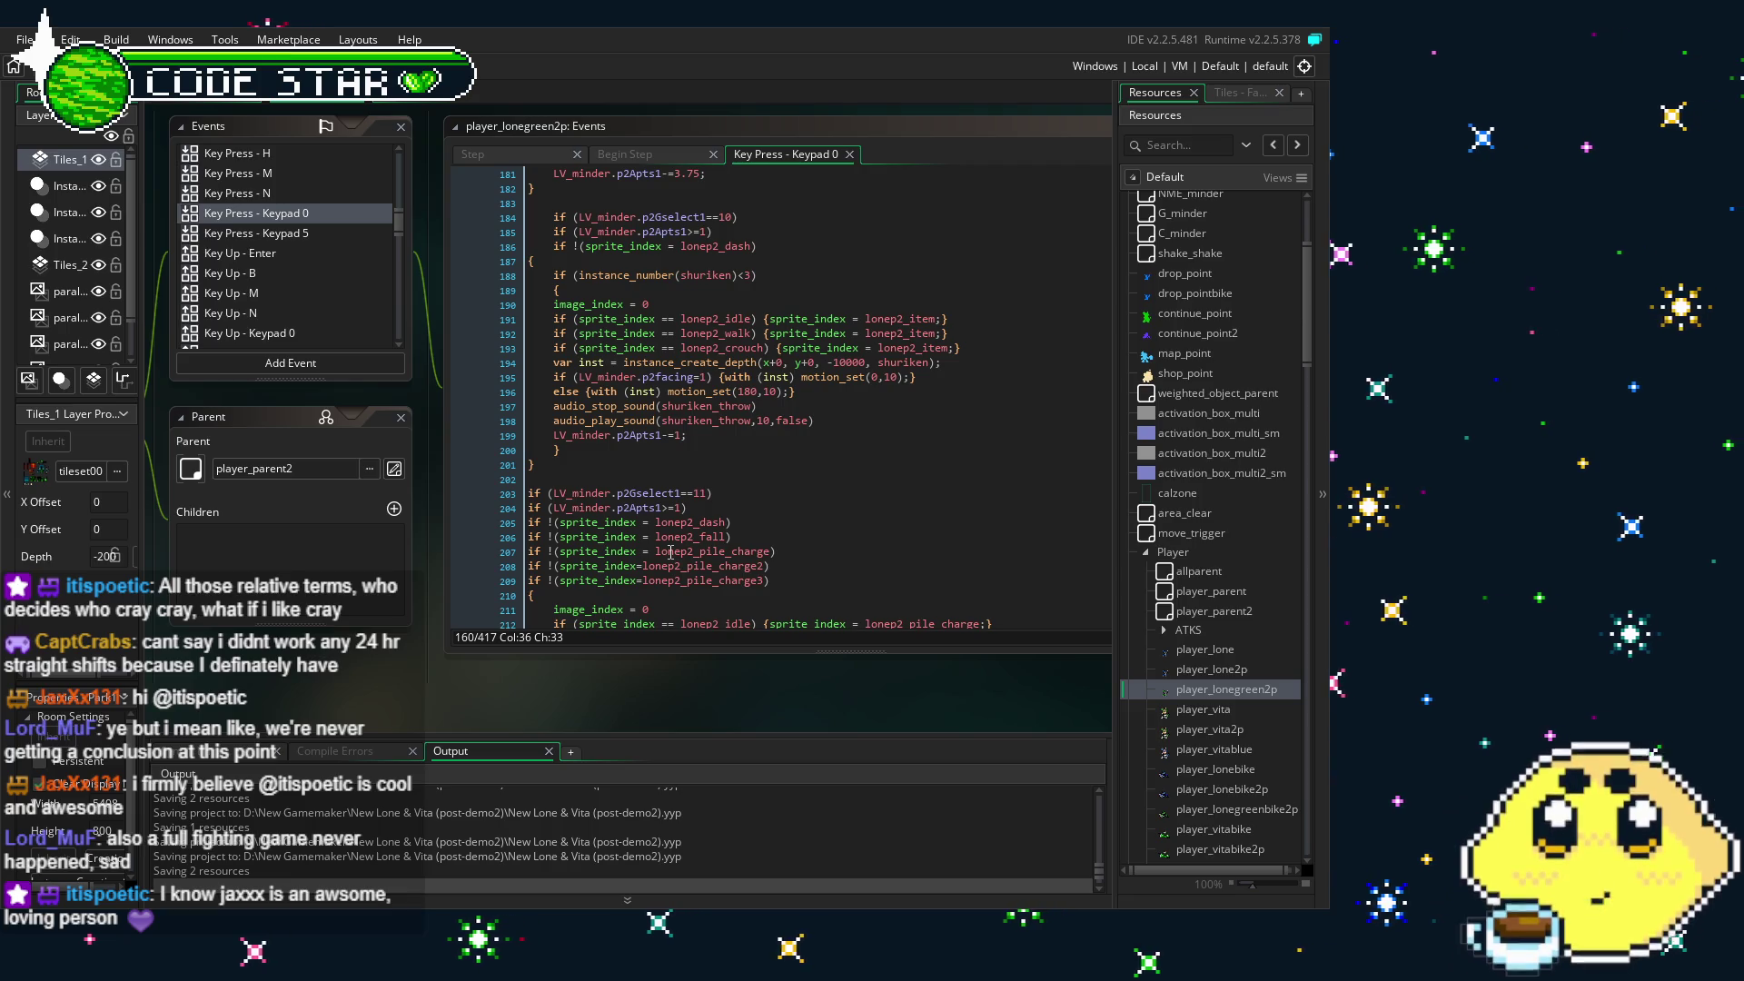
scroll(794, 512, "down", 2)
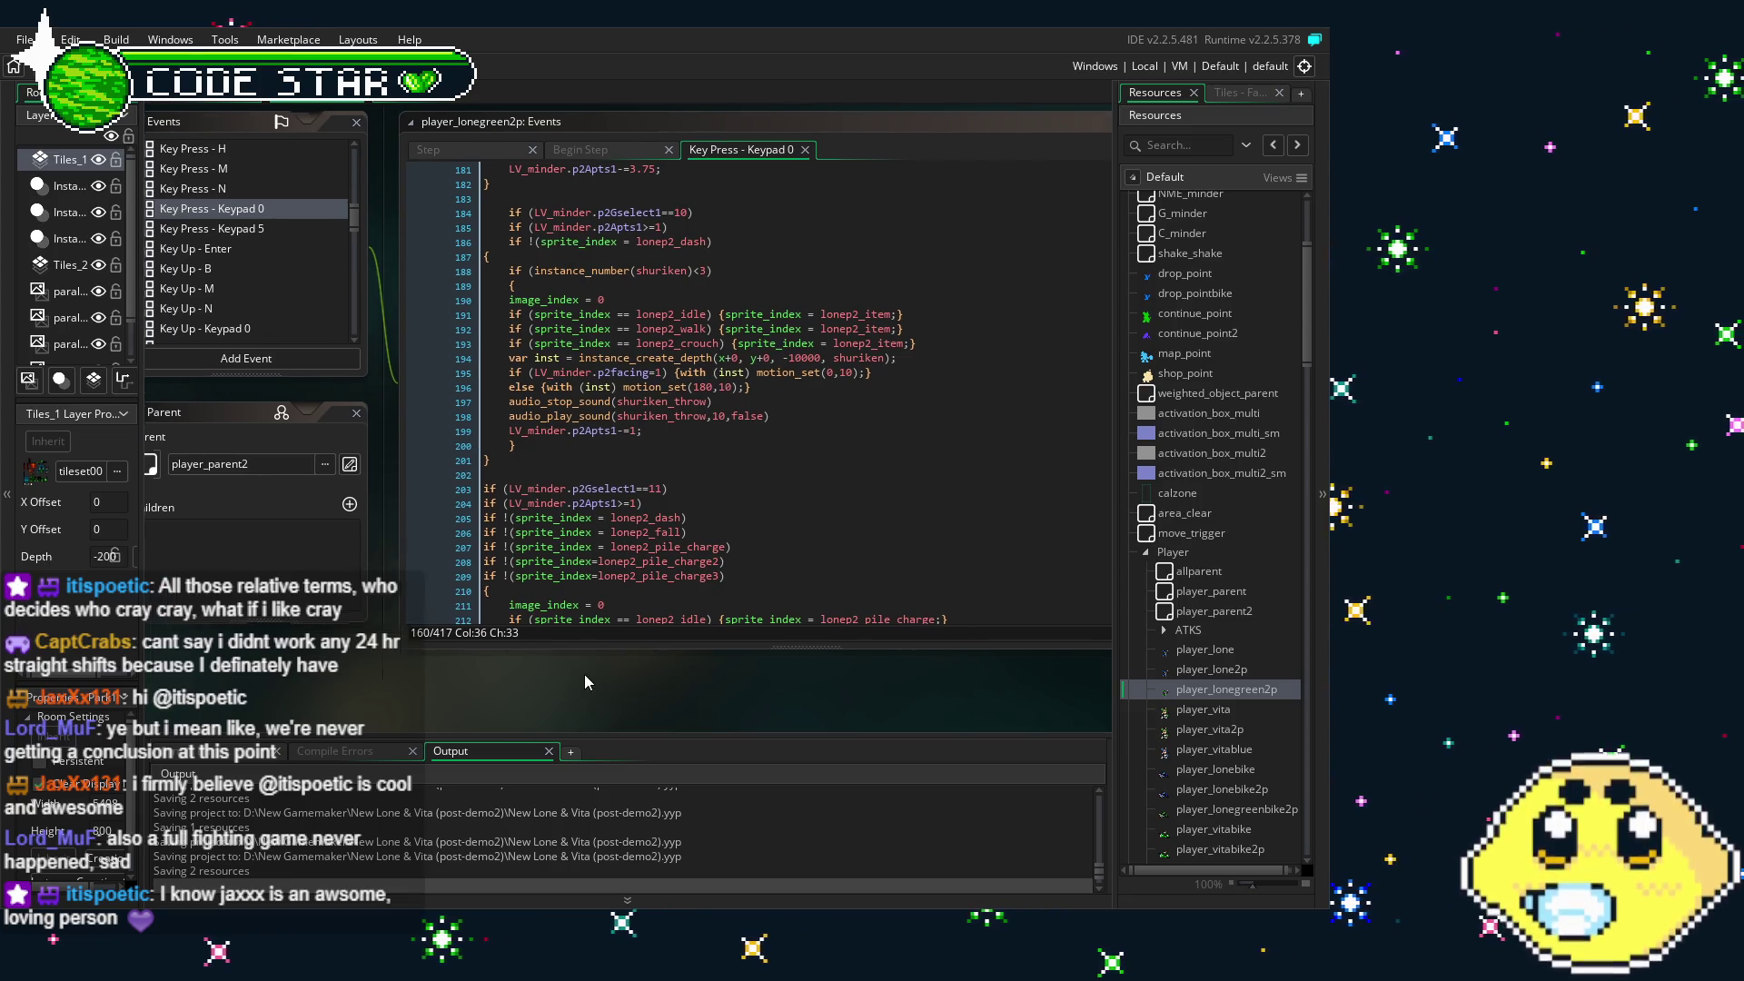
scroll(594, 542, "down", 10)
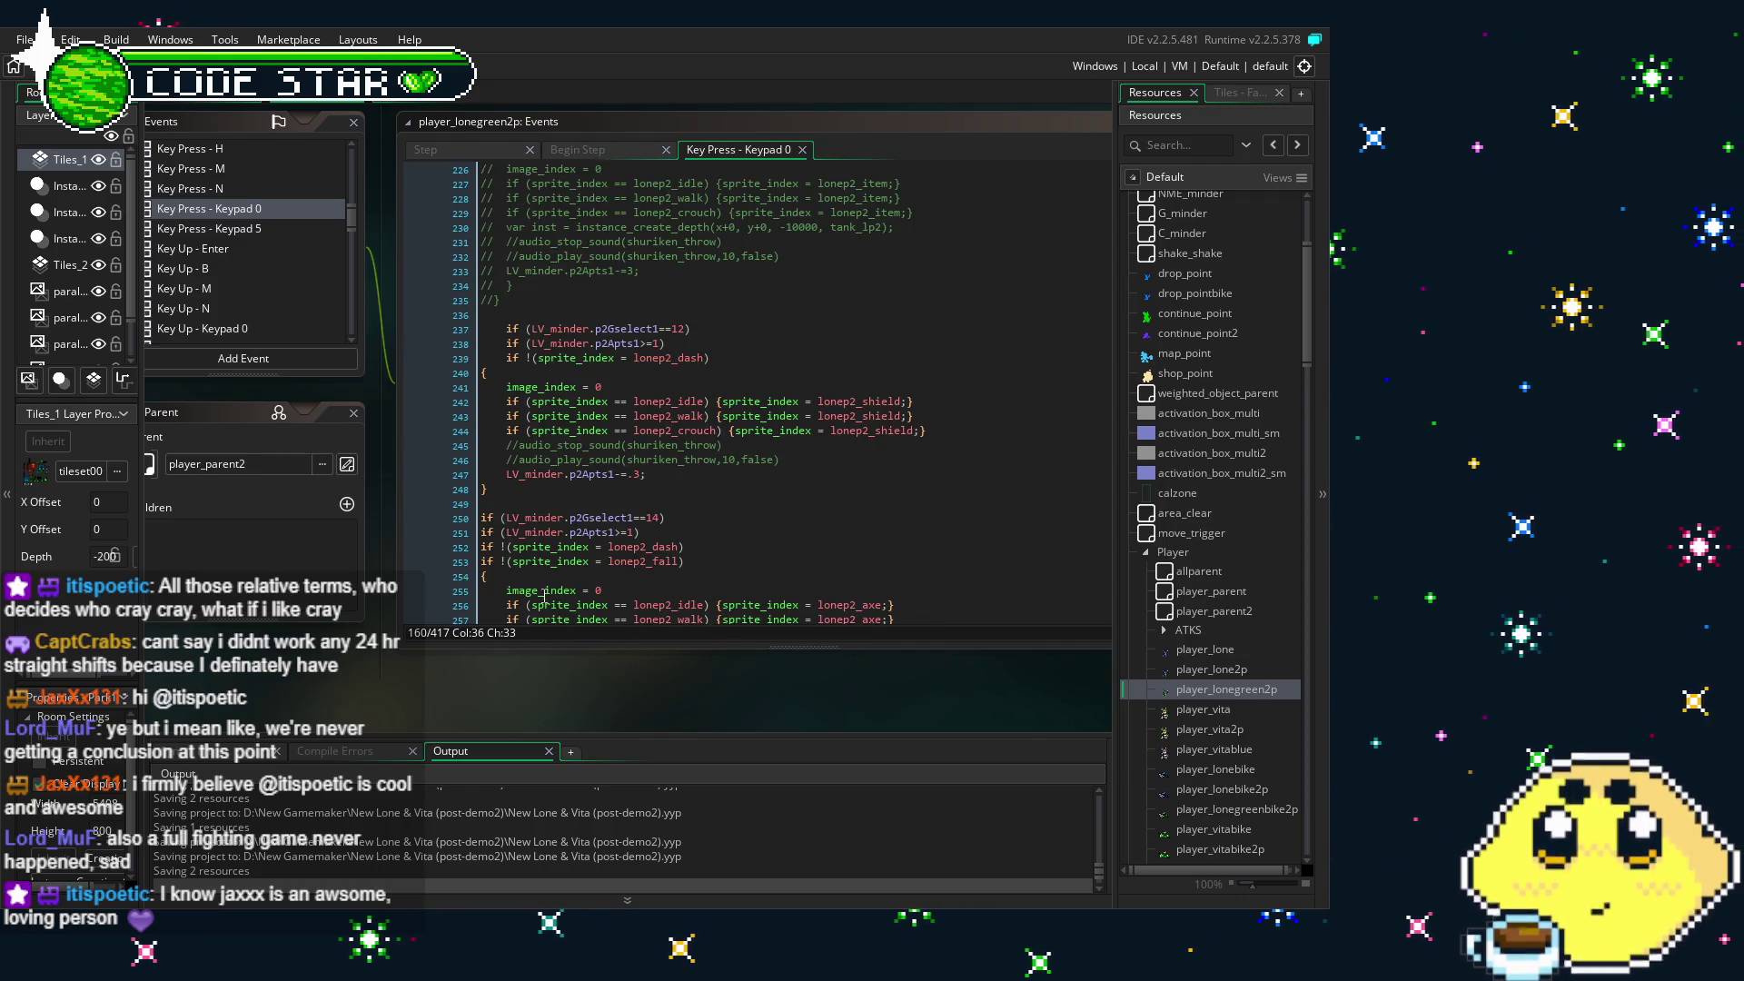
left_click_drag(472, 669, 511, 667)
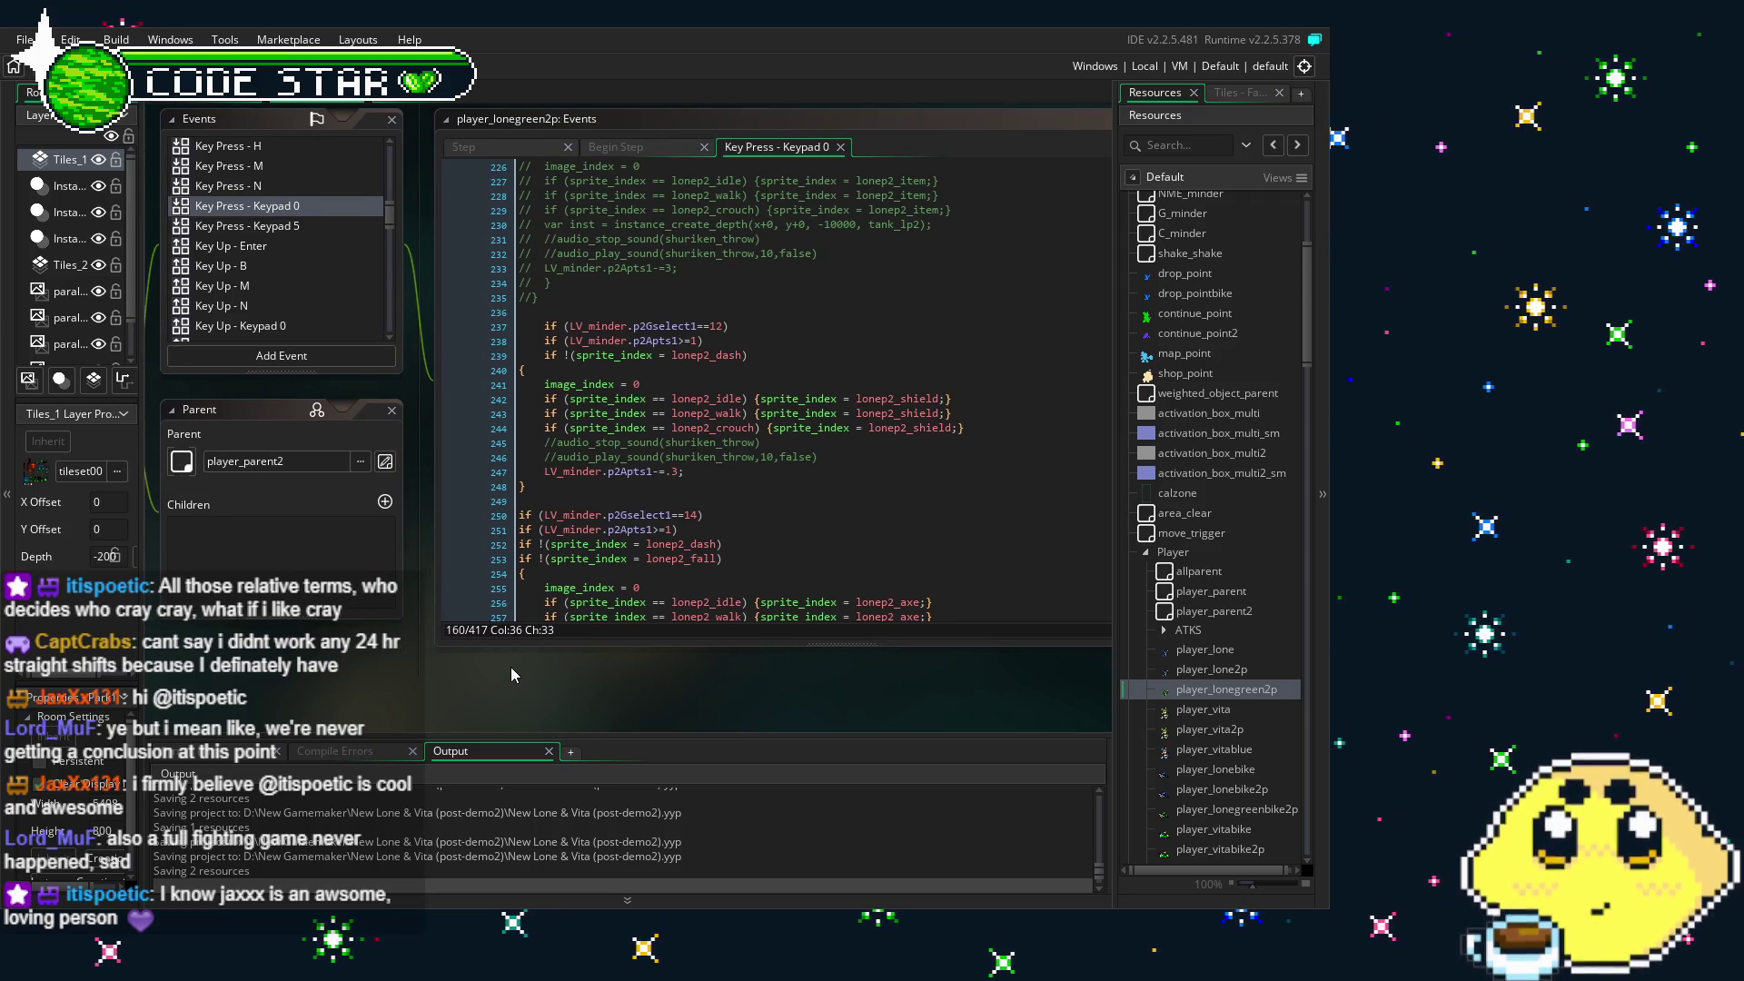
scroll(653, 530, "down", 3)
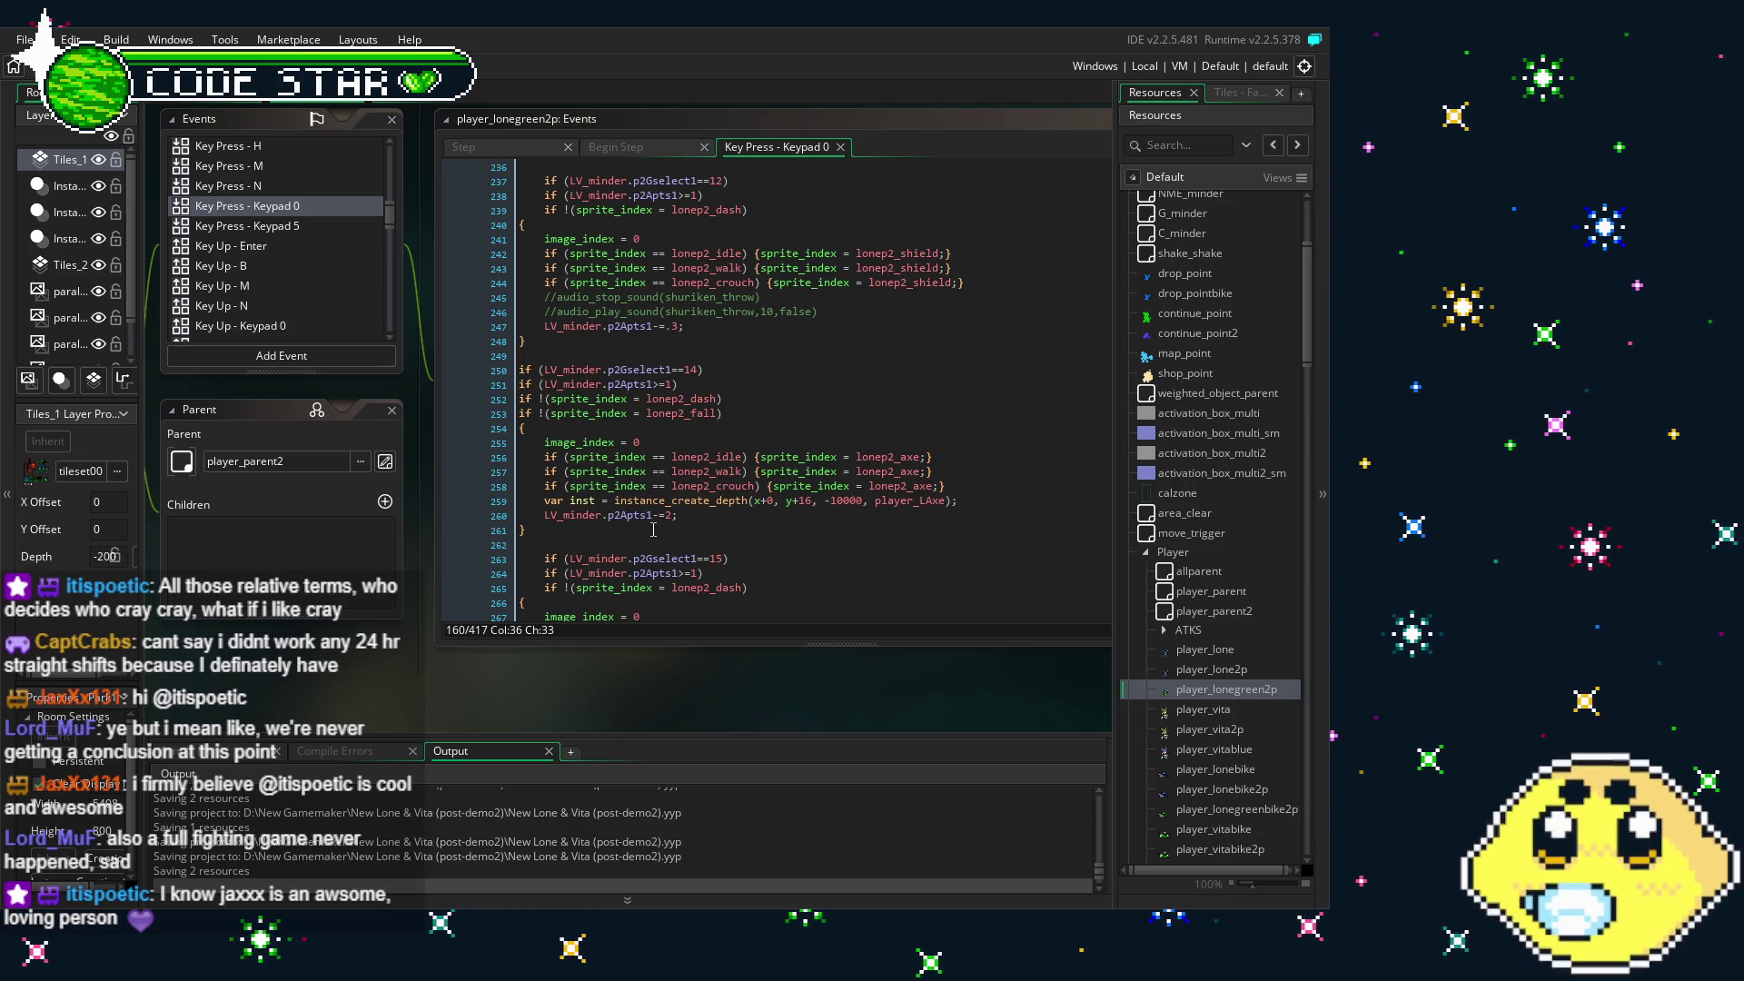
scroll(654, 530, "down", 4)
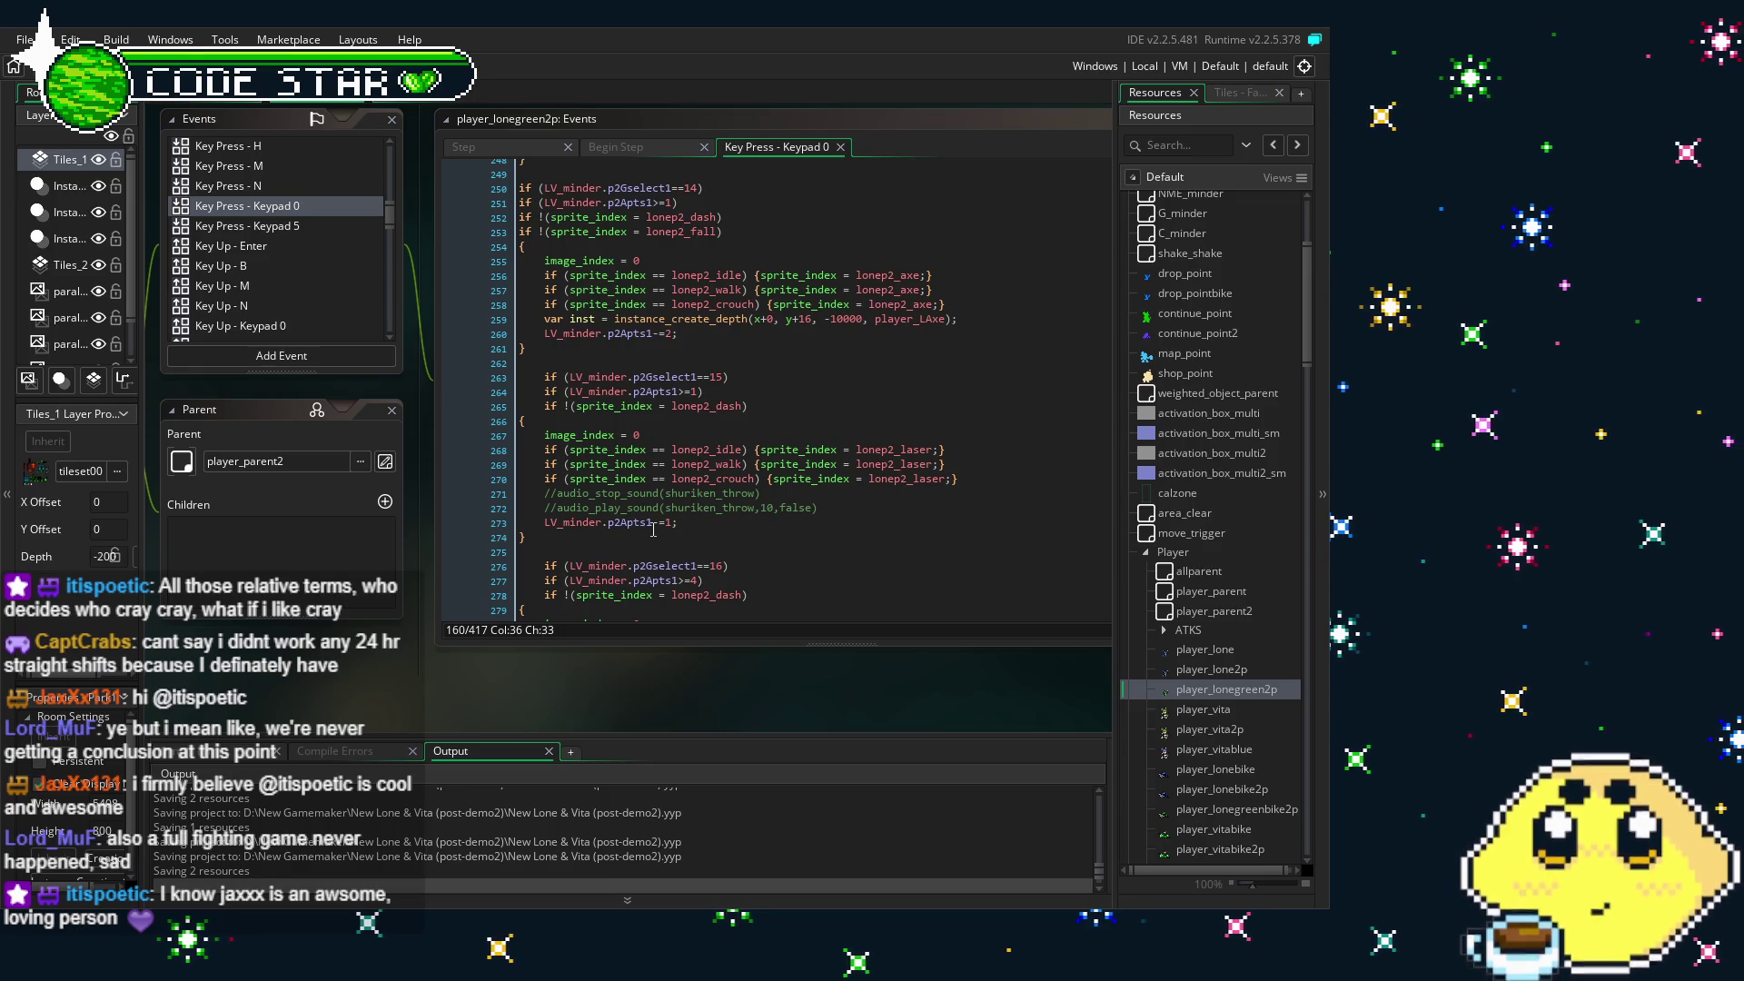
scroll(653, 530, "down", 3)
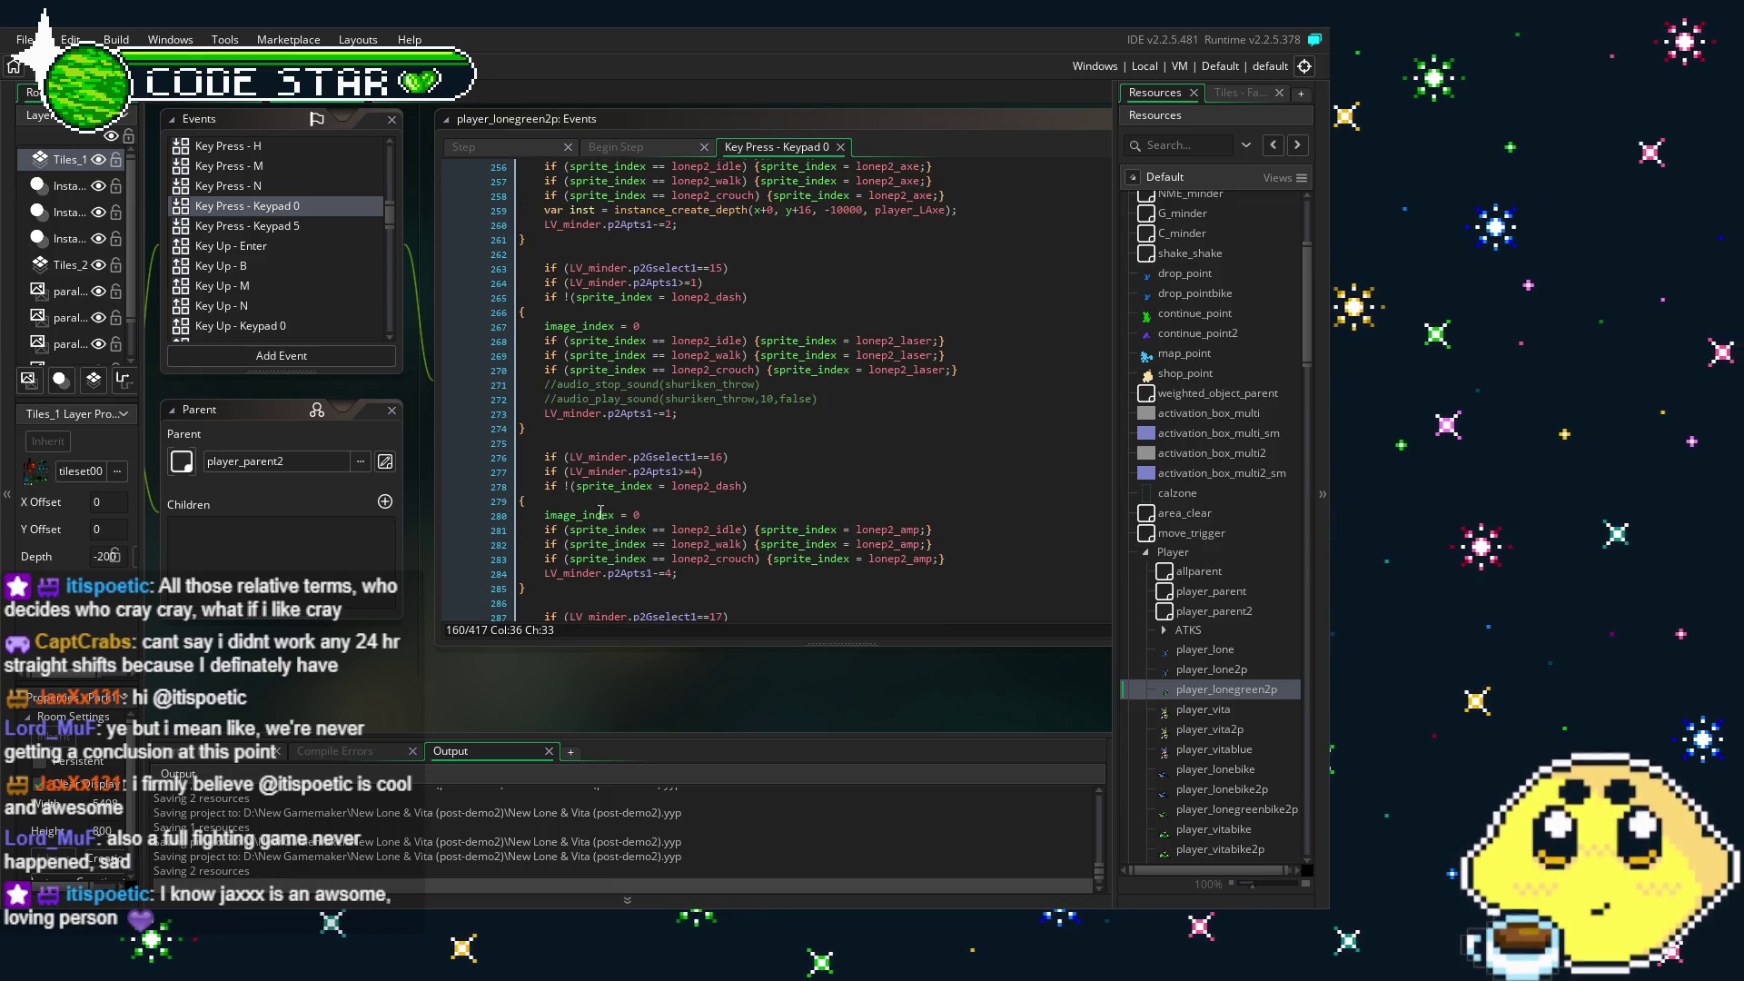
scroll(601, 512, "down", 20)
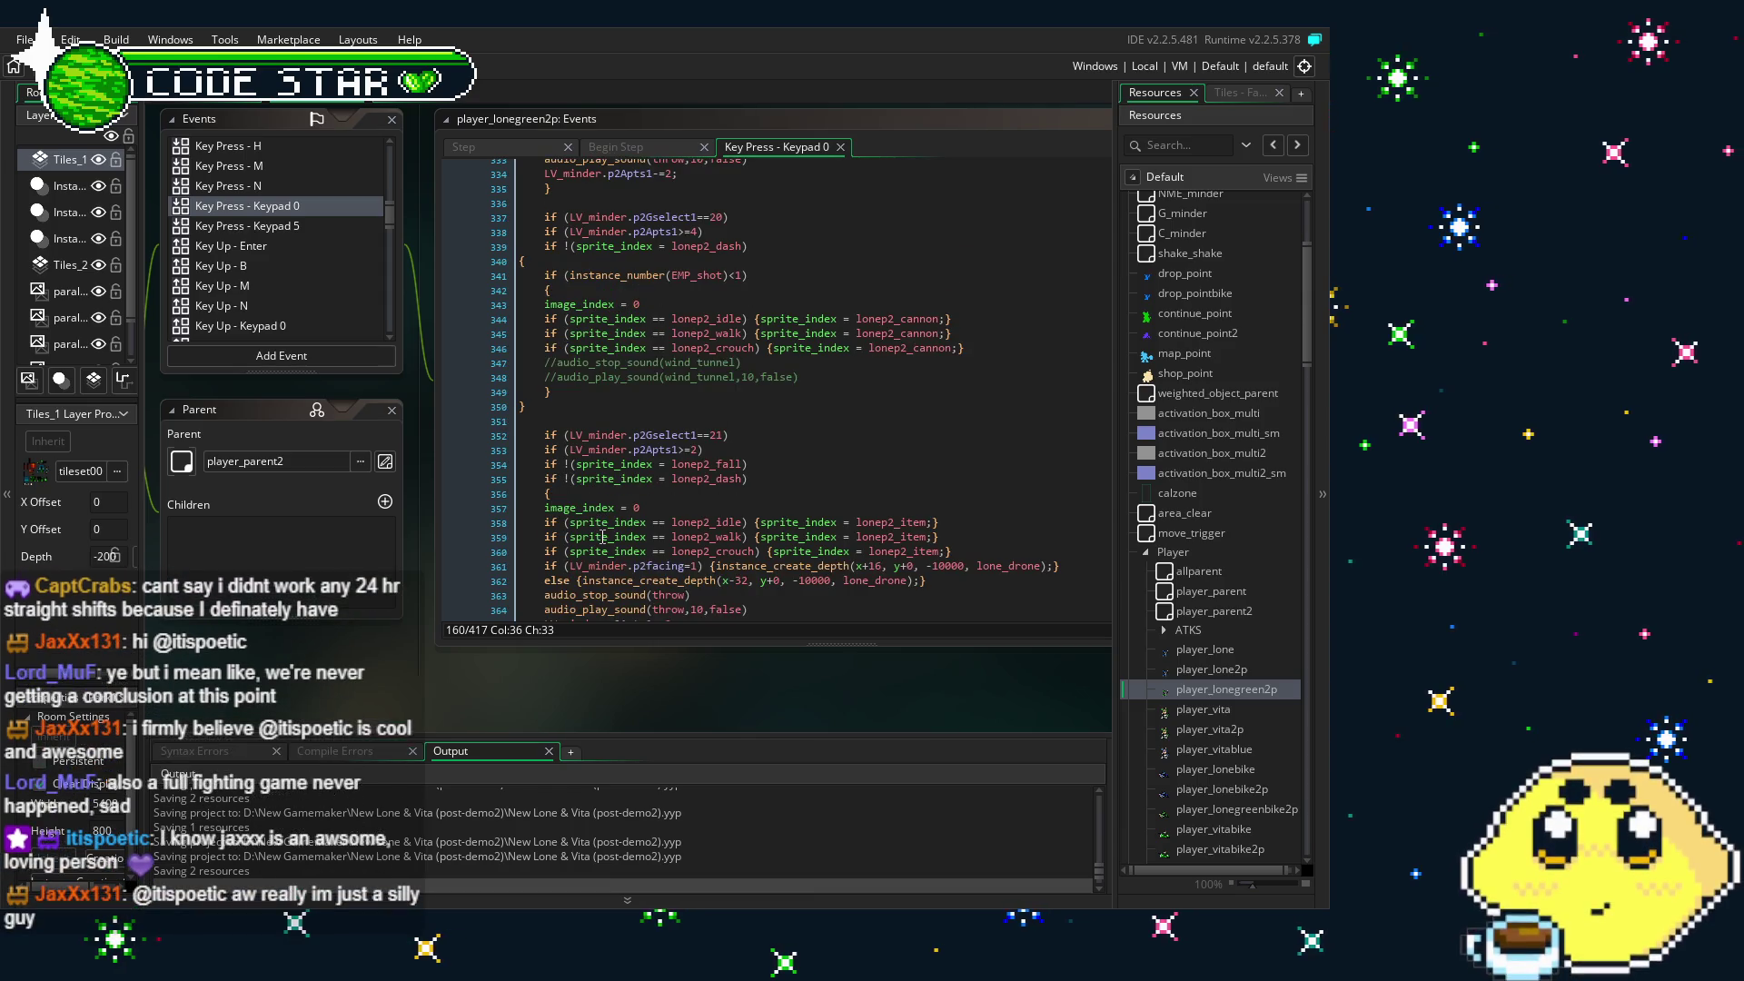
scroll(604, 537, "down", 3)
scroll(585, 560, "down", 1)
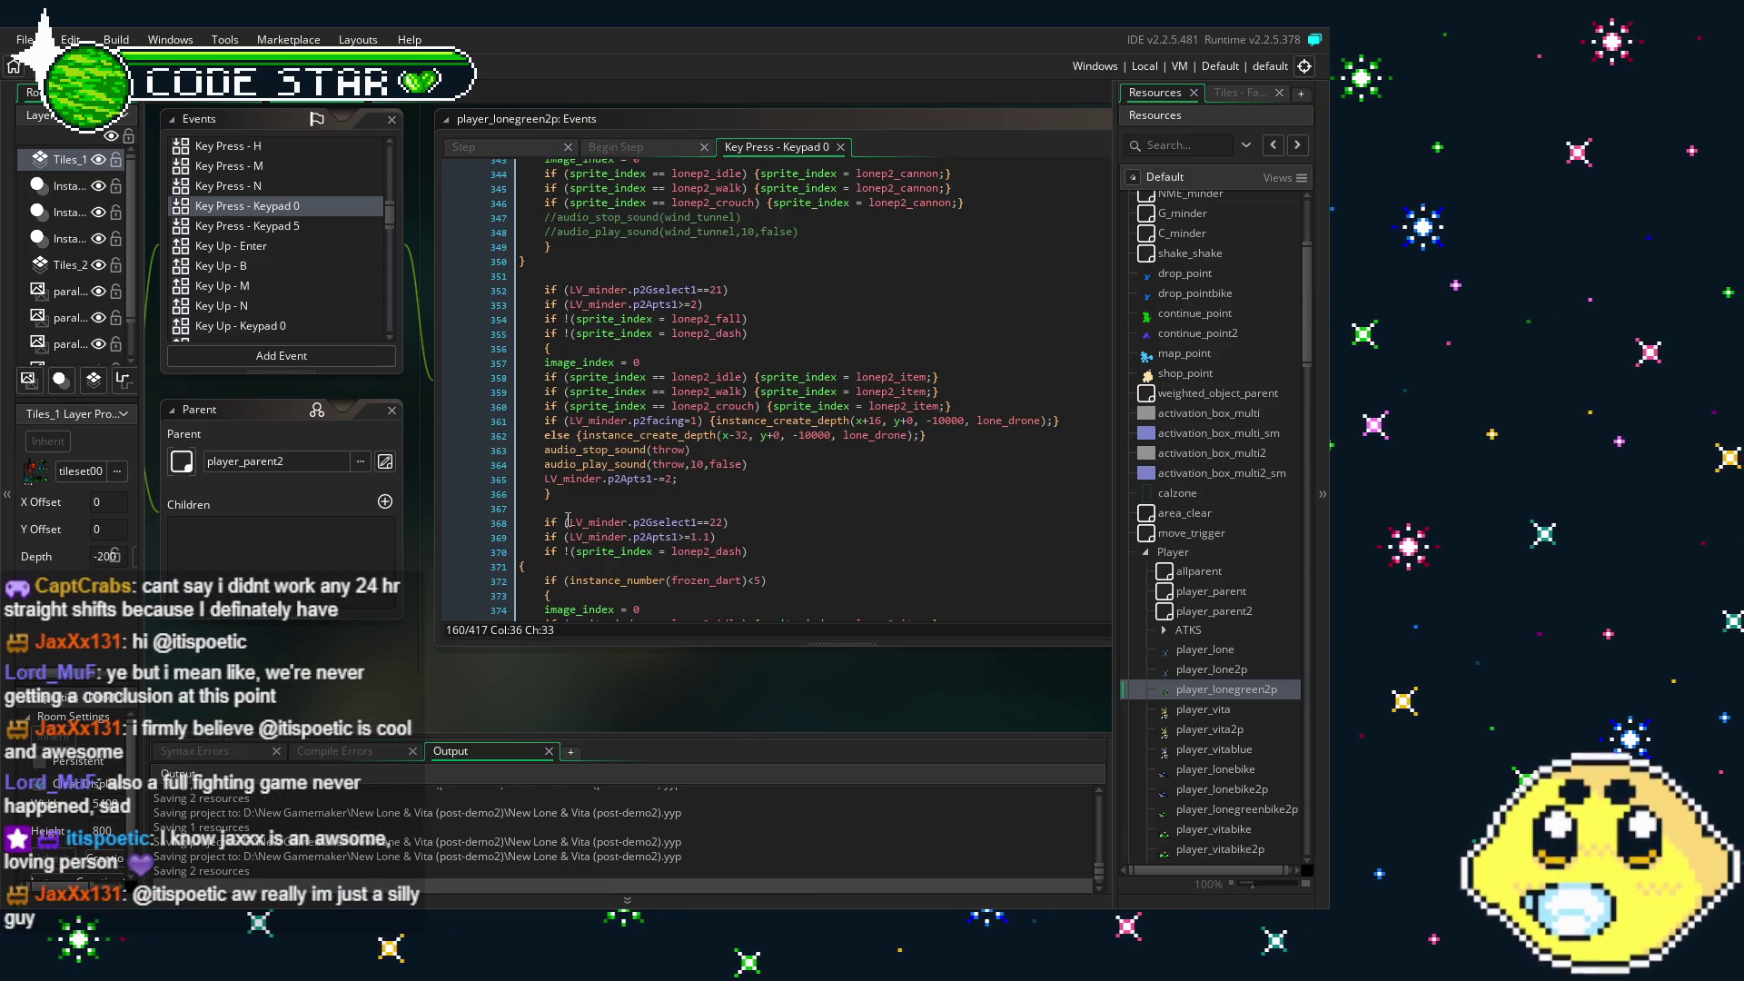
left_click(541, 494)
mouse_move(584, 492)
left_mouse_down()
mouse_move(554, 363)
mouse_move(476, 291)
left_mouse_up()
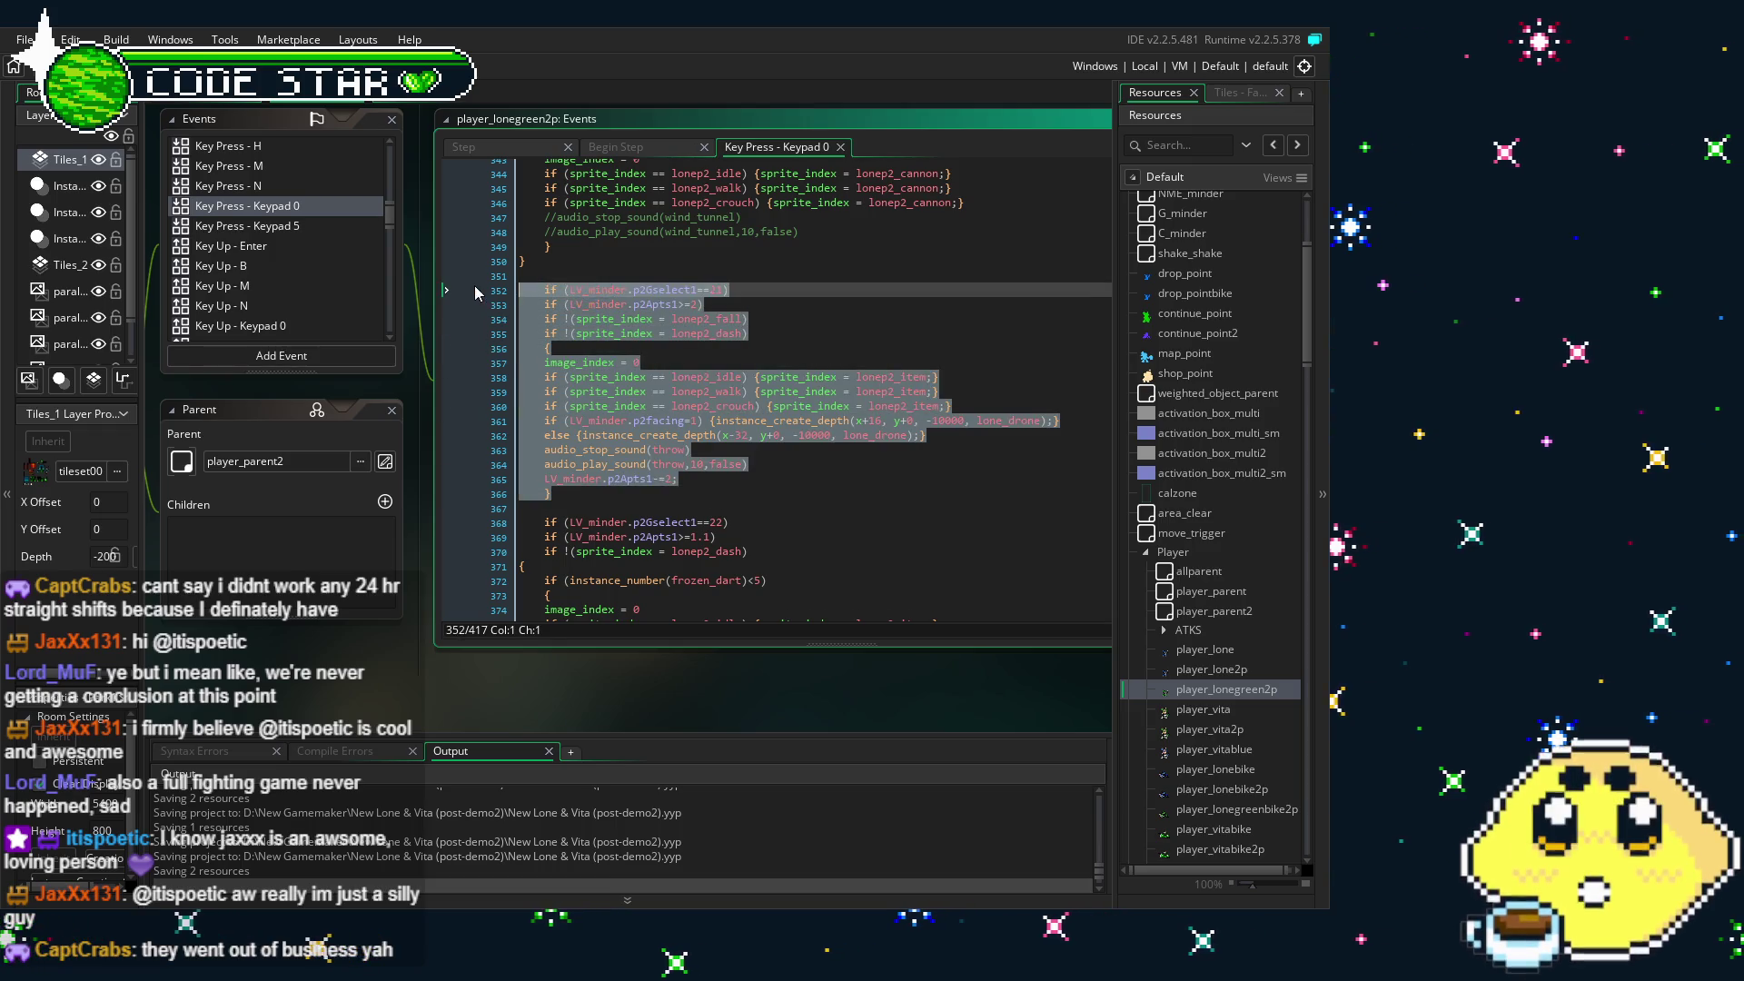
key("ctrl+k")
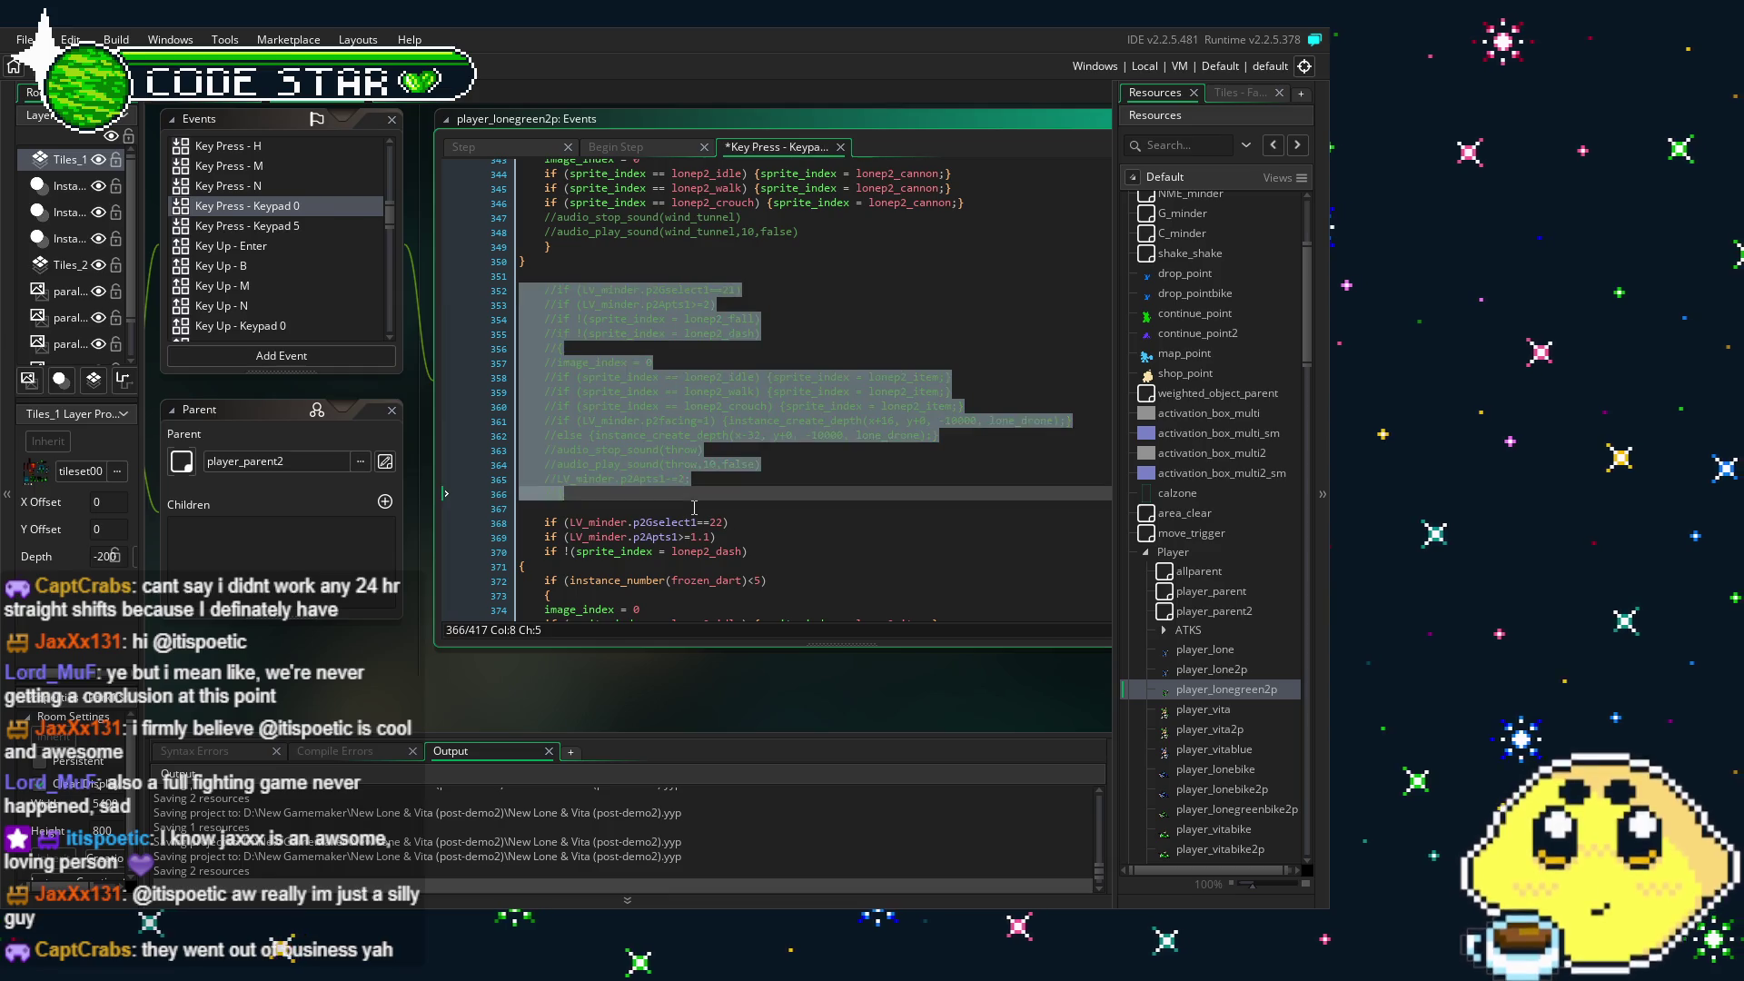
- Paste the copied harpoon_shot2 grappler block below the commented-out drone code
left_click(732, 489)
key("Return")
key("Return")
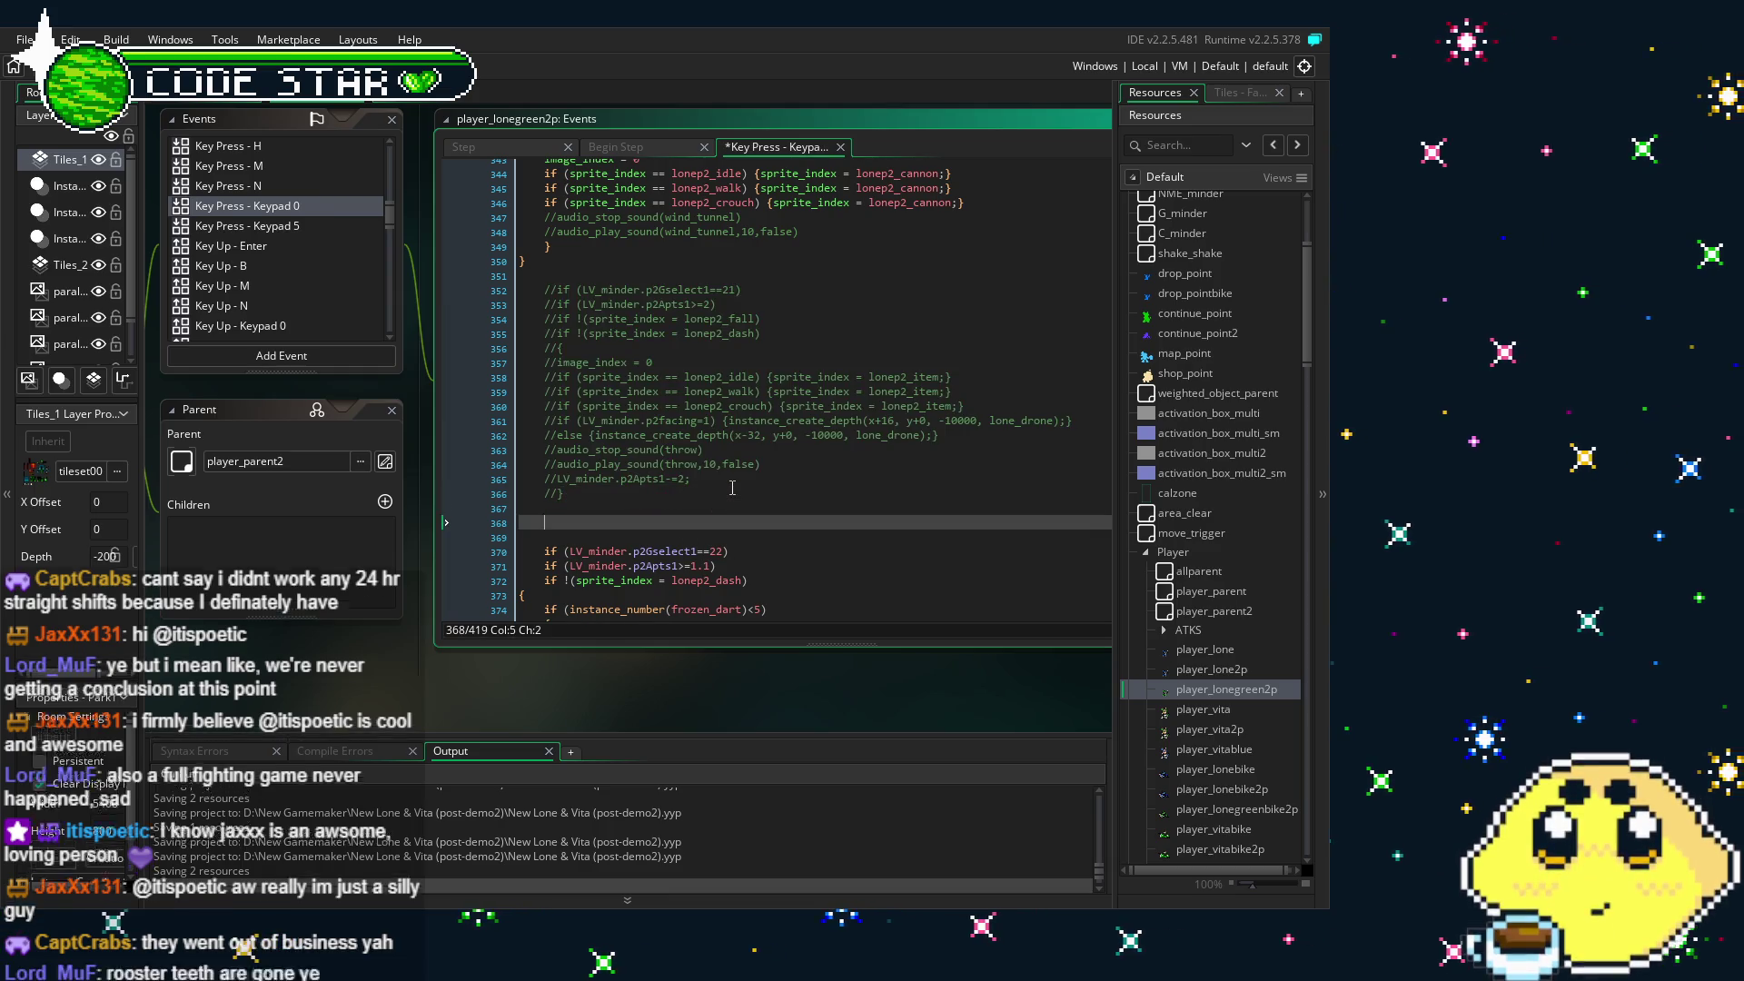
key("ctrl+v")
left_click(576, 366)
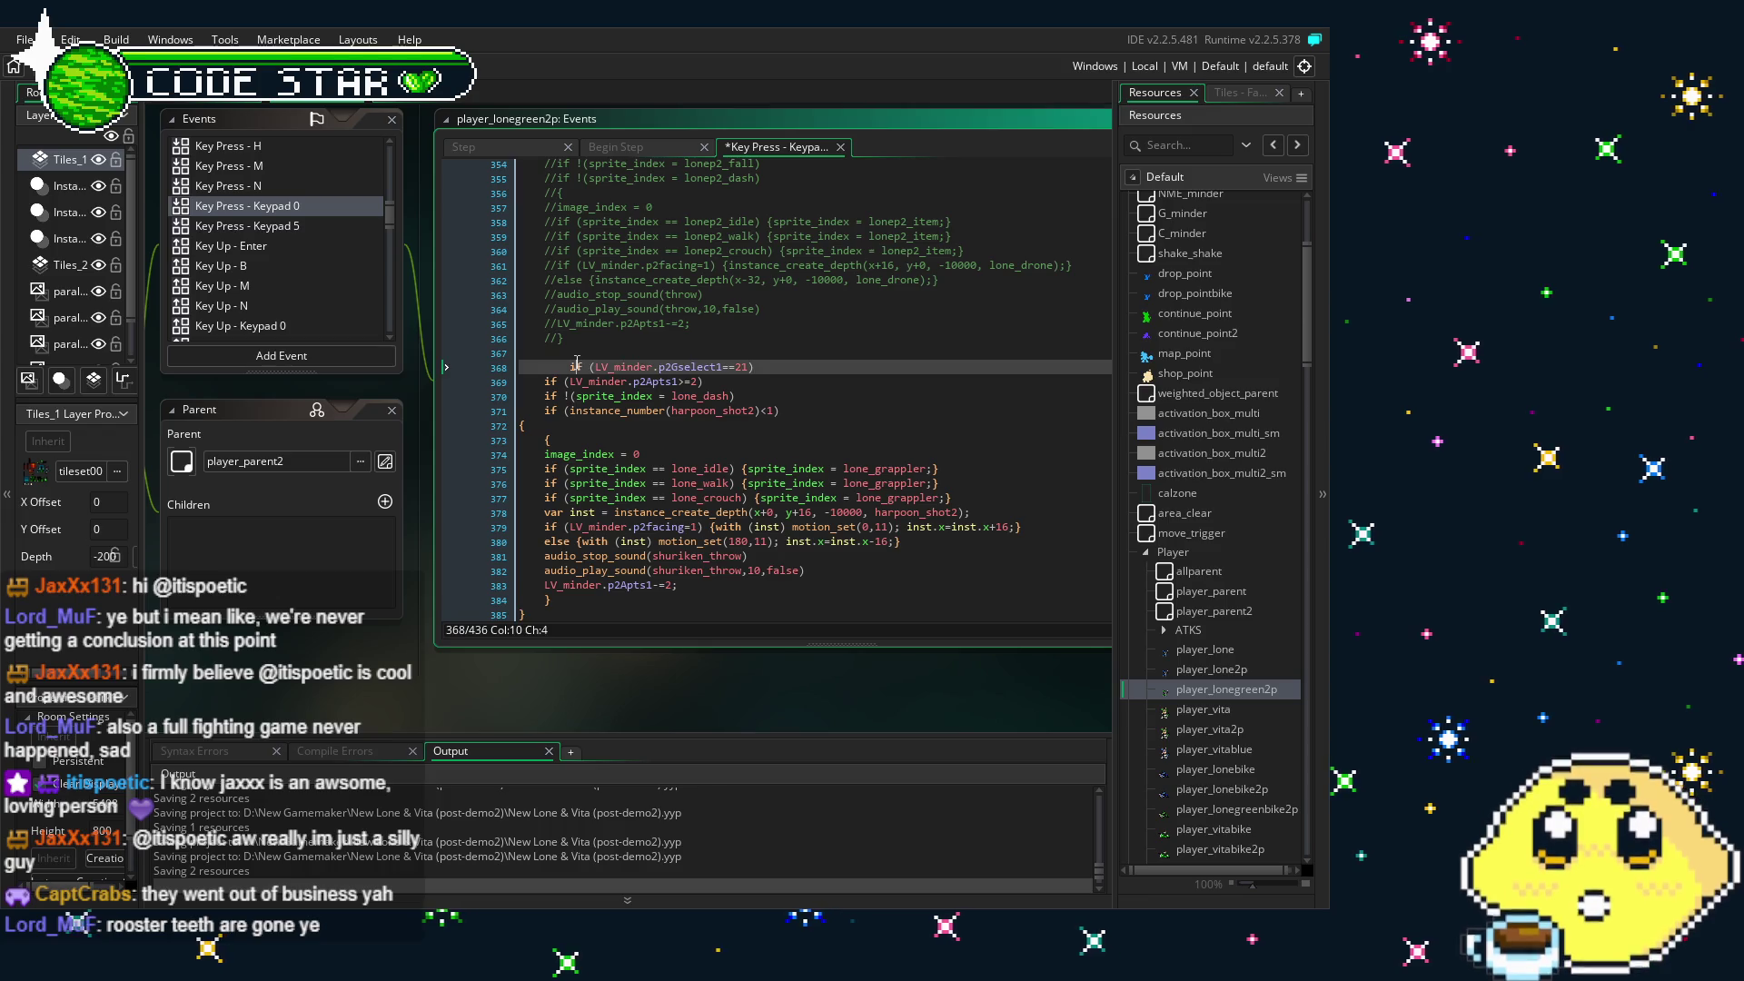
scroll(735, 484, "down", 2)
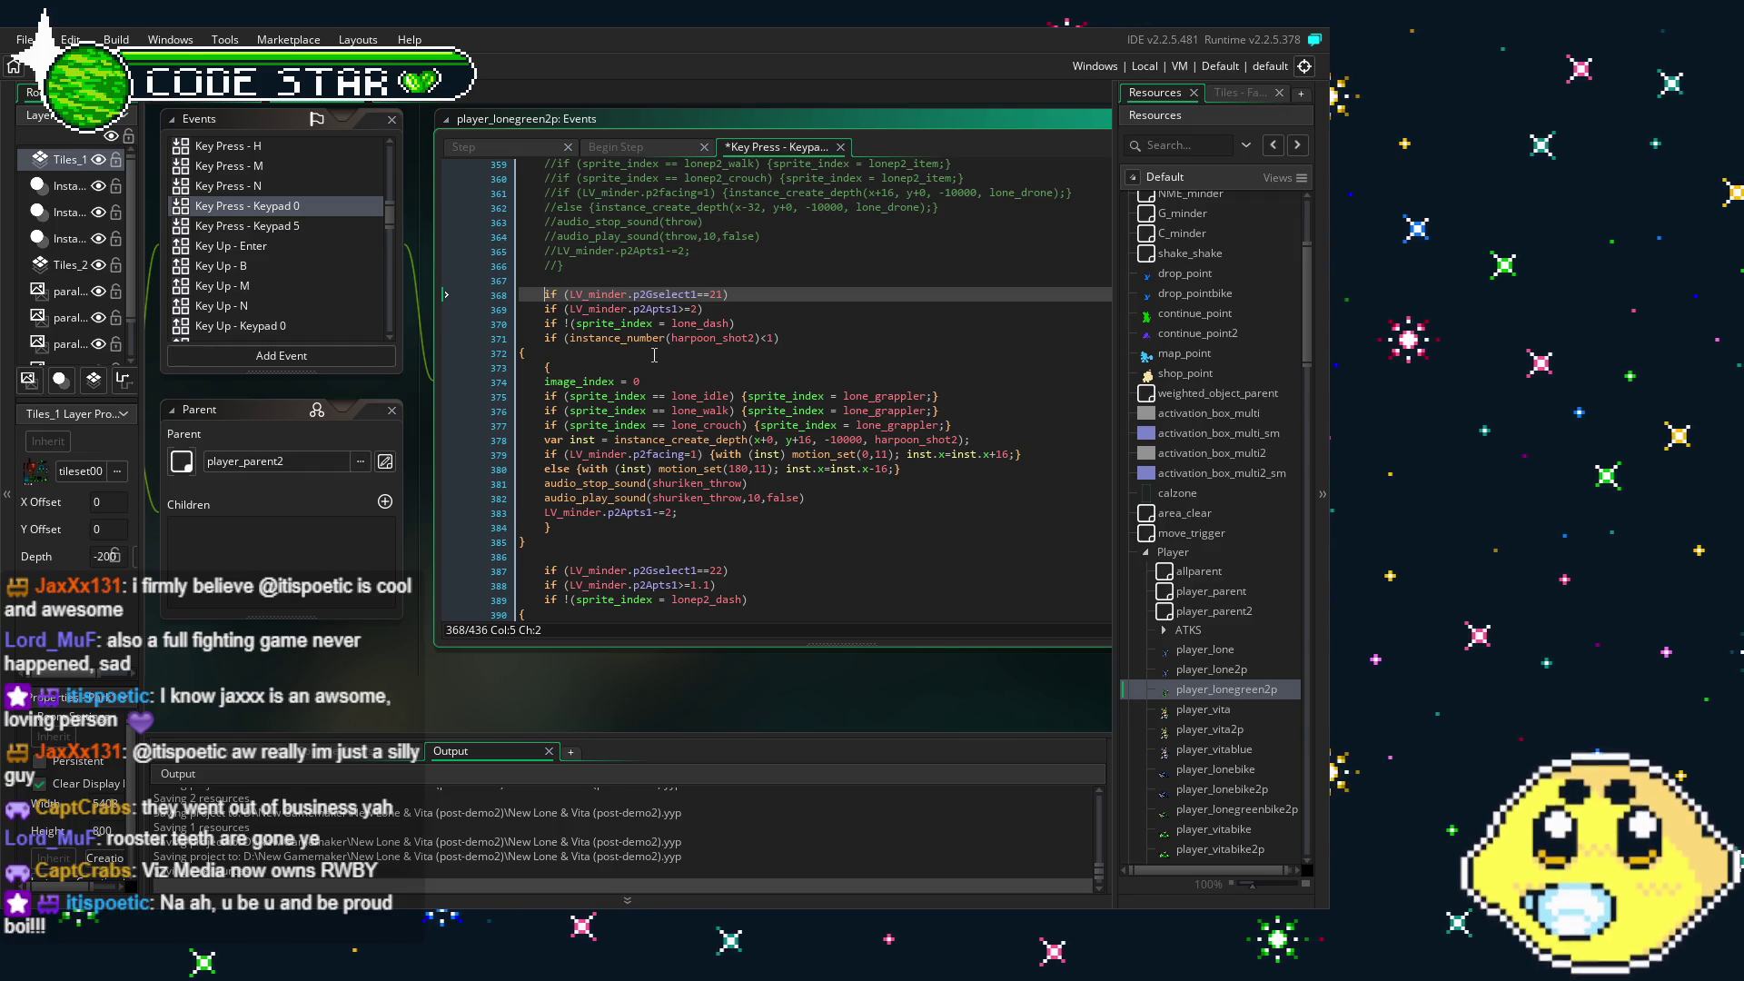
- Change lone_dash, lone_idle, lone_walk and lone_crouch to their lonep2_ versions
left_click(654, 465)
scroll(636, 409, "down", 2)
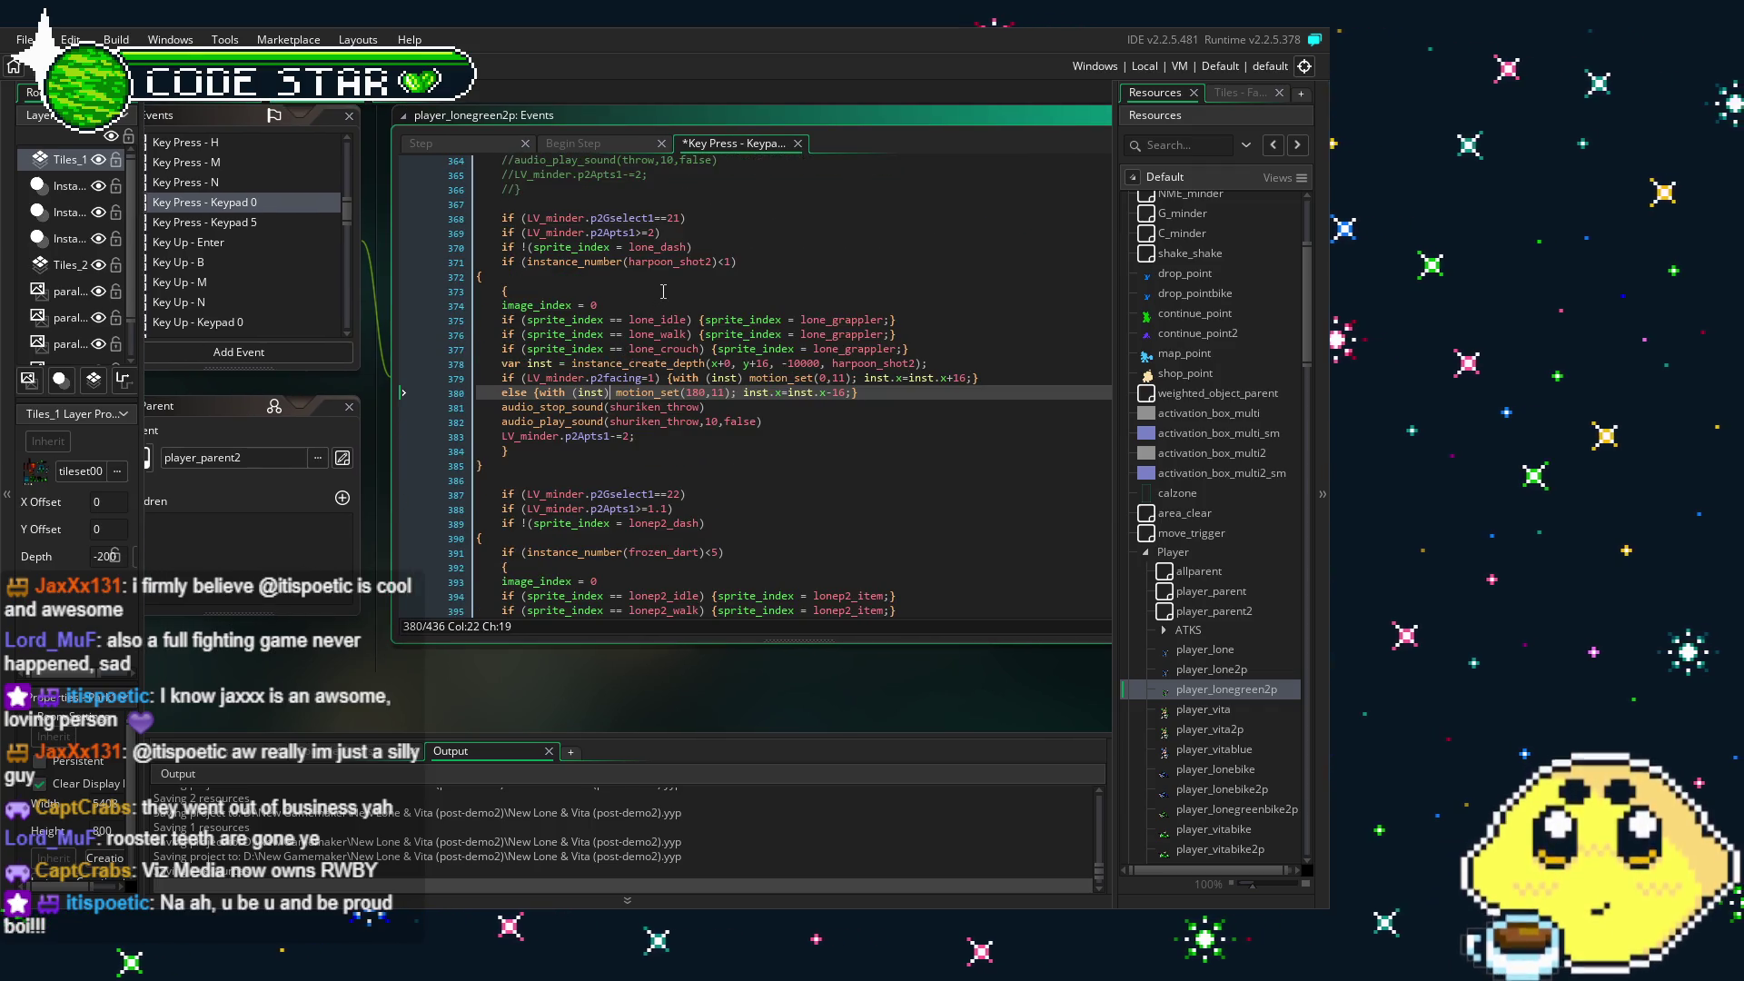
left_click(663, 290)
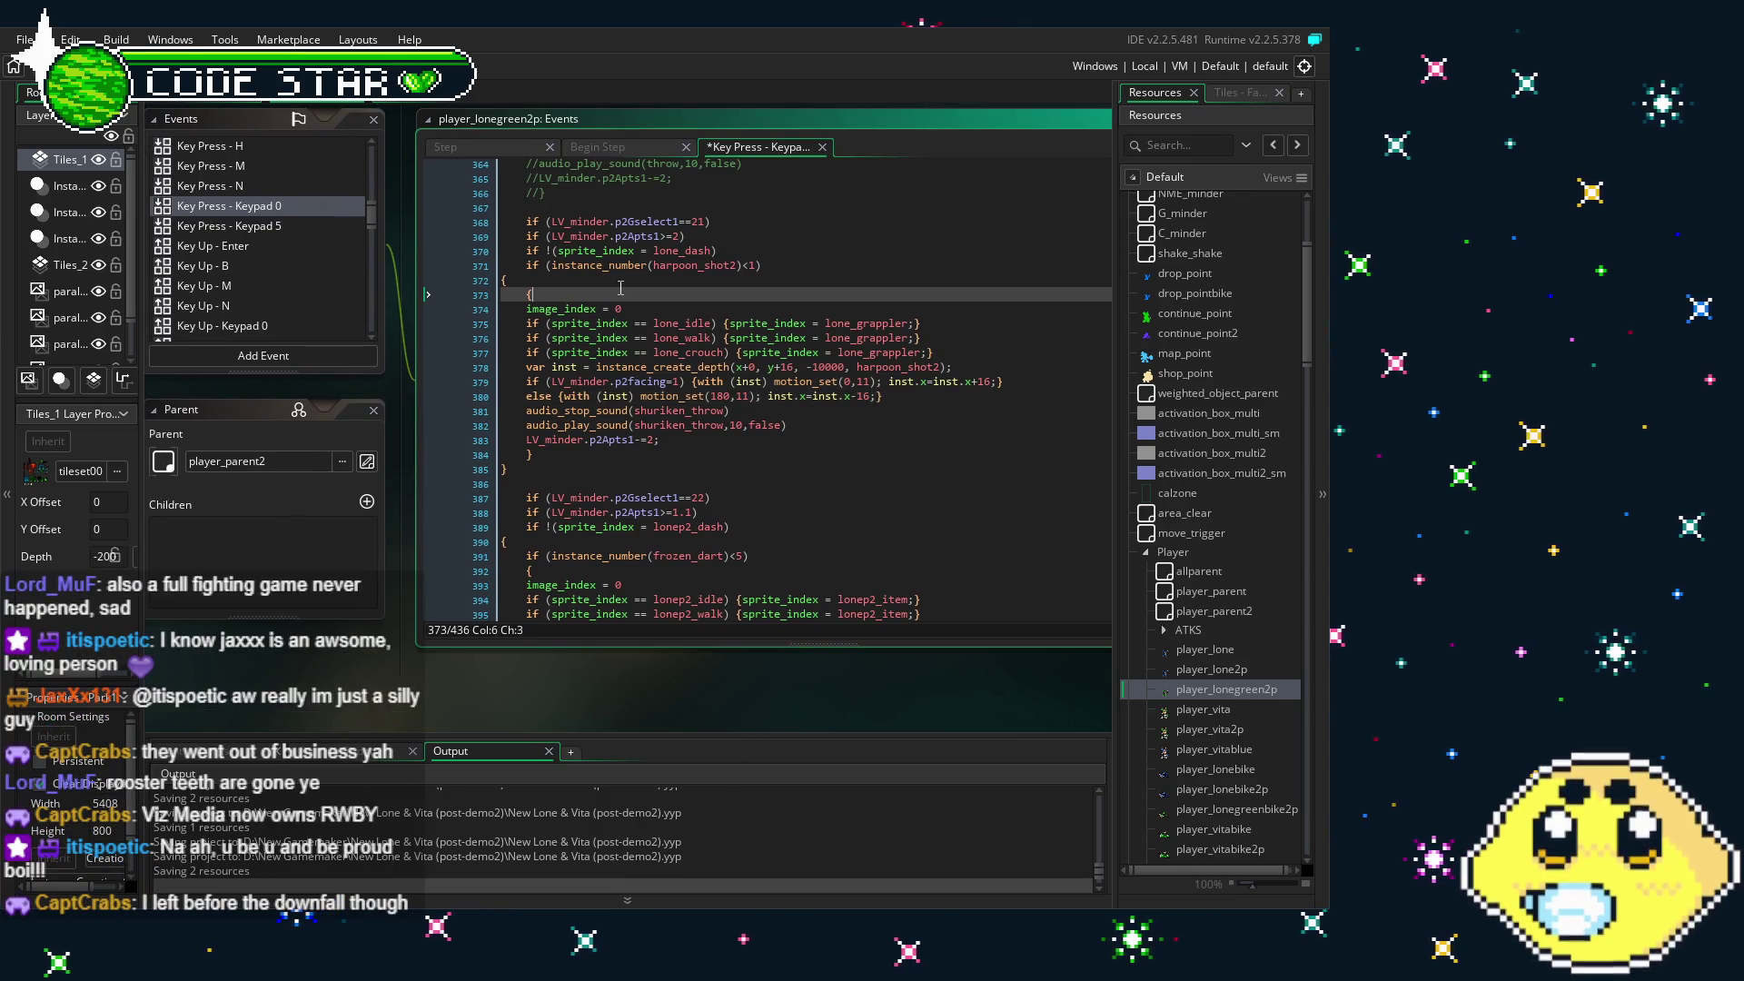
left_click(685, 251)
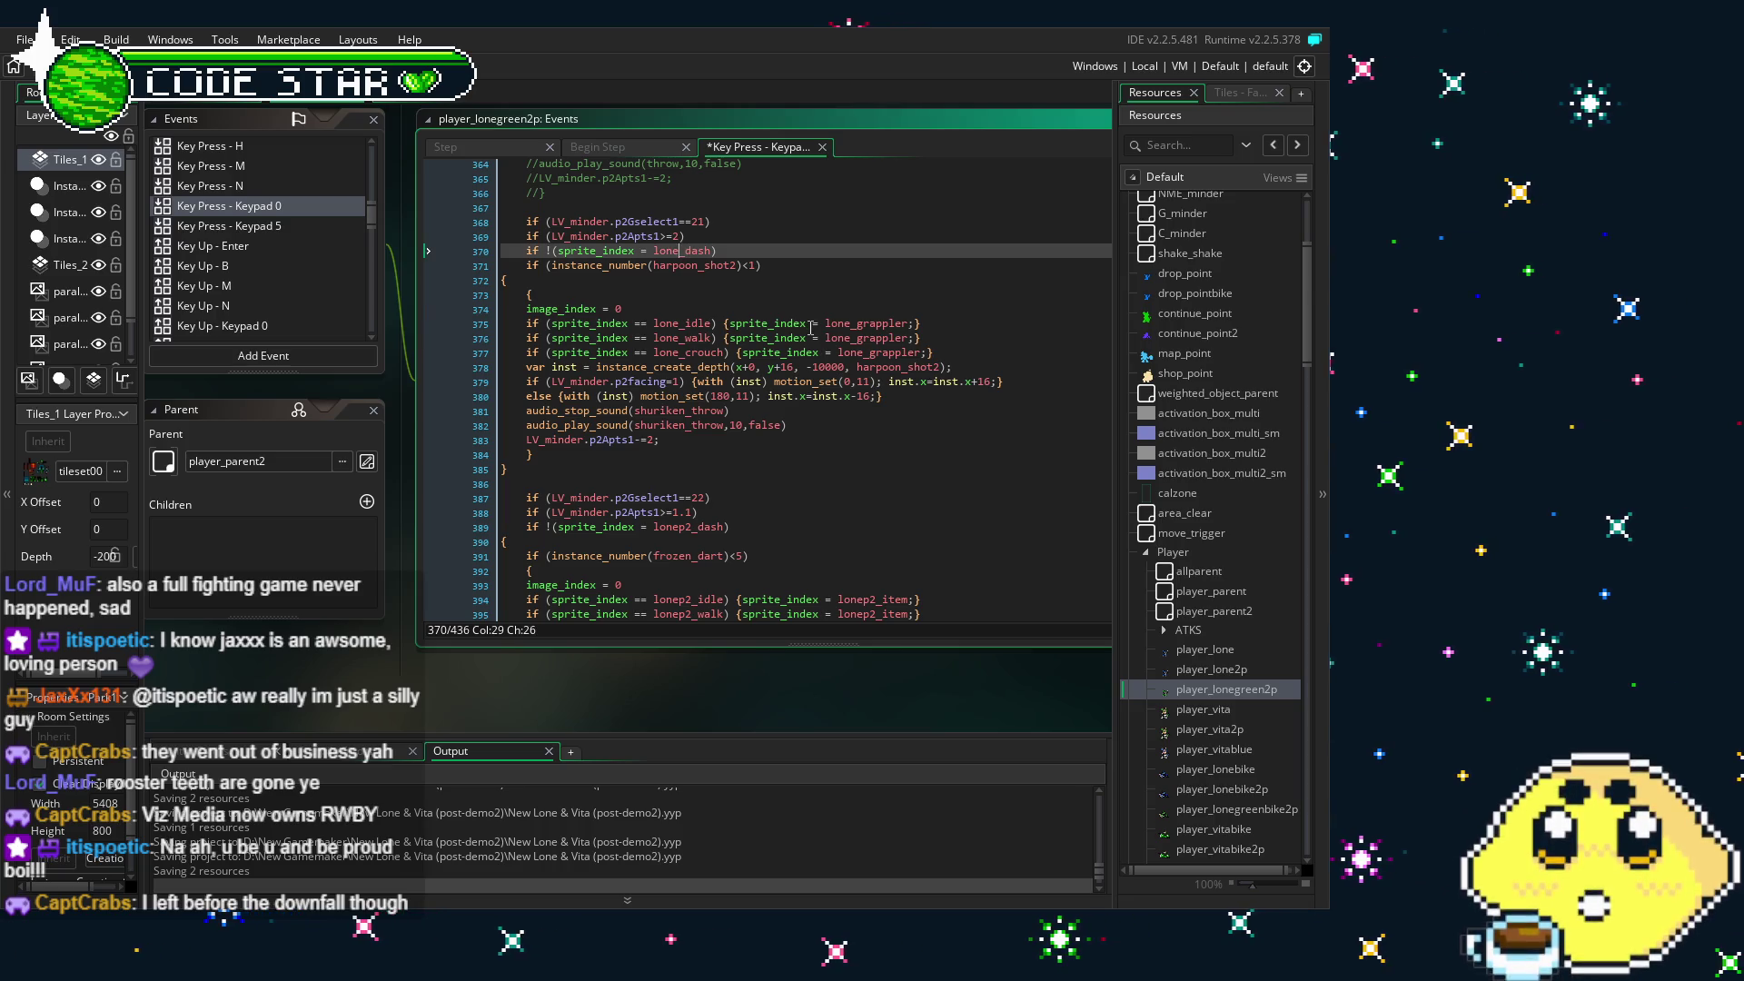
type("p2")
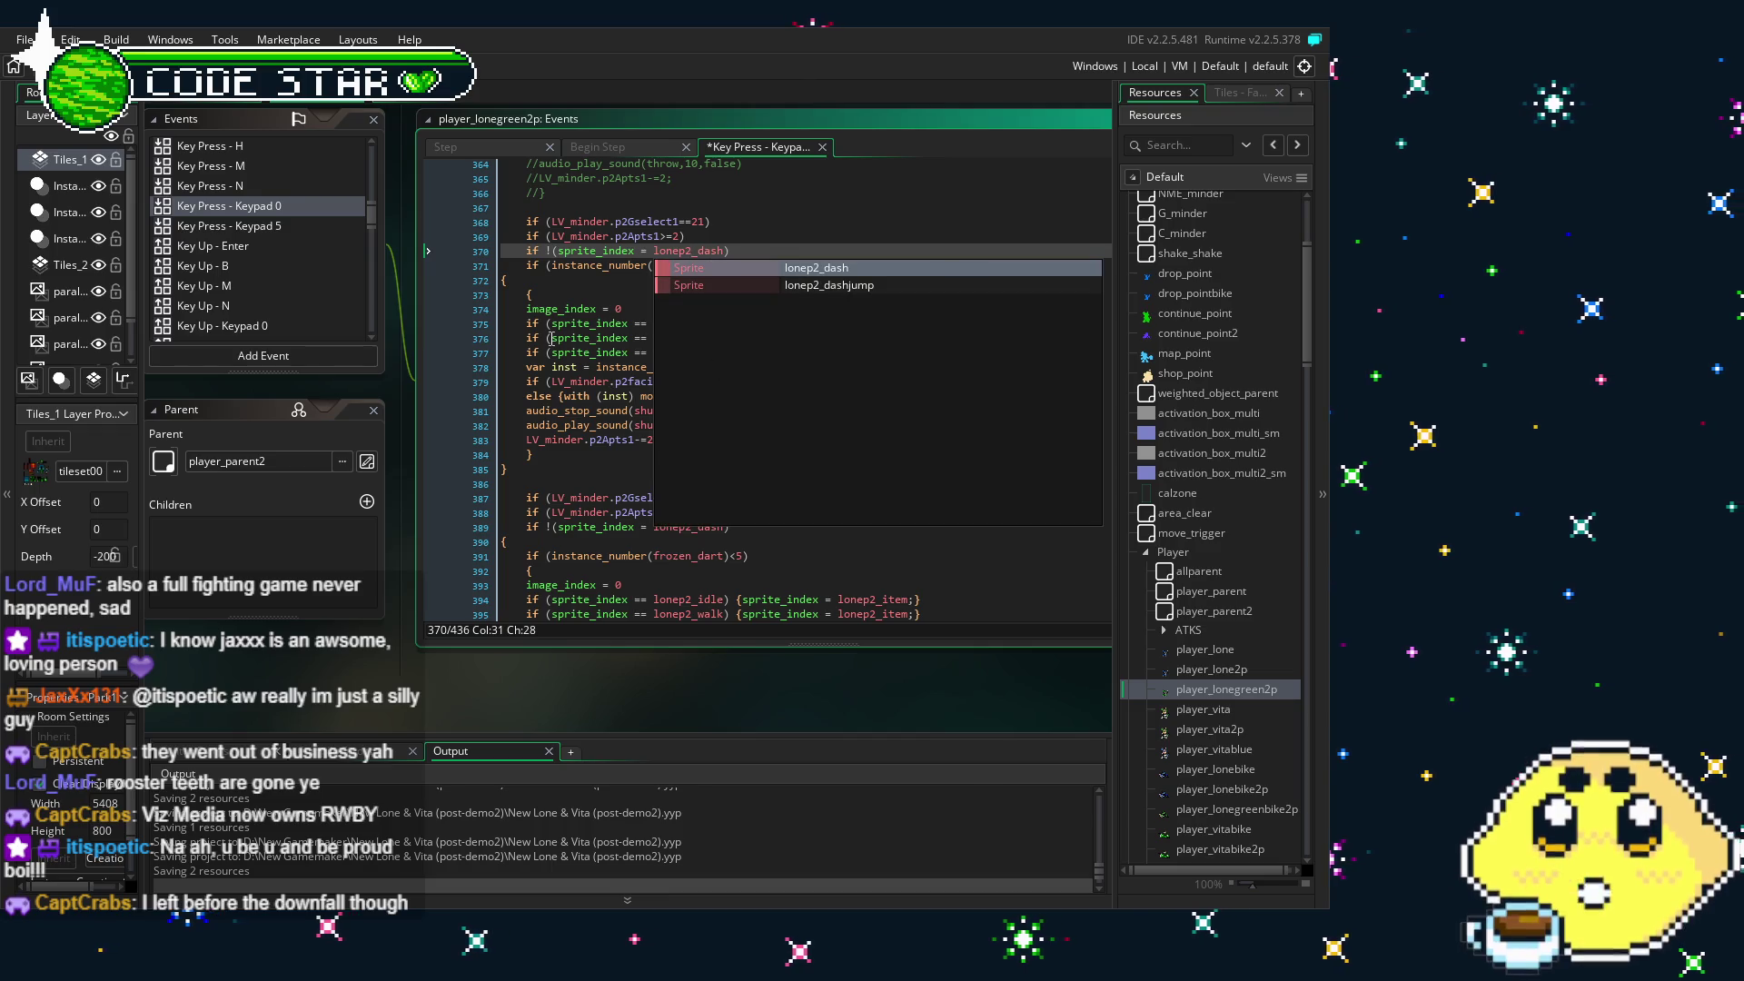
key("Escape")
left_click(677, 323)
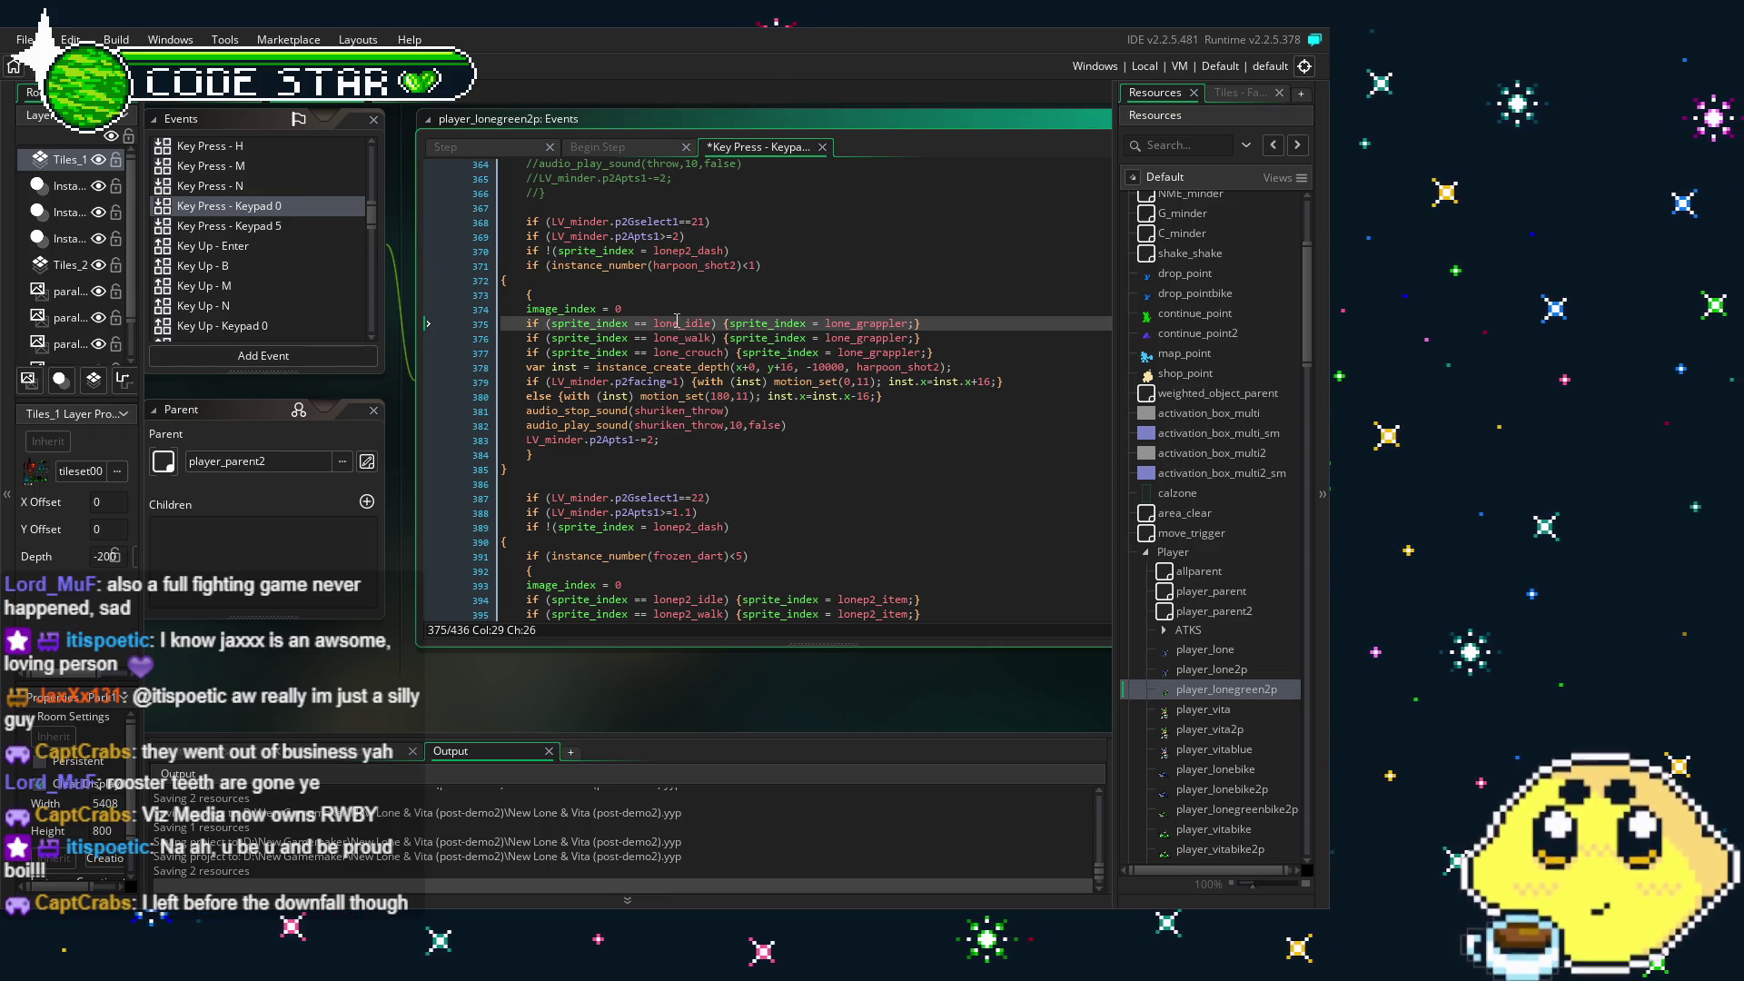
type("p2")
key("Down")
key("Left")
key("Left")
type("p2")
key("Down")
key("Left")
key("Left")
- Point the idle, walk and crouch grappler sprite swaps to lonep2_grappler
type("p2")
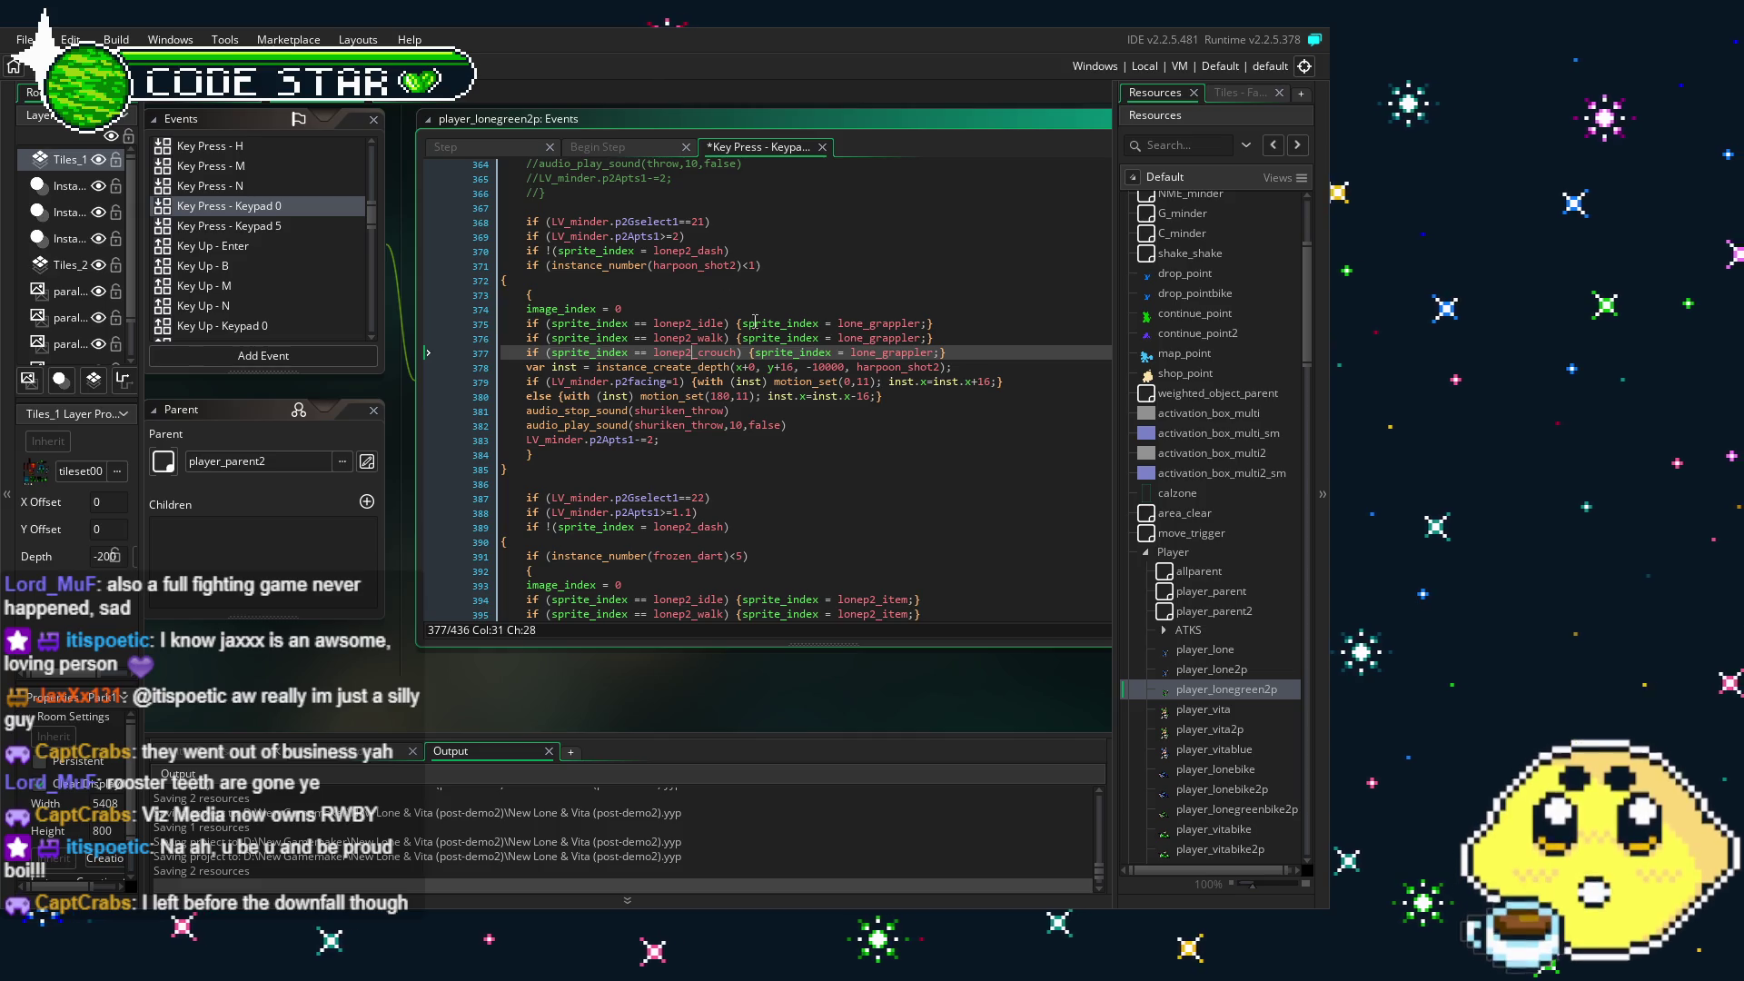
left_click(866, 324)
type("p2")
key("Down")
key("Left")
key("Left")
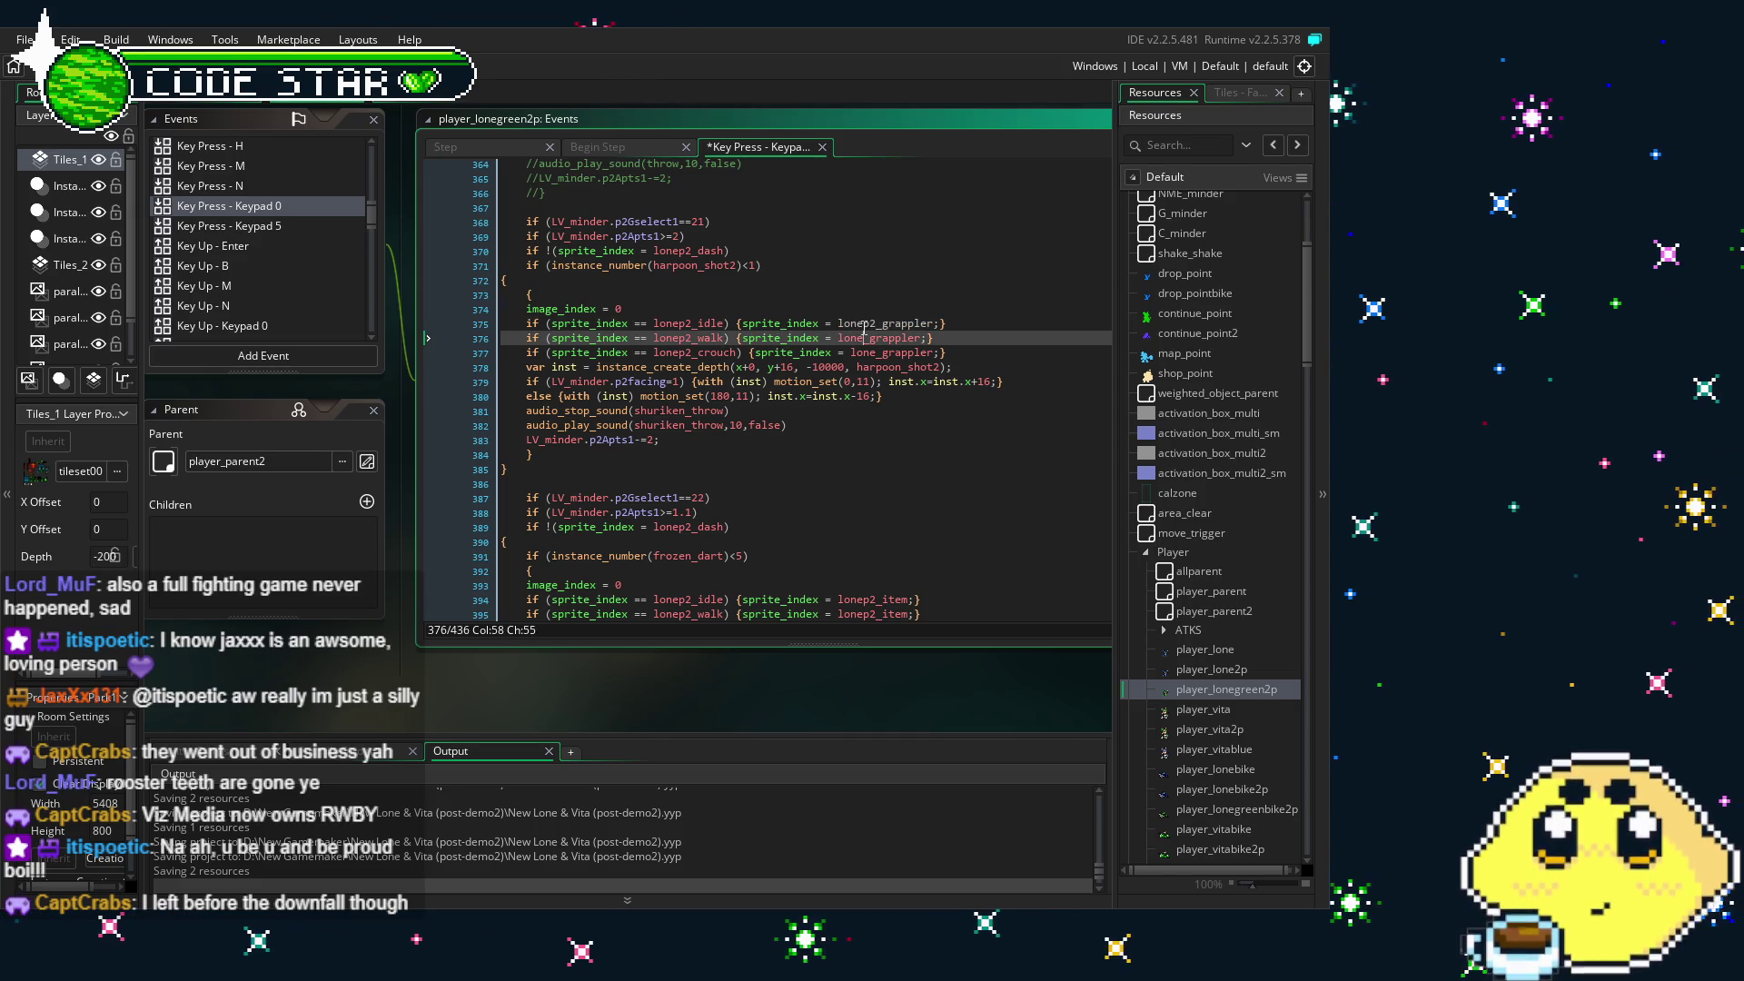
type("p2")
key("Down")
type("p2")
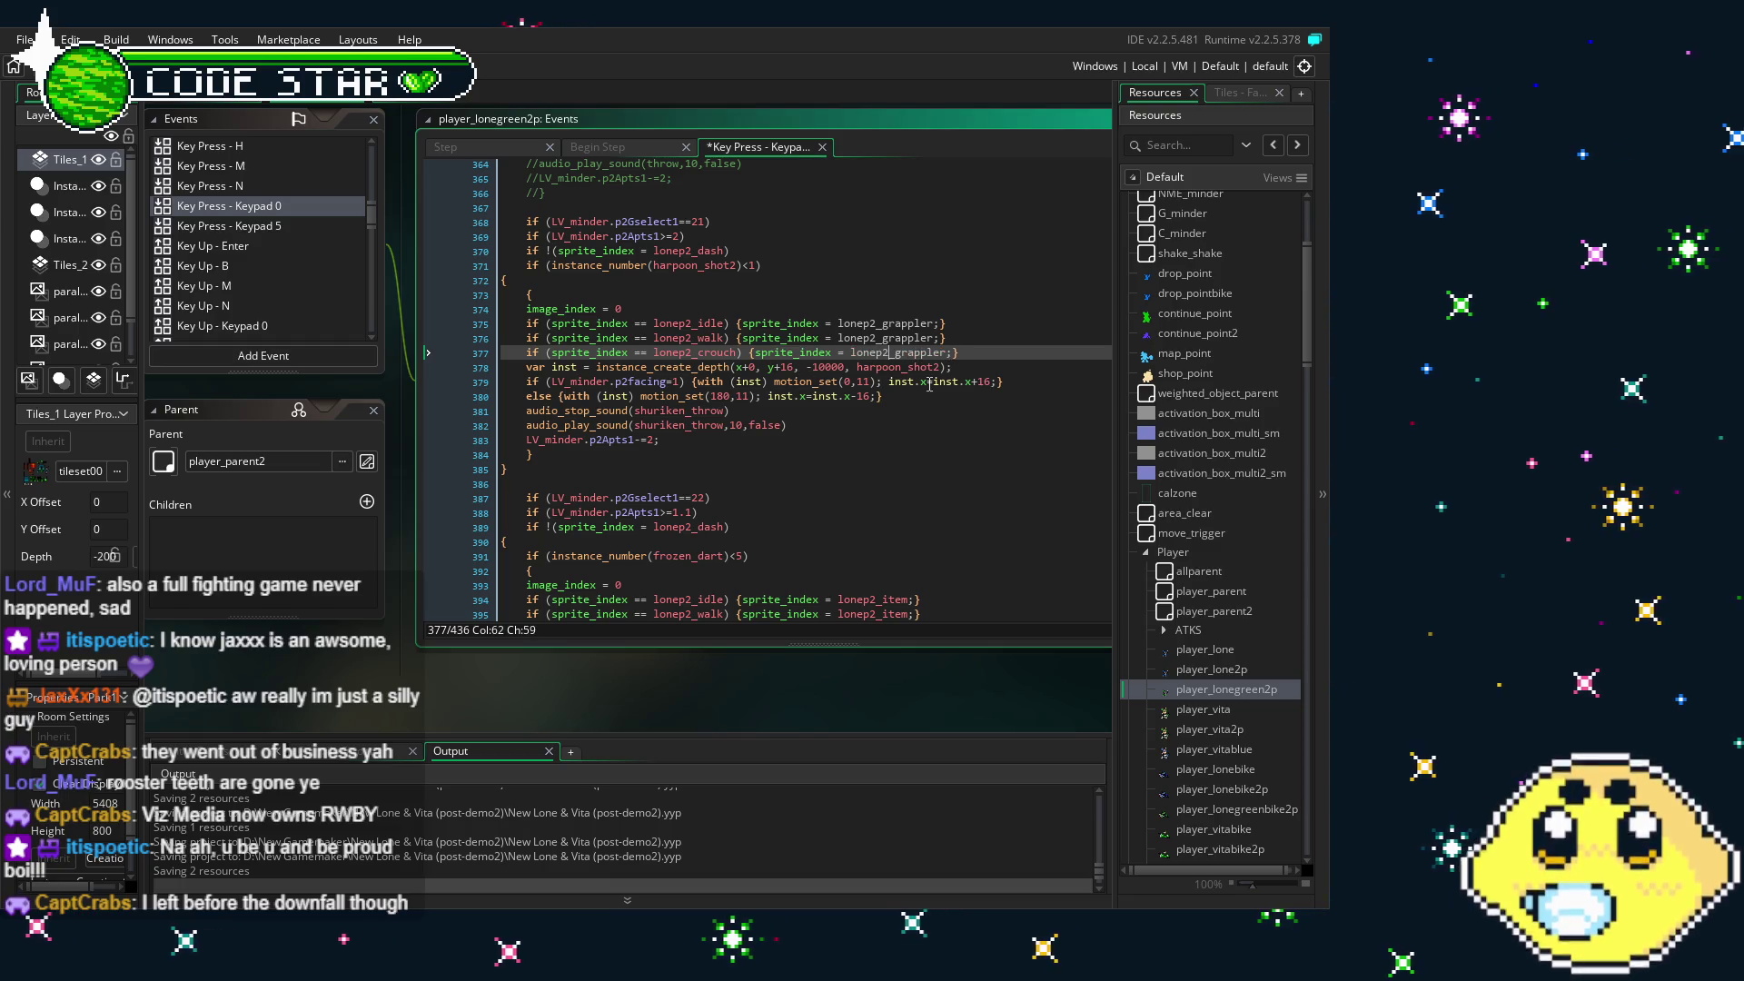
left_click(697, 440)
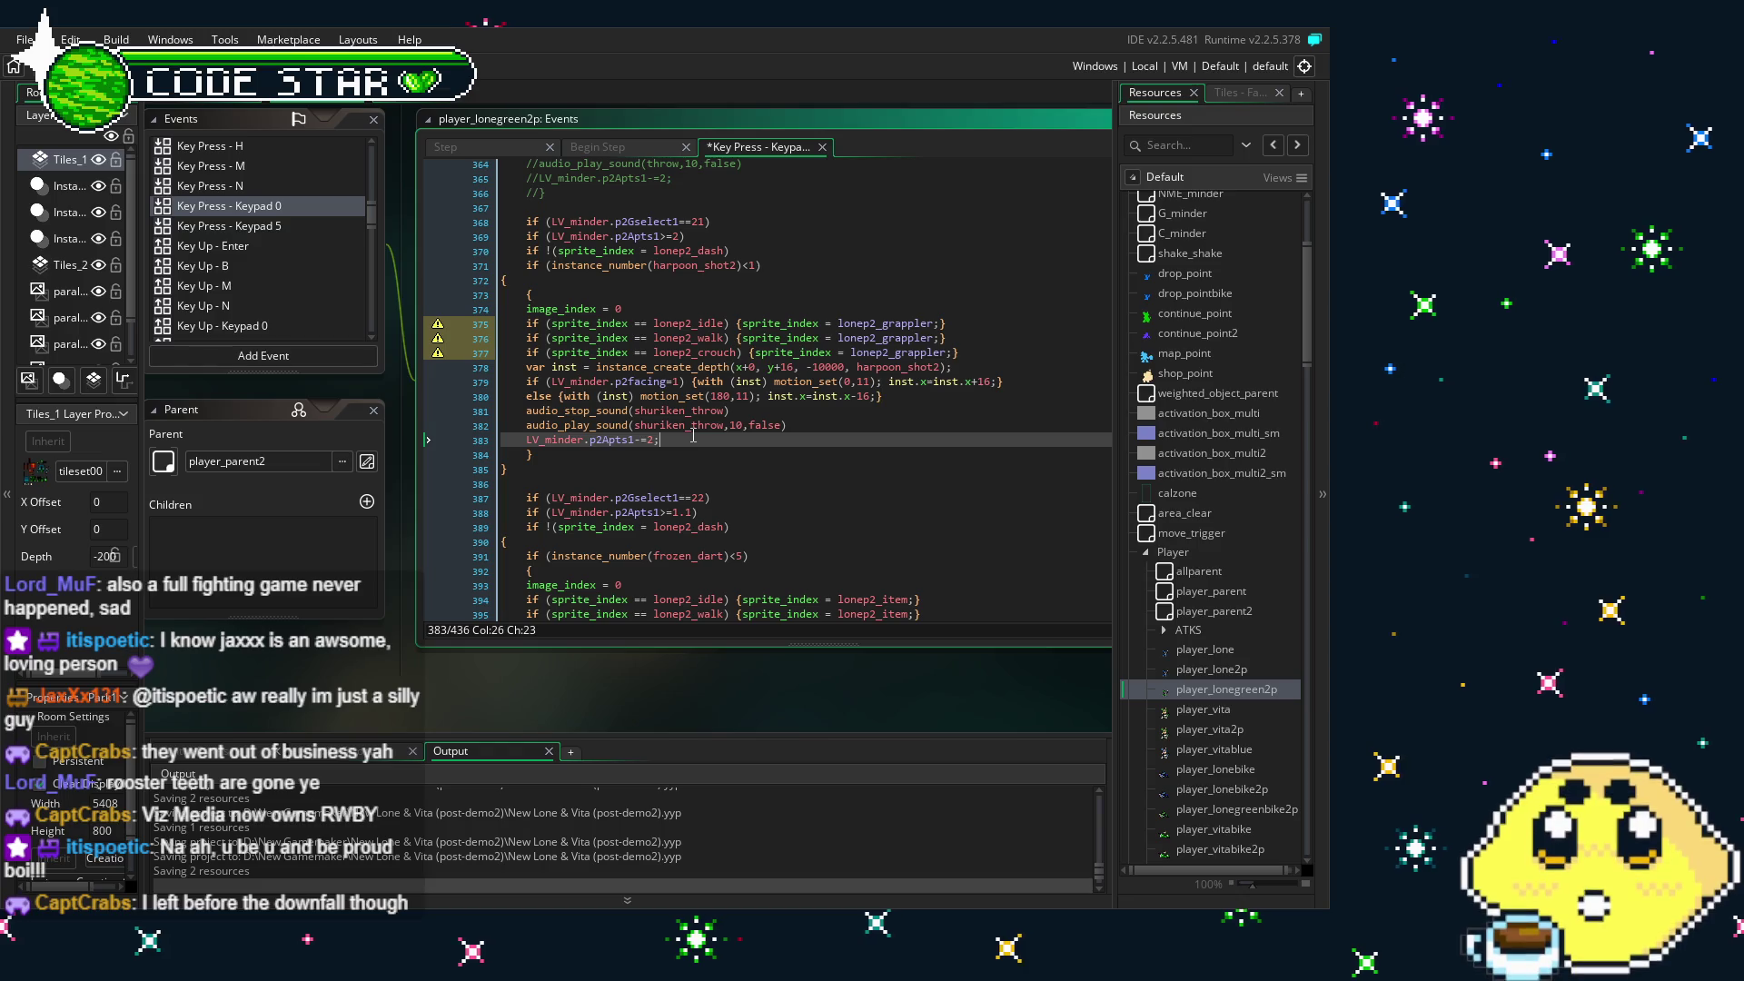
left_click_drag(639, 439, 576, 461)
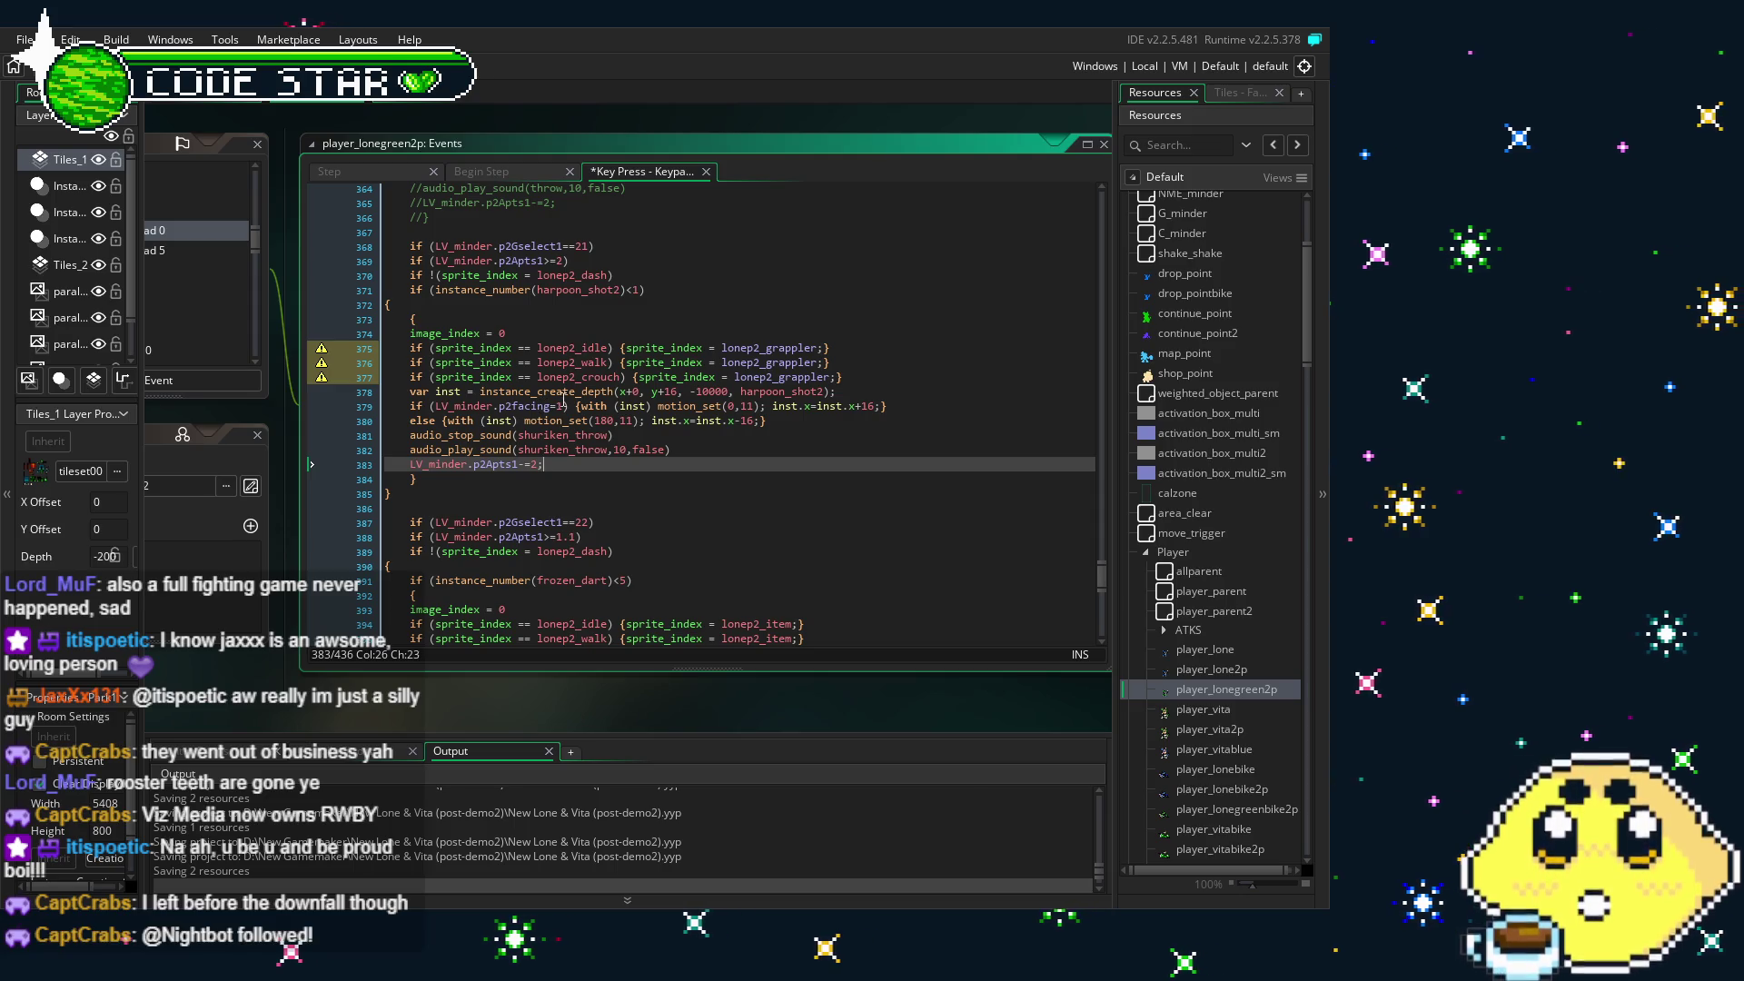
left_click(557, 406)
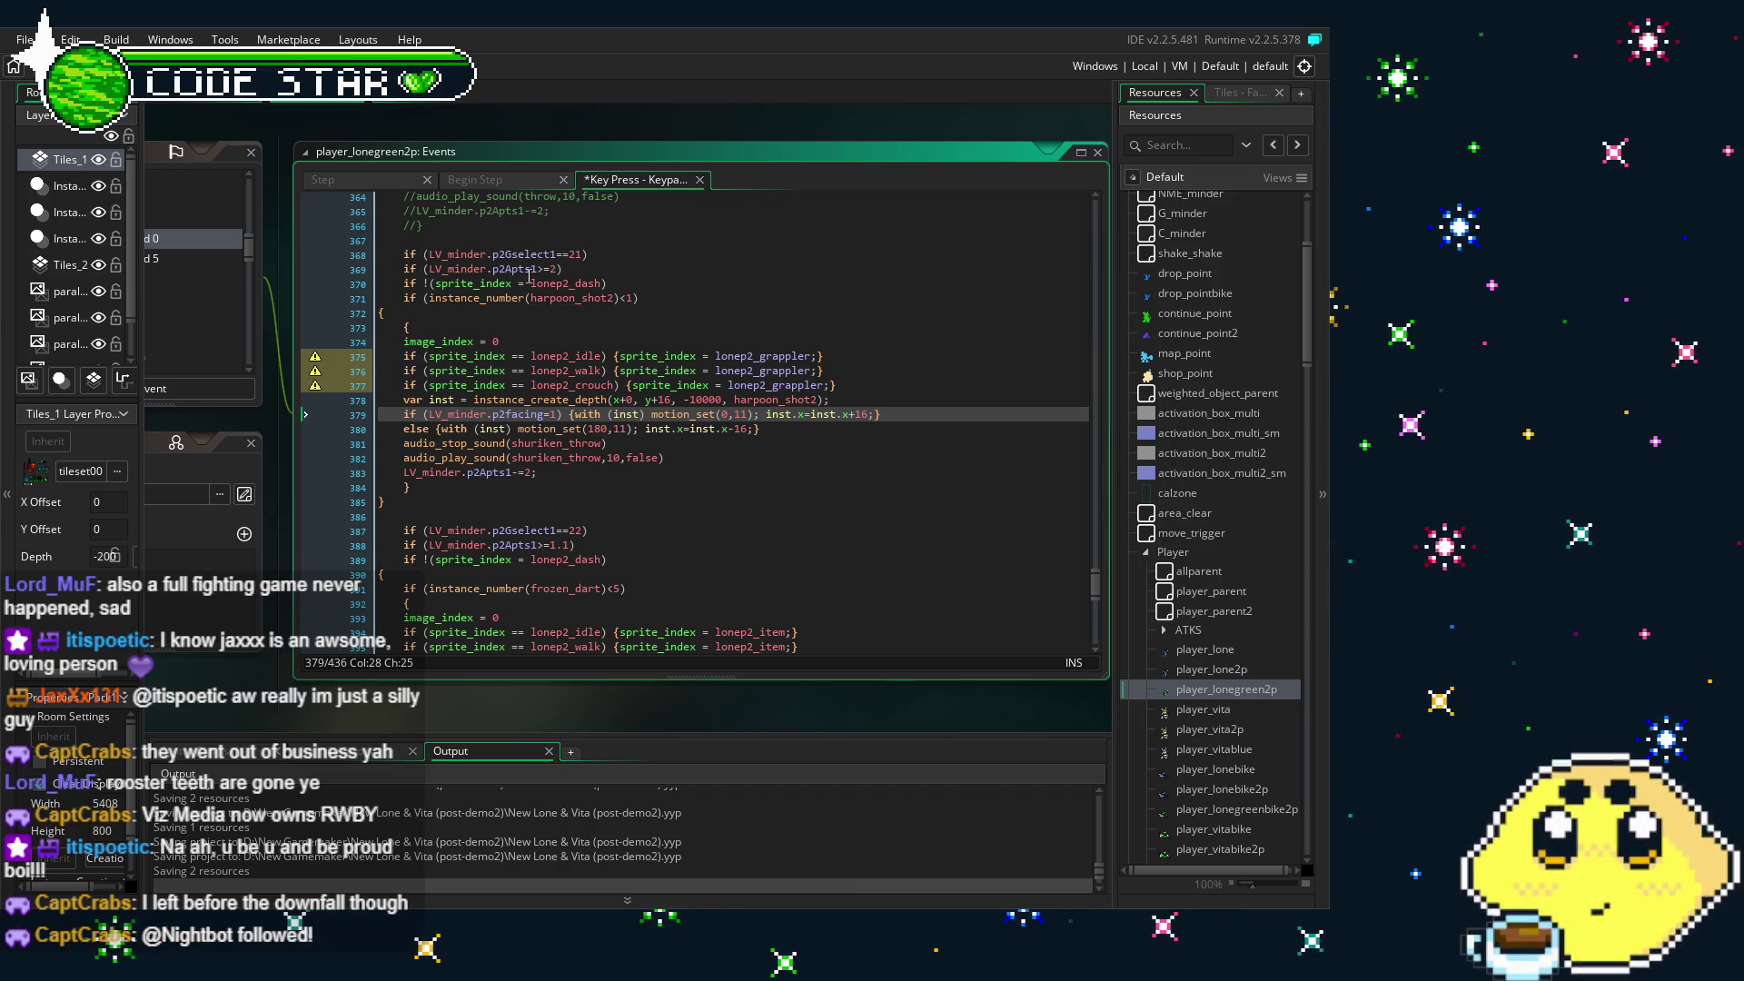
left_click(577, 457)
left_click(619, 502)
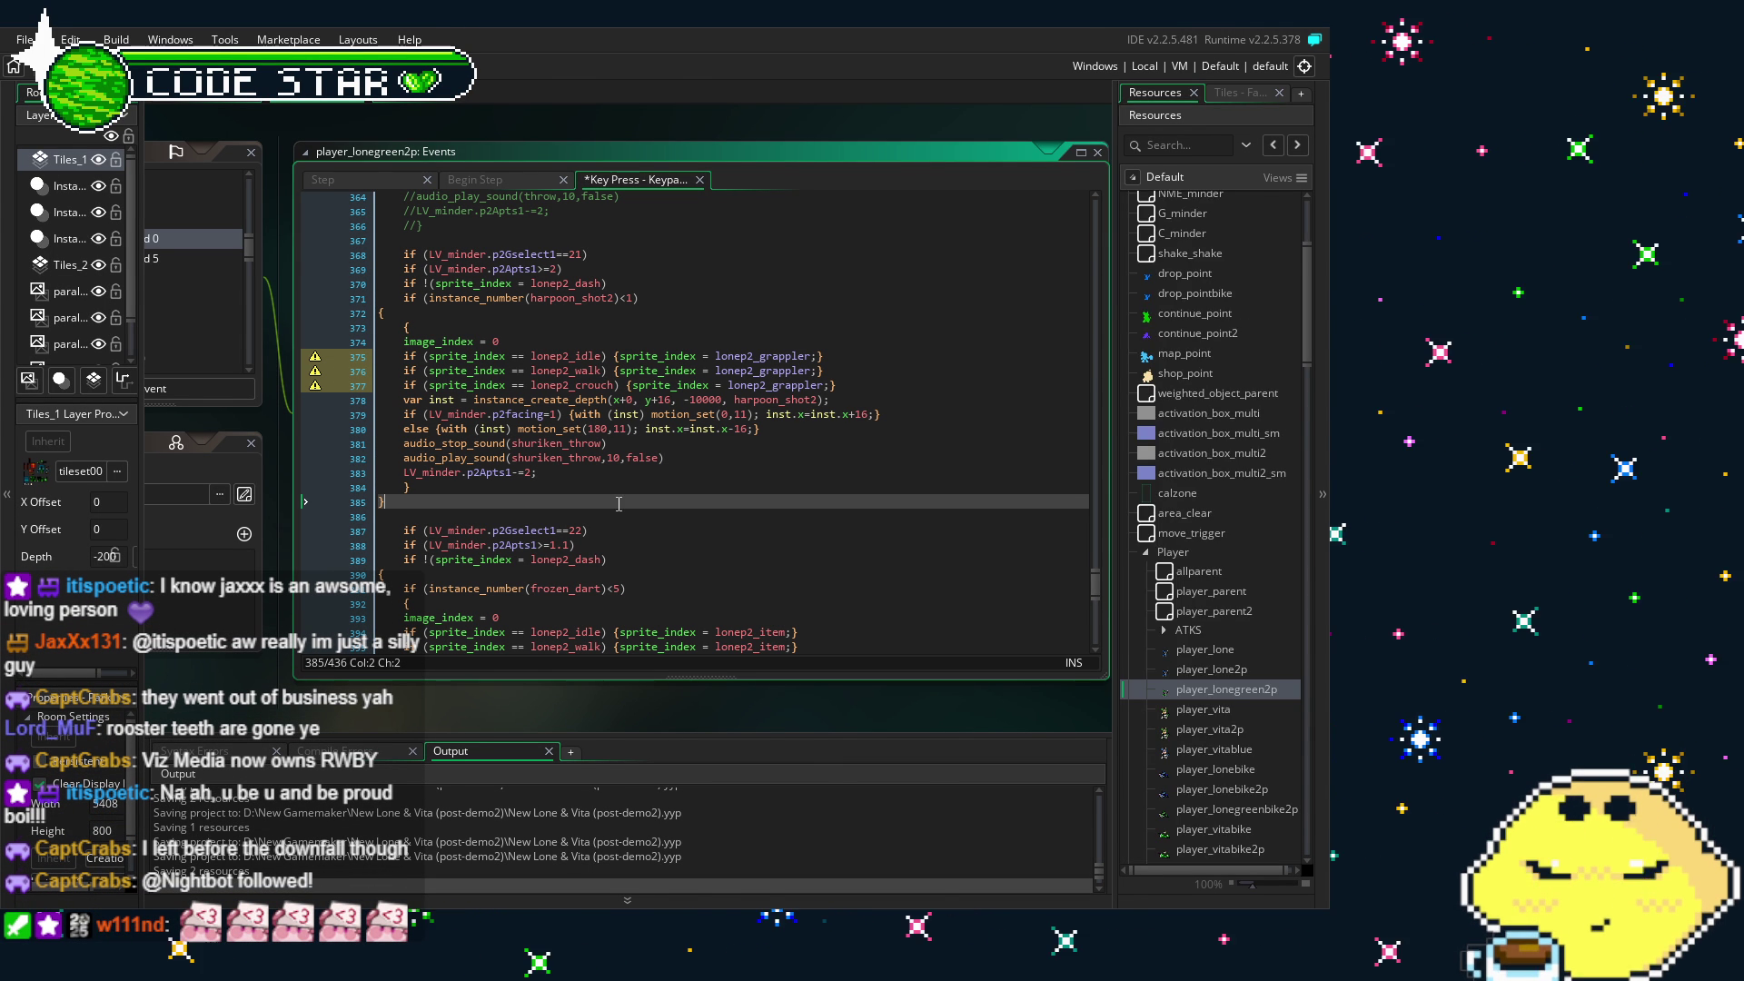
- Duplicate lone_grappler and lone_grapplerloop from the Lone sprite folder
scroll(1312, 342, "up", 7)
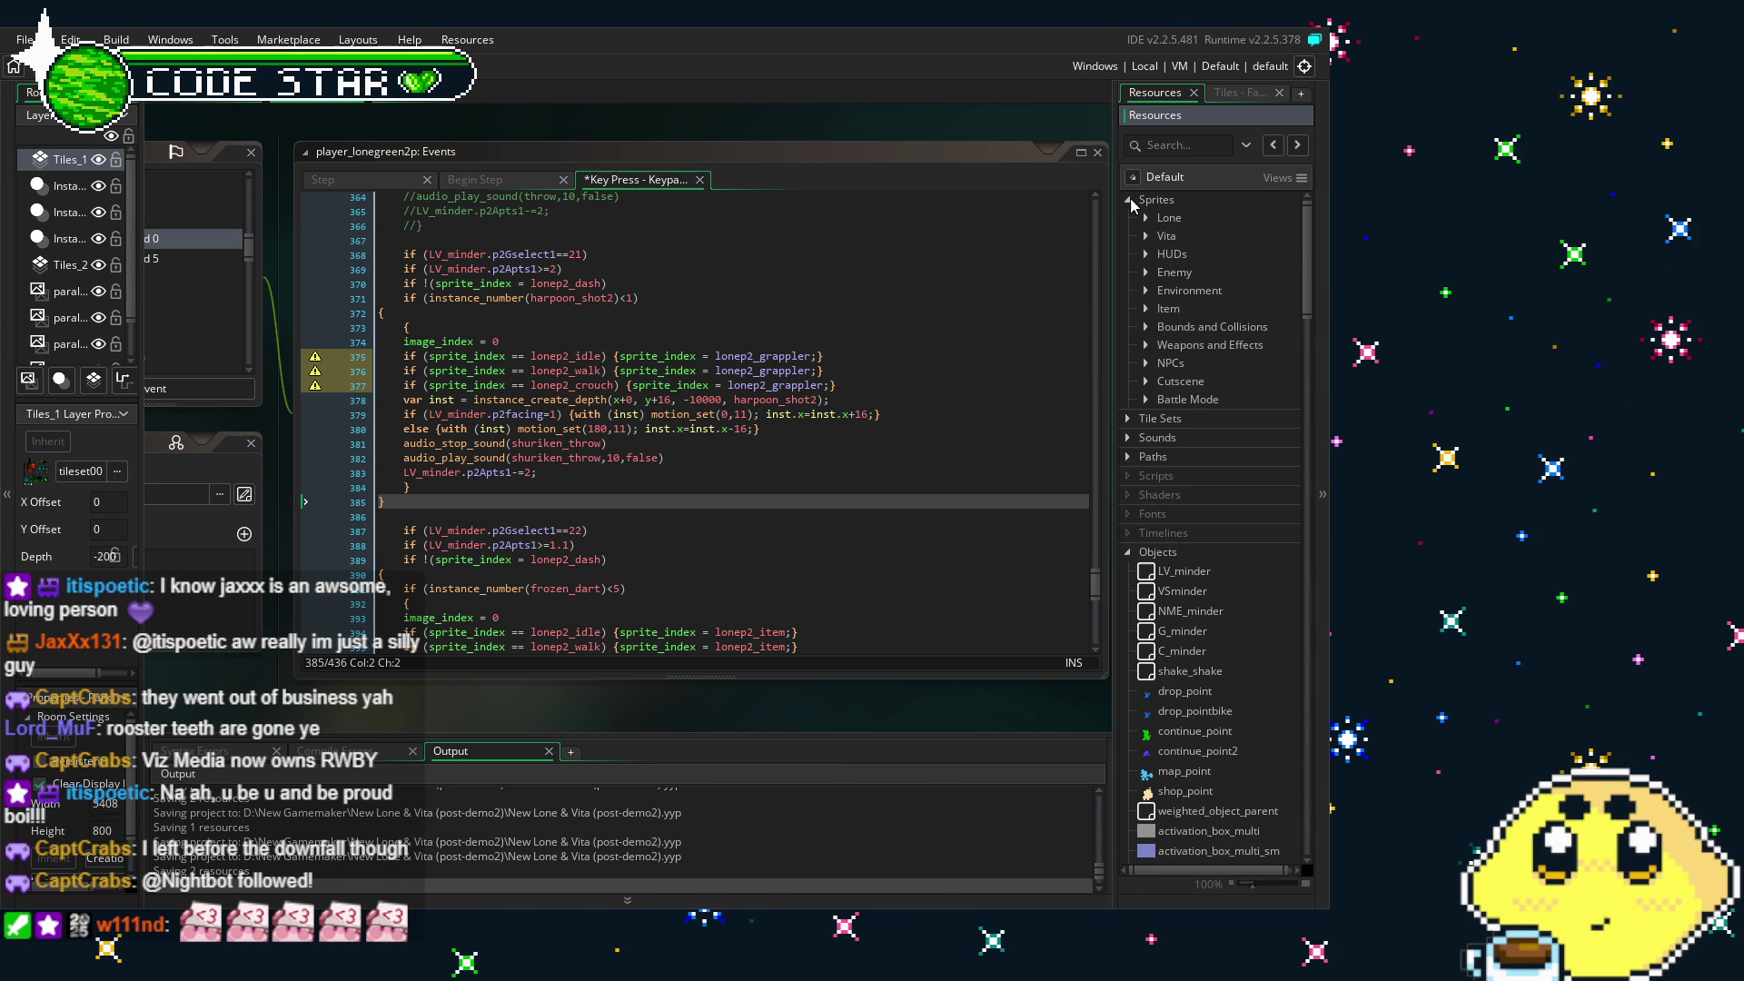
left_click(1146, 218)
scroll(1218, 399, "down", 10)
scroll(1218, 400, "down", 10)
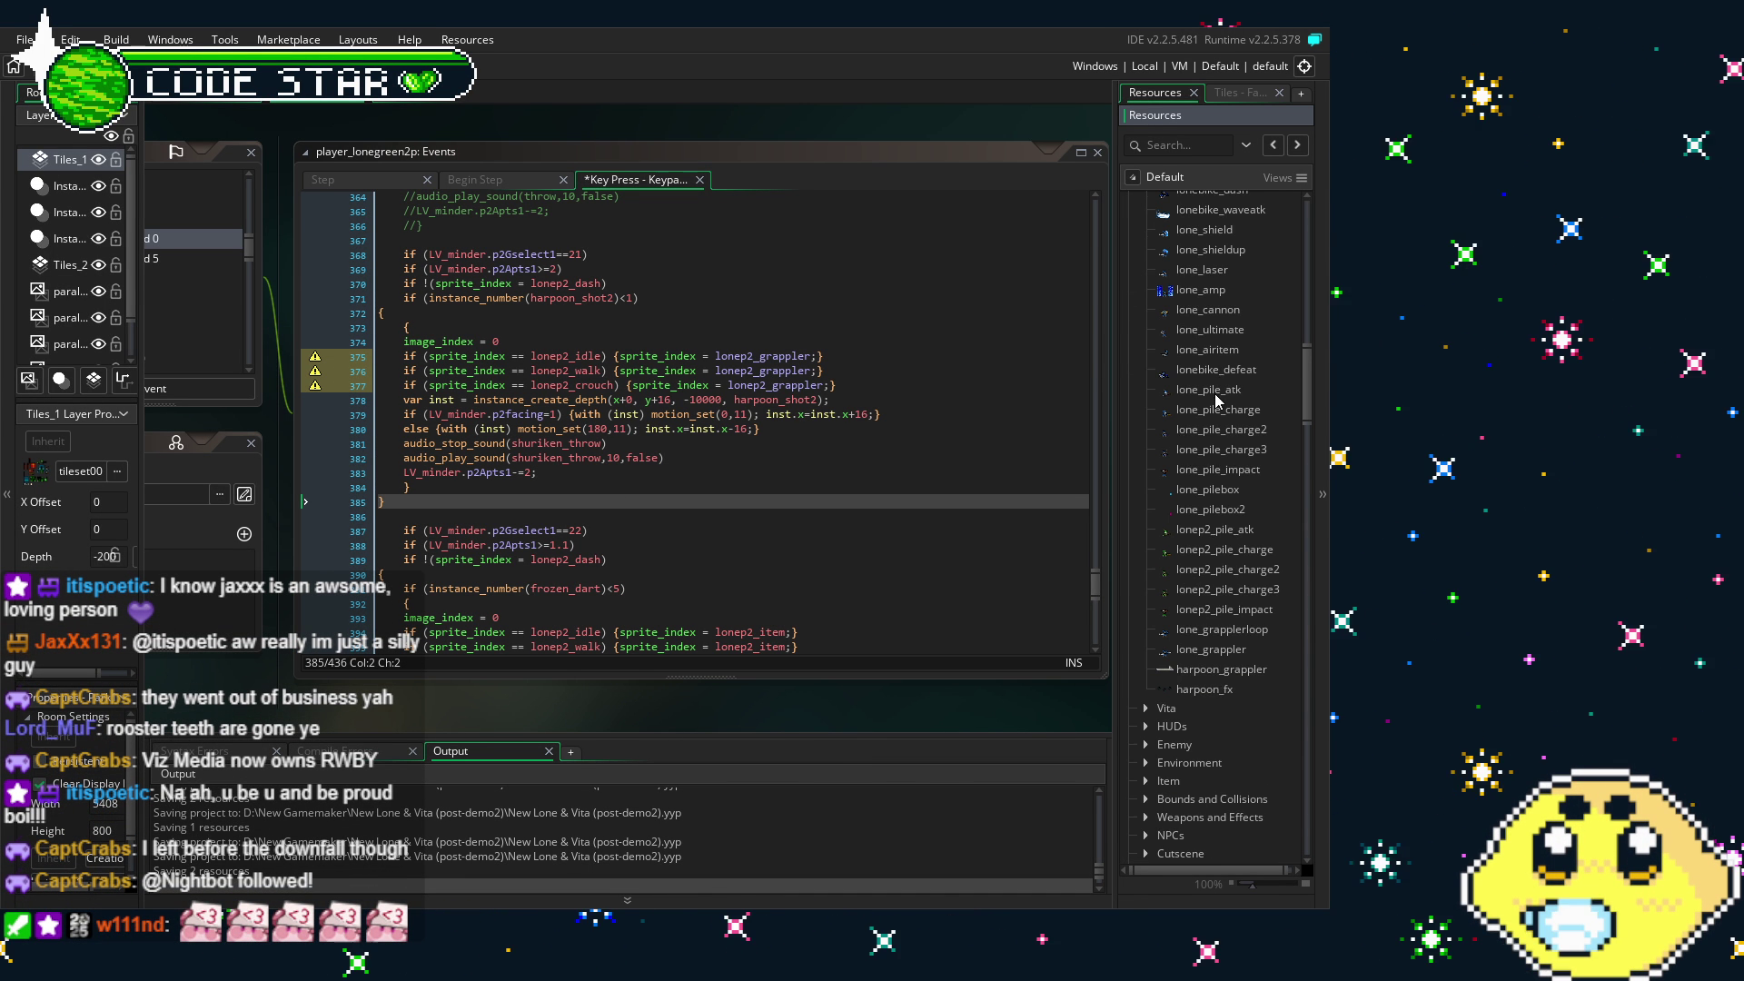
left_click(1217, 649)
left_click(1266, 630, "shift")
right_click(1246, 635)
left_click(1090, 805)
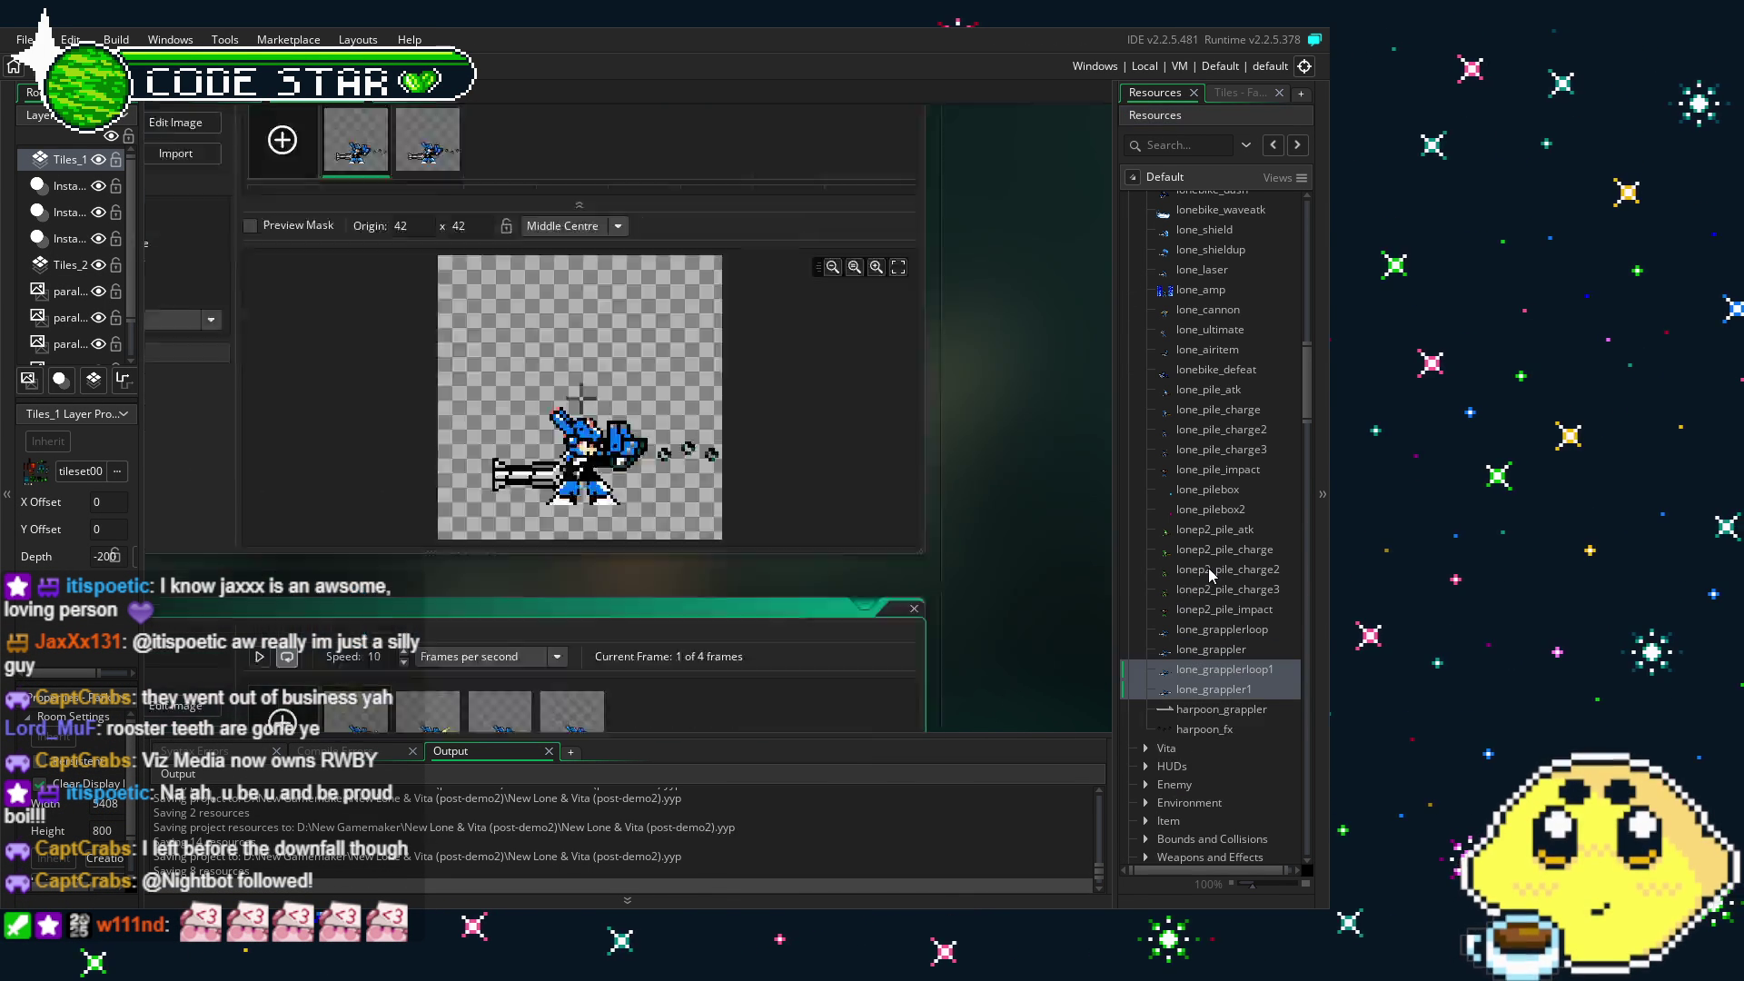
- Move lone_grapplerloop1 and lone_grappler1 into the Lone P2 folder and open lonep2_airitem
left_click(1220, 669)
left_click(1234, 692, "shift")
mouse_move(1261, 656)
left_mouse_down()
mouse_move(1243, 204)
mouse_move(1201, 276)
left_mouse_up()
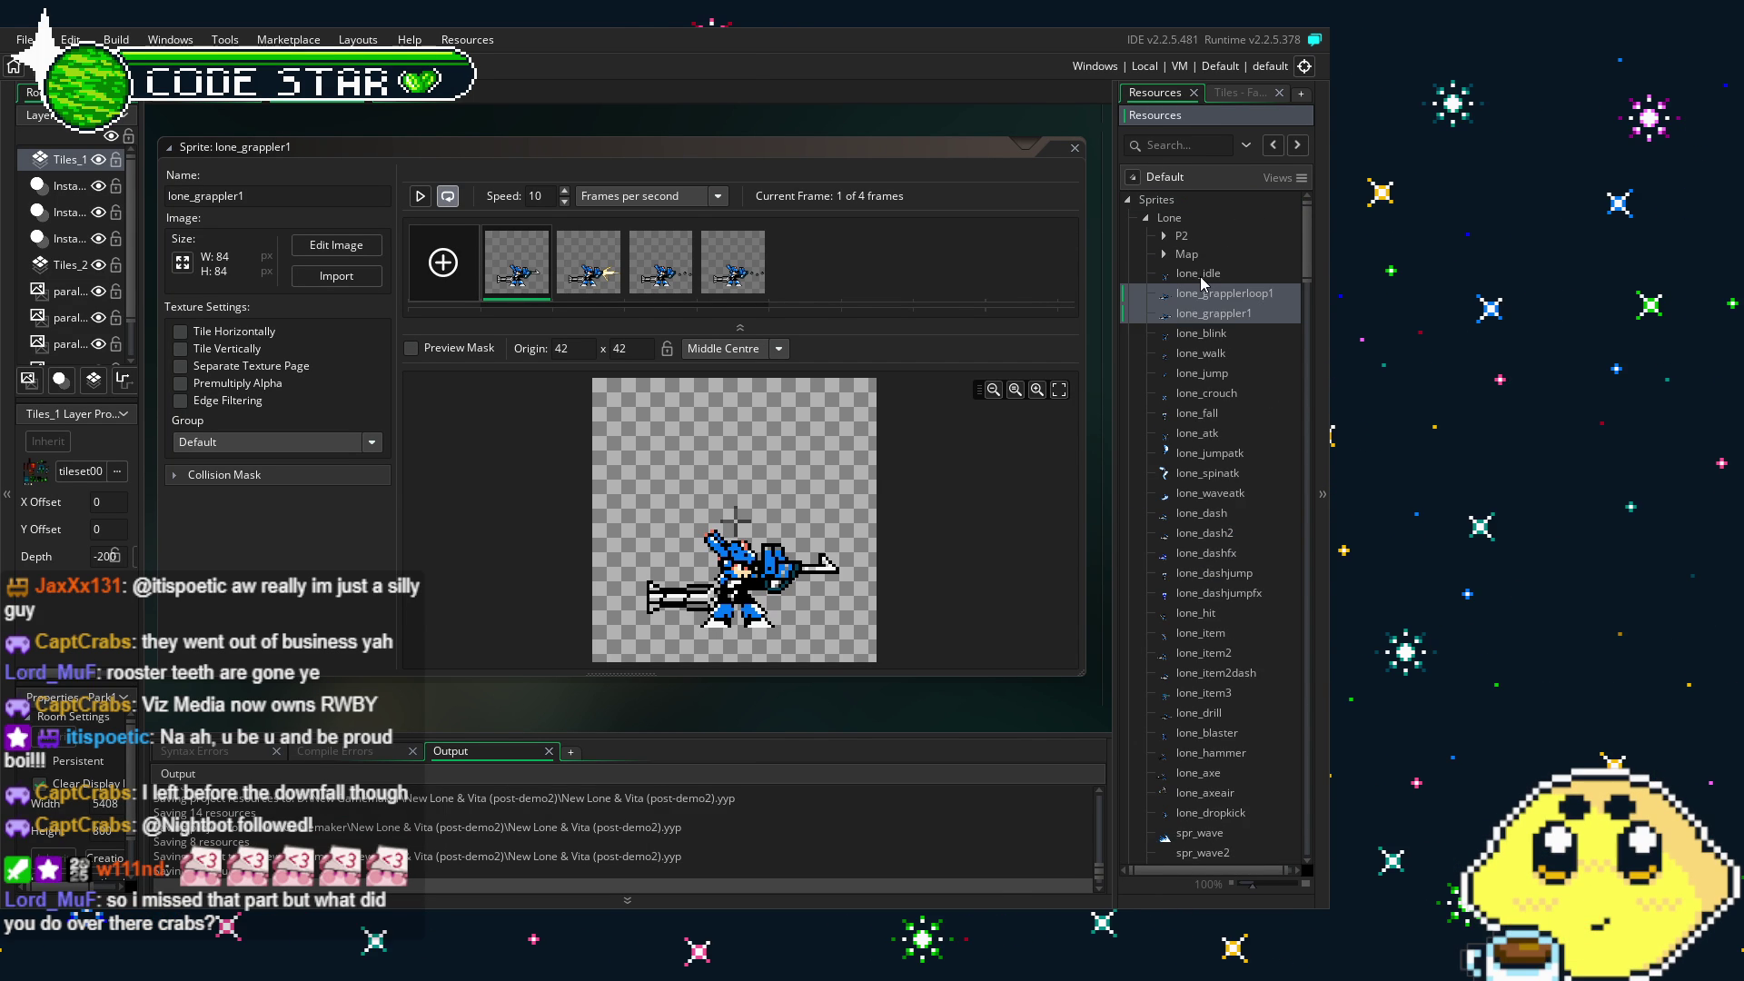
scroll(1213, 474, "down", 5)
left_click_drag(1217, 559, 1216, 510)
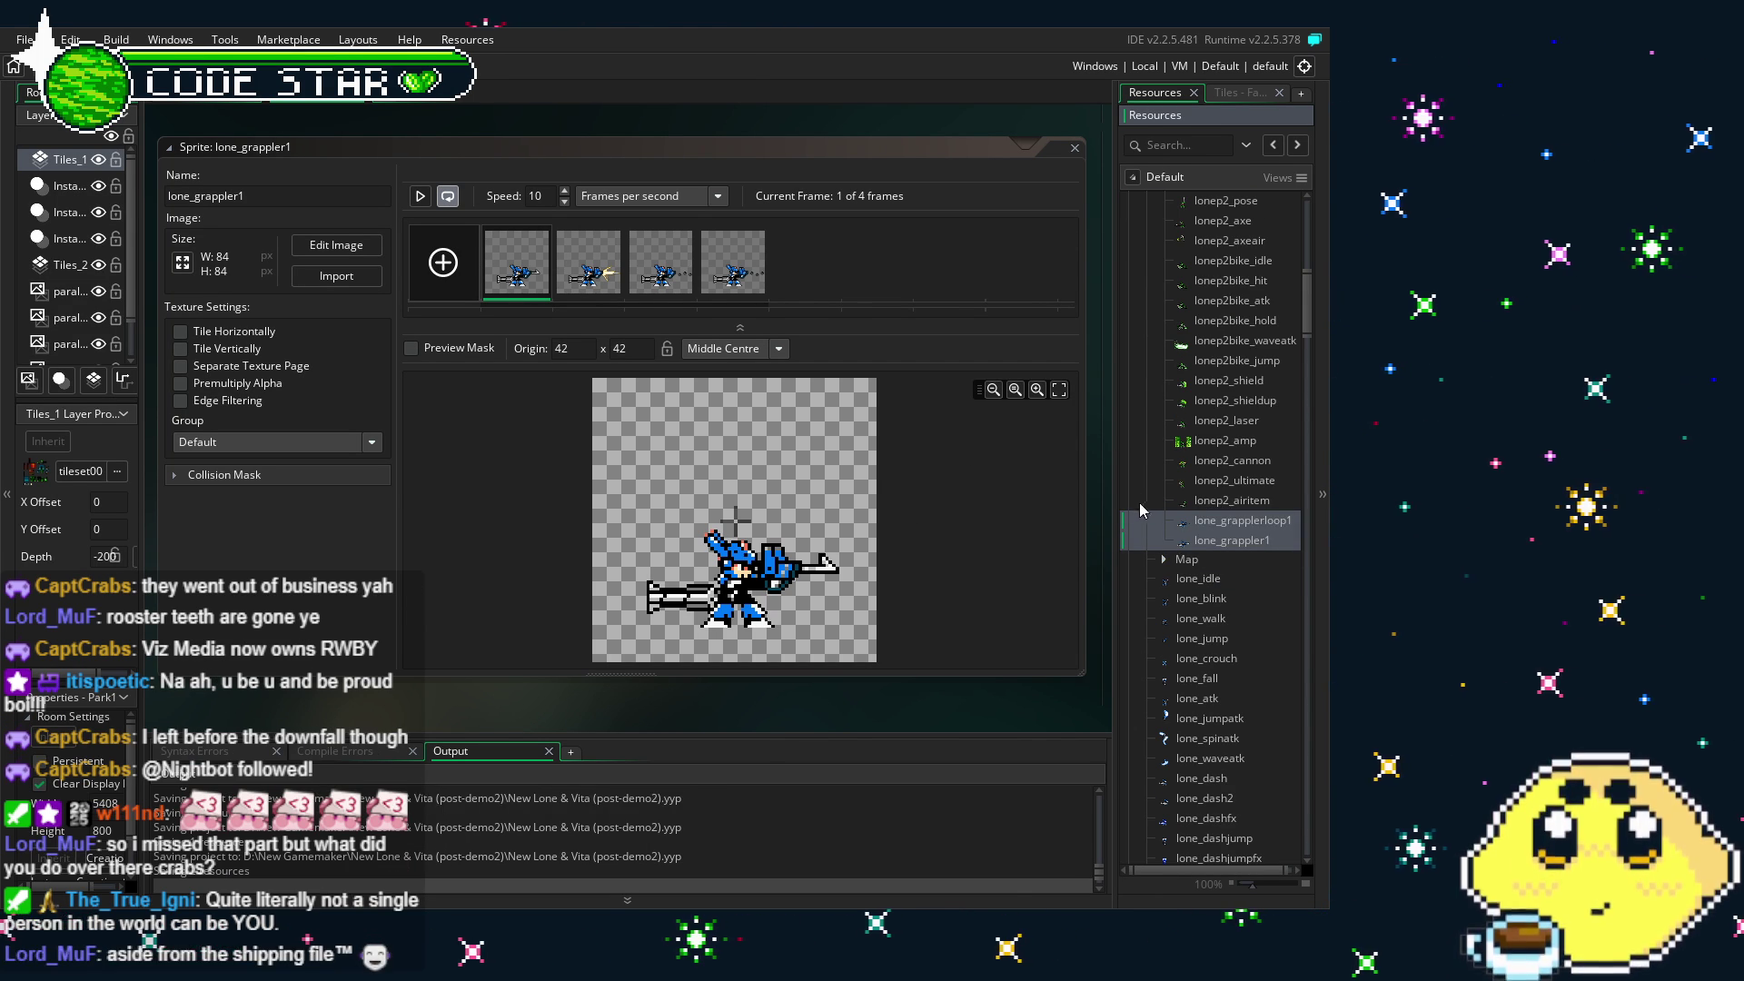
left_click(1226, 522)
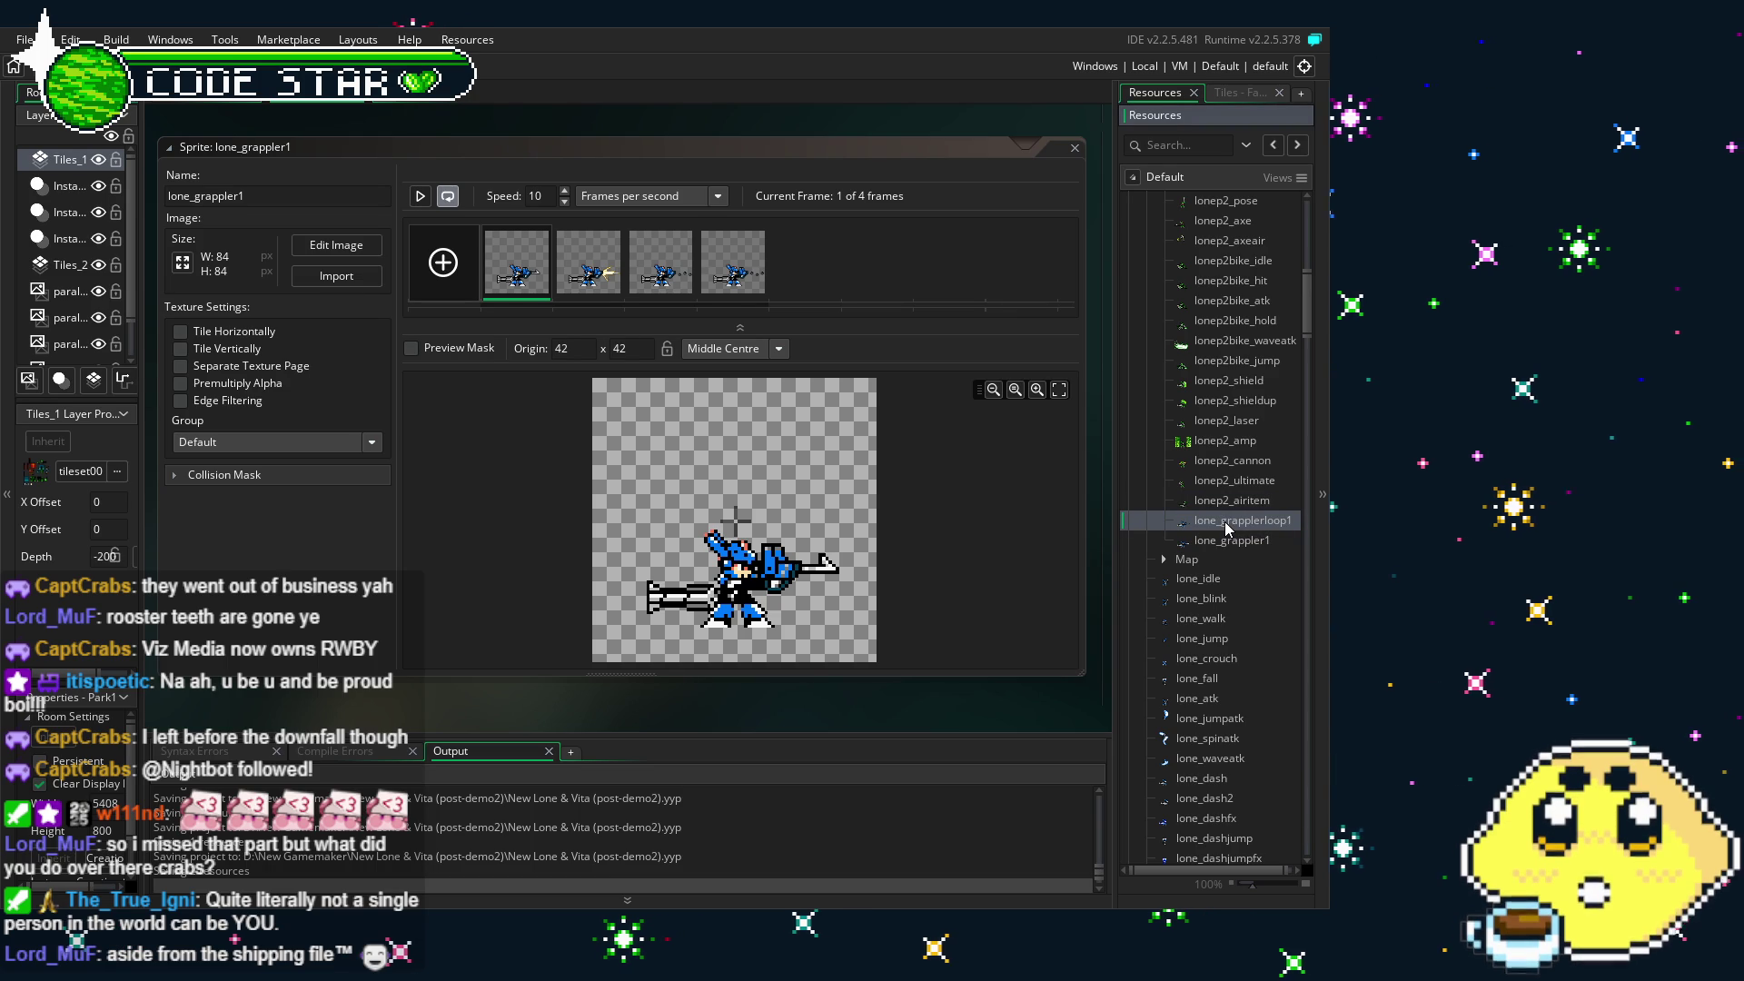
double_click(1232, 501)
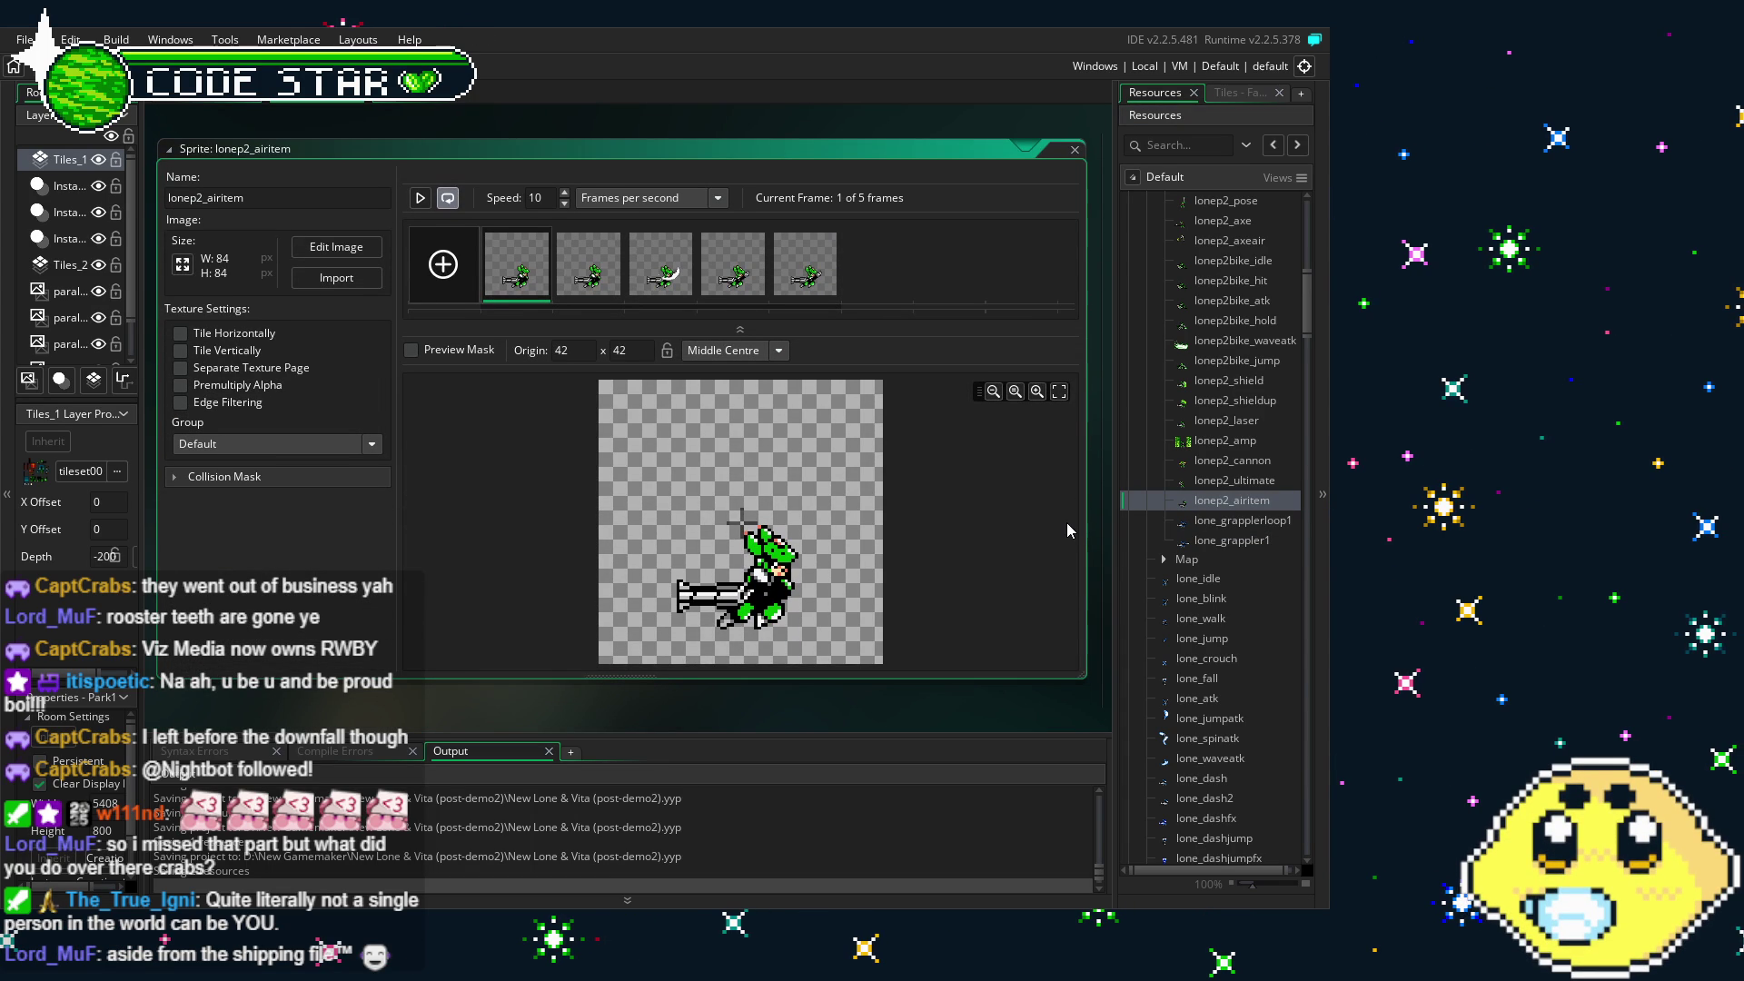
- Check lonep2_airitem's frames, then open lone_grapplerloop1 in the Image Editor
double_click(536, 278)
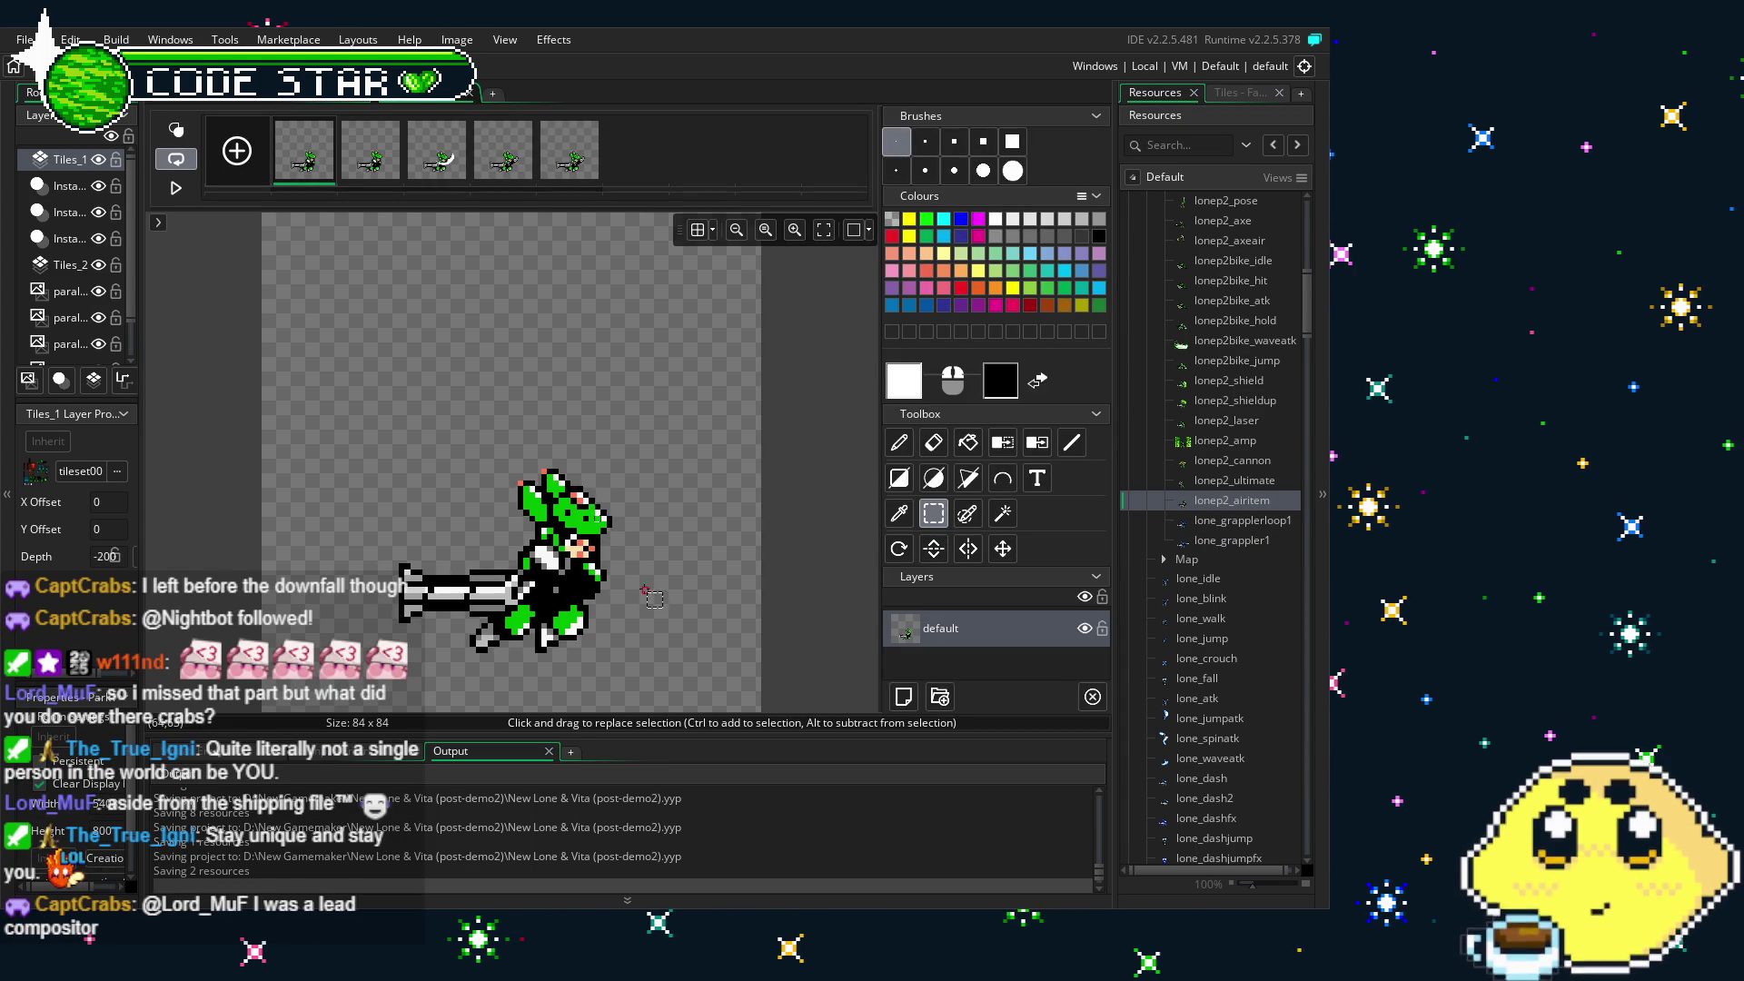
left_click(469, 93)
double_click(1232, 541)
double_click(1242, 521)
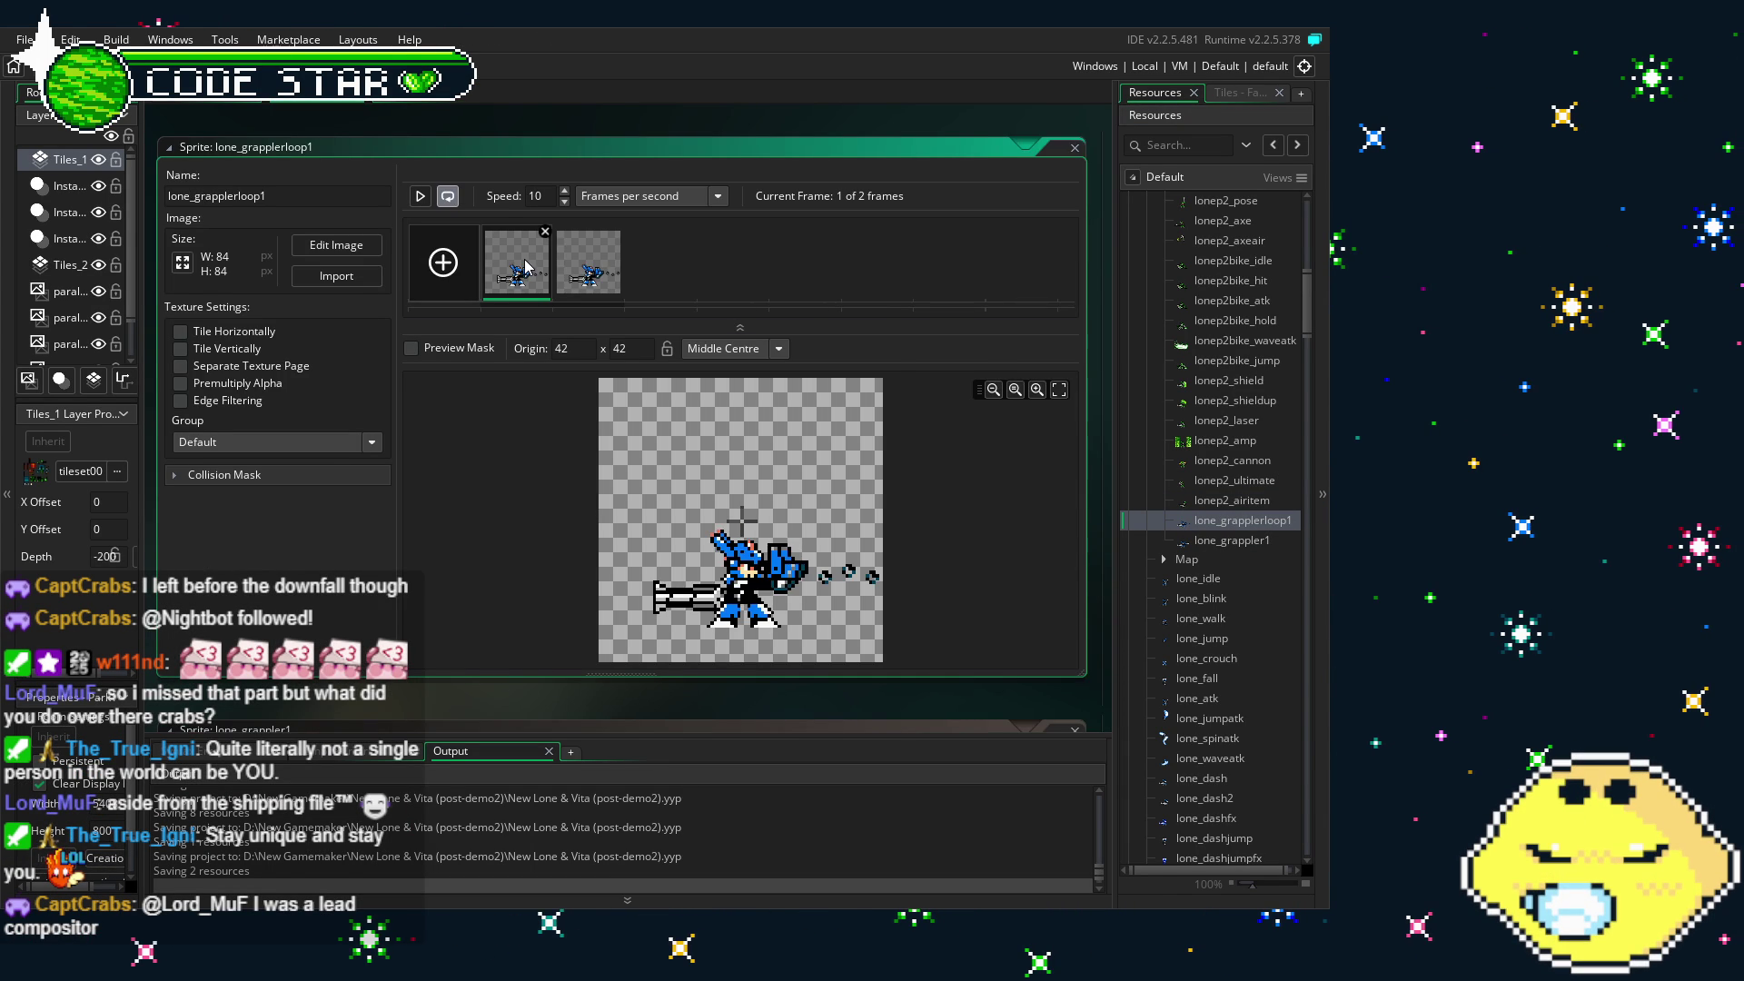
double_click(525, 266)
- Colour-swap both lone_grapplerloop1 frames from blue to green, then open lone_grappler1's frames
left_click(927, 247)
left_click(1037, 506)
left_click(572, 531)
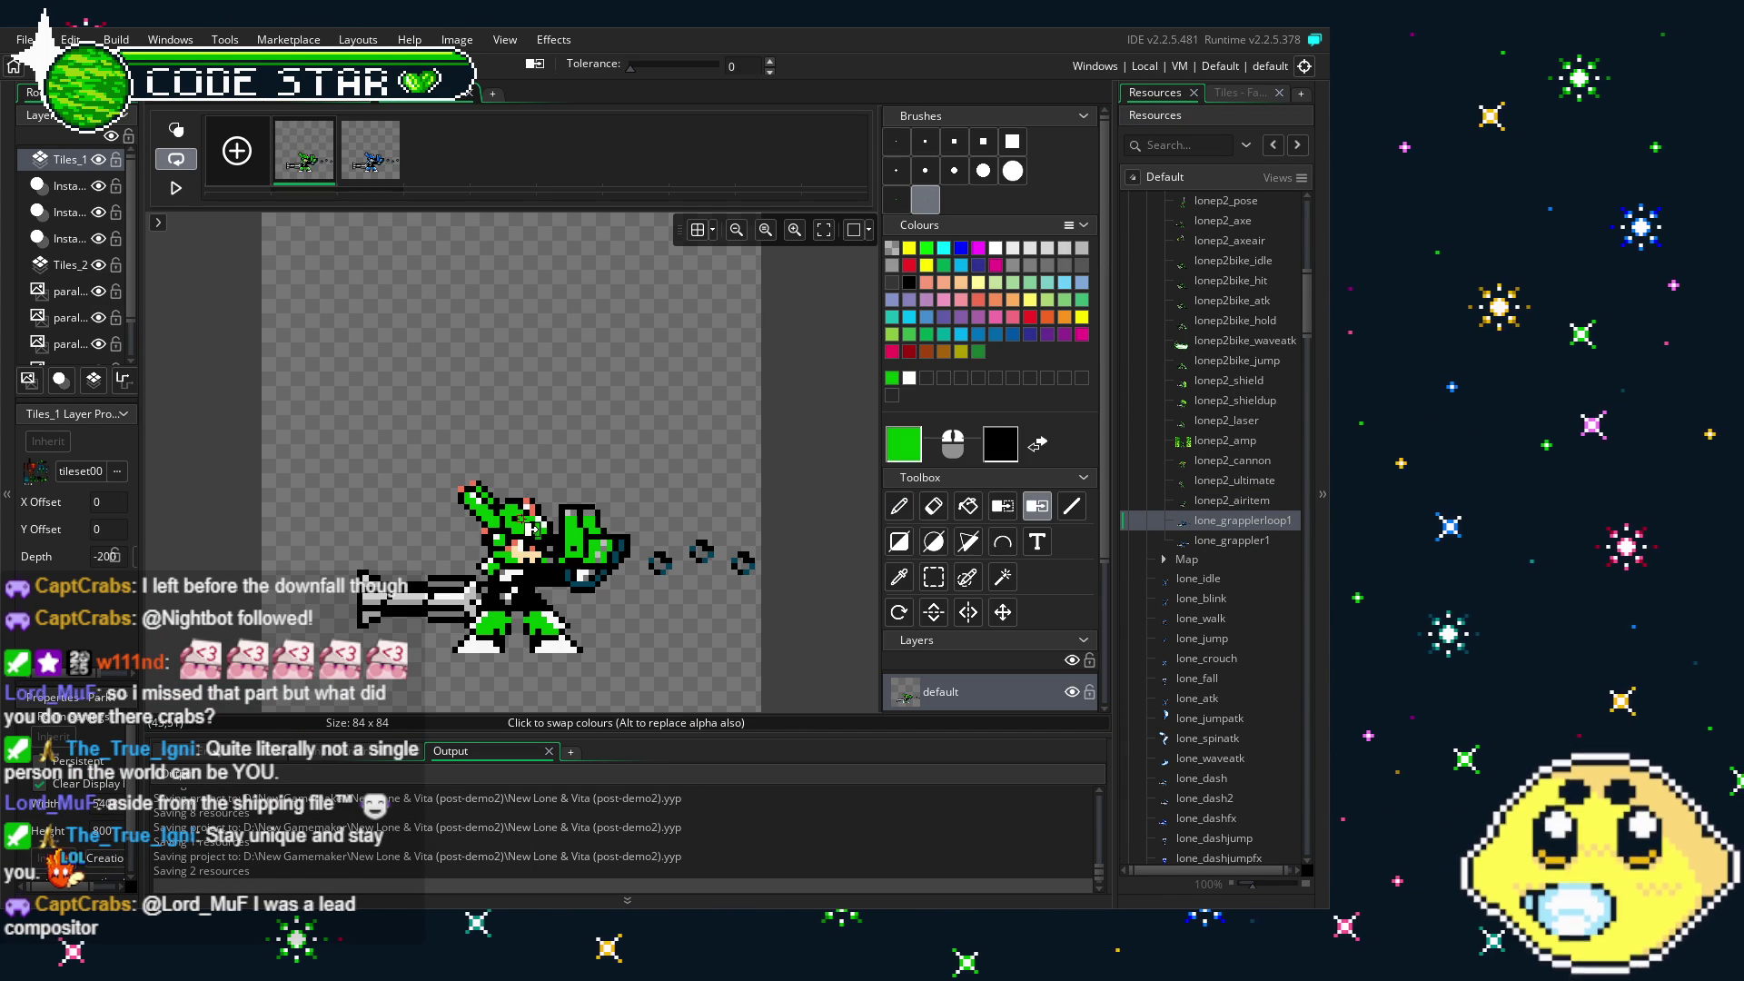
left_click(370, 150)
left_click(572, 531)
left_click_drag(480, 331, 506, 323)
left_click(473, 93)
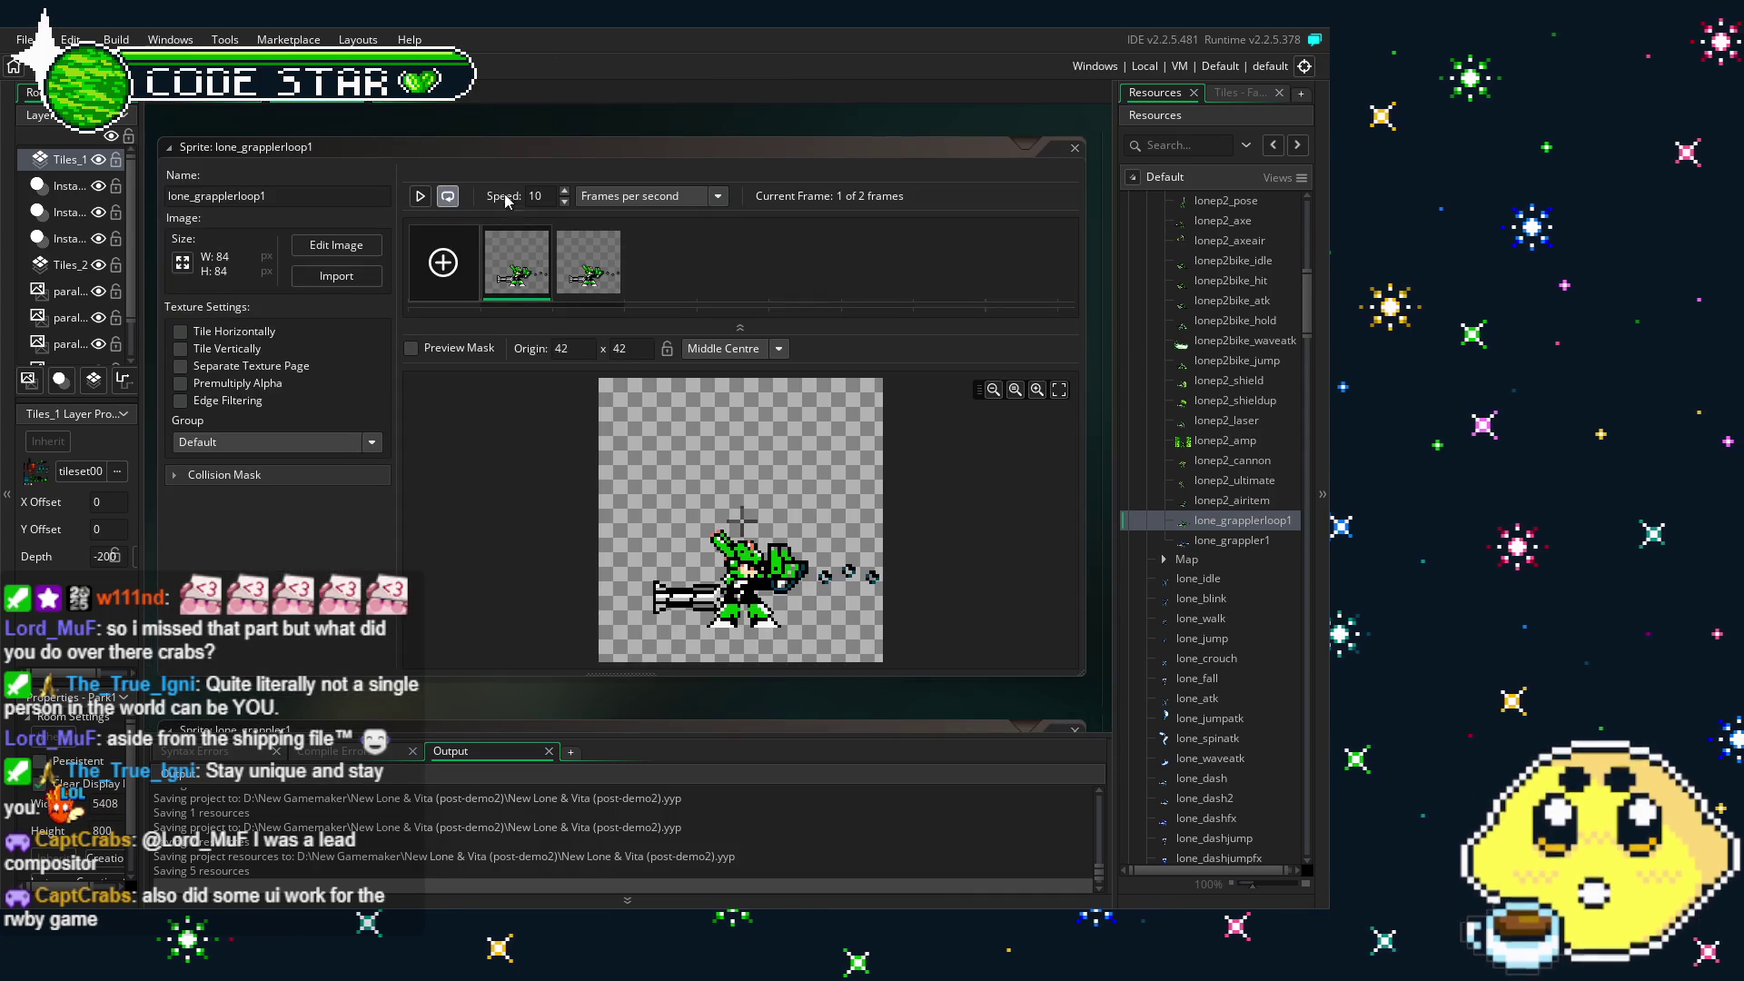
double_click(1236, 542)
double_click(516, 386)
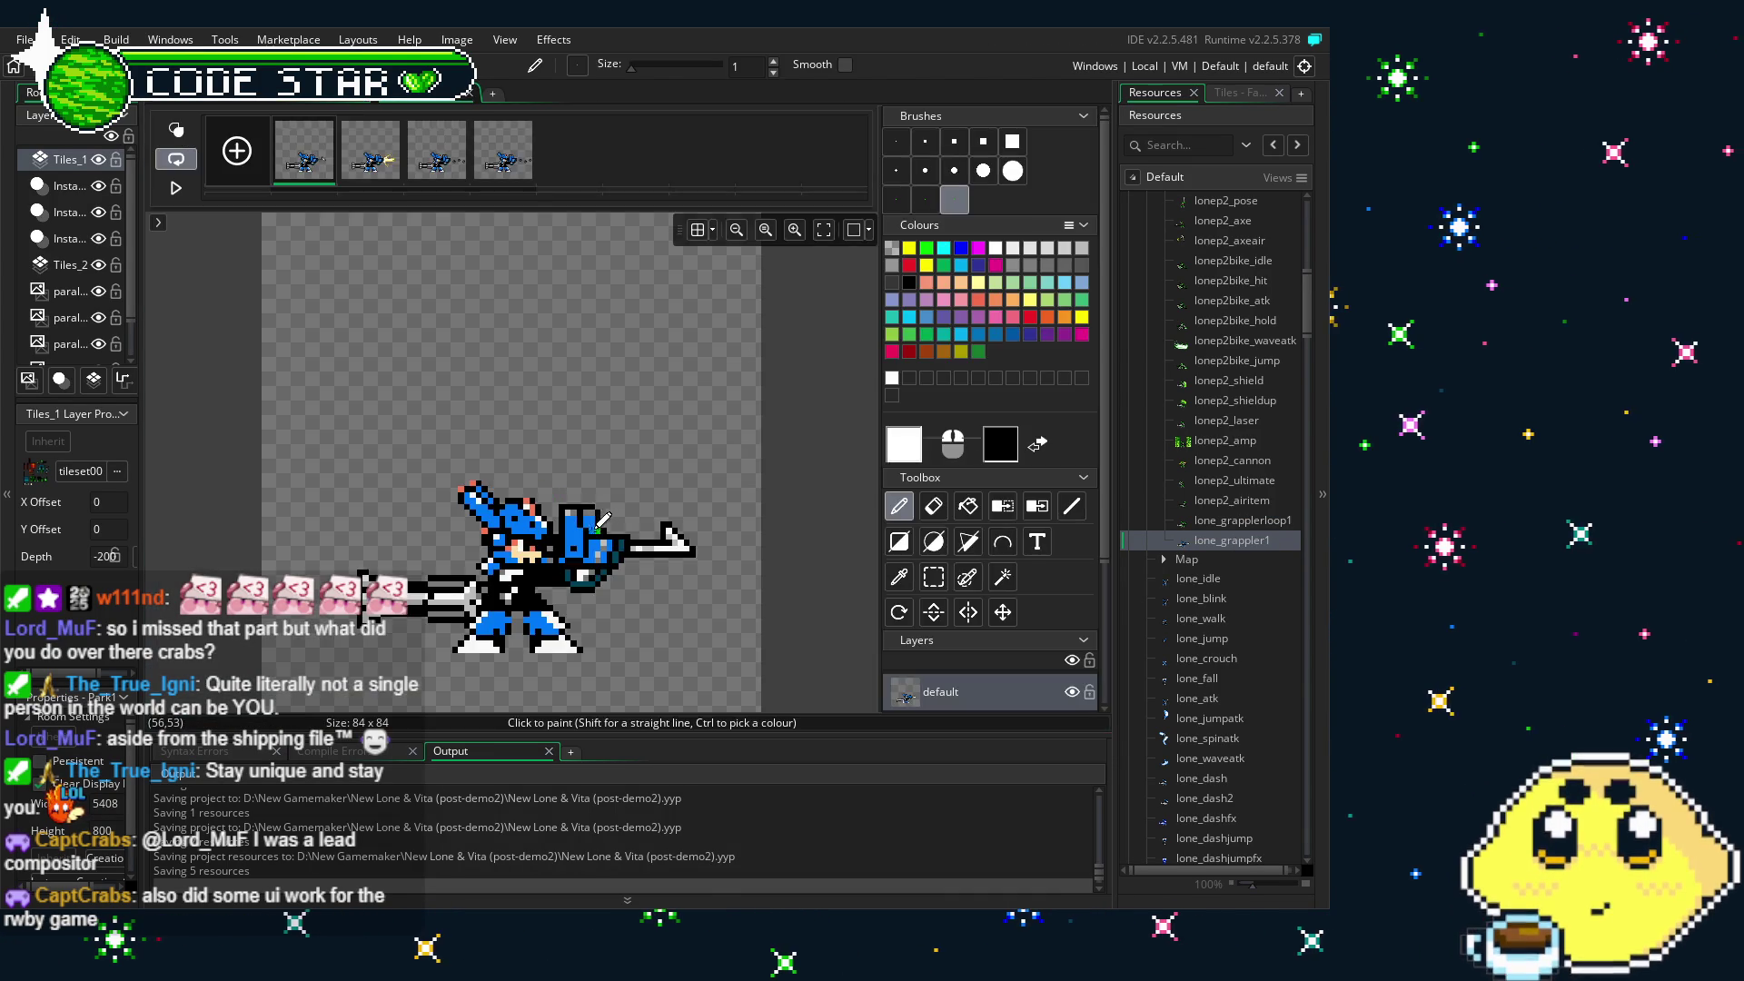
- Colour-swap all four lone_grappler1 frames from blue to green
left_click(582, 541)
key("Right")
left_click(570, 538)
key("Right")
left_click(538, 357)
left_click(488, 166)
left_click(570, 538)
left_click(472, 96)
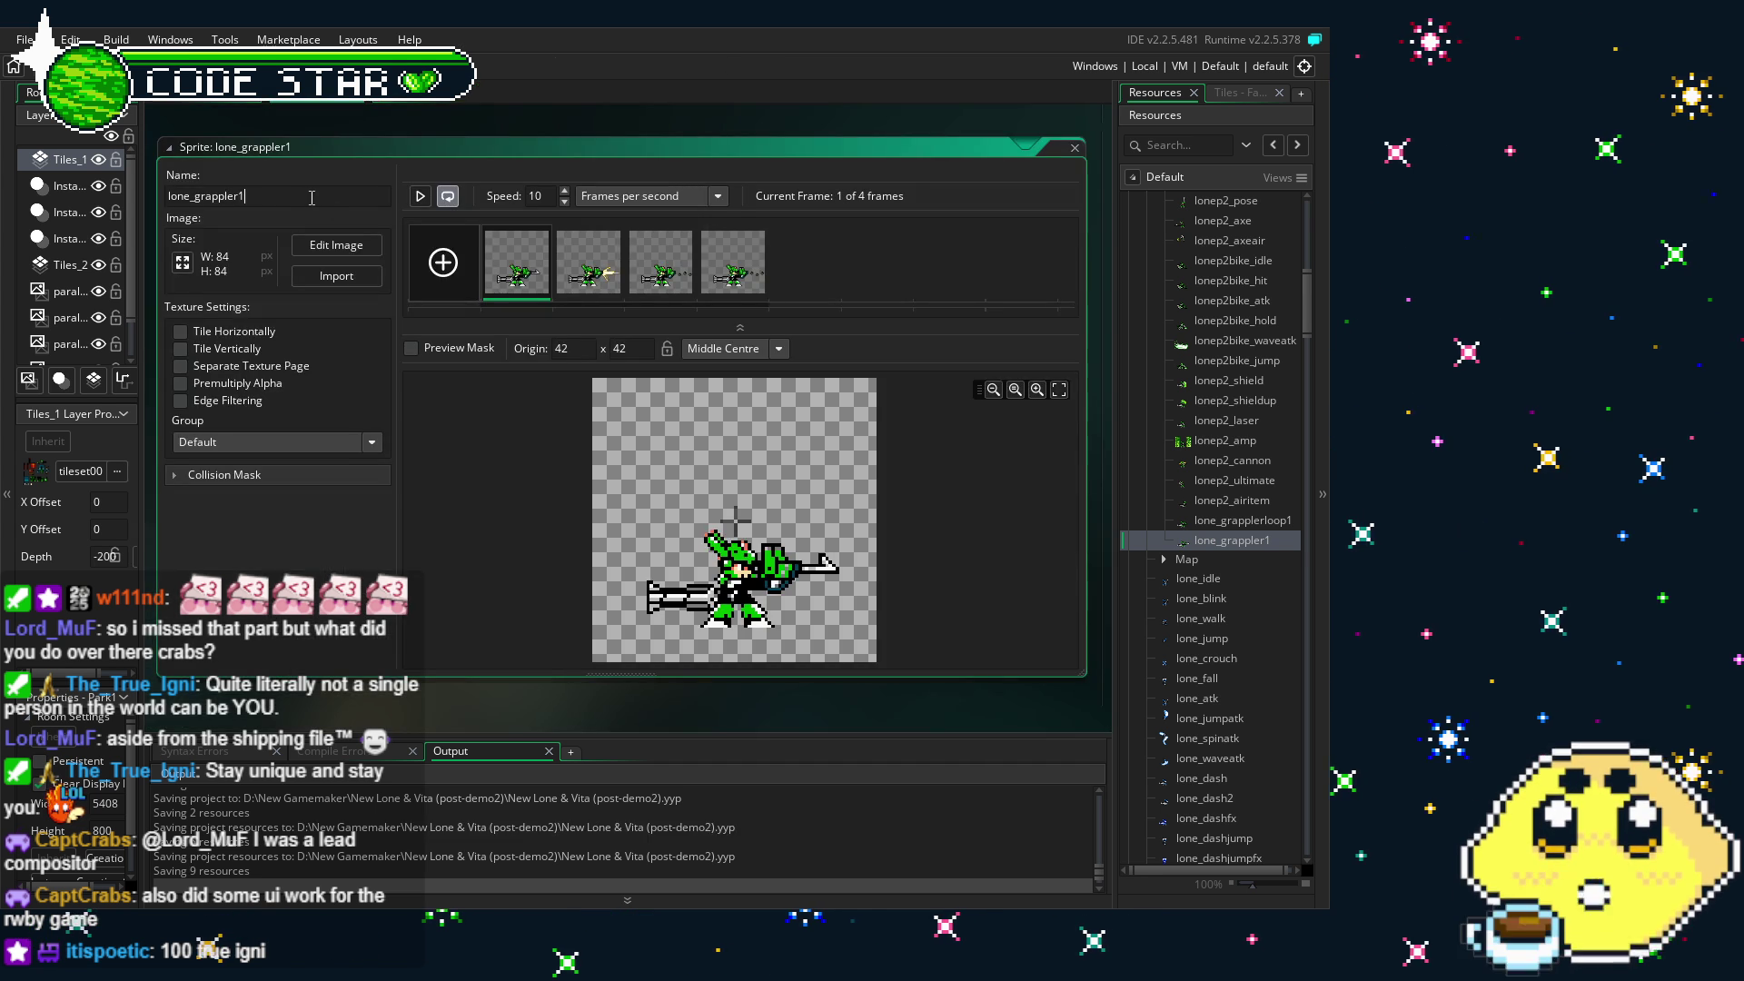
- Rename lone_grappler1 to lonep2_grappler and start renaming lone_grapplerloop1
left_click(311, 199)
key("BackSpace")
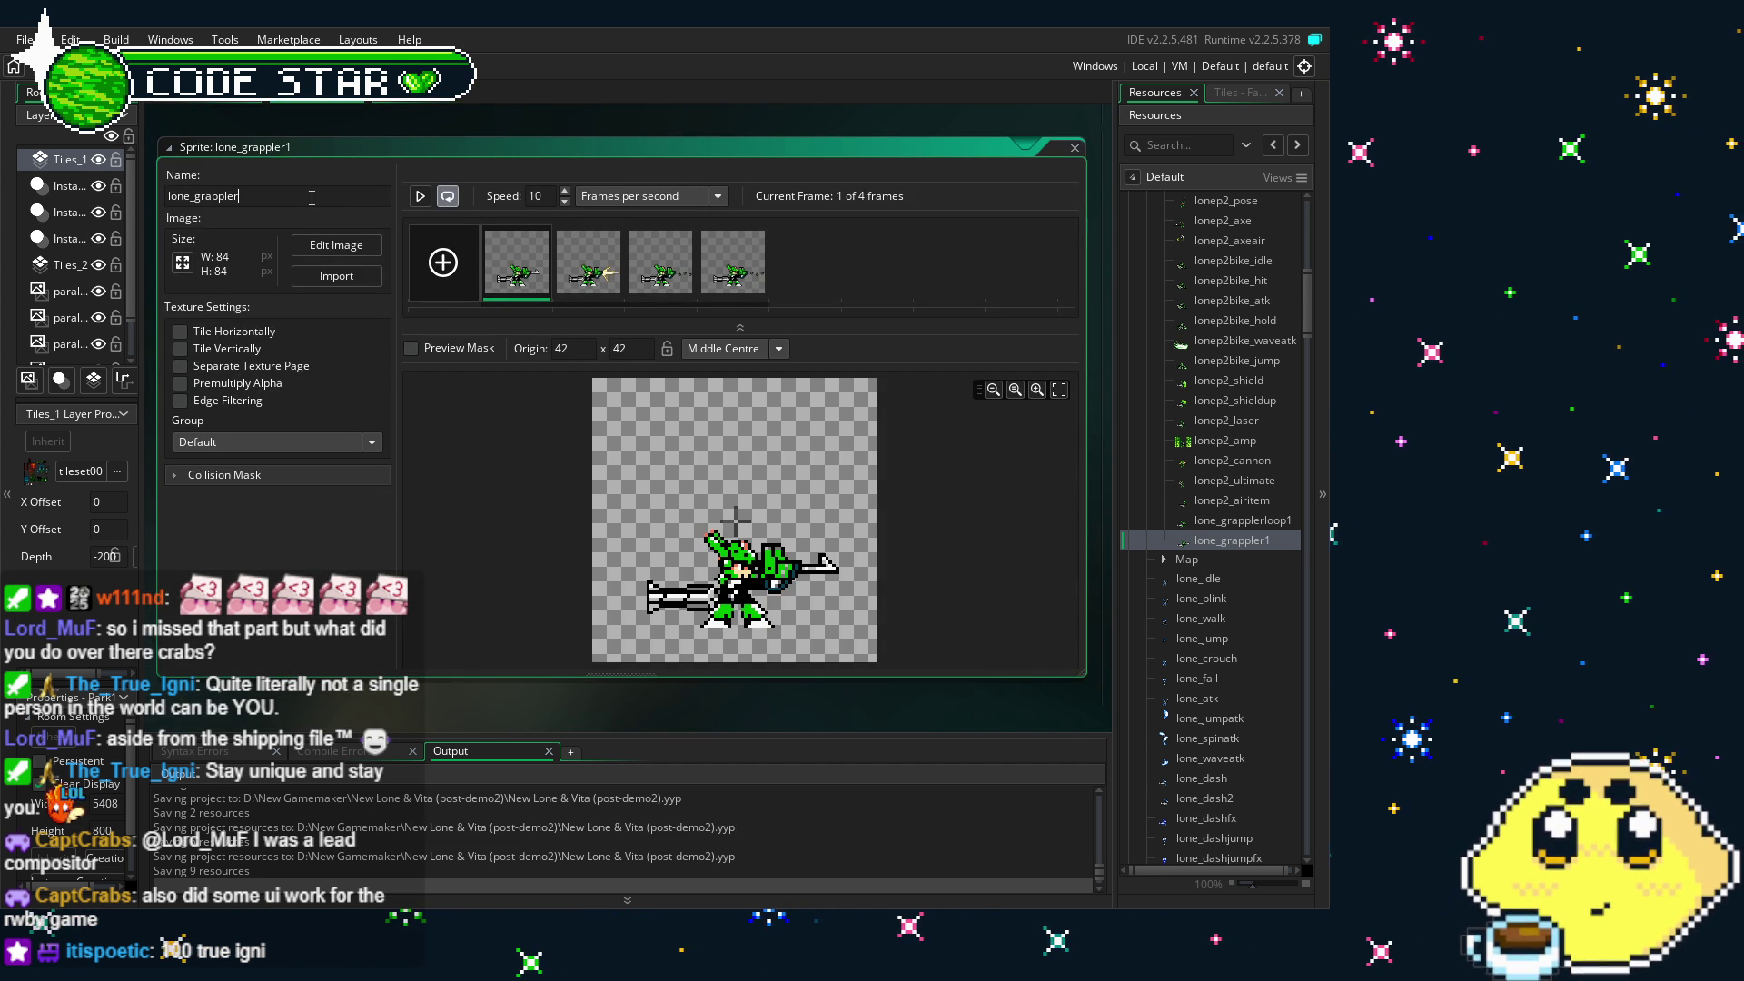
key("Home")
key("Right")
key("Right")
key("Right")
type("p2")
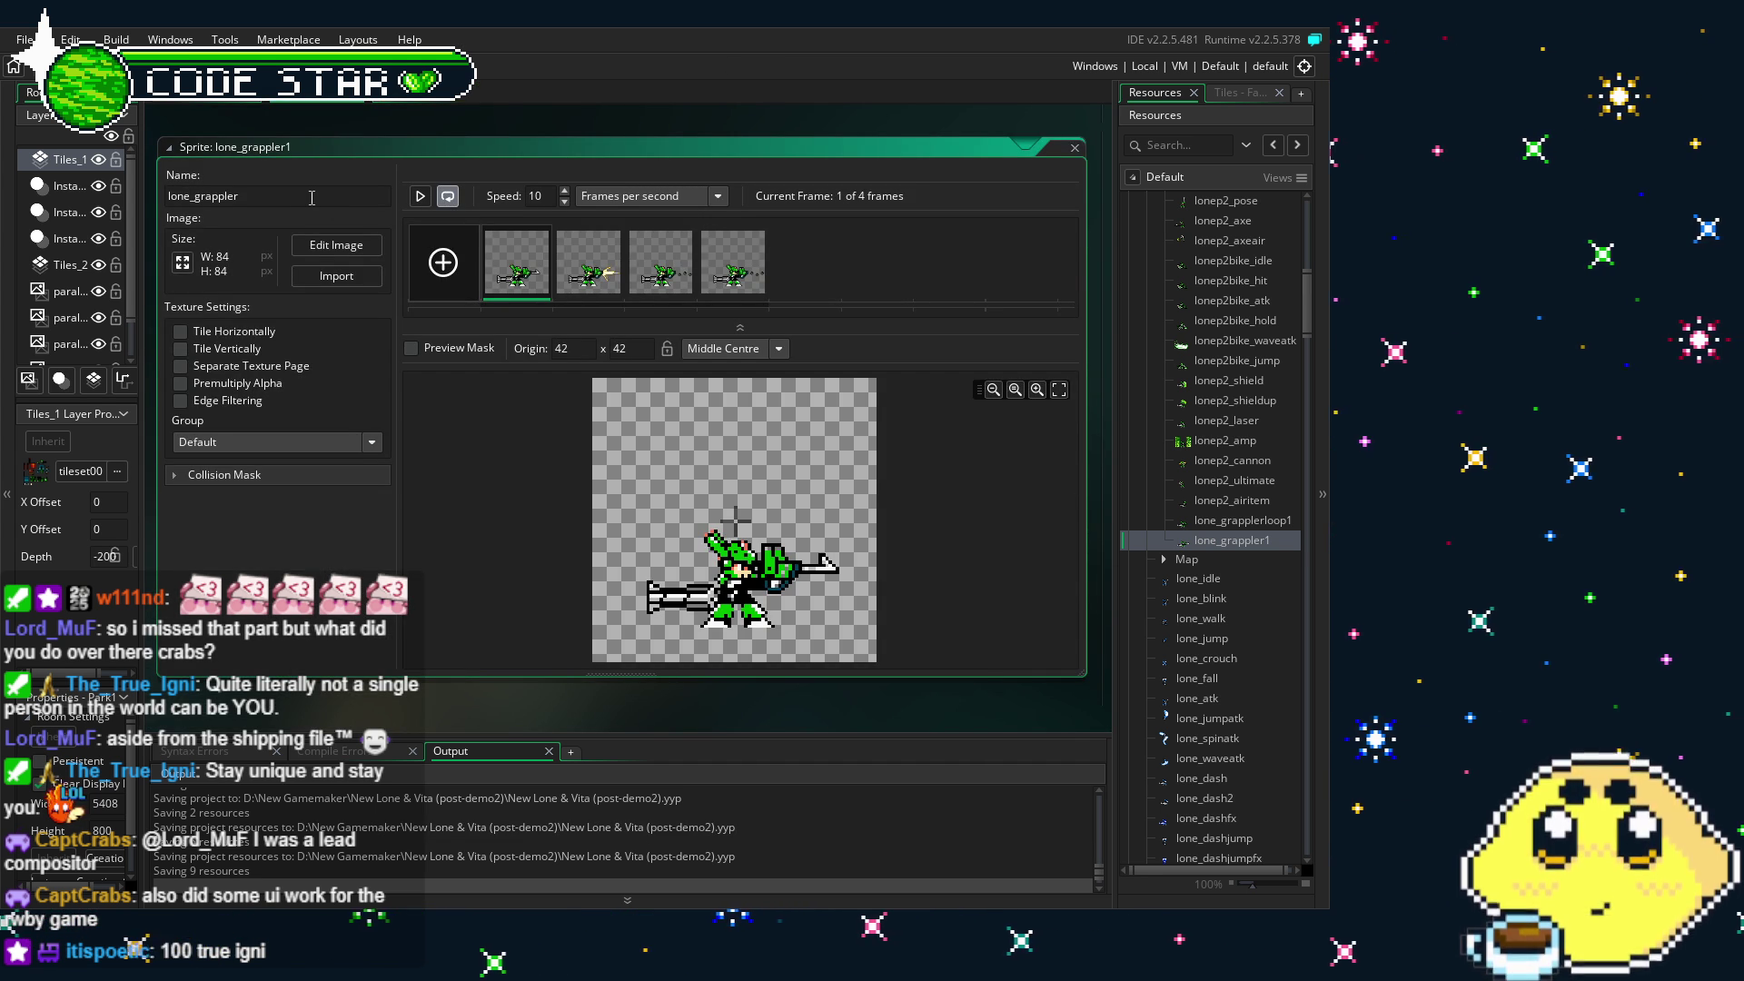
double_click(1243, 521)
left_click(335, 195)
key("BackSpace")
- Finish renaming the loop sprite to lonep2_grapplerloop
key("Home")
key("Right")
key("Right")
key("Right")
type("p2")
key("Return")
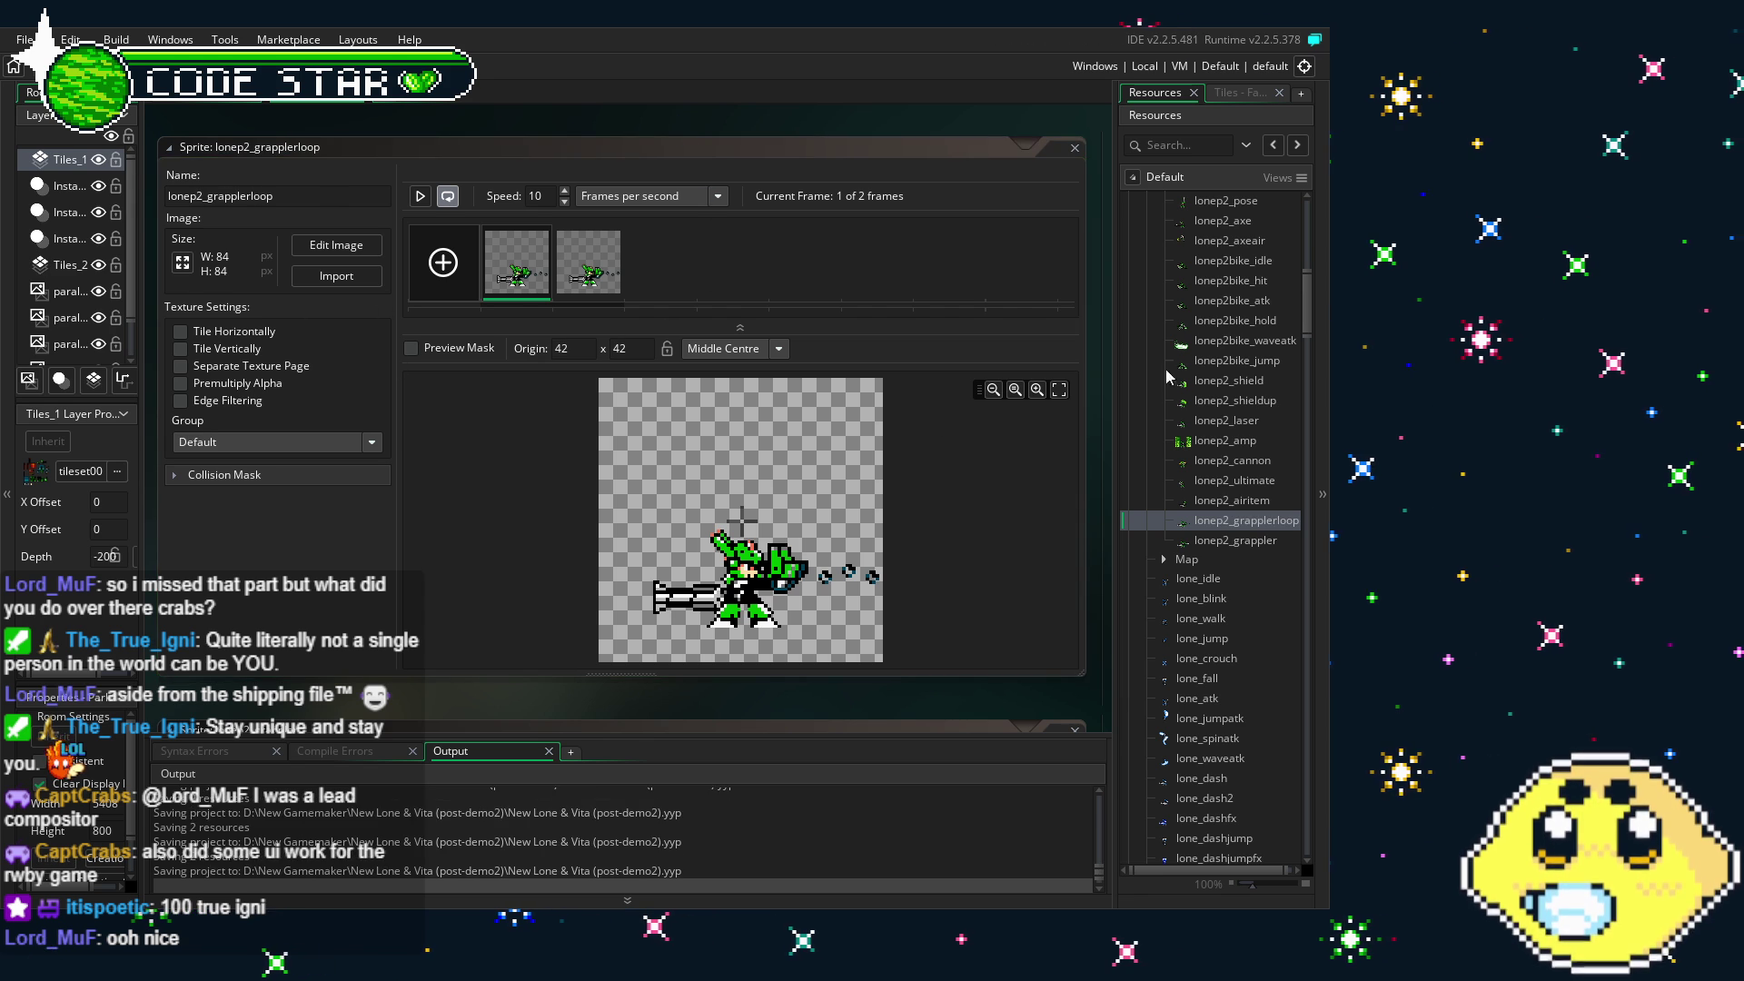
- Scroll the Resources tree past the Lone P2 and Vita sprite folders to the Player objects
scroll(1238, 548, "down", 6)
scroll(1235, 549, "up", 2)
scroll(1235, 545, "up", 10)
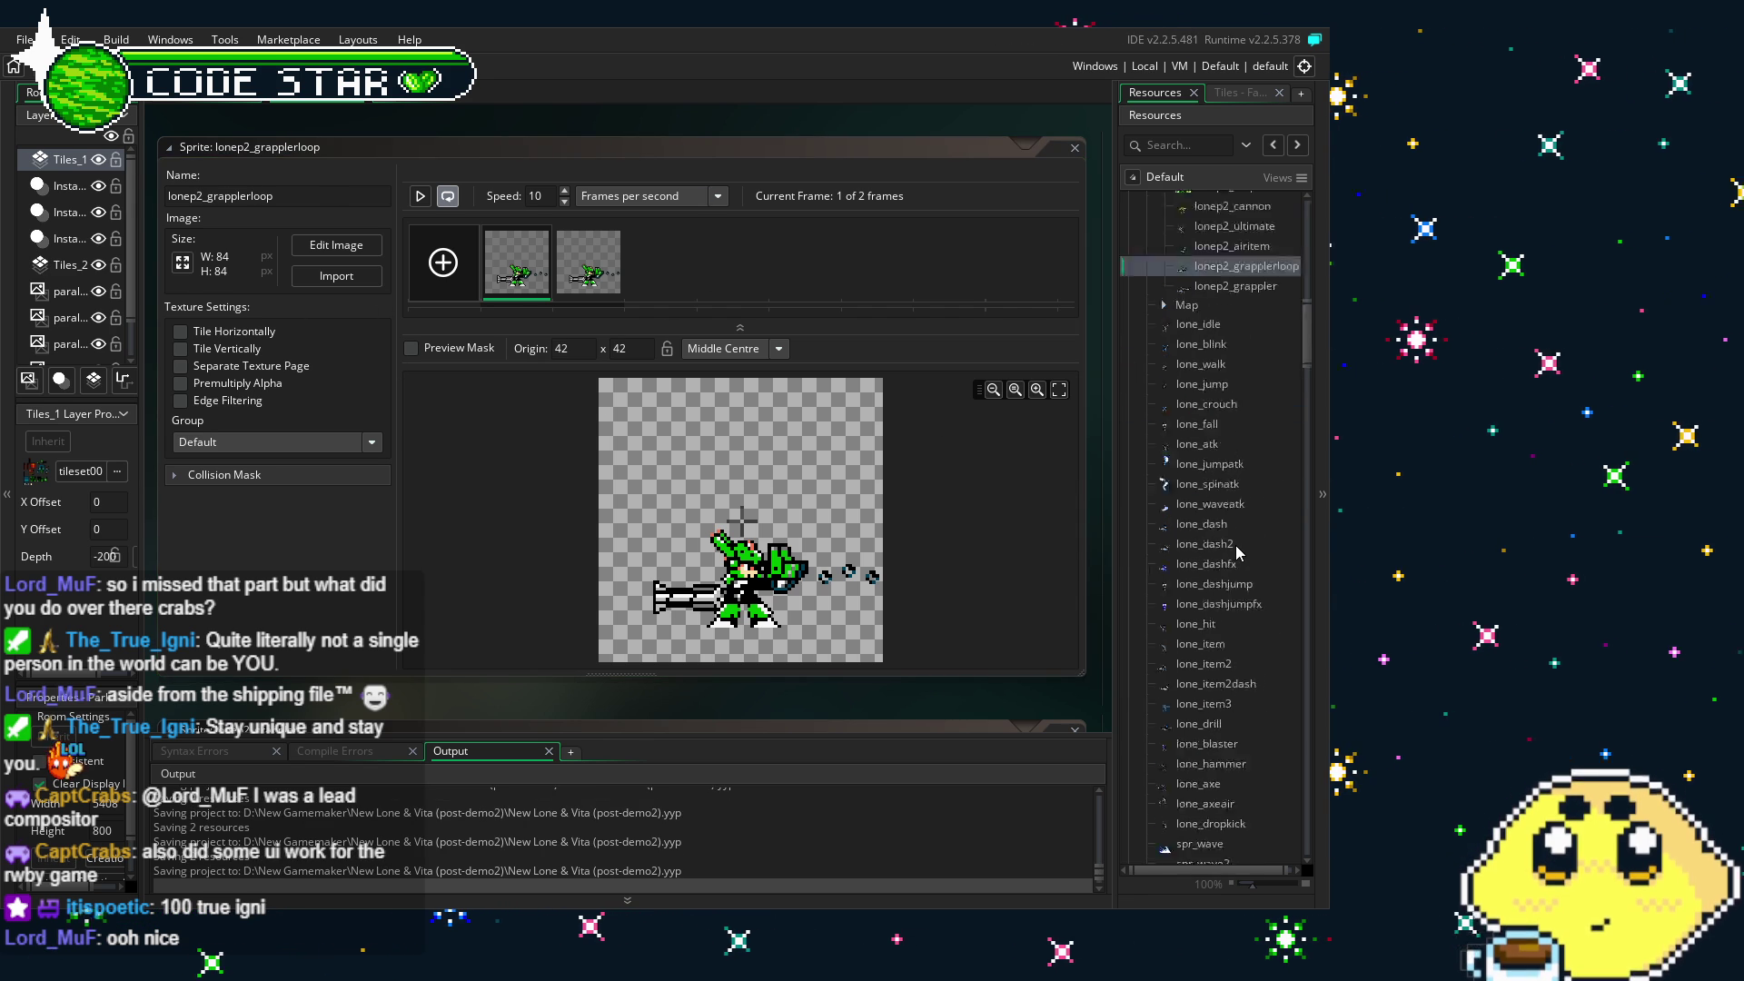
left_click(1163, 235)
scroll(1170, 394, "down", 3)
scroll(1170, 394, "down", 5)
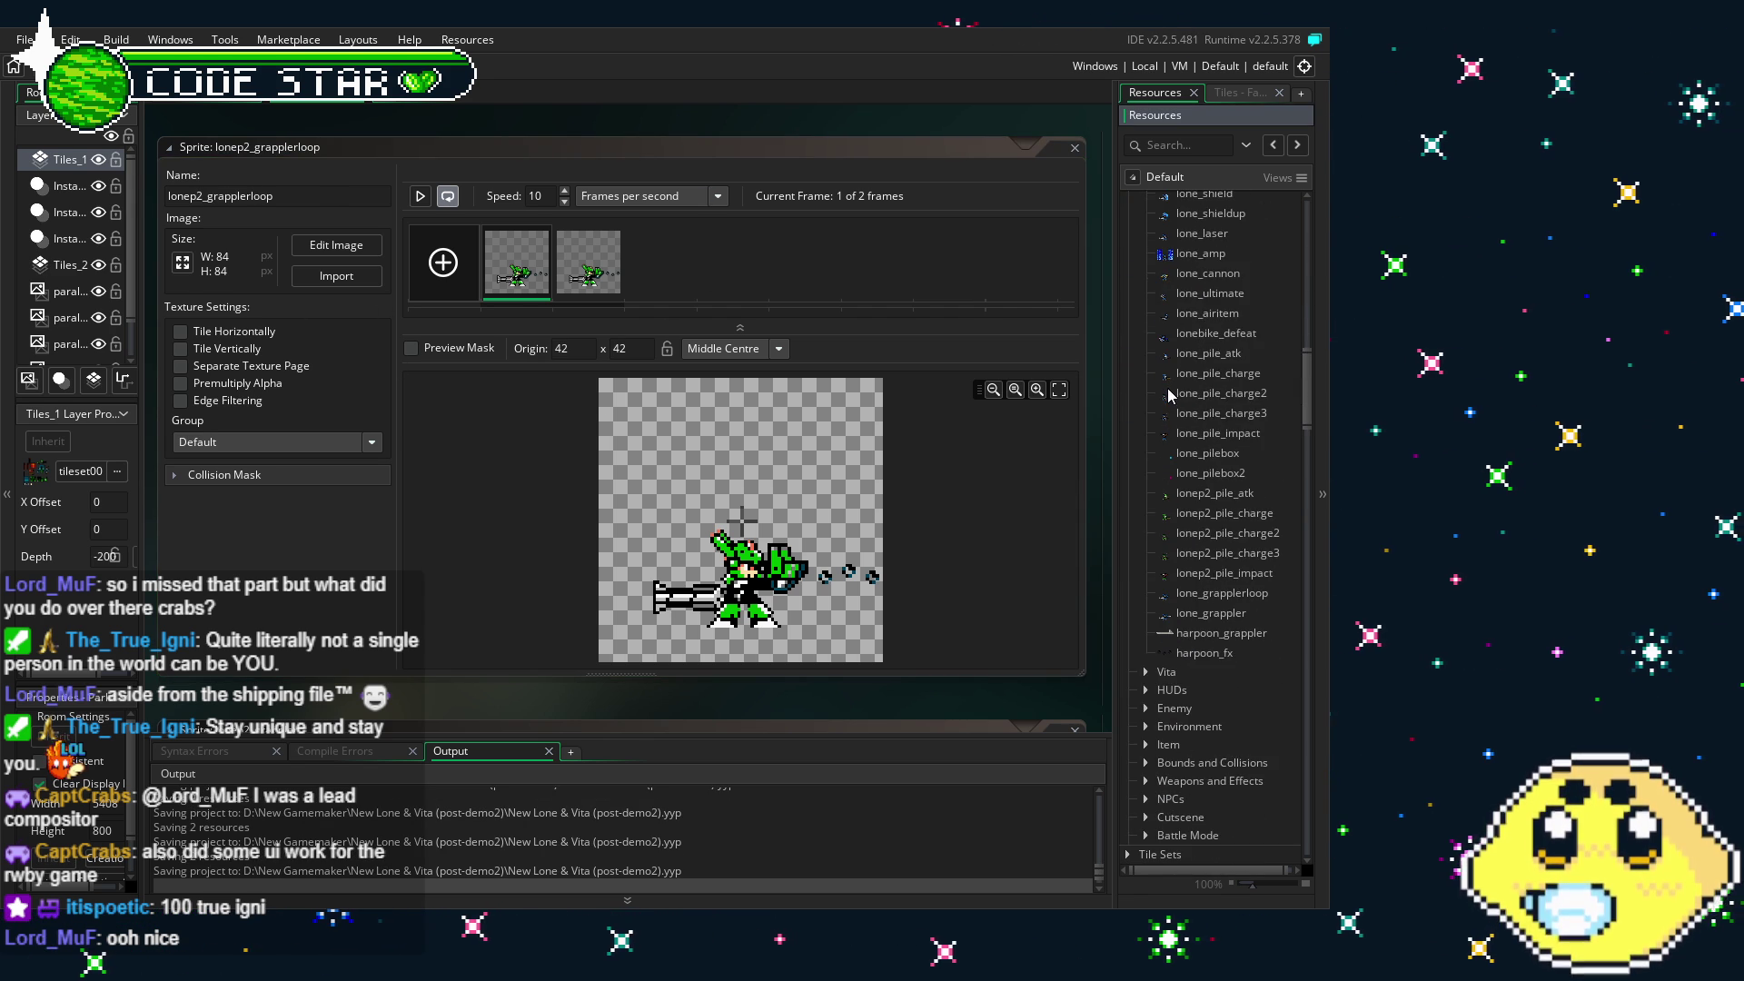
scroll(1169, 400, "down", 2)
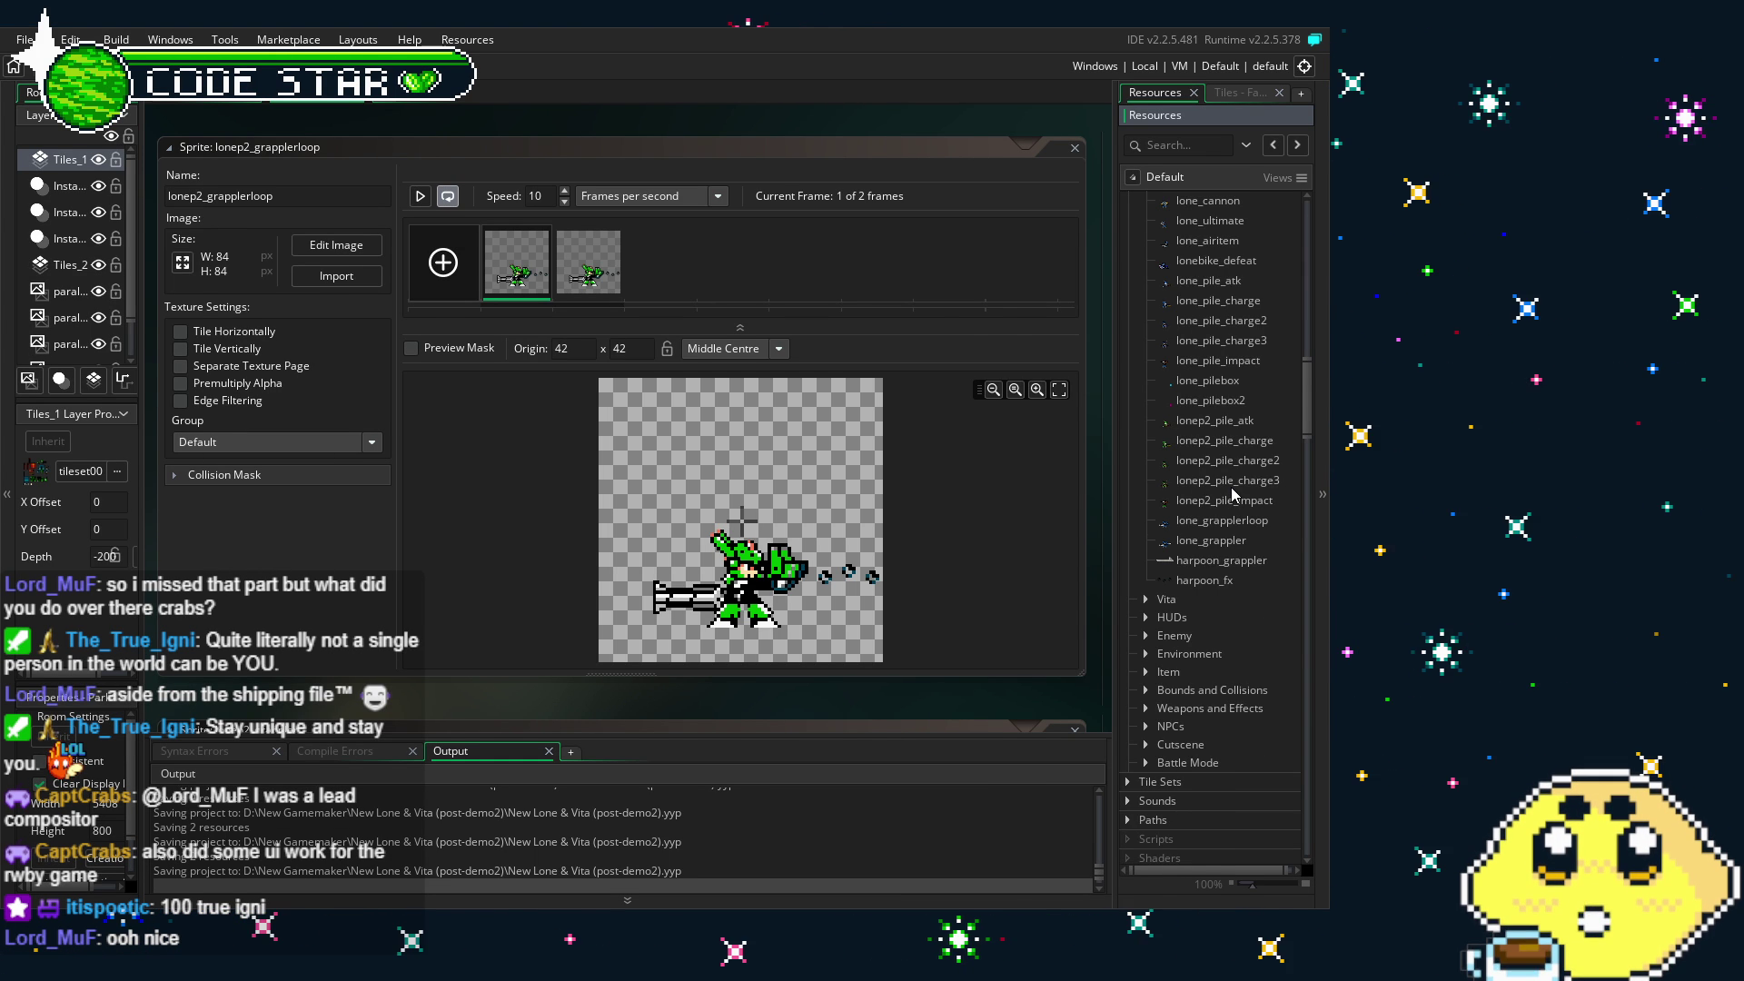
left_click(1158, 601)
scroll(1181, 474, "down", 3)
scroll(1181, 474, "down", 5)
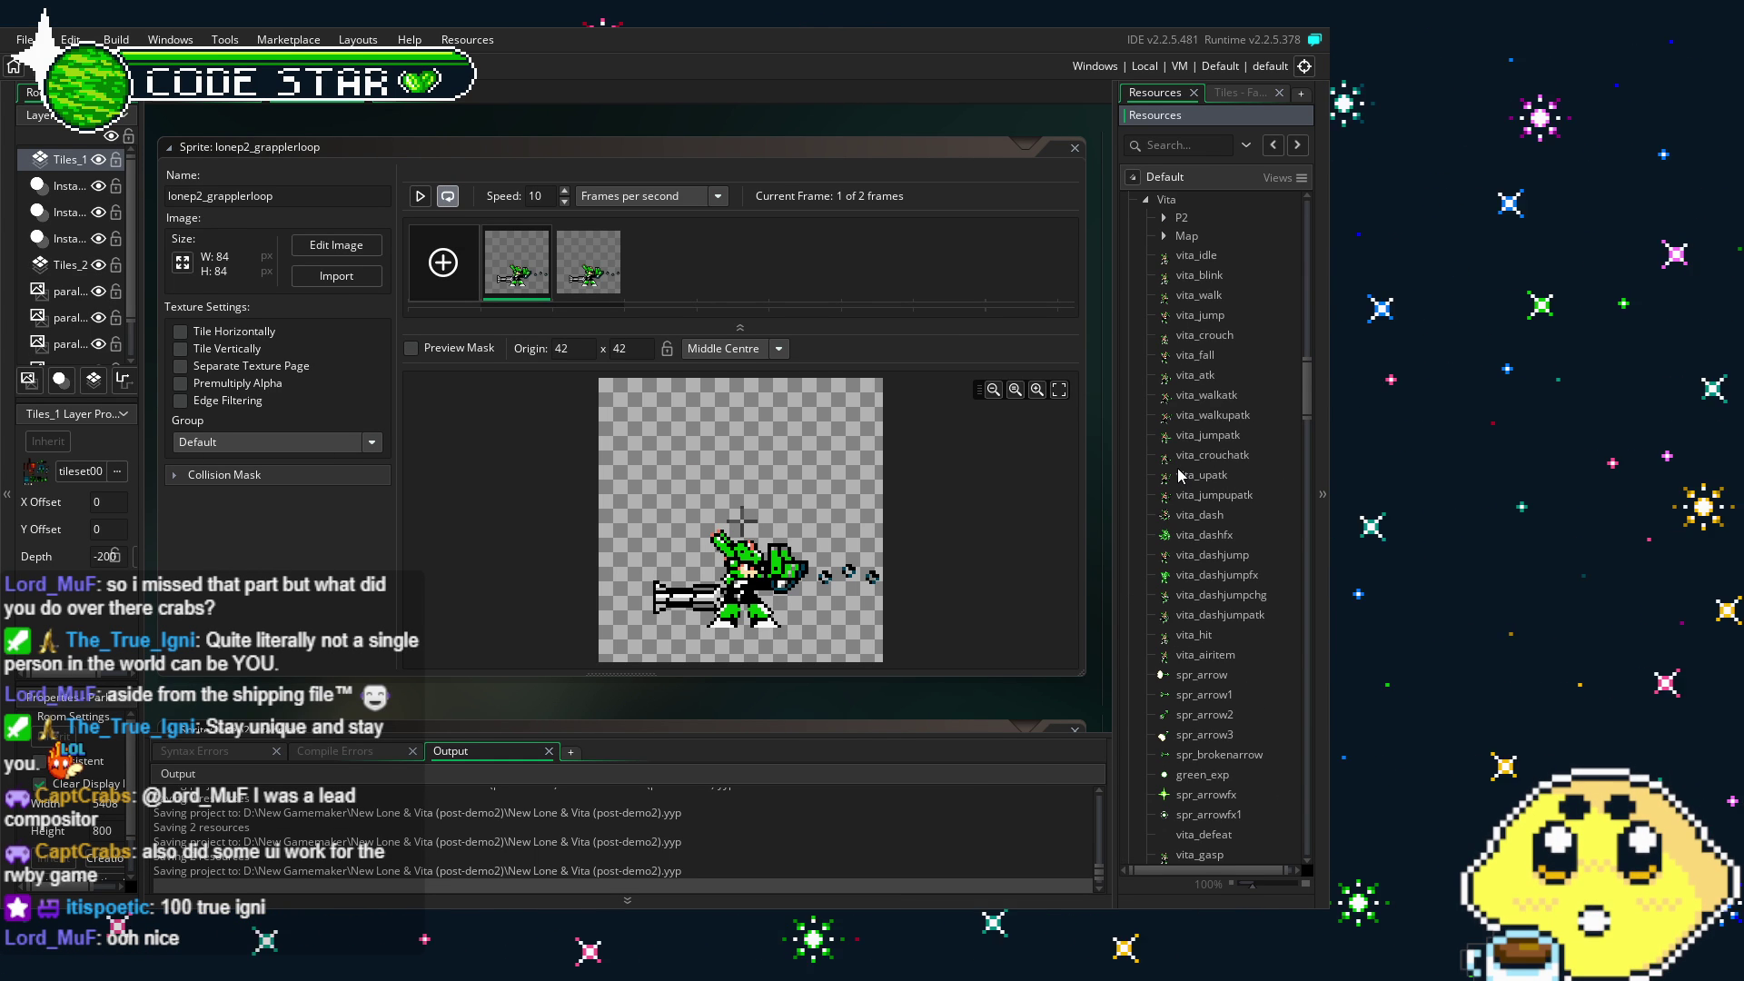
scroll(372, 579, "down", 1)
scroll(1264, 794, "down", 4)
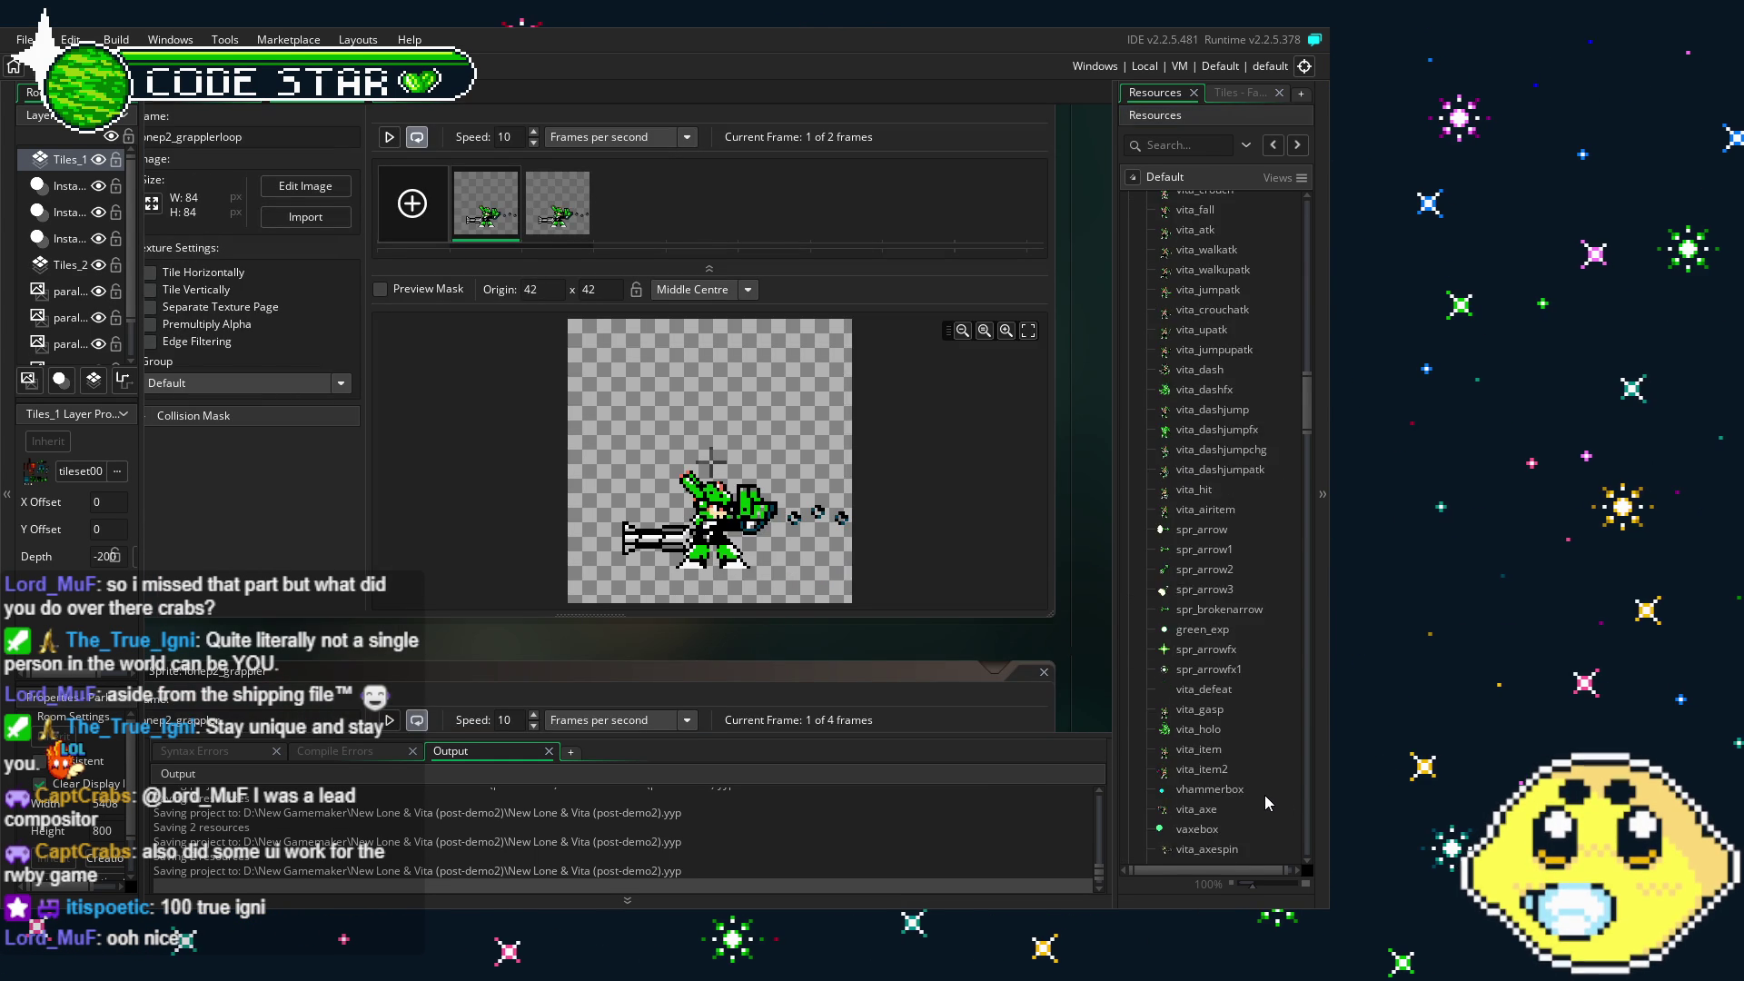
scroll(1263, 794, "down", 10)
scroll(1262, 794, "down", 2)
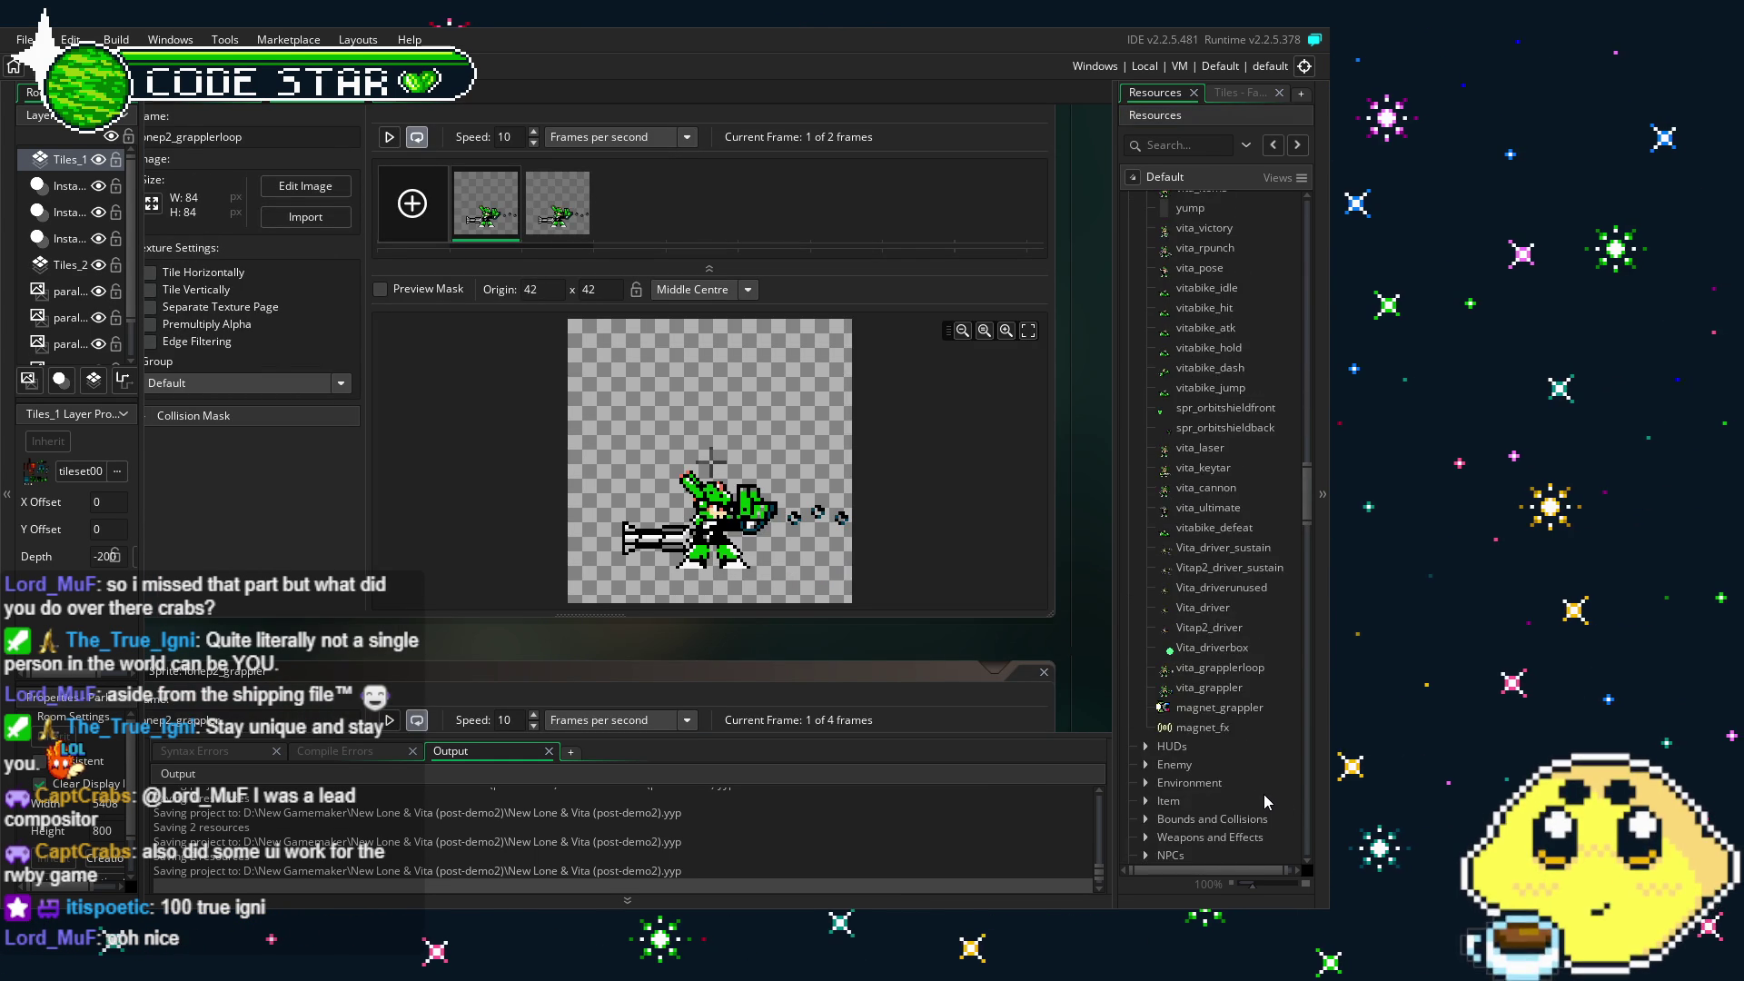
scroll(1262, 796, "up", 5)
scroll(1263, 796, "up", 2)
left_click(1145, 454)
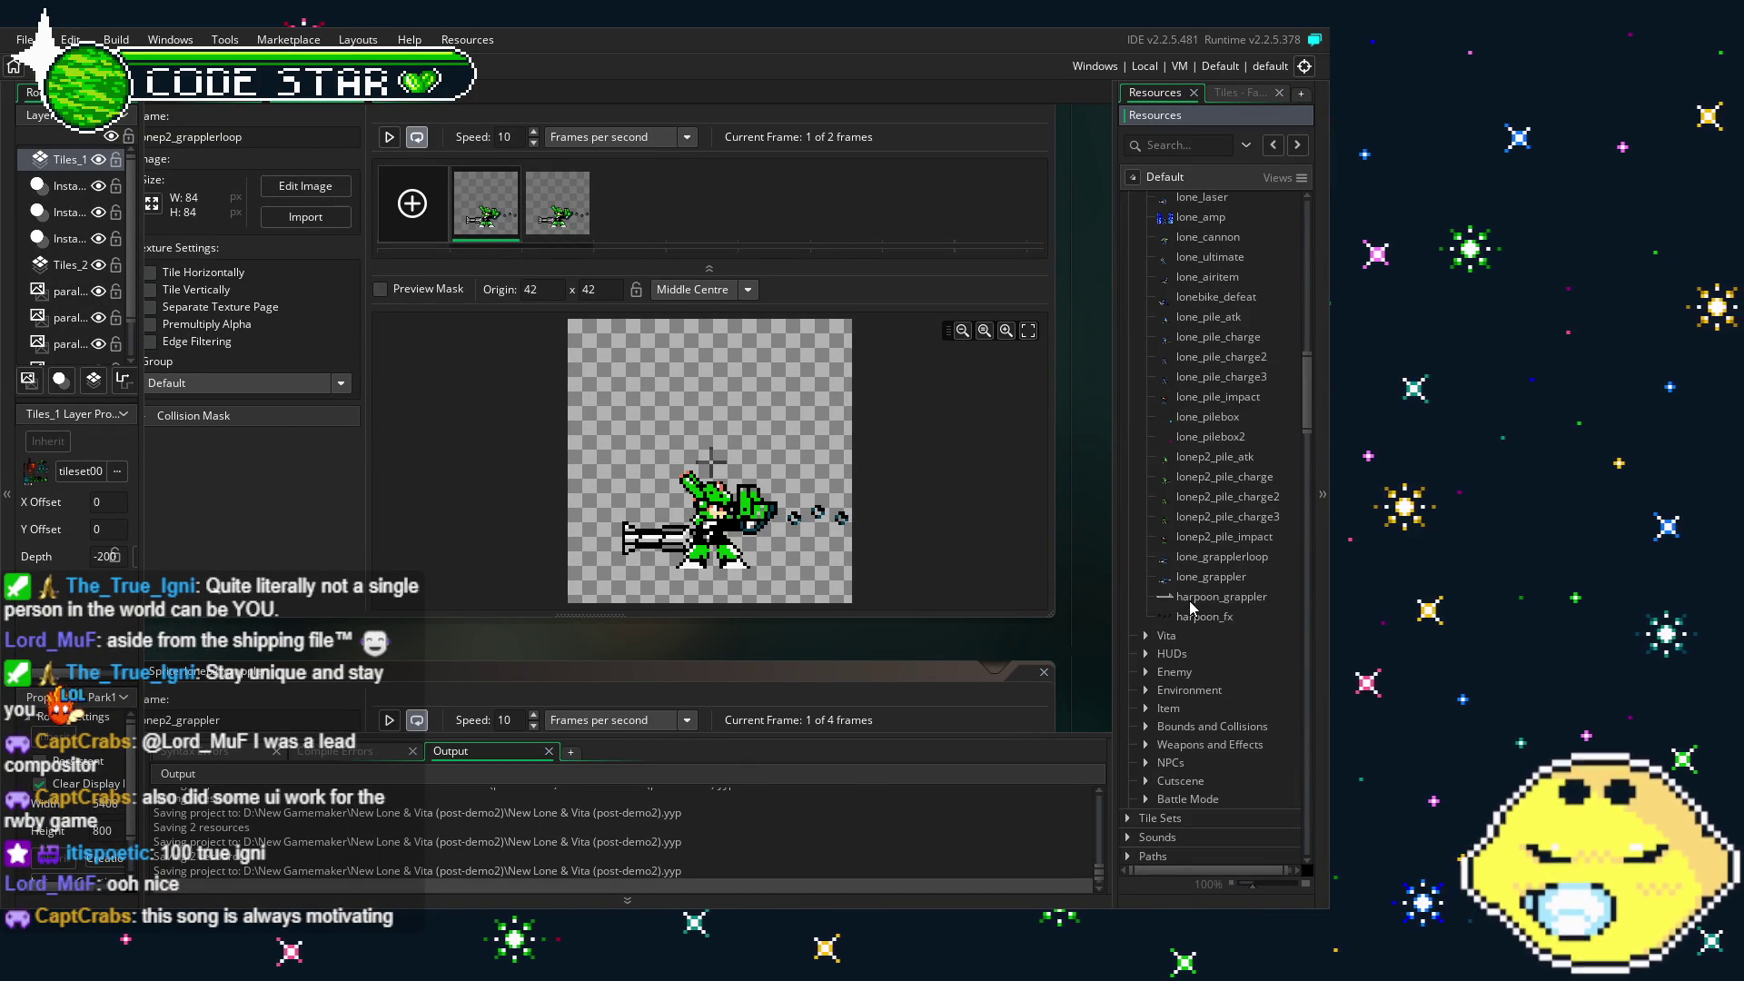
scroll(1283, 452, "down", 2)
mouse_move(1306, 444)
left_mouse_down()
mouse_move(1306, 521)
mouse_move(1241, 531)
left_mouse_up()
double_click(1213, 350)
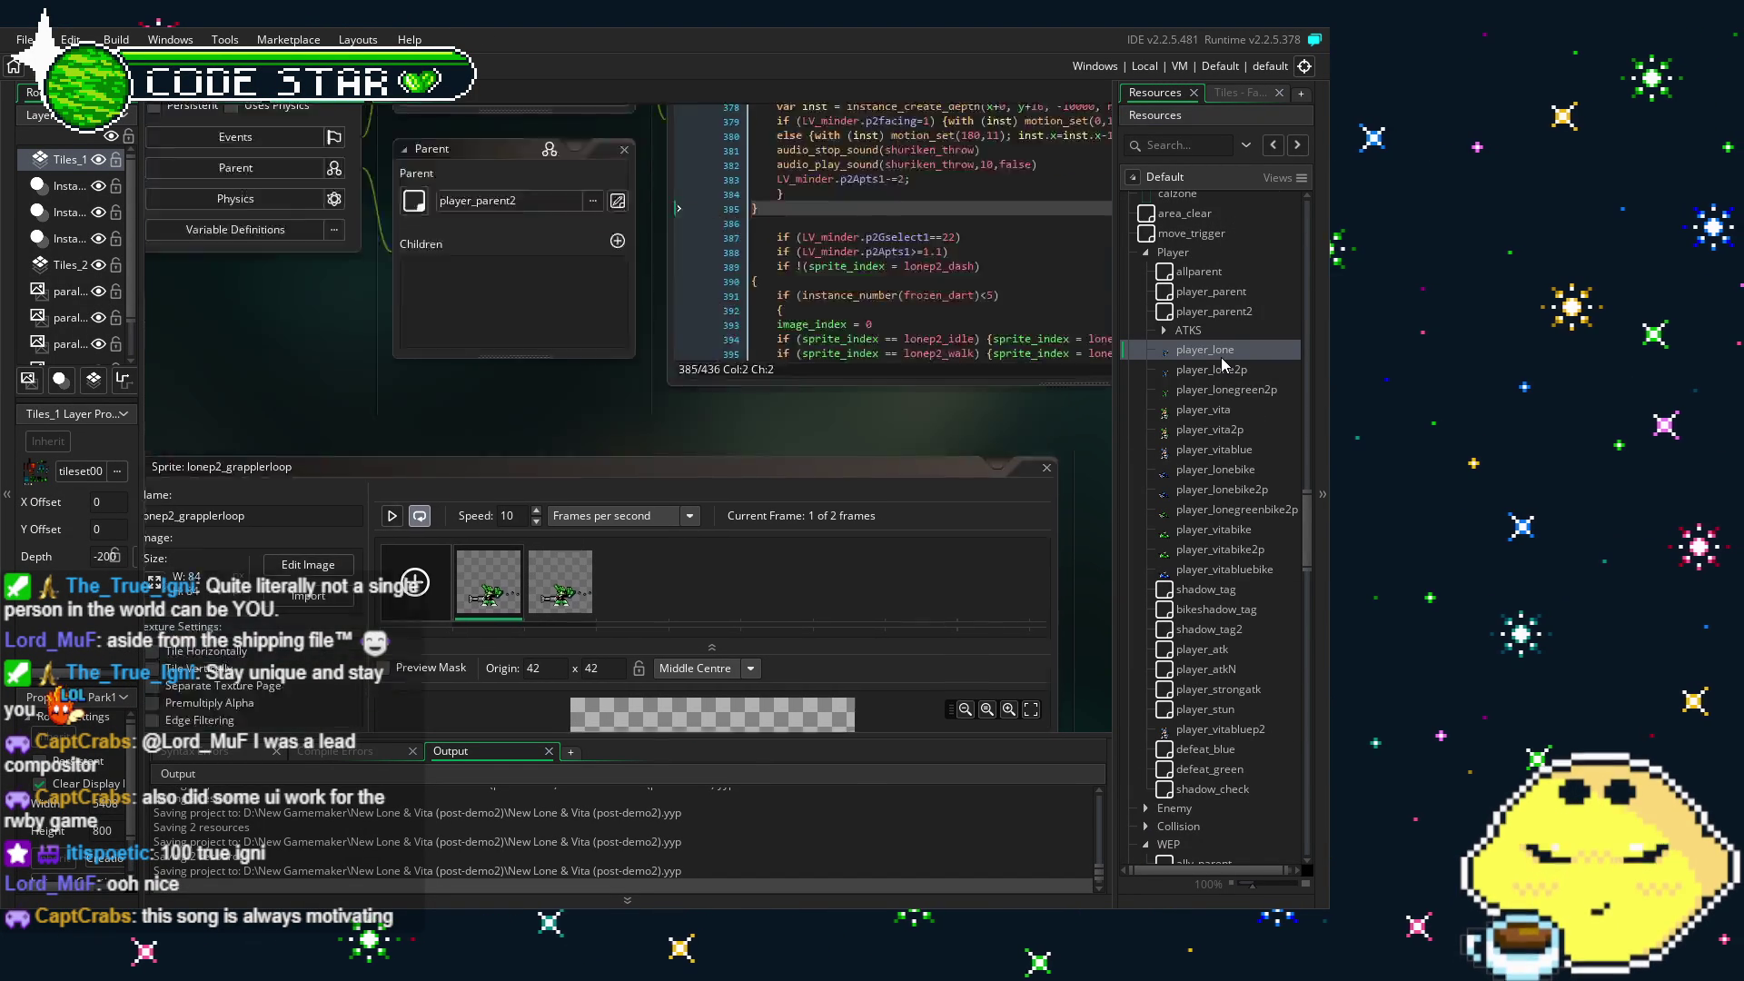
double_click(1207, 370)
left_click(1187, 391)
double_click(1186, 390)
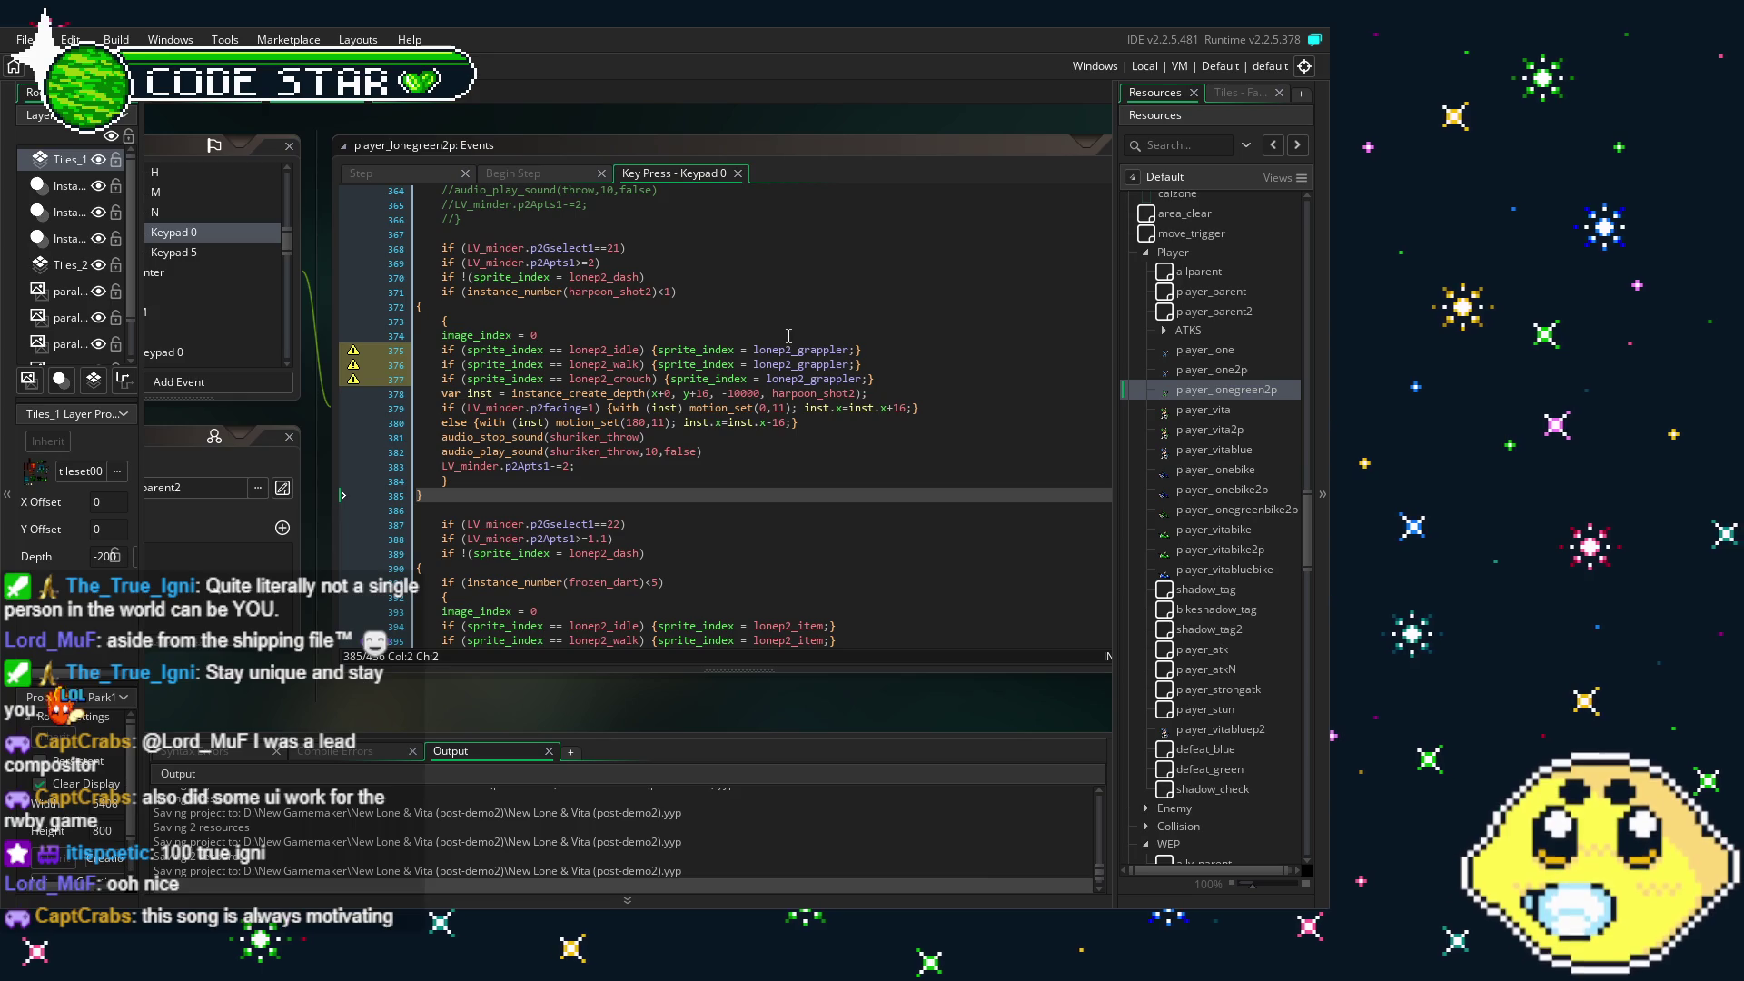
left_click(784, 464)
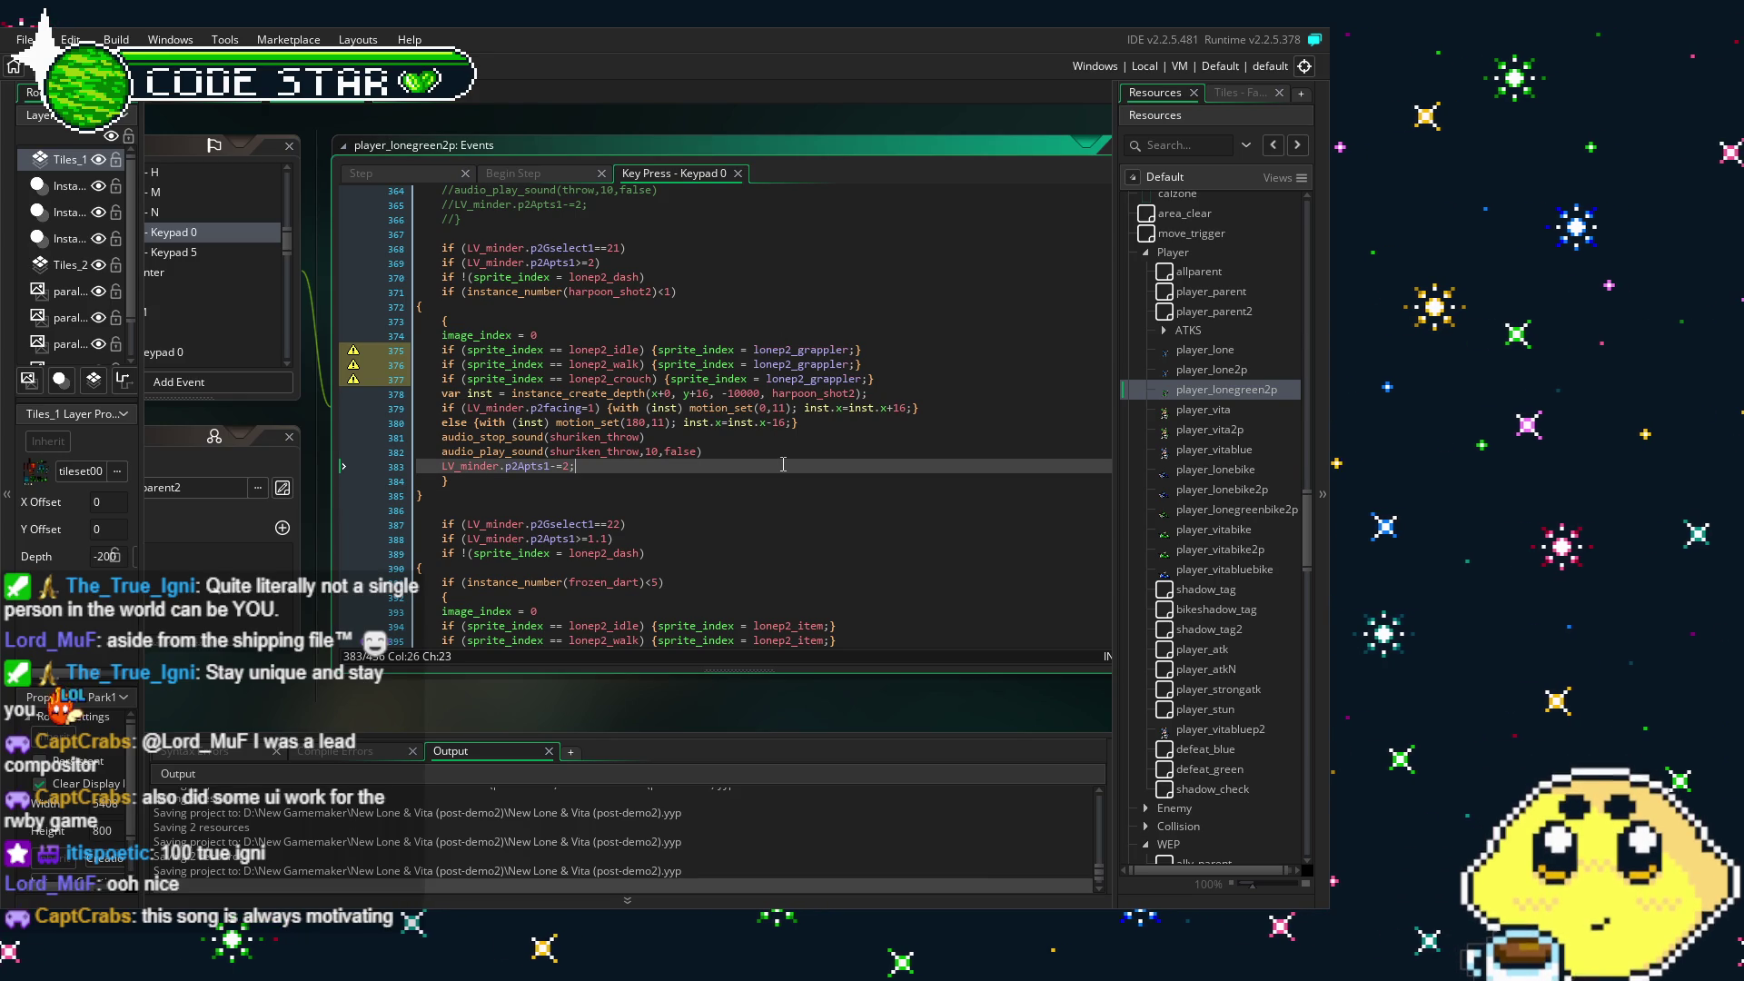
left_click(581, 379)
left_click(195, 252)
left_click(198, 232)
mouse_move(414, 366)
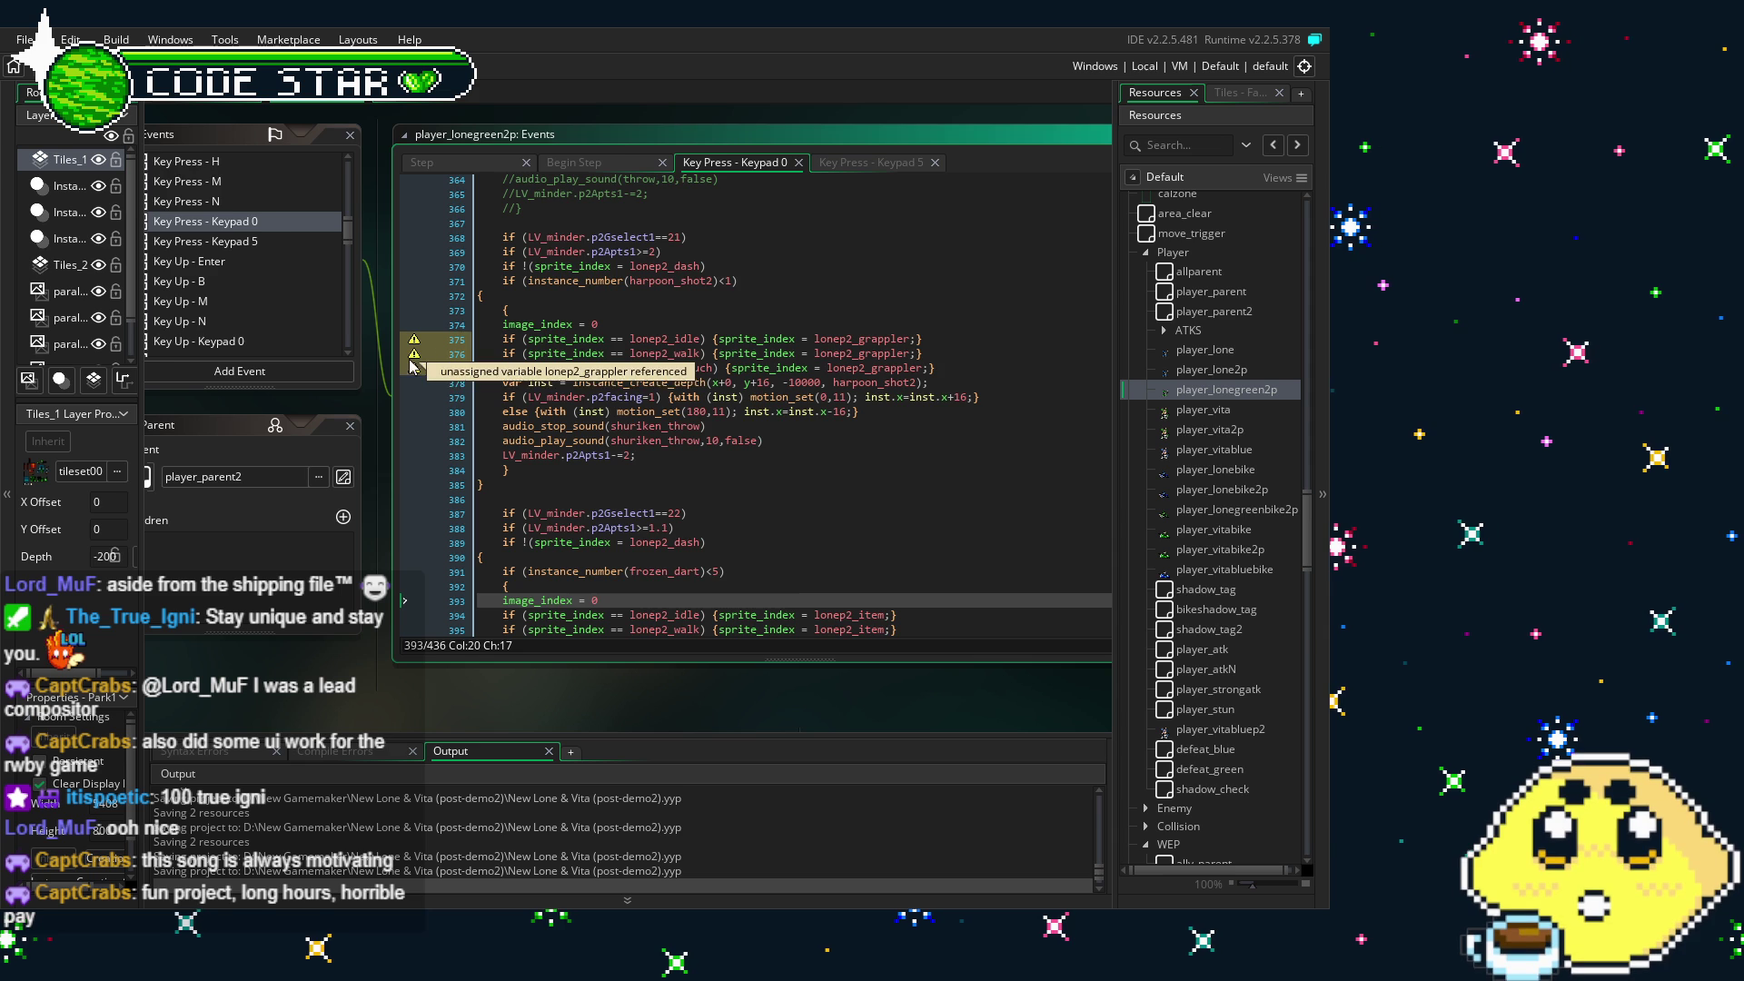
left_click(727, 513)
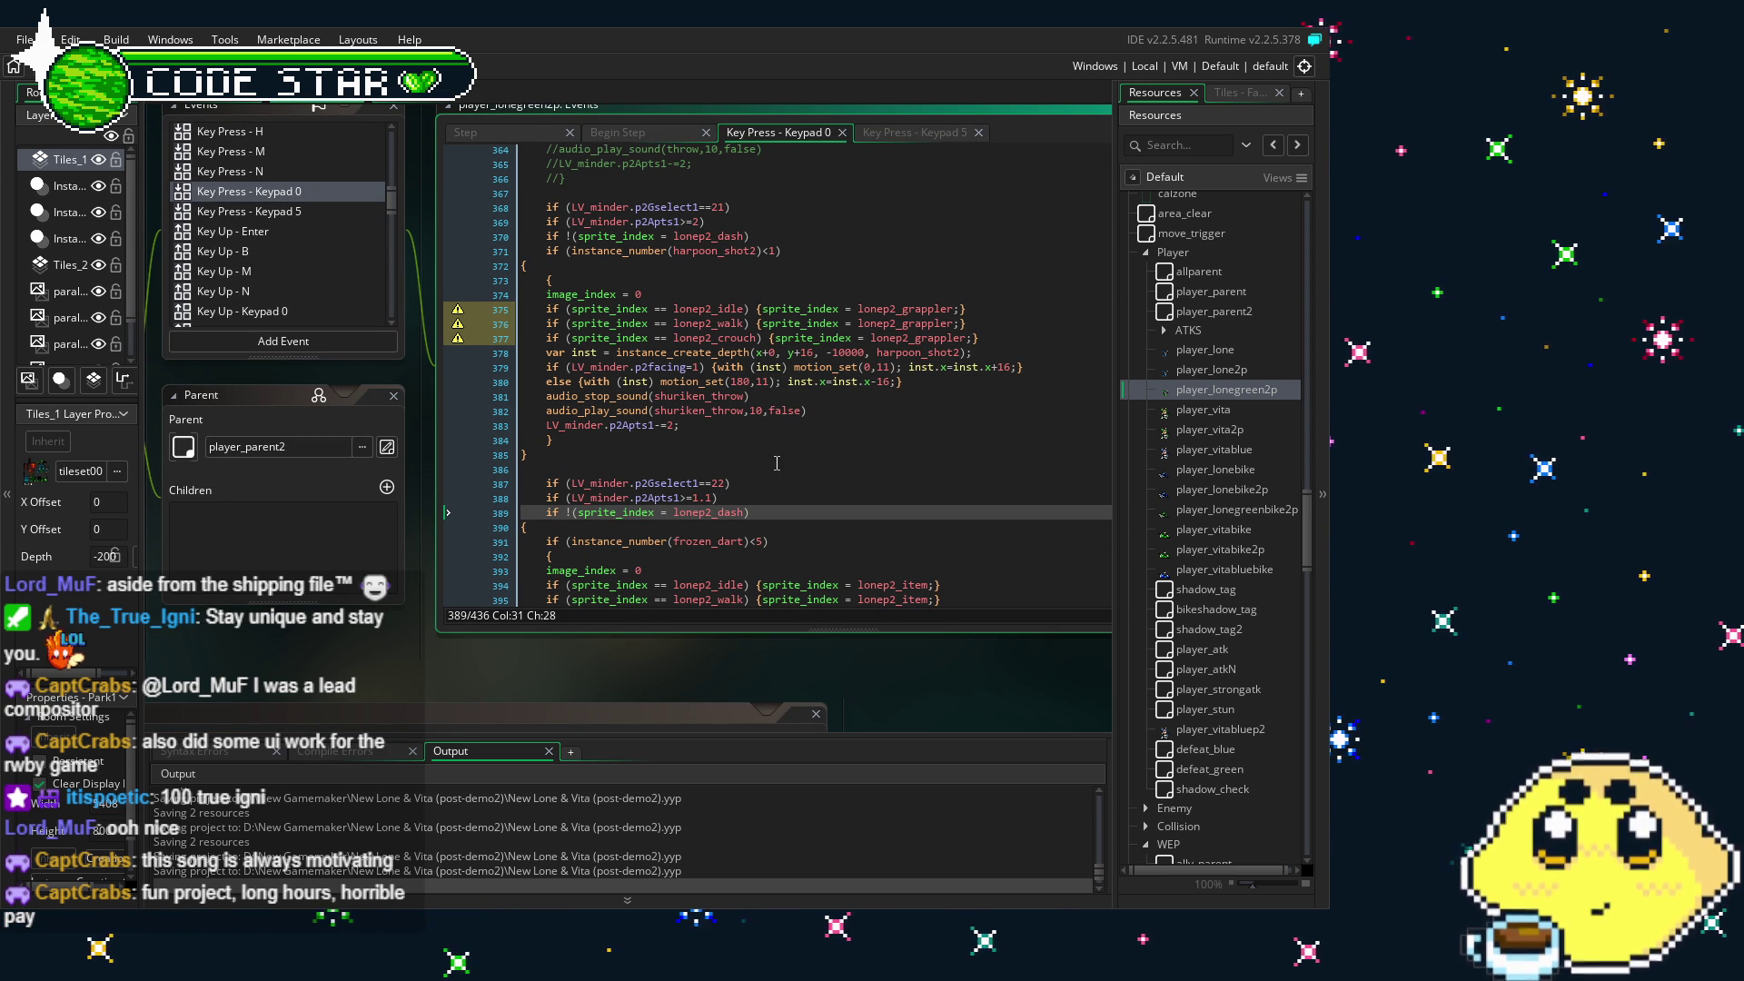
scroll(397, 640, "left", 1)
left_click_drag(397, 640, 411, 623)
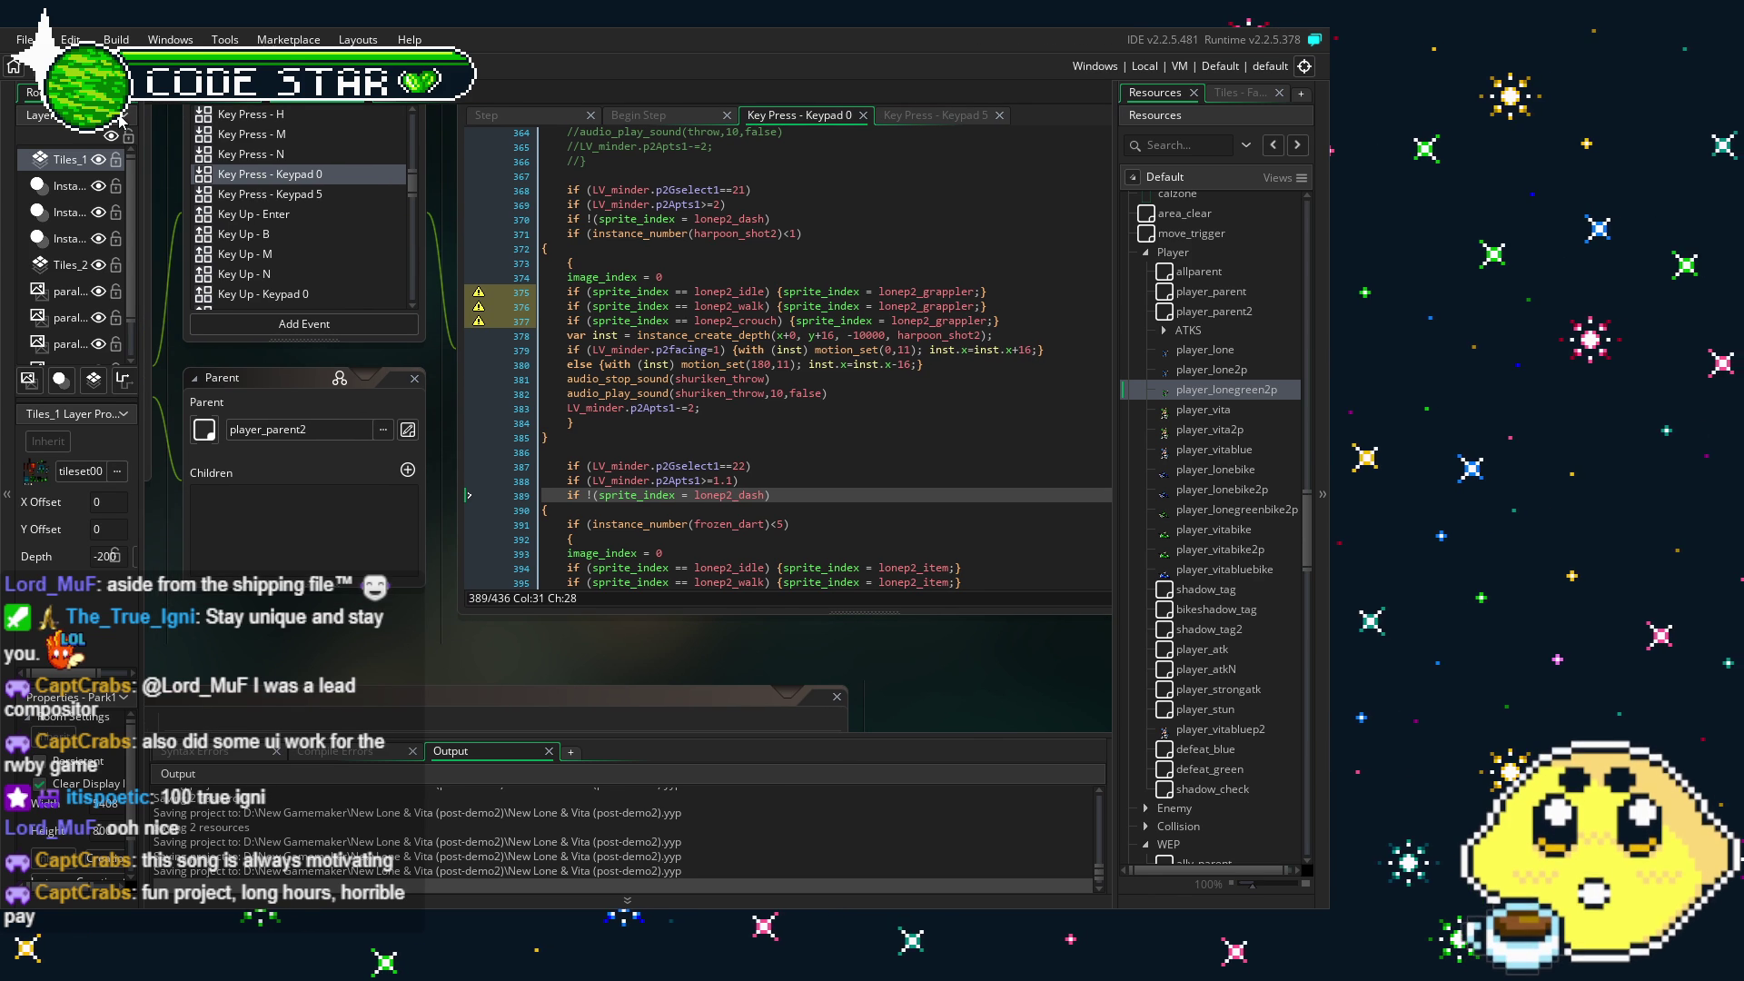
left_click(417, 703)
left_click_drag(417, 702, 404, 734)
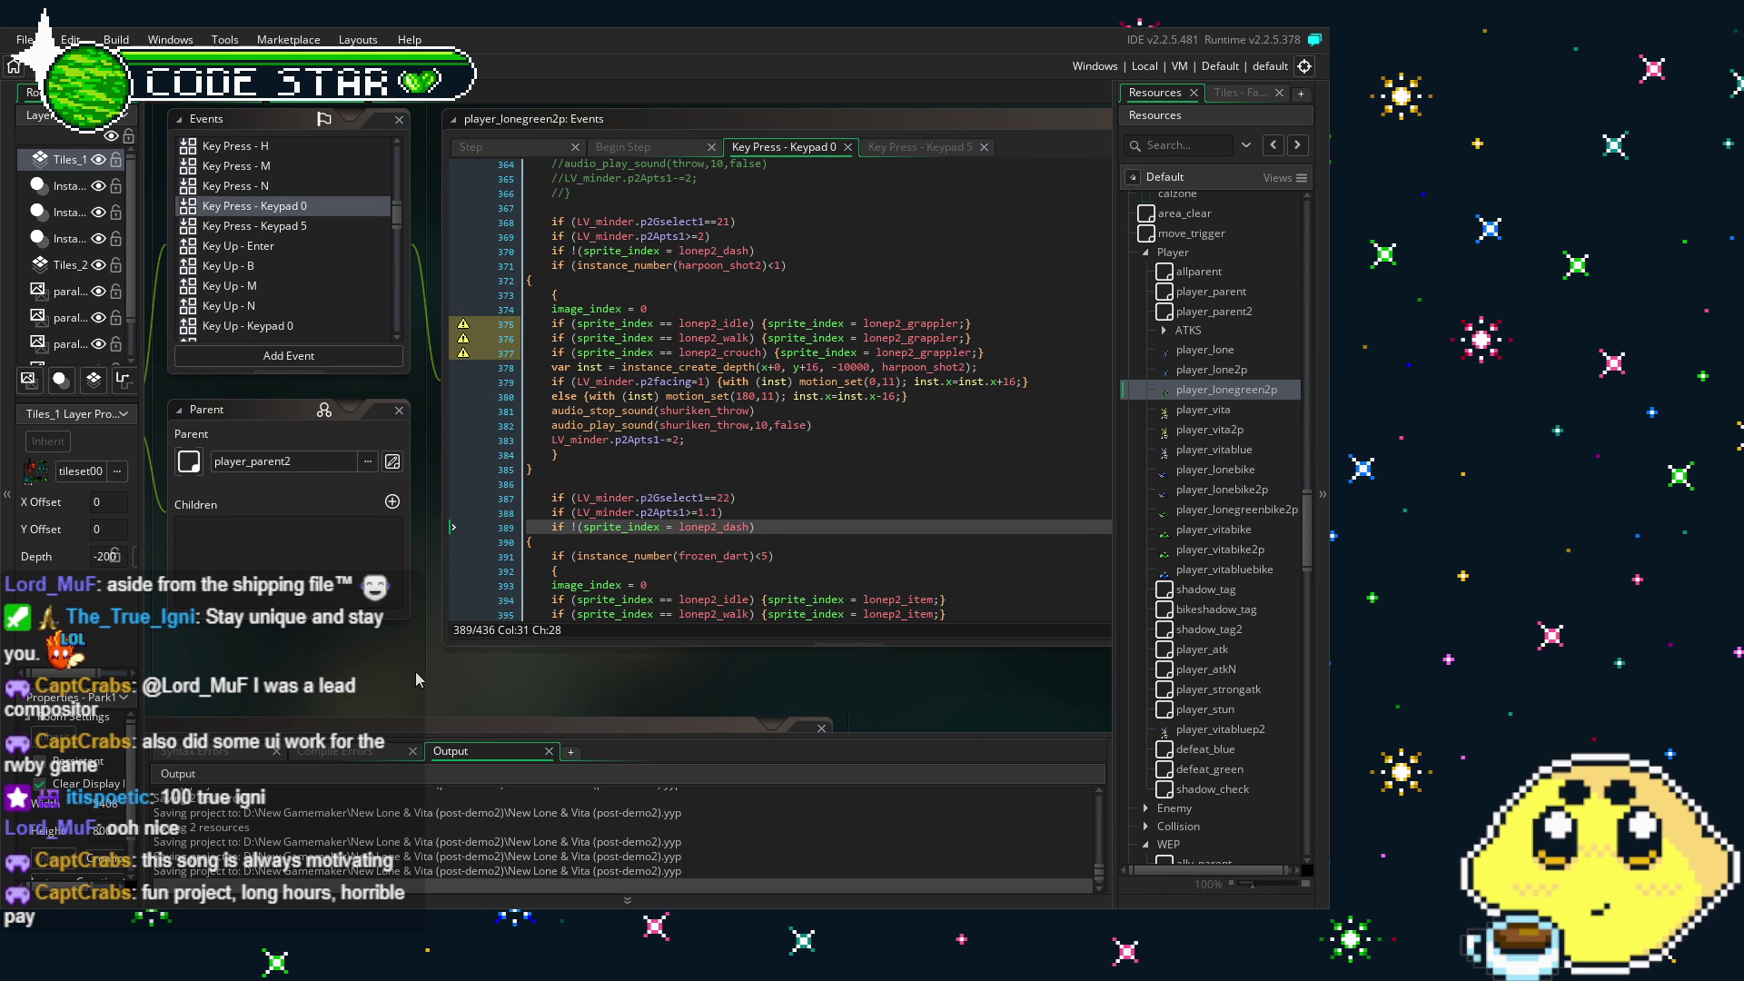
left_click_drag(416, 672, 510, 664)
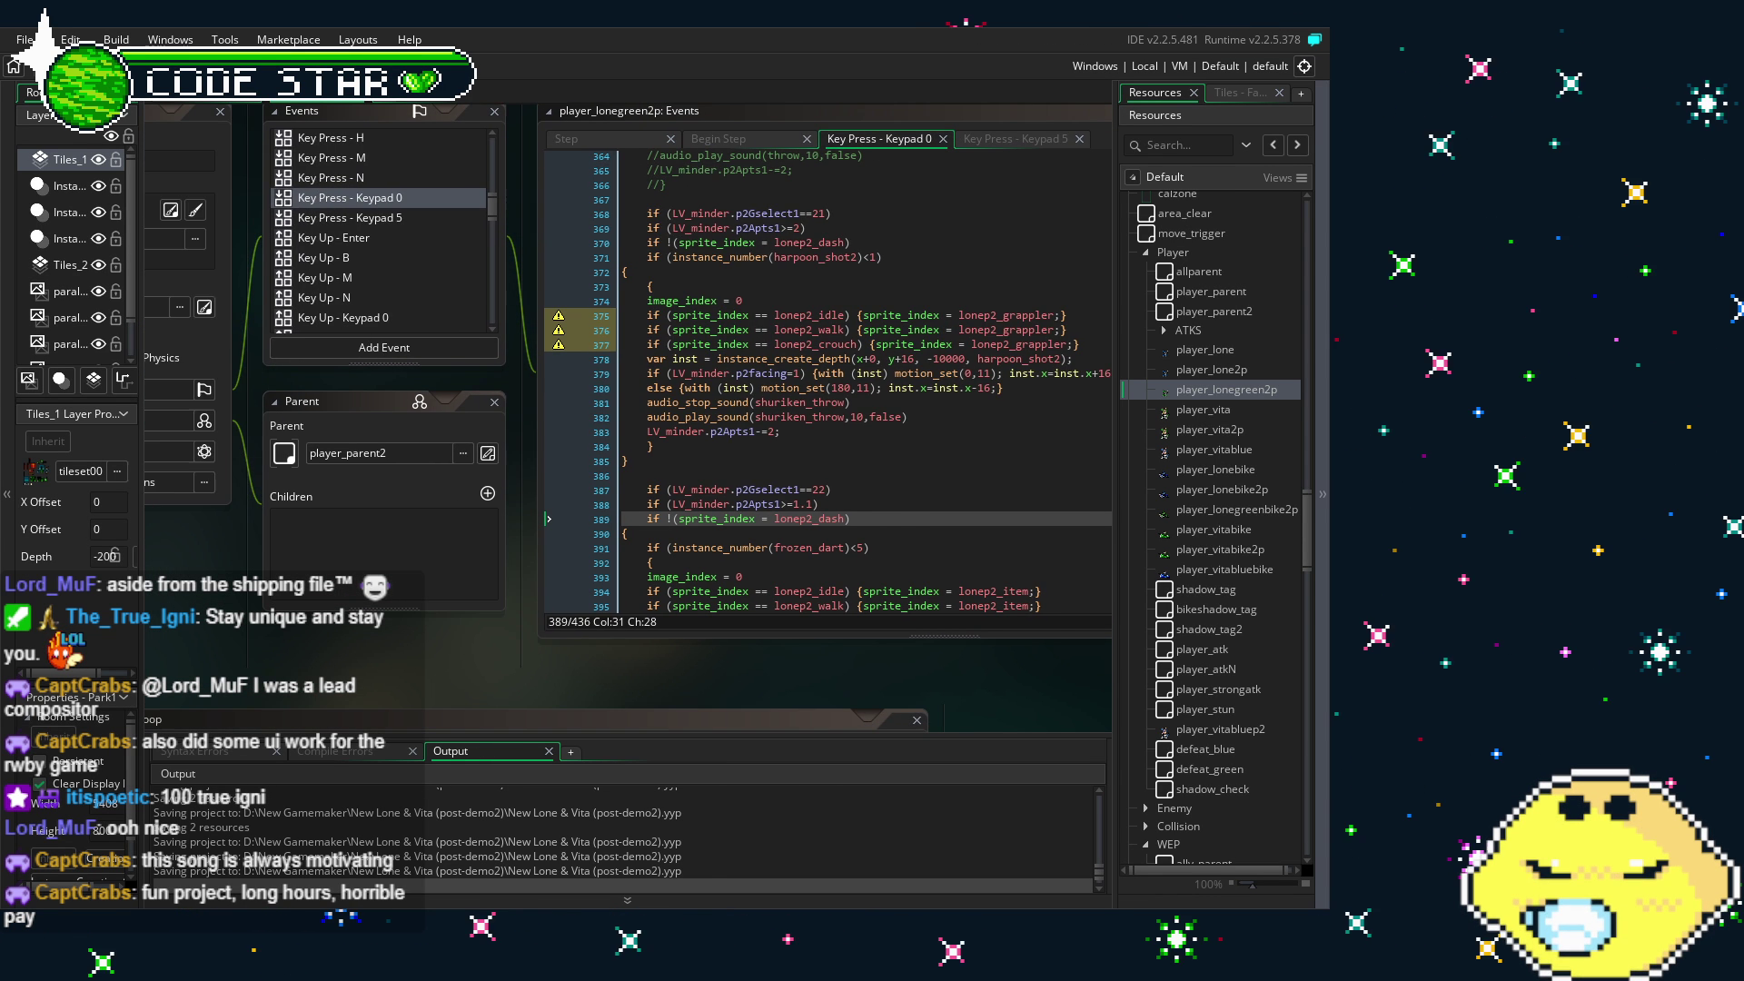
left_click_drag(390, 692, 306, 677)
scroll(1201, 622, "down", 8)
scroll(1201, 618, "down", 2)
scroll(1181, 669, "up", 8)
mouse_move(402, 682)
left_mouse_down()
mouse_move(556, 675)
mouse_move(597, 641)
left_mouse_up()
left_click_drag(432, 630, 306, 617)
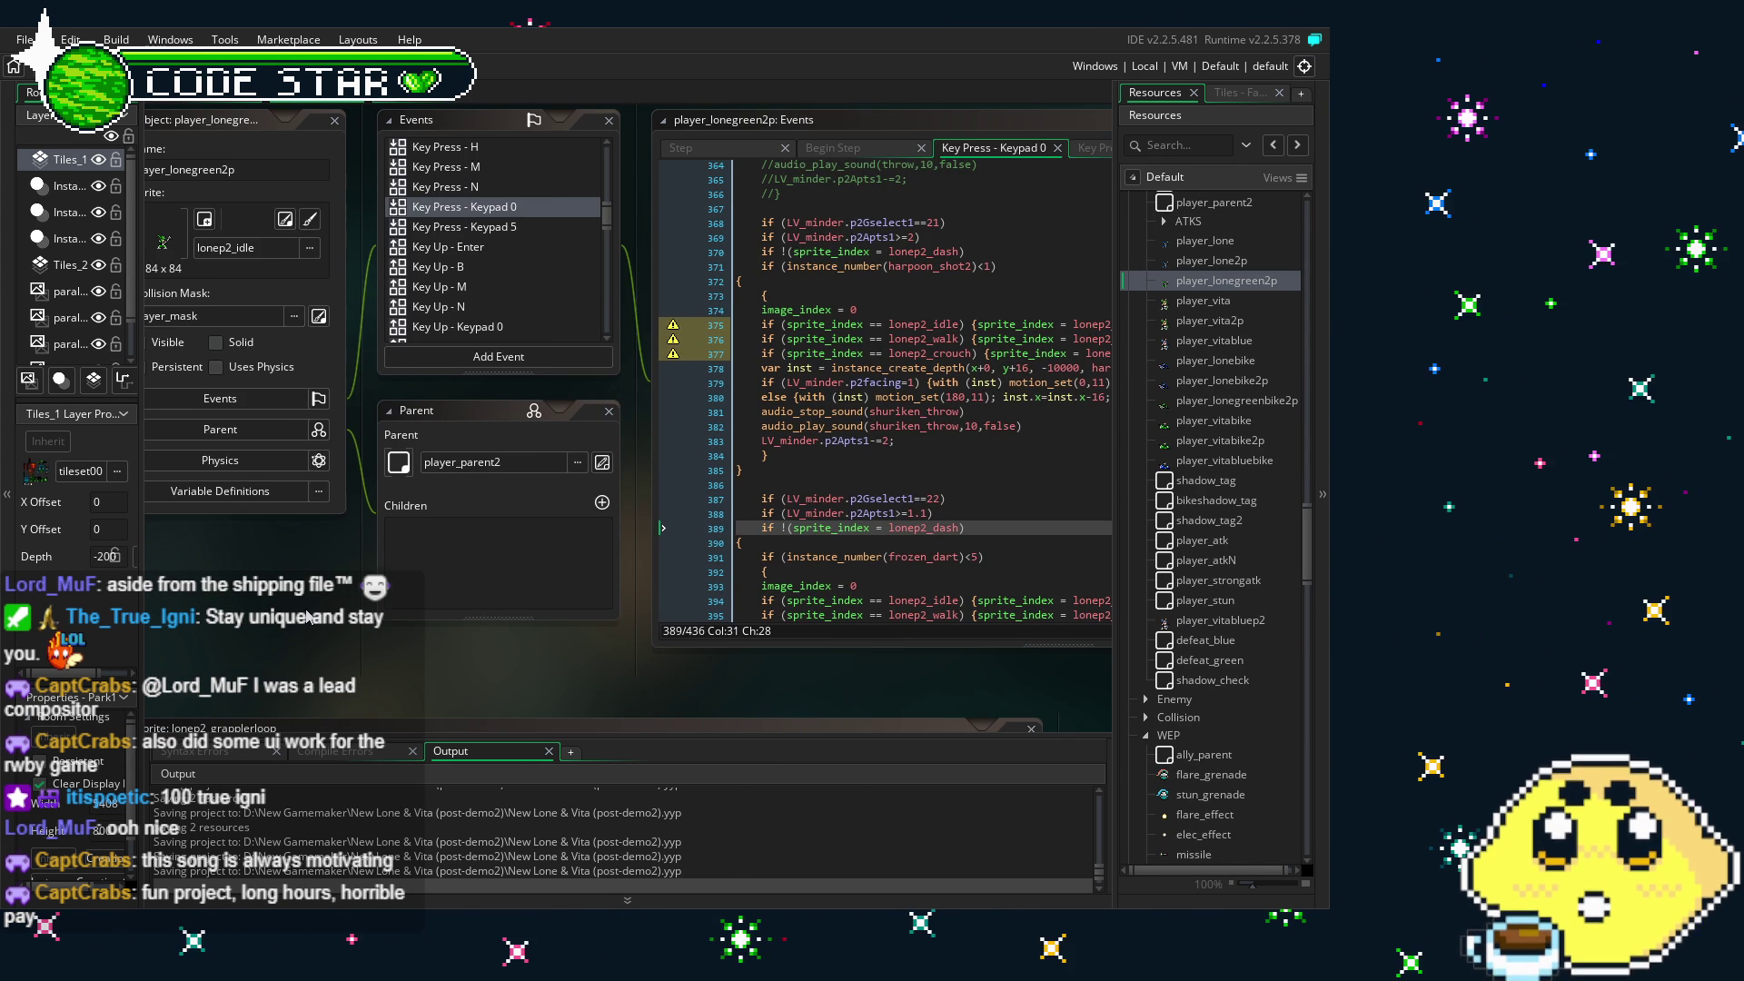
left_click_drag(786, 669, 598, 656)
mouse_move(923, 670)
left_mouse_down()
mouse_move(596, 539)
mouse_move(673, 587)
mouse_move(739, 524)
left_mouse_up()
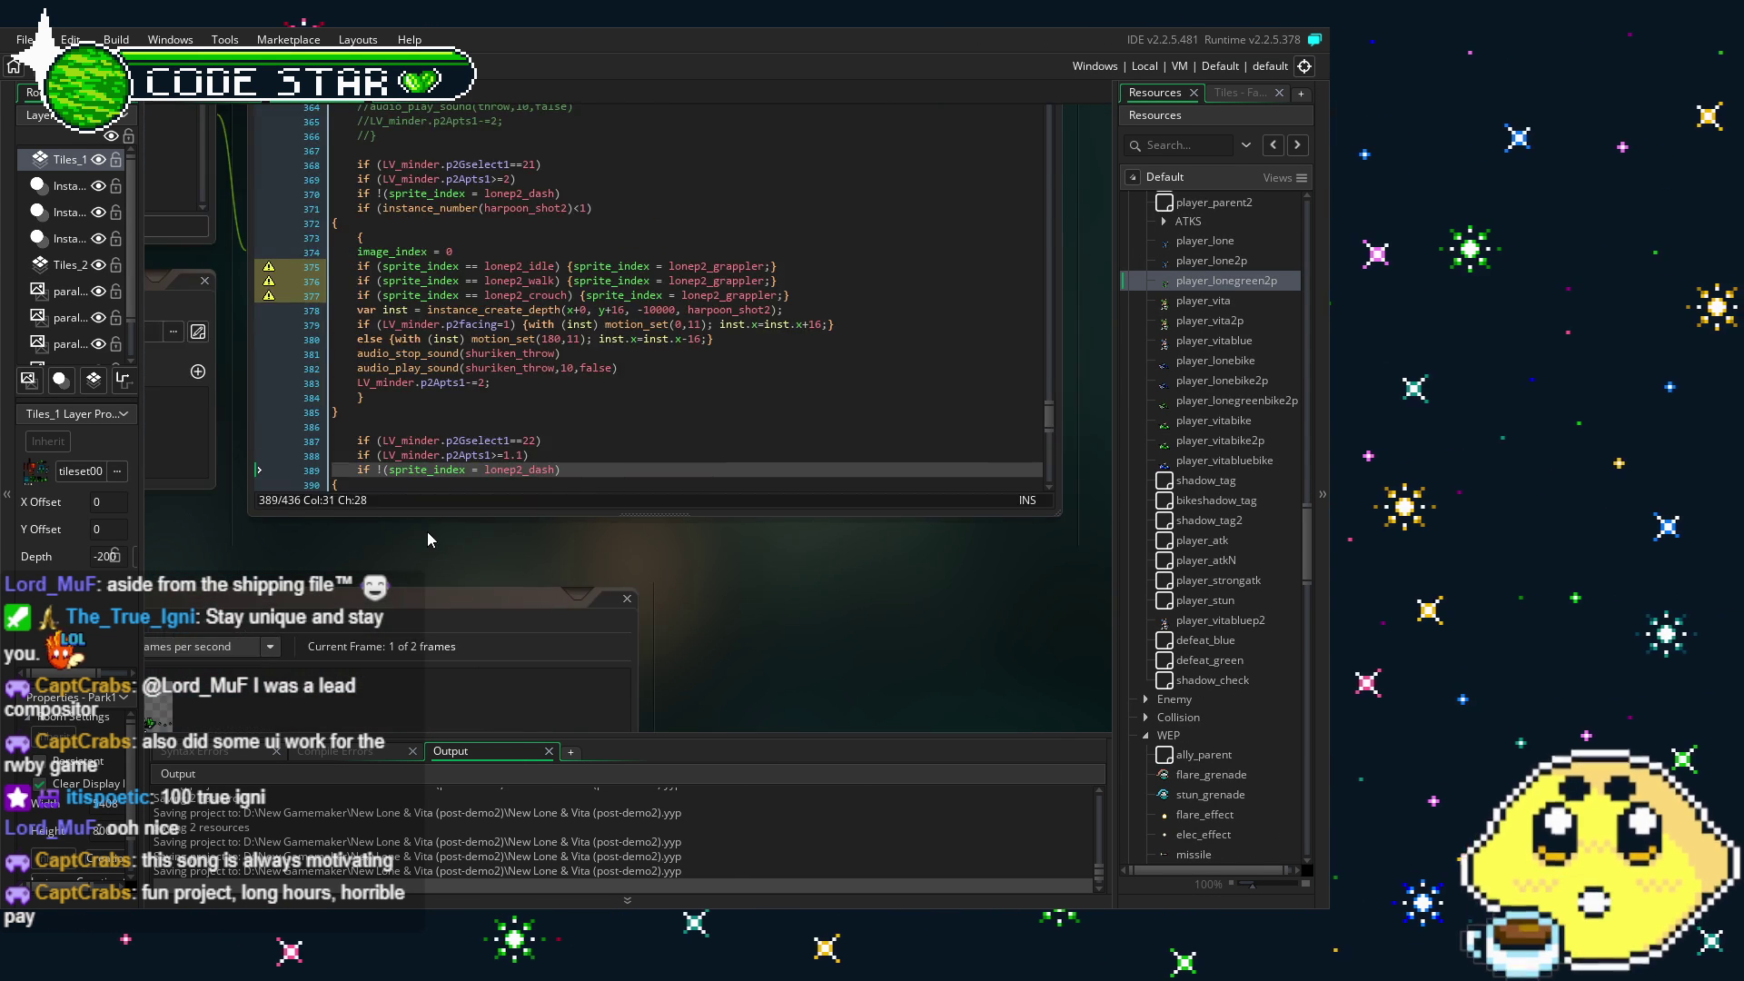
left_click_drag(427, 532, 494, 524)
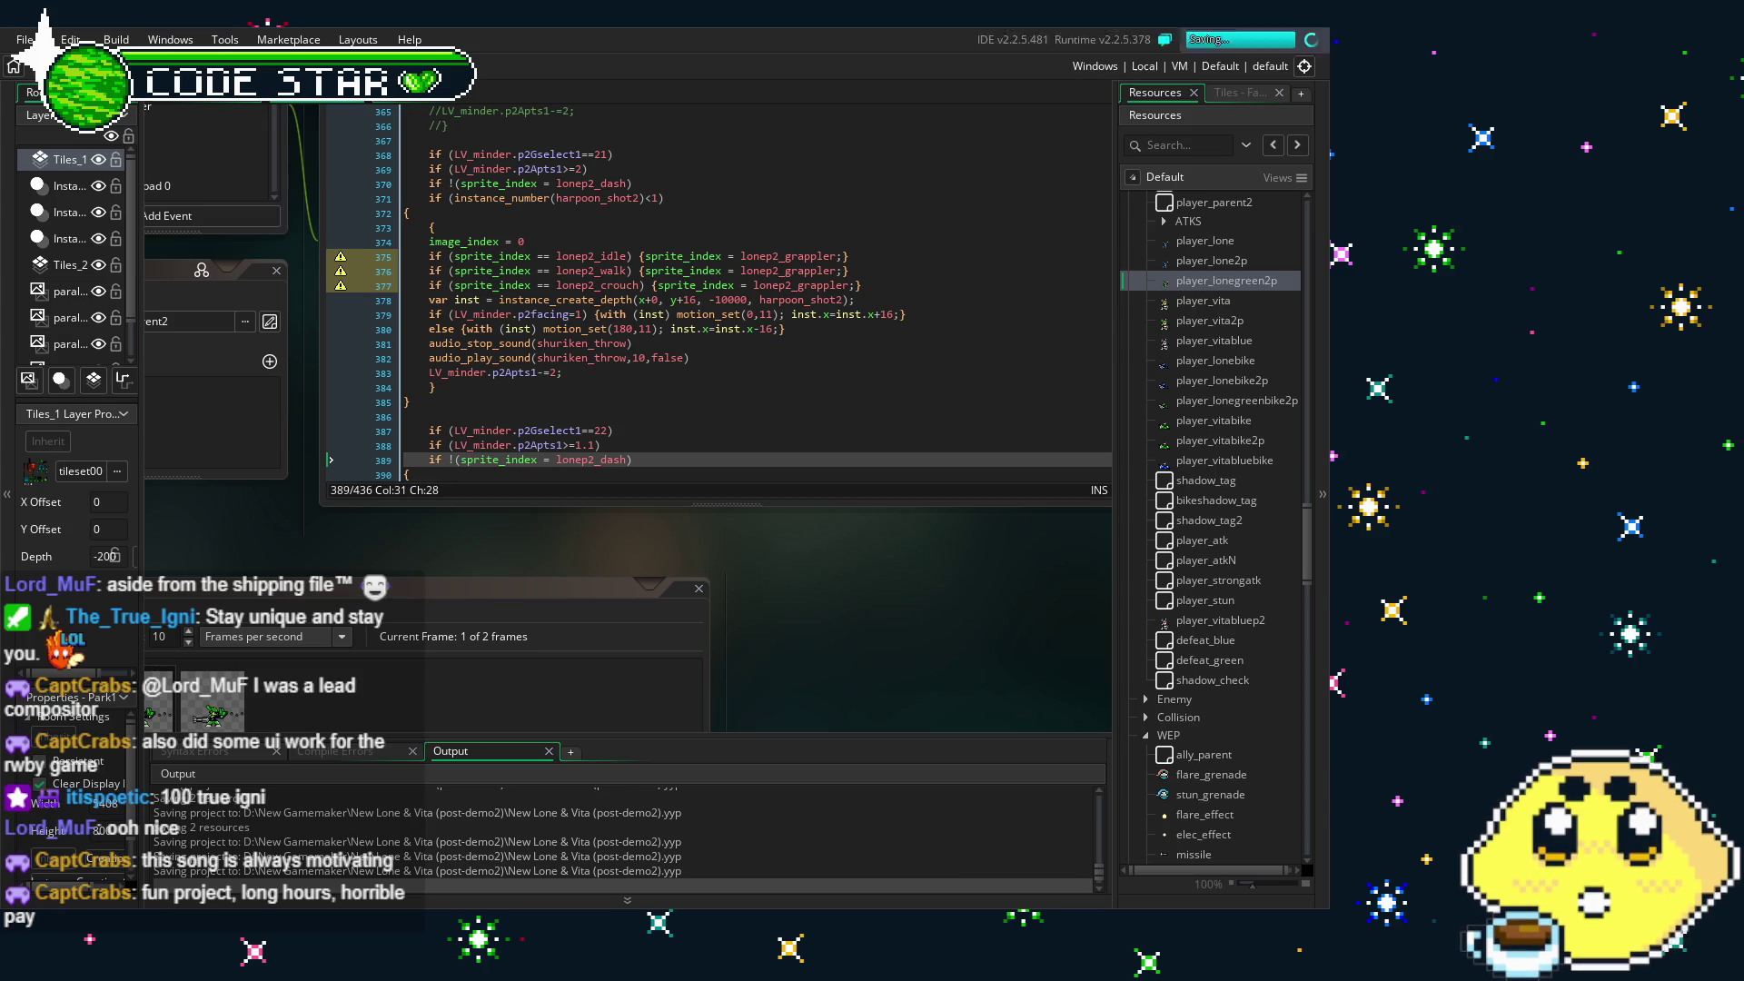
scroll(669, 423, "down", 3)
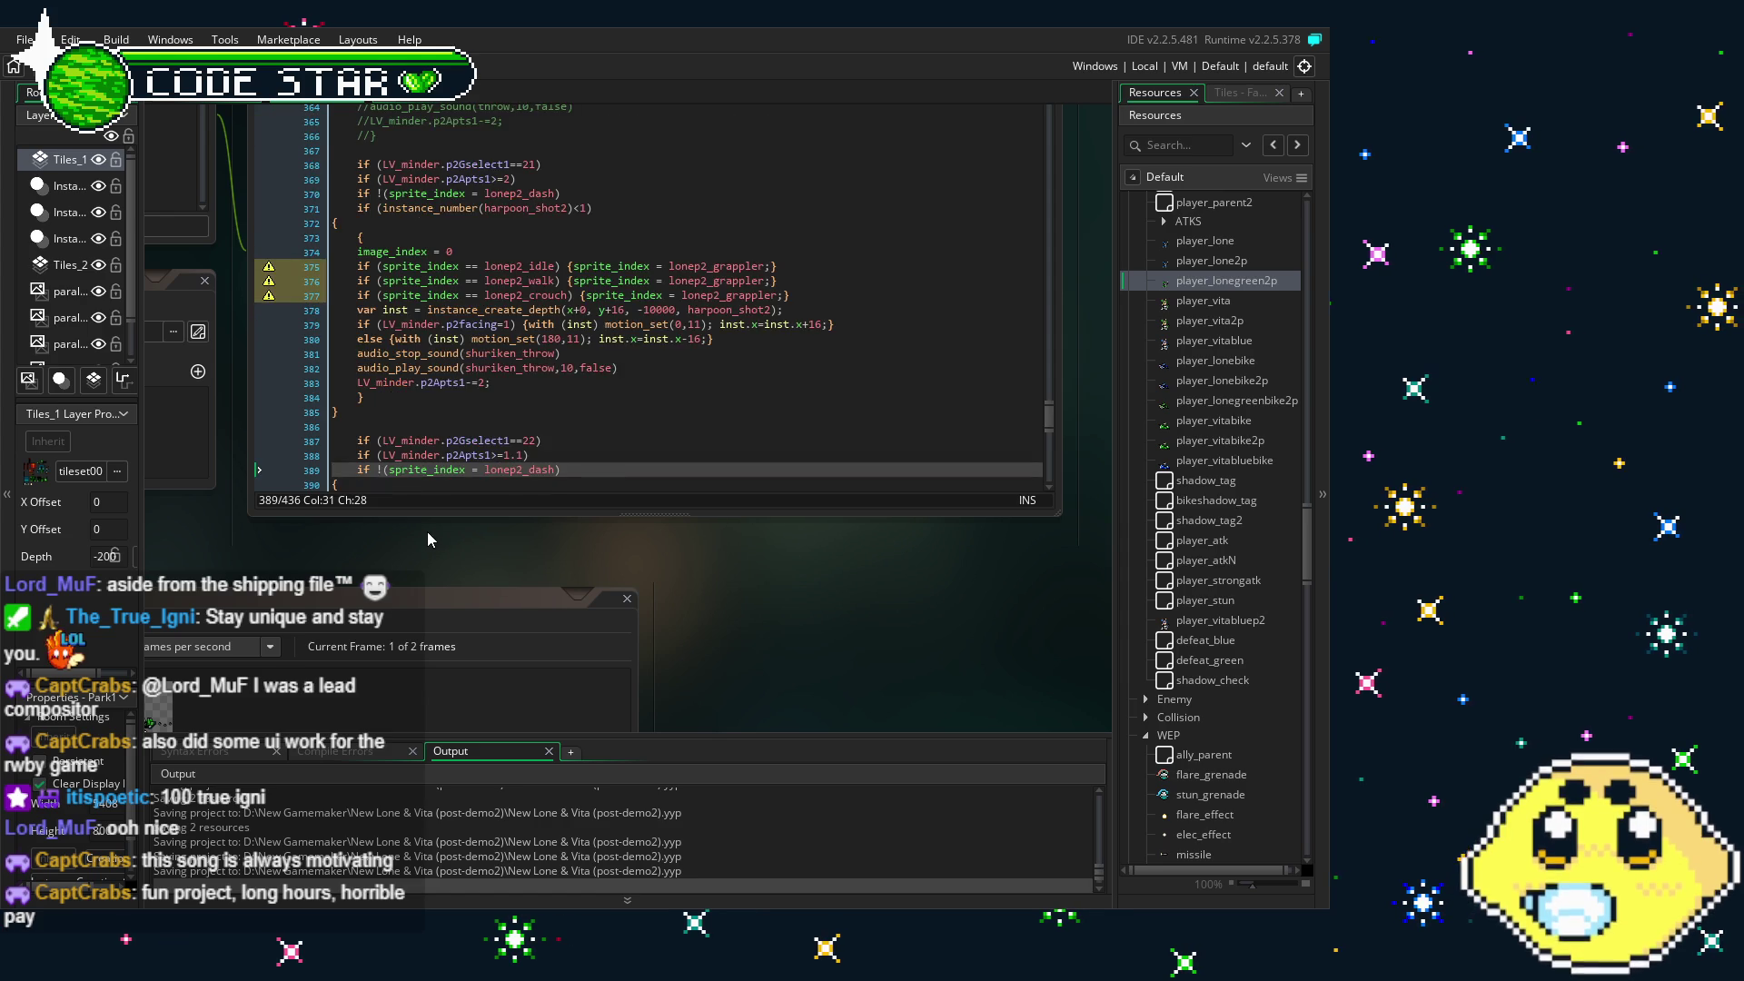
left_click_drag(428, 532, 494, 530)
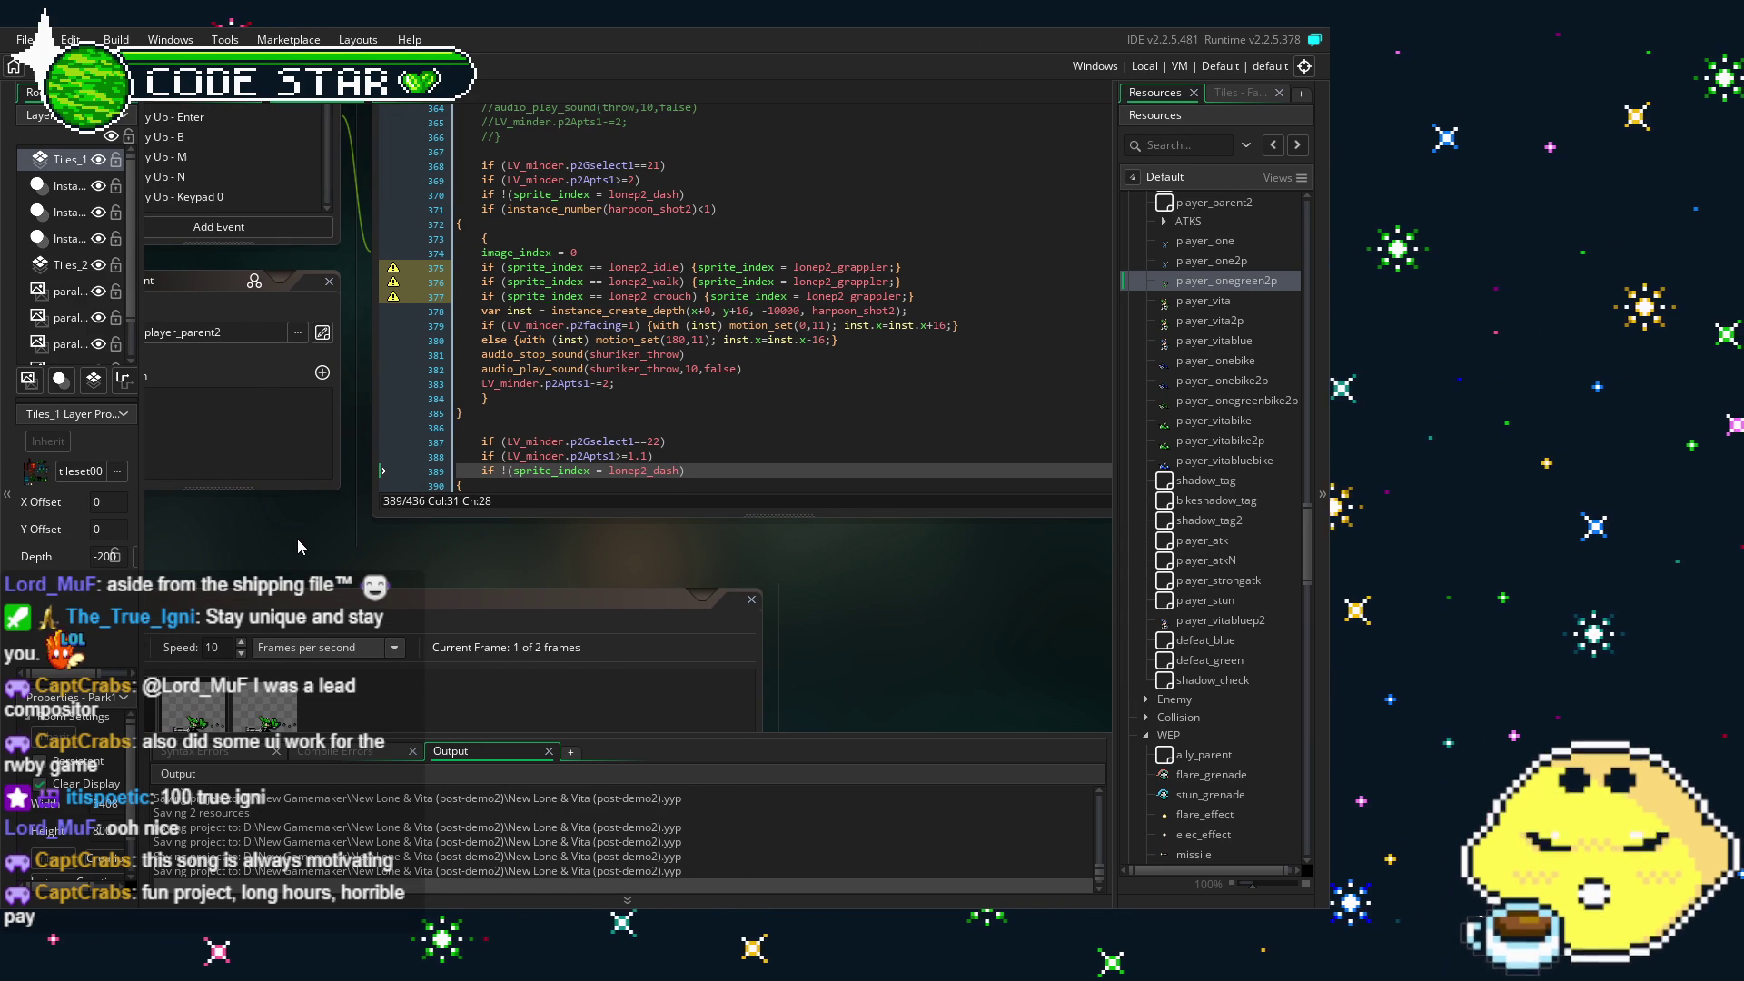
scroll(1210, 679, "down", 5)
scroll(1218, 686, "up", 5)
scroll(1225, 690, "up", 2)
mouse_move(1305, 536)
left_mouse_down()
mouse_move(1304, 513)
mouse_move(1305, 533)
left_mouse_up()
- Copy the lone_grappler block on lines 56–59 of player_lone's Animation End event
double_click(1205, 372)
left_click(701, 539)
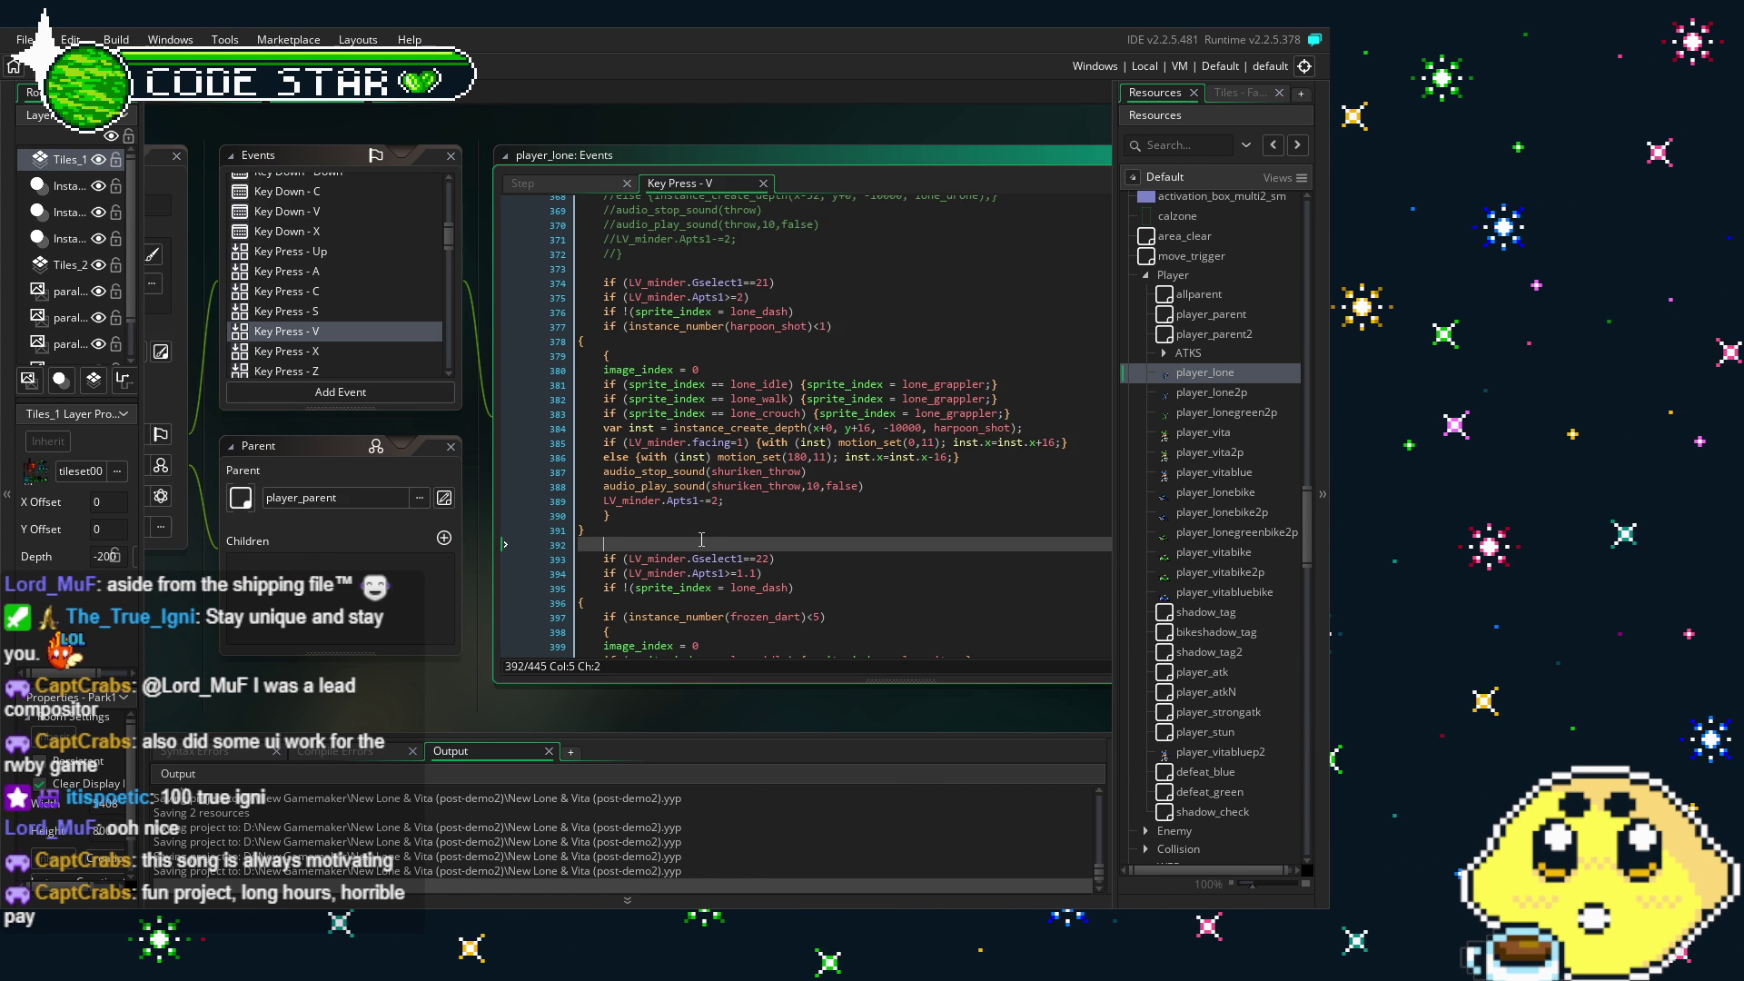
scroll(336, 243, "down", 5)
scroll(338, 252, "down", 5)
scroll(338, 251, "down", 1)
left_click(257, 344)
scroll(928, 433, "down", 8)
scroll(587, 450, "down", 5)
left_click_drag(559, 462, 506, 420)
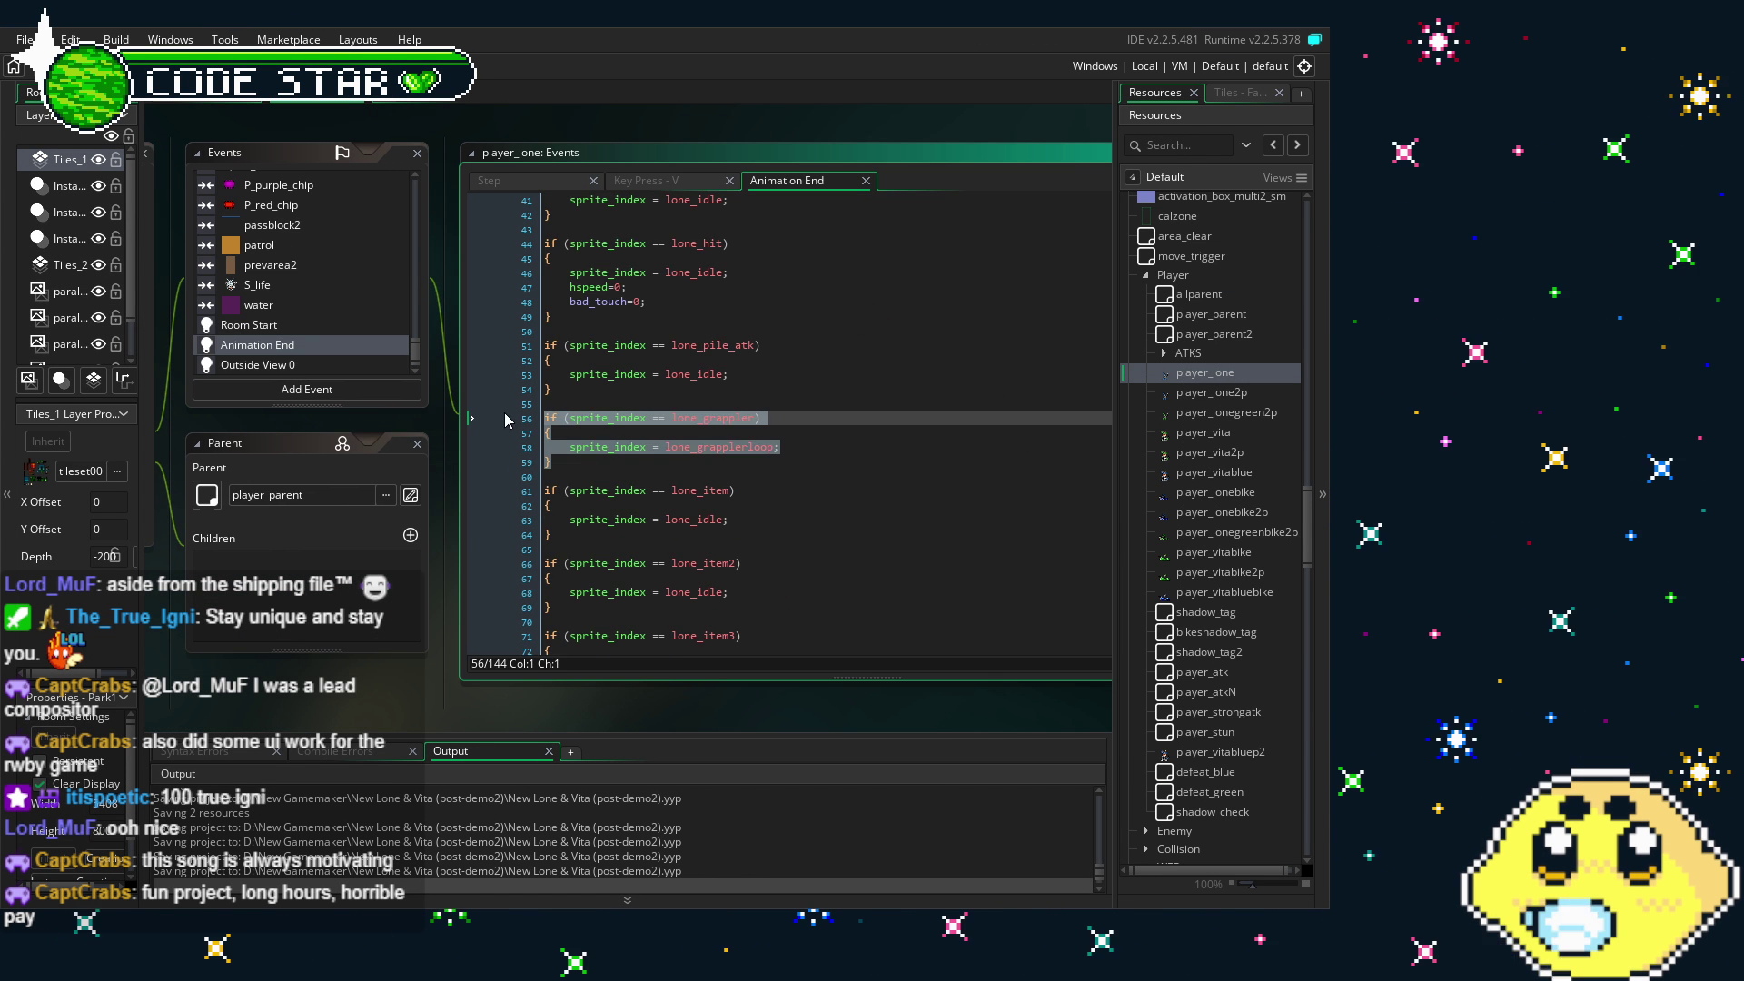
left_click(577, 463)
- Open player_lone2p and review its Keypad 0 selection-21 code around lines 384–385
double_click(1241, 394)
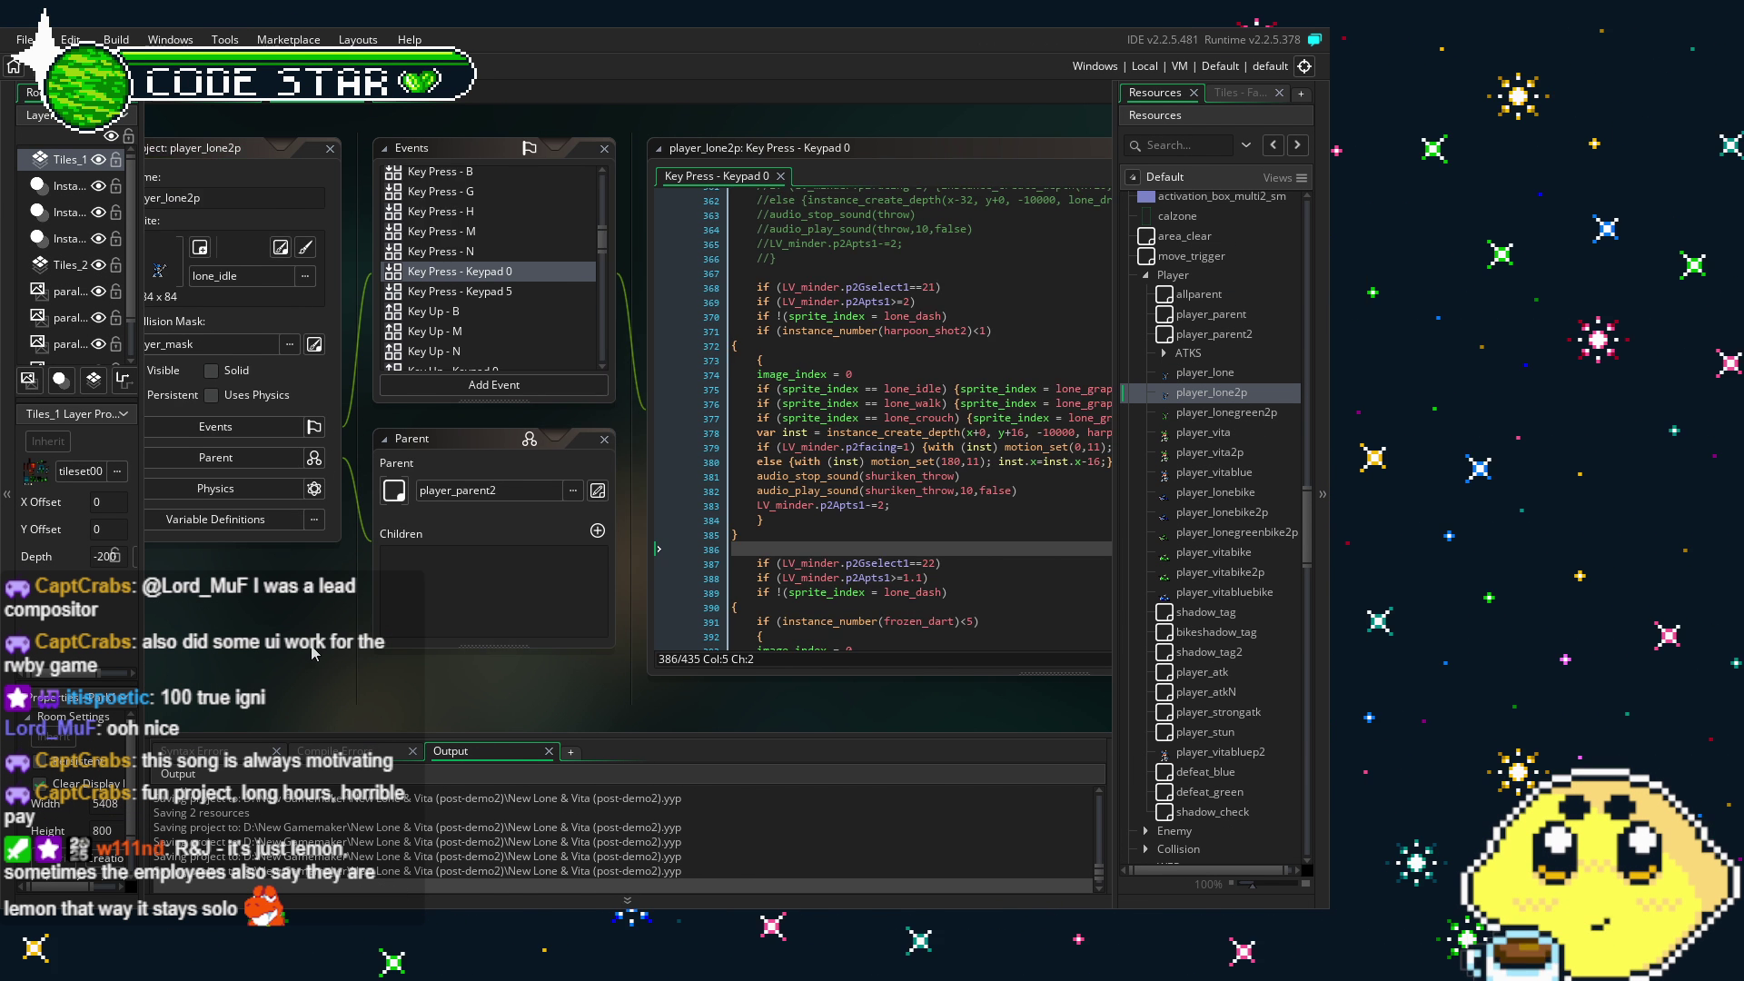
scroll(312, 651, "down", 1)
left_click(765, 516)
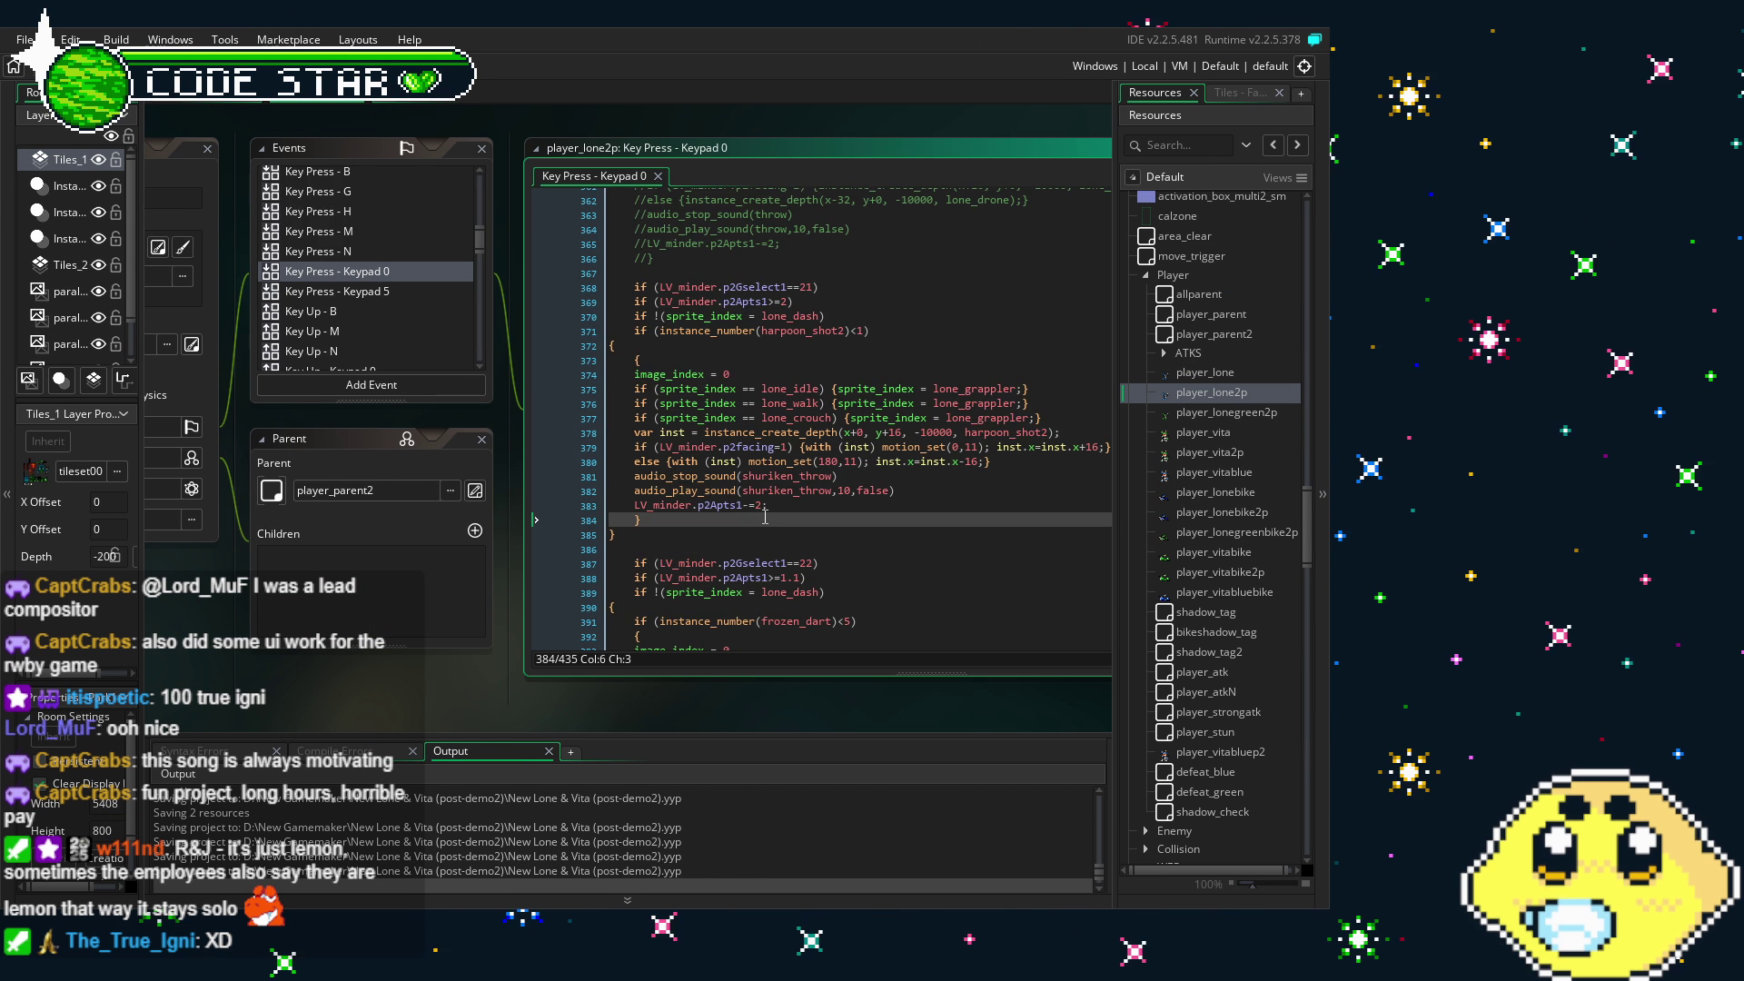
scroll(765, 516, "down", 3)
scroll(764, 516, "up", 3)
left_click(656, 536)
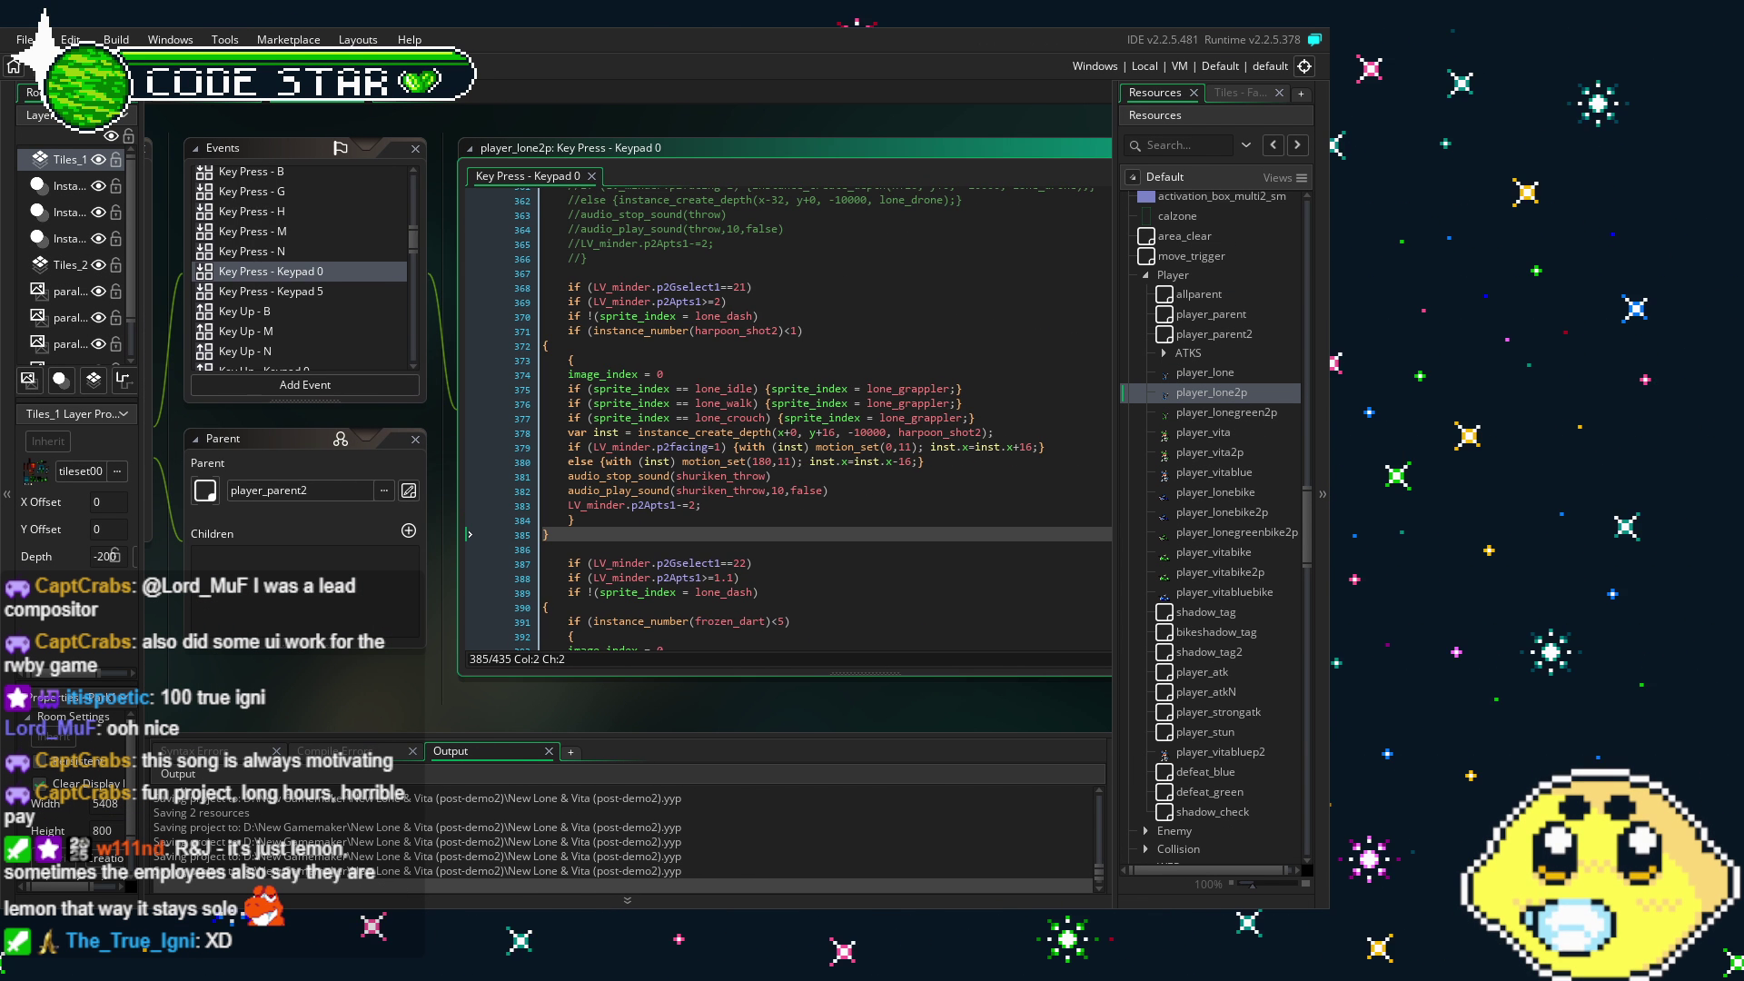
mouse_move(502, 678)
left_mouse_down()
mouse_move(474, 679)
mouse_move(572, 677)
left_mouse_up()
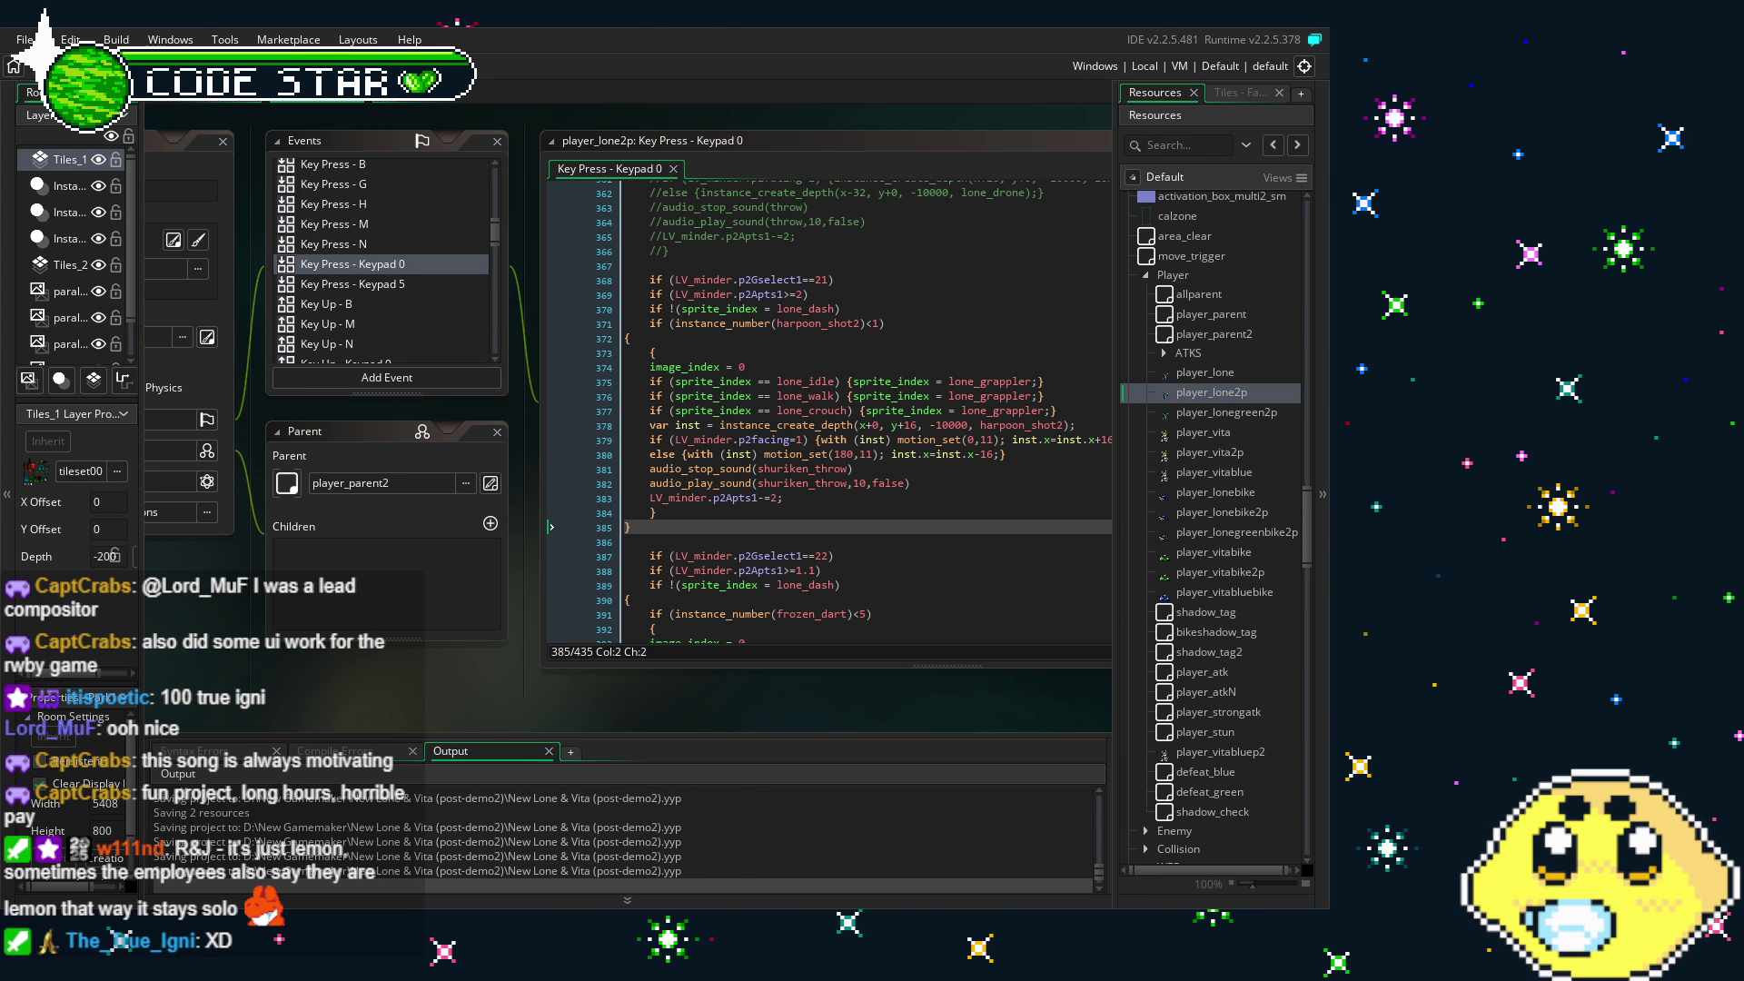
left_click_drag(518, 663, 395, 662)
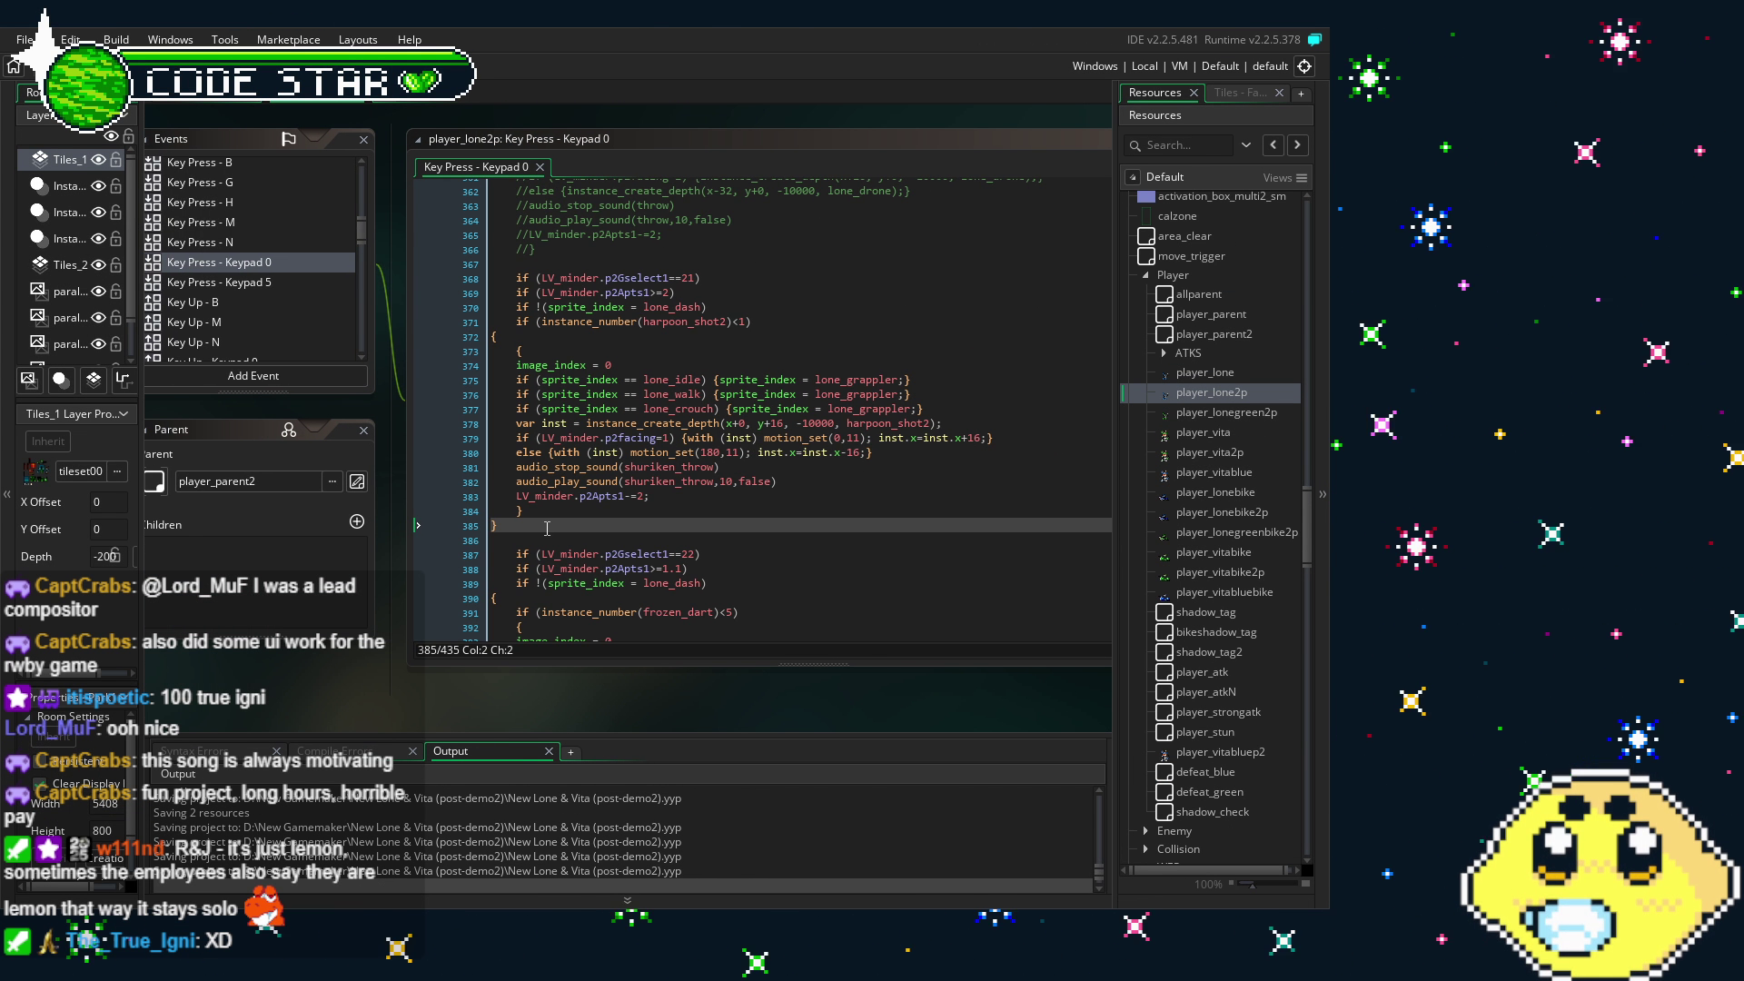
mouse_move(547, 528)
left_mouse_down()
mouse_move(409, 487)
mouse_move(509, 488)
left_mouse_up()
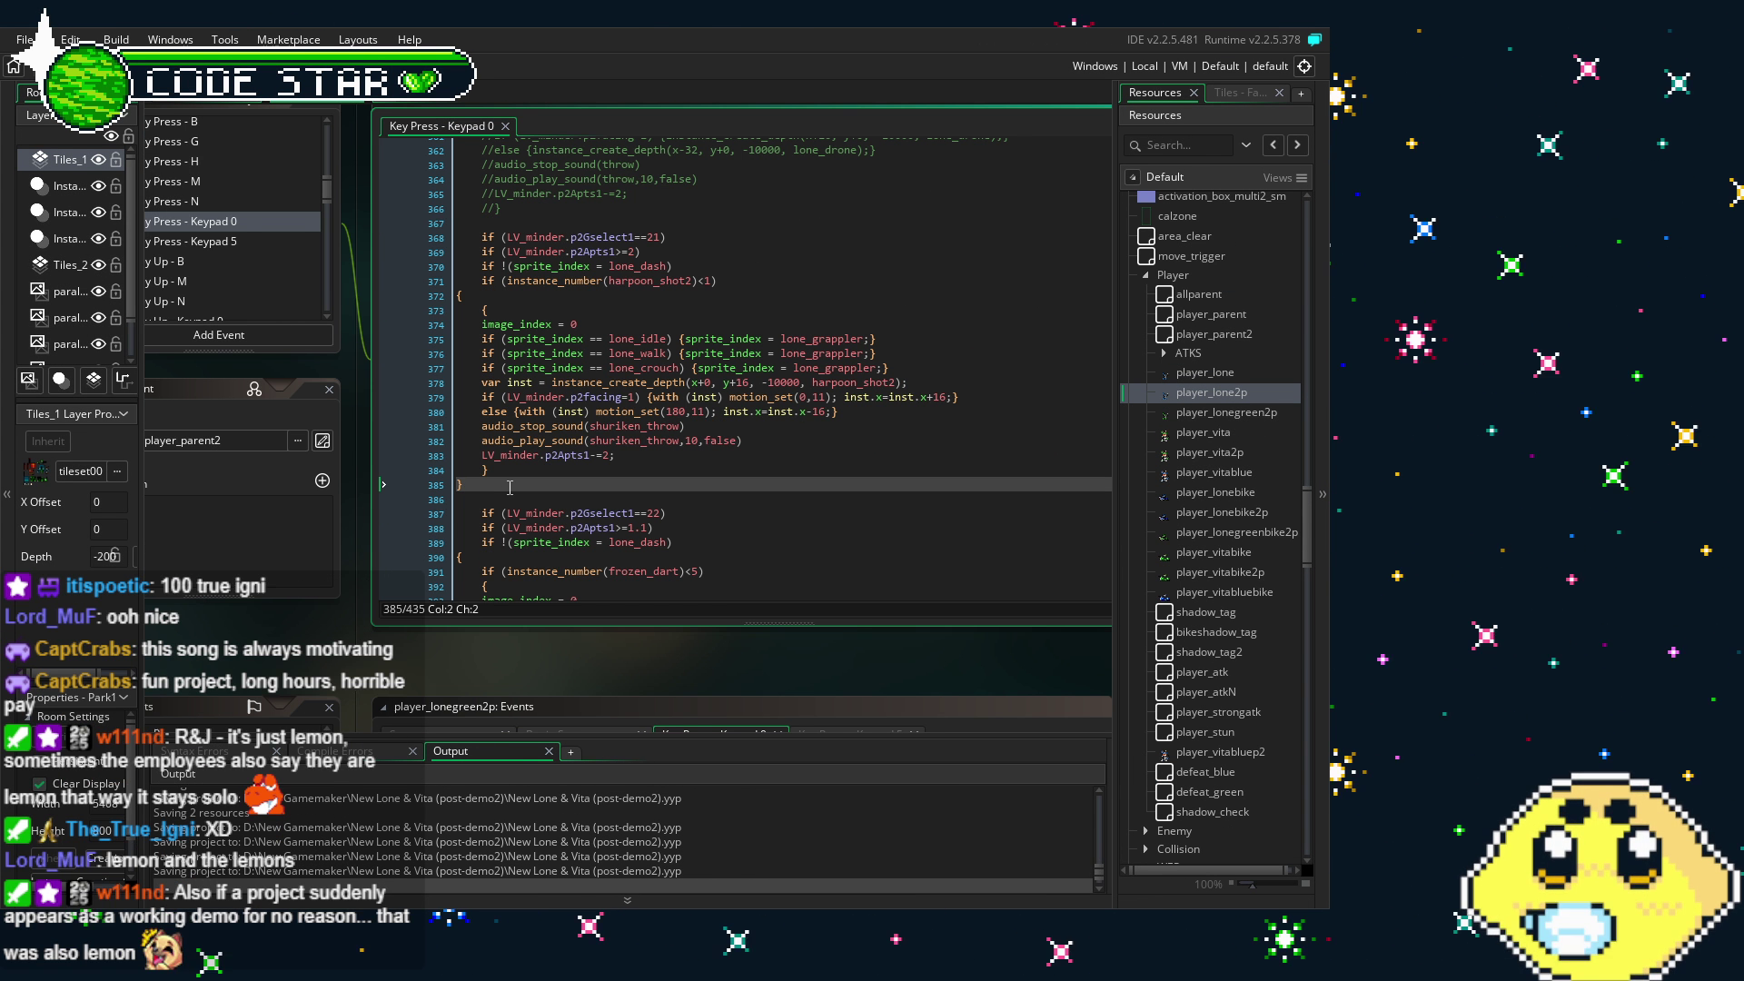
left_click_drag(509, 488, 493, 487)
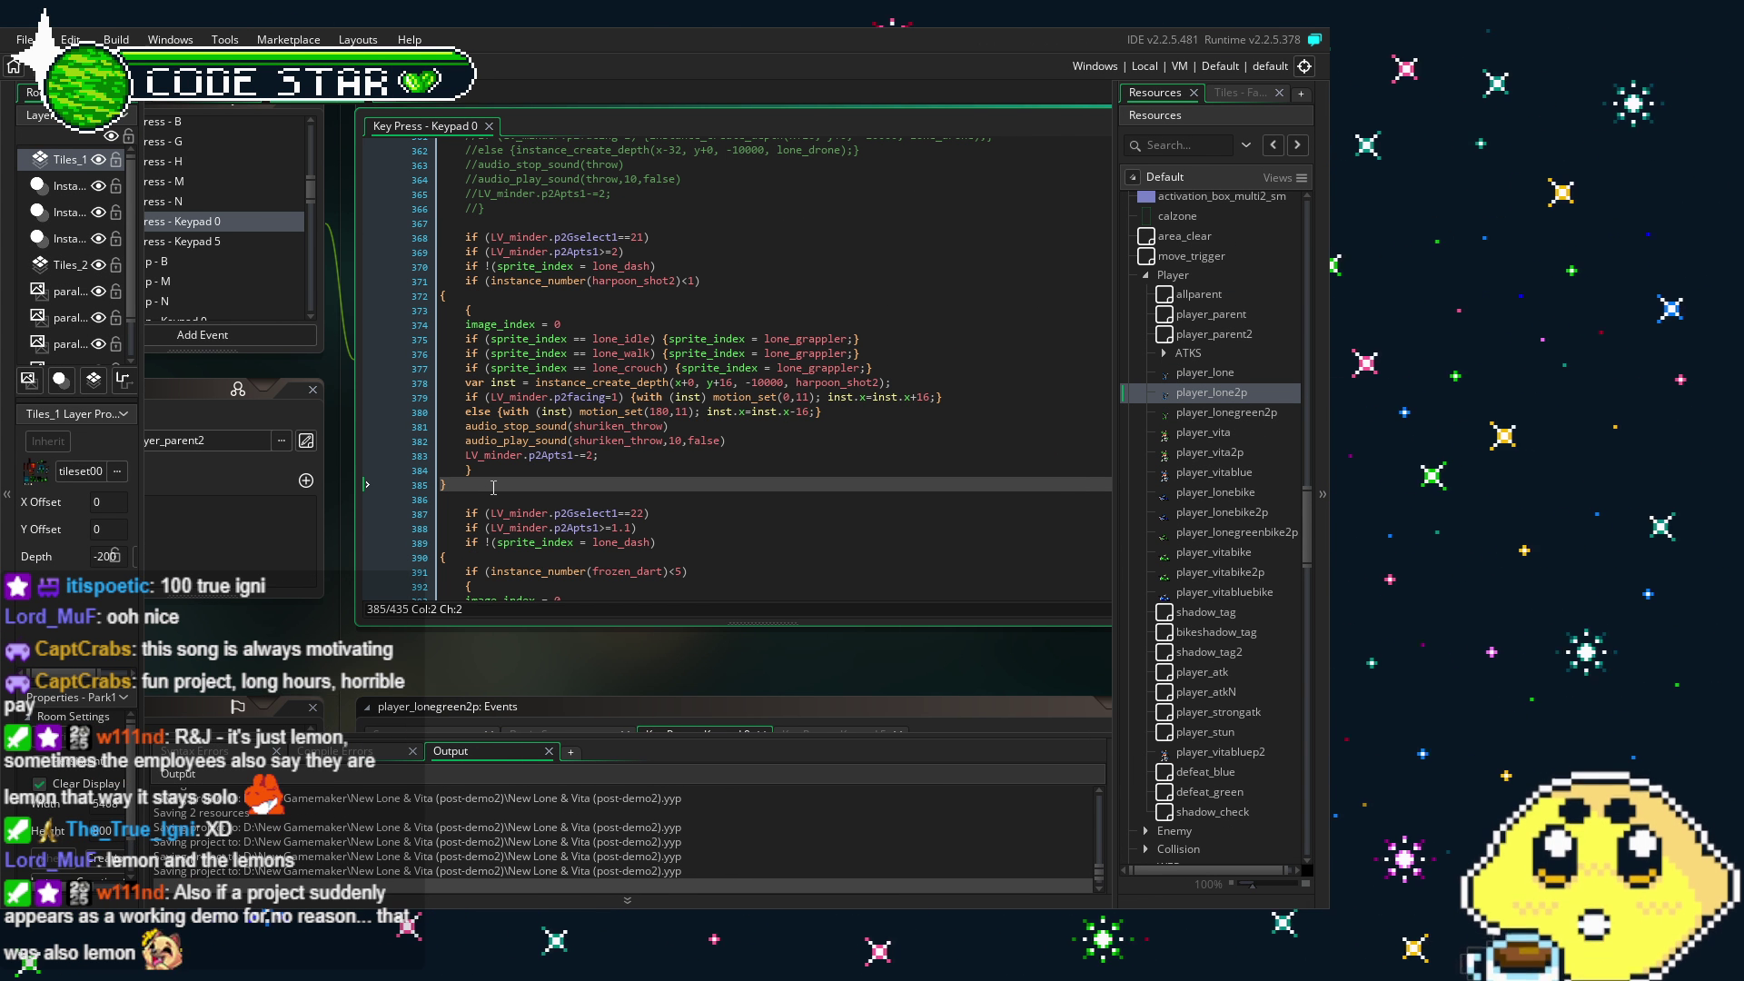
left_click_drag(493, 488, 466, 487)
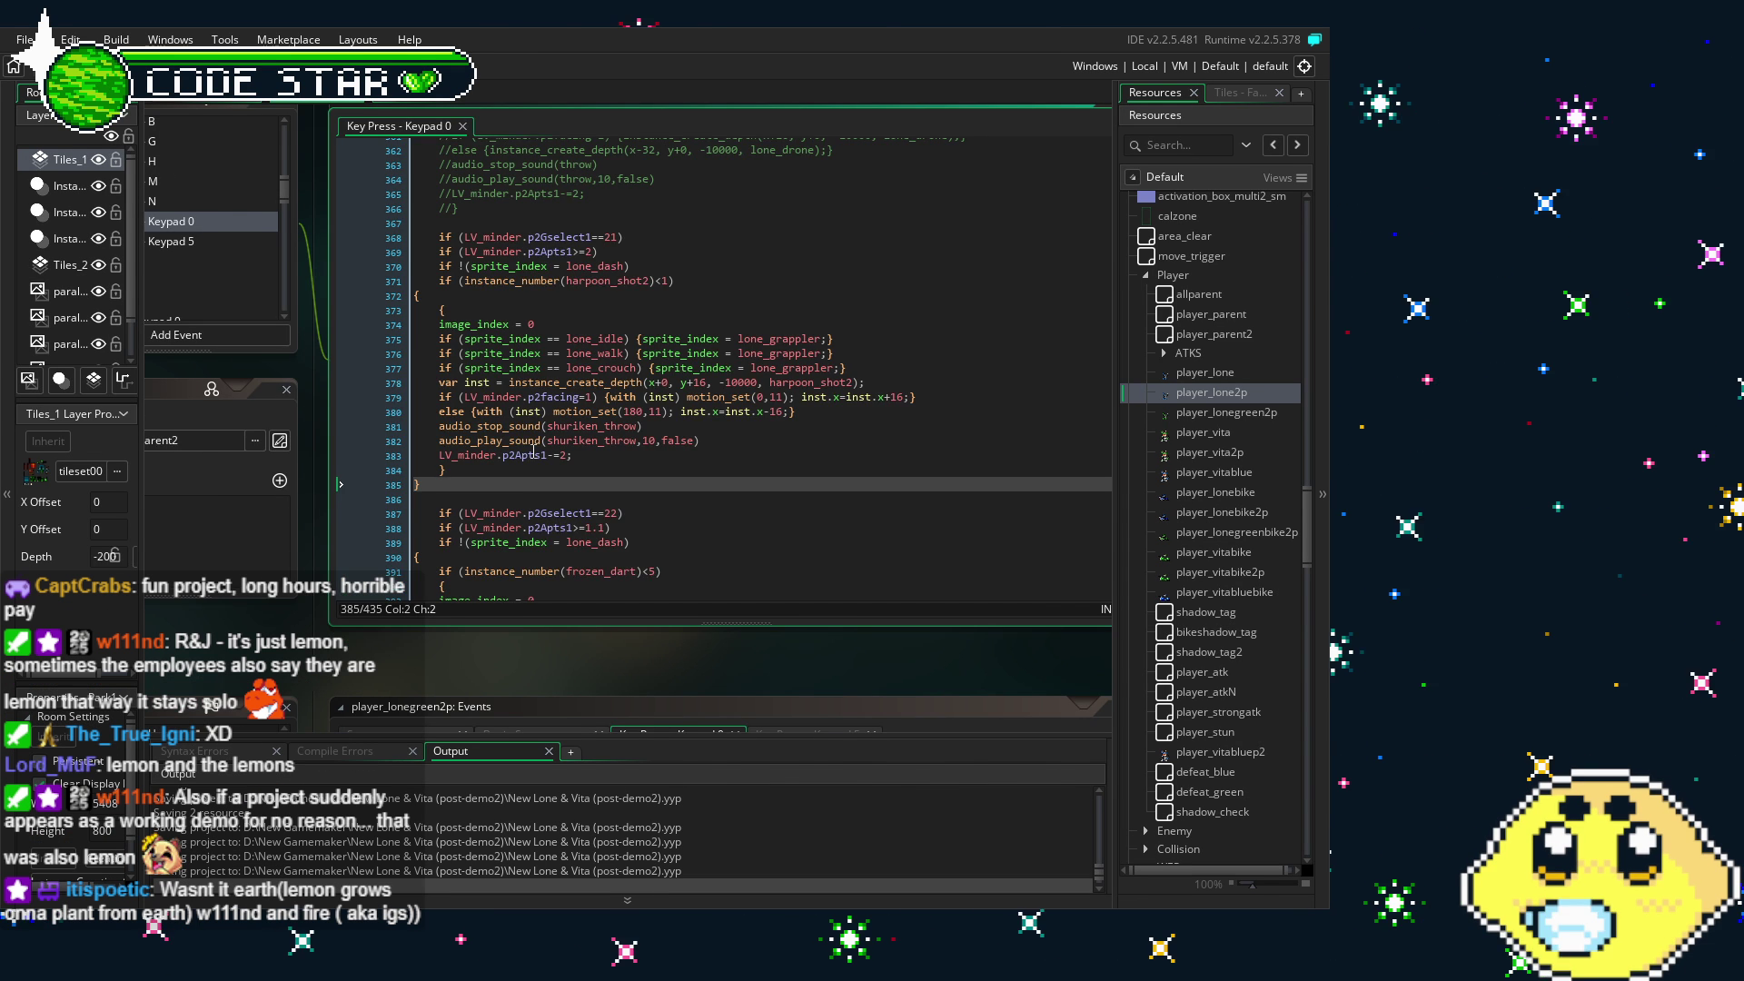
- Paste the lone_grappler-to-lone_grapplerloop block after line 54 of player_lone2p's Animation End code
left_click(534, 452)
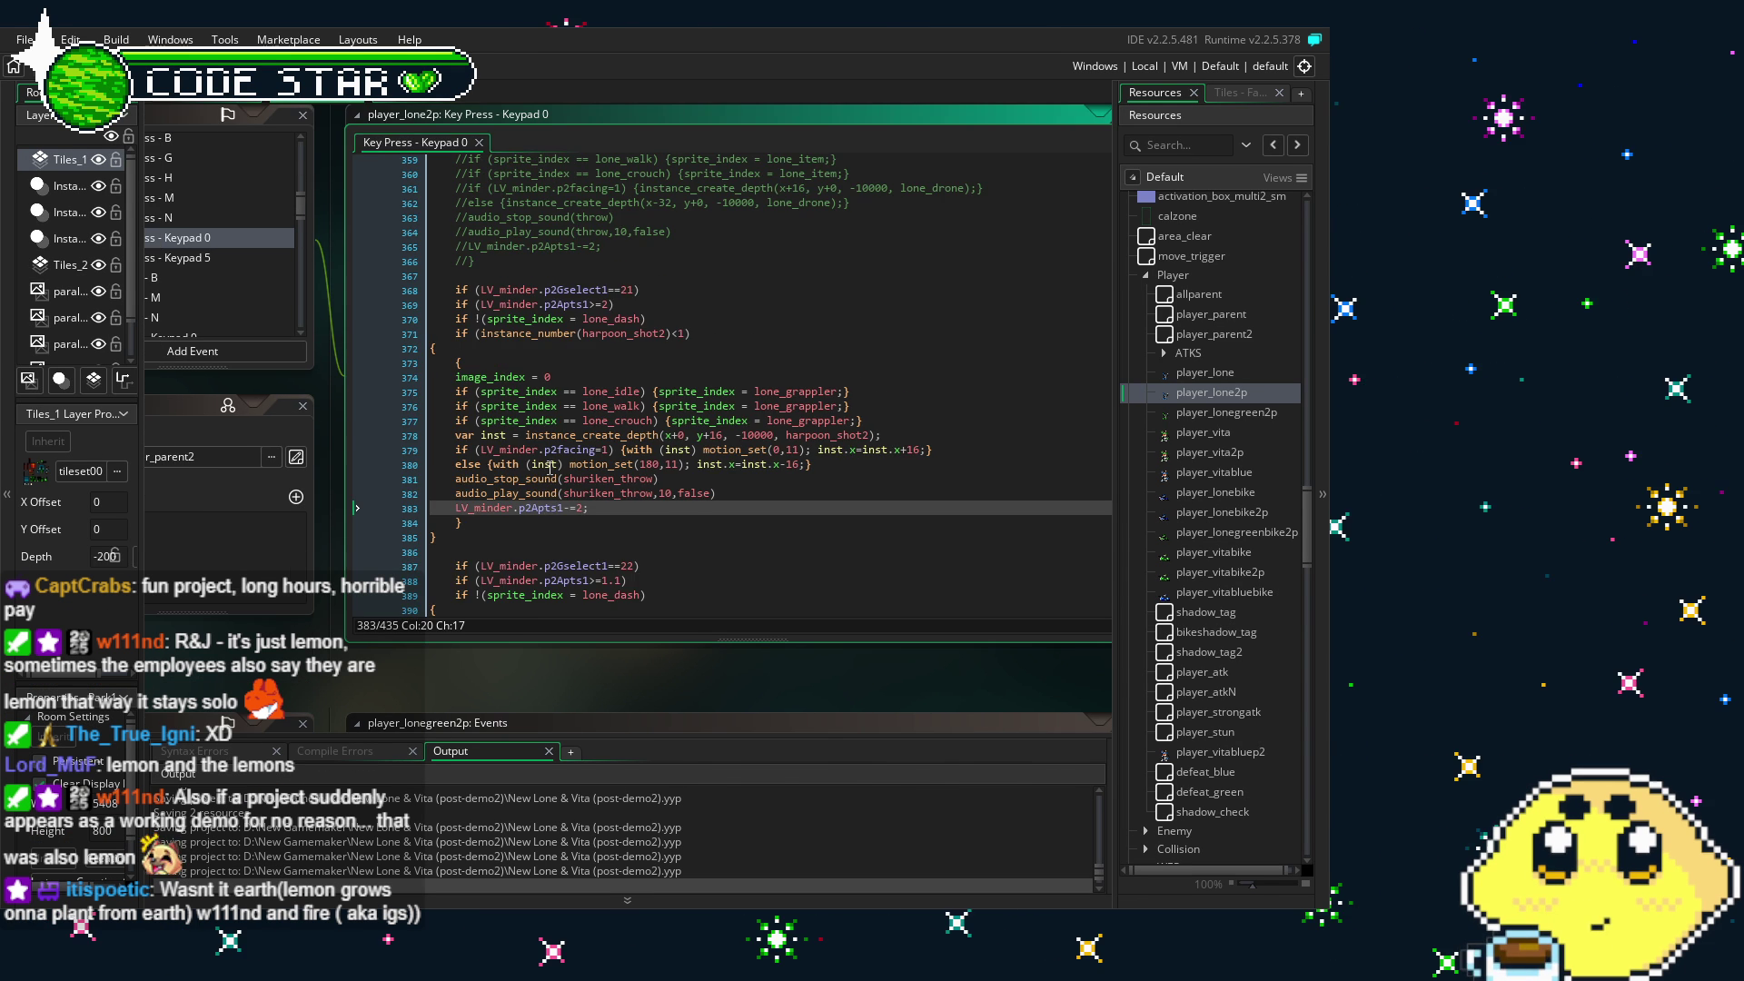
left_click(606, 467)
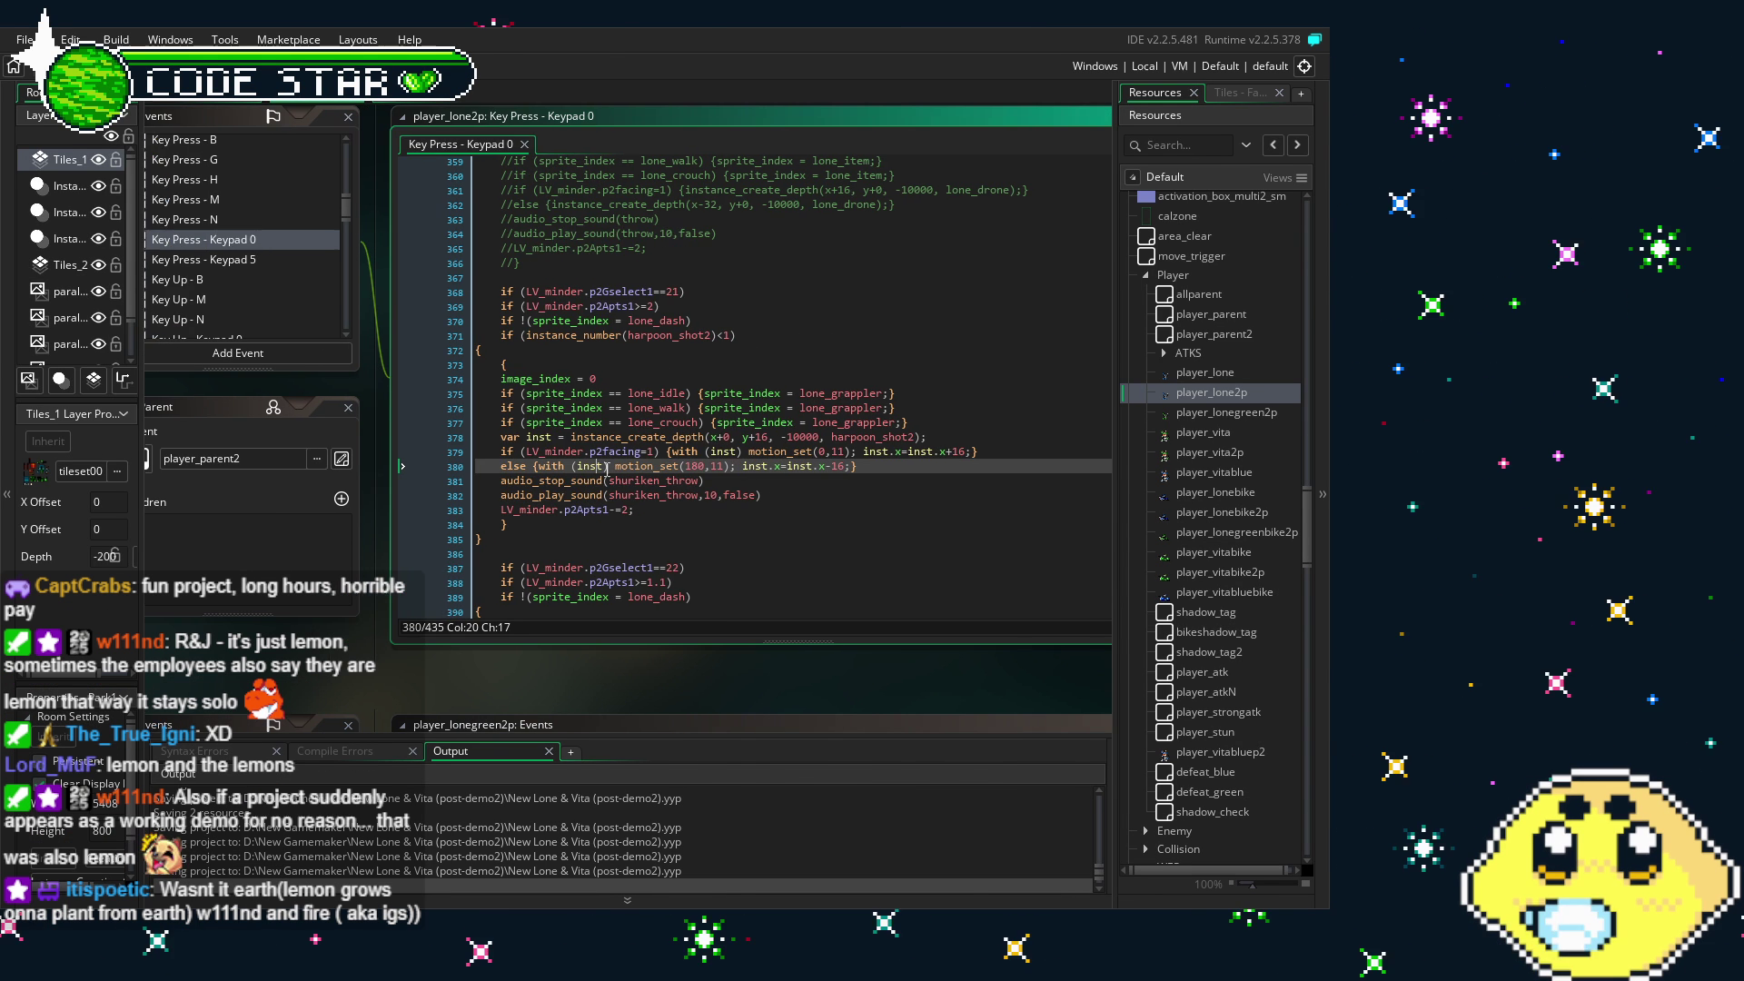
scroll(267, 303, "down", 10)
left_click(209, 334)
scroll(750, 352, "down", 9)
scroll(742, 366, "down", 3)
left_click(615, 440)
left_click(598, 426)
type("if (sprite_index == lone_grappler) {     sprite_index = lone_grapplerloop; }")
left_click(825, 449)
- Open player_longreen2p's Animation End code and scroll down to its final lonep2_pile_atk block
double_click(1227, 412)
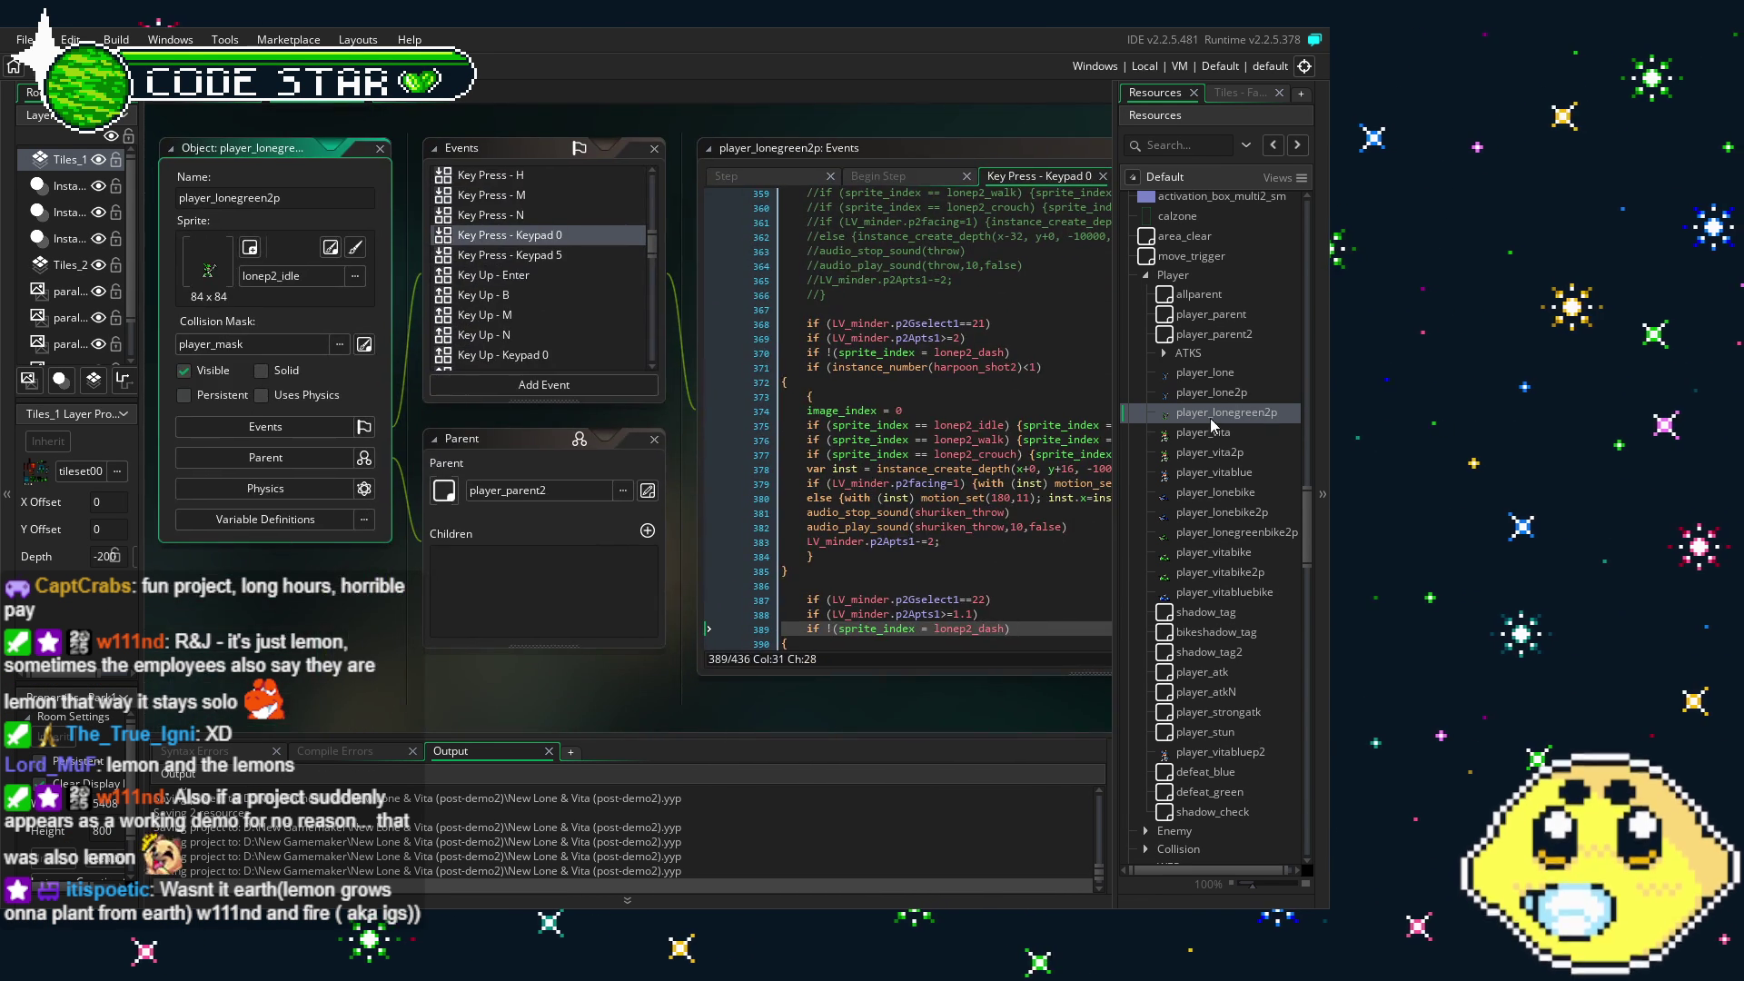
left_click_drag(354, 555, 275, 540)
scroll(493, 296, "down", 5)
scroll(466, 362, "down", 10)
left_click(466, 362)
scroll(718, 417, "down", 3)
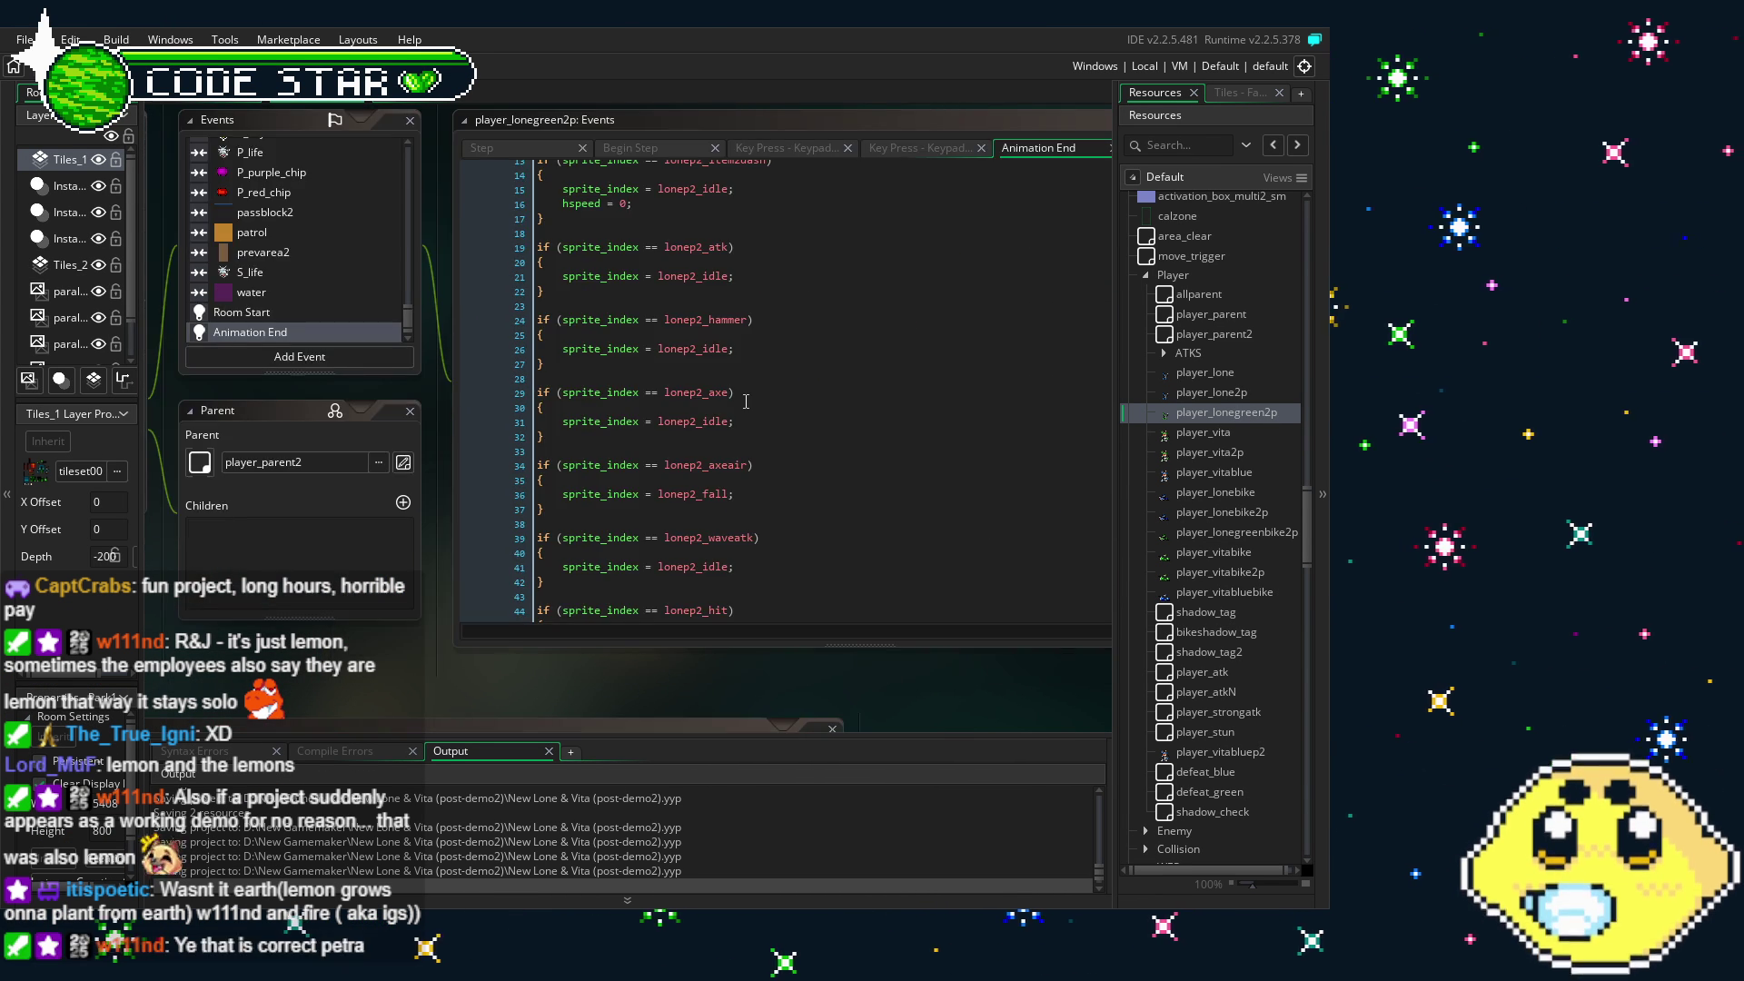
scroll(746, 401, "down", 4)
scroll(746, 401, "down", 2)
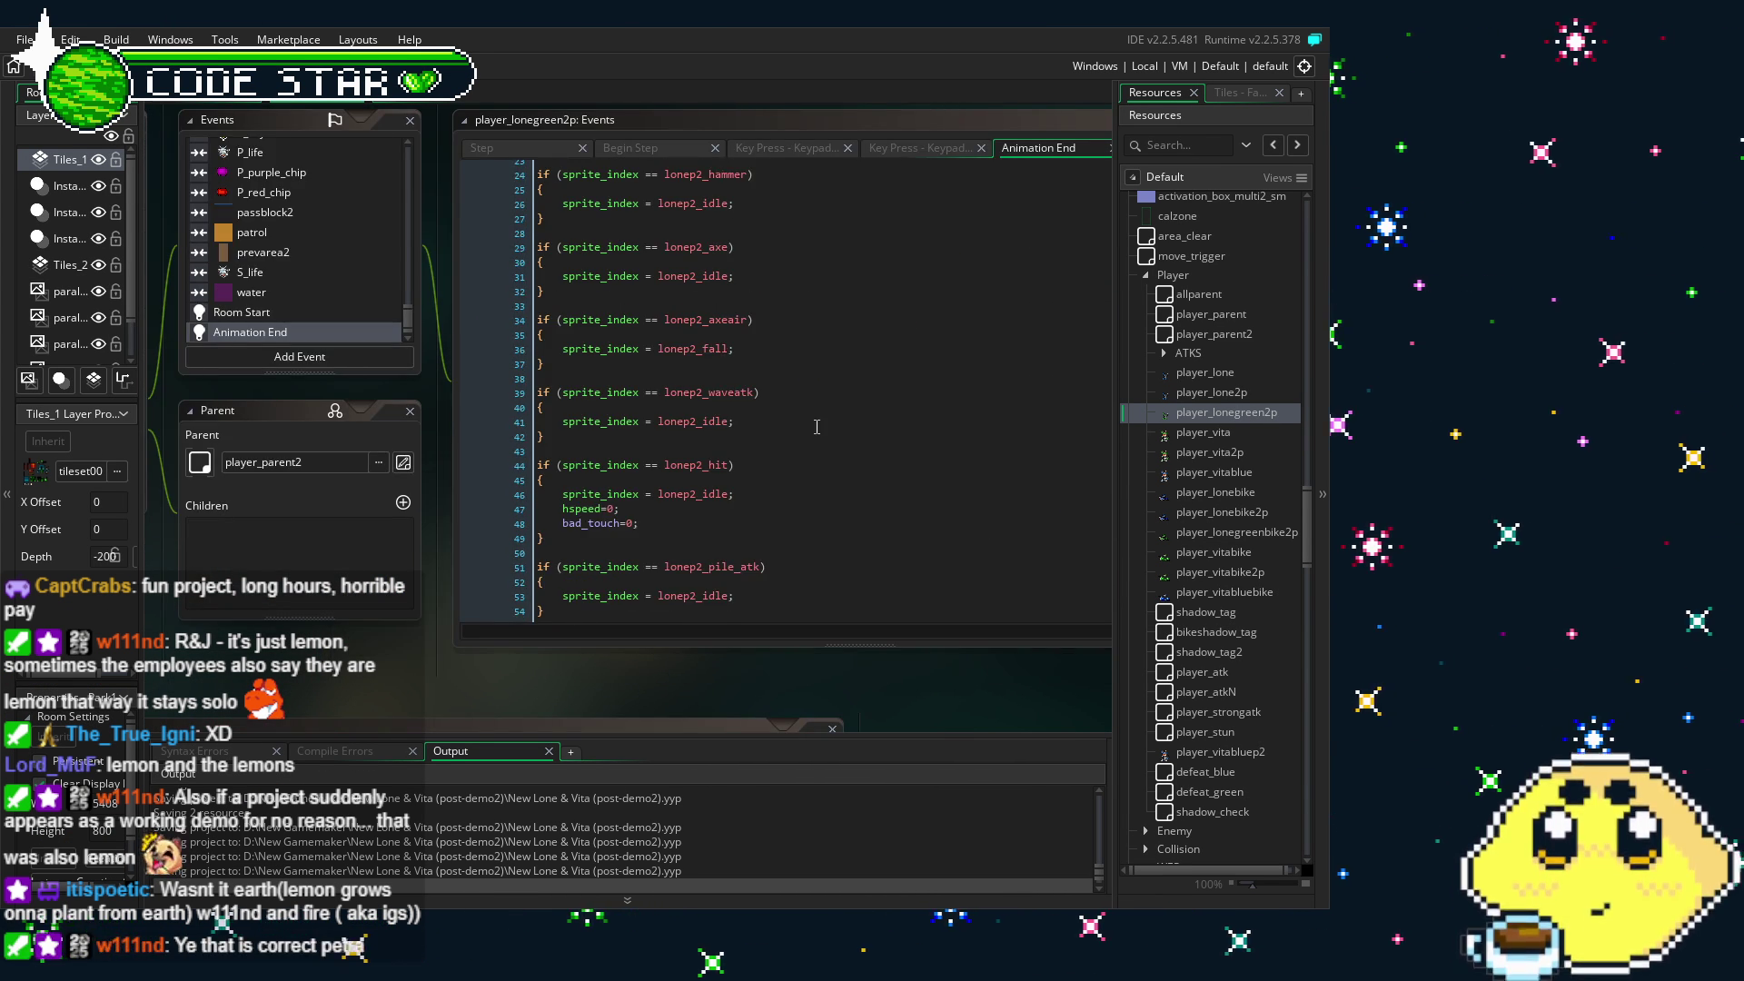
- Paste the grappler block after line 49, rename it to lonep2_grappler/lonep2_grapplerloop, and save
left_click(721, 550)
left_click(759, 538)
type("if (sprite_index == lone_grappler) {     sprite_index = lone_grapplerloop; }")
left_click(692, 375)
type("p2")
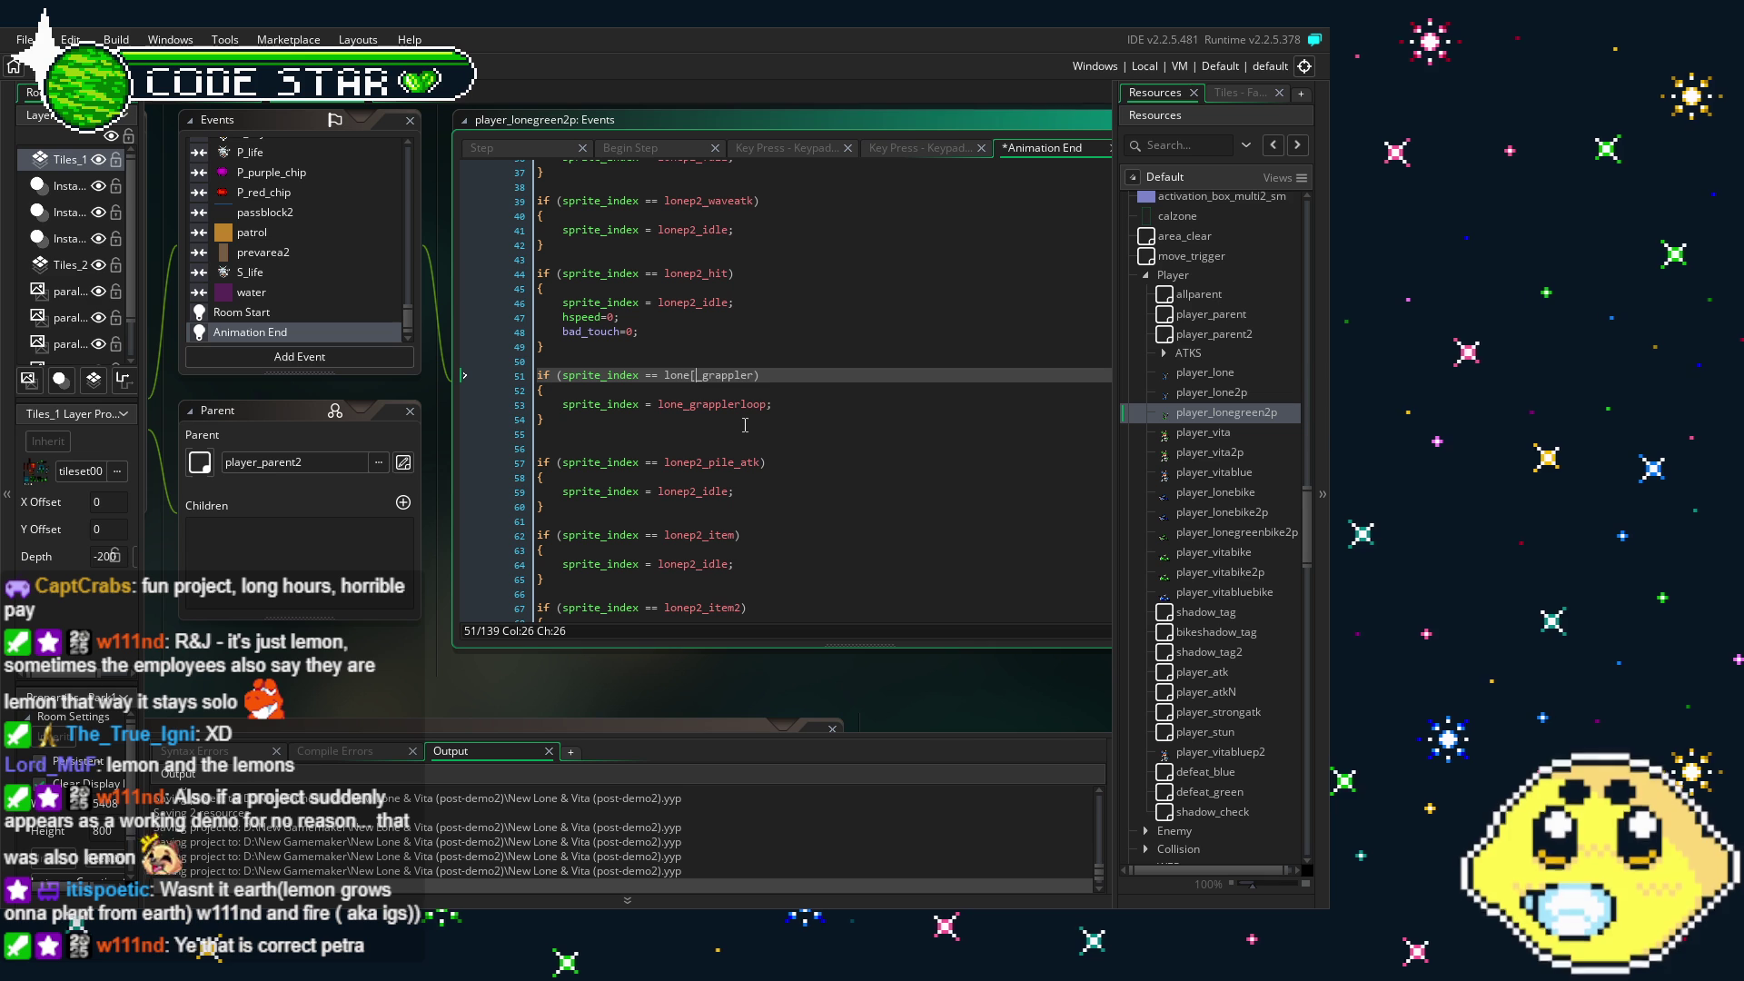
key("Escape")
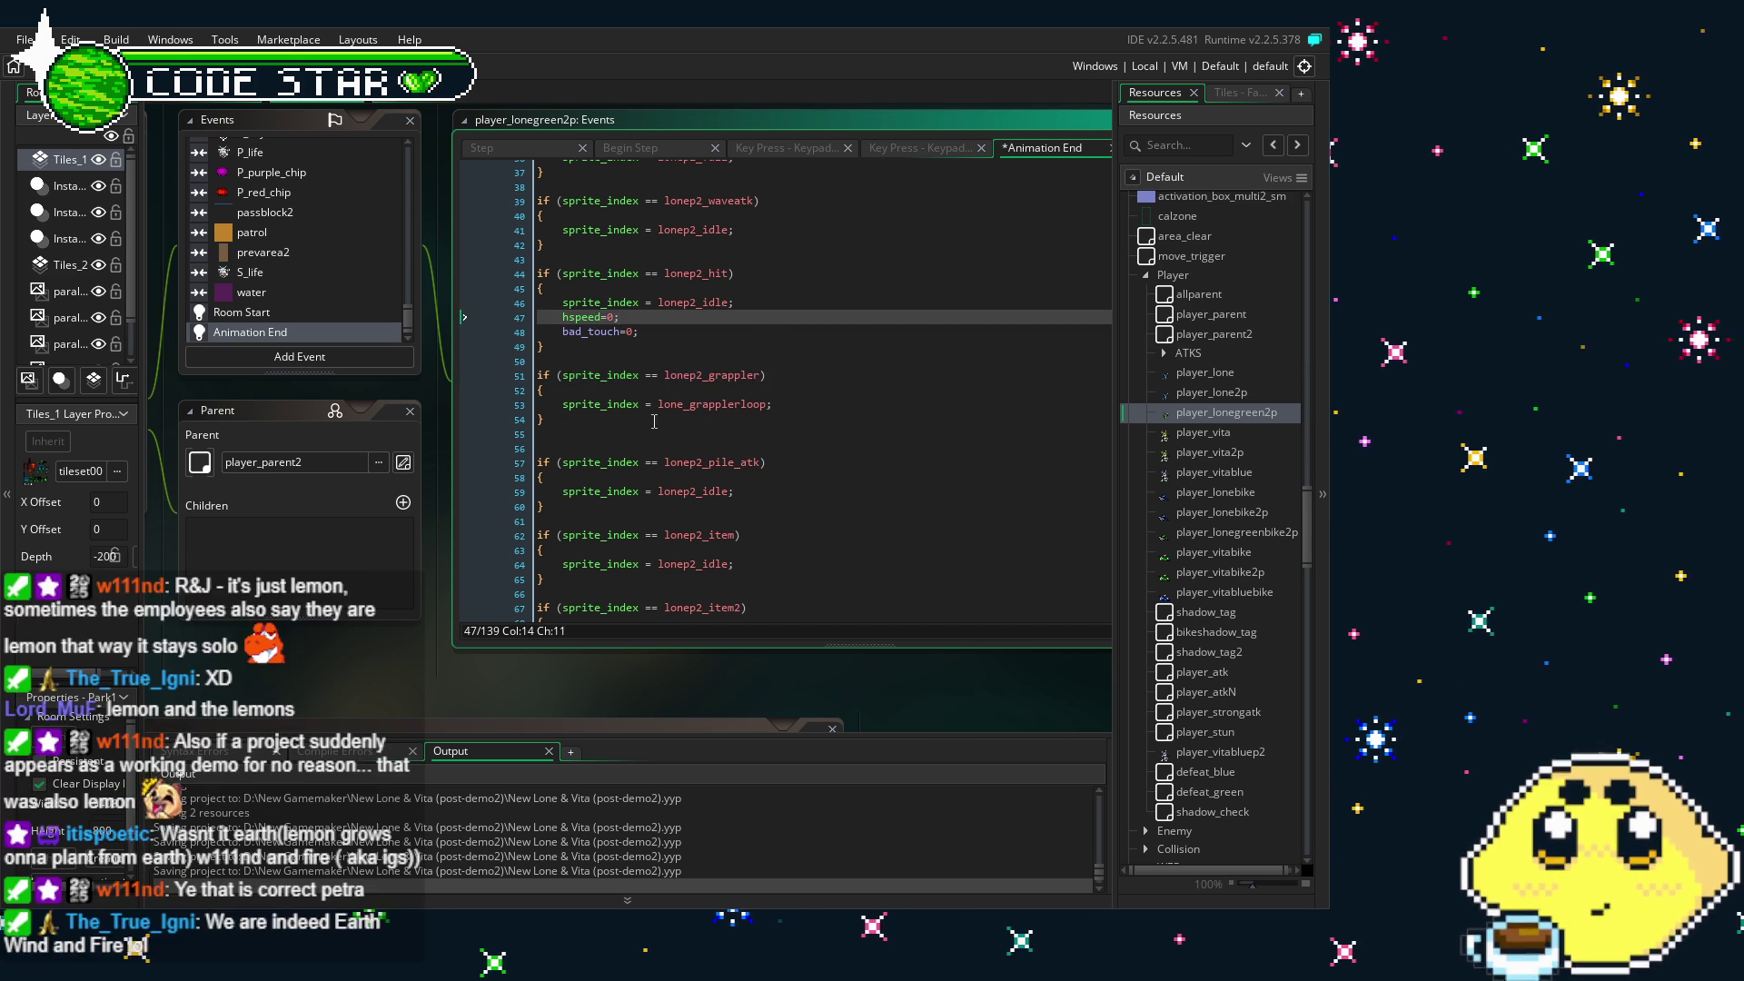
left_click(685, 404)
type("p2")
left_click(753, 375)
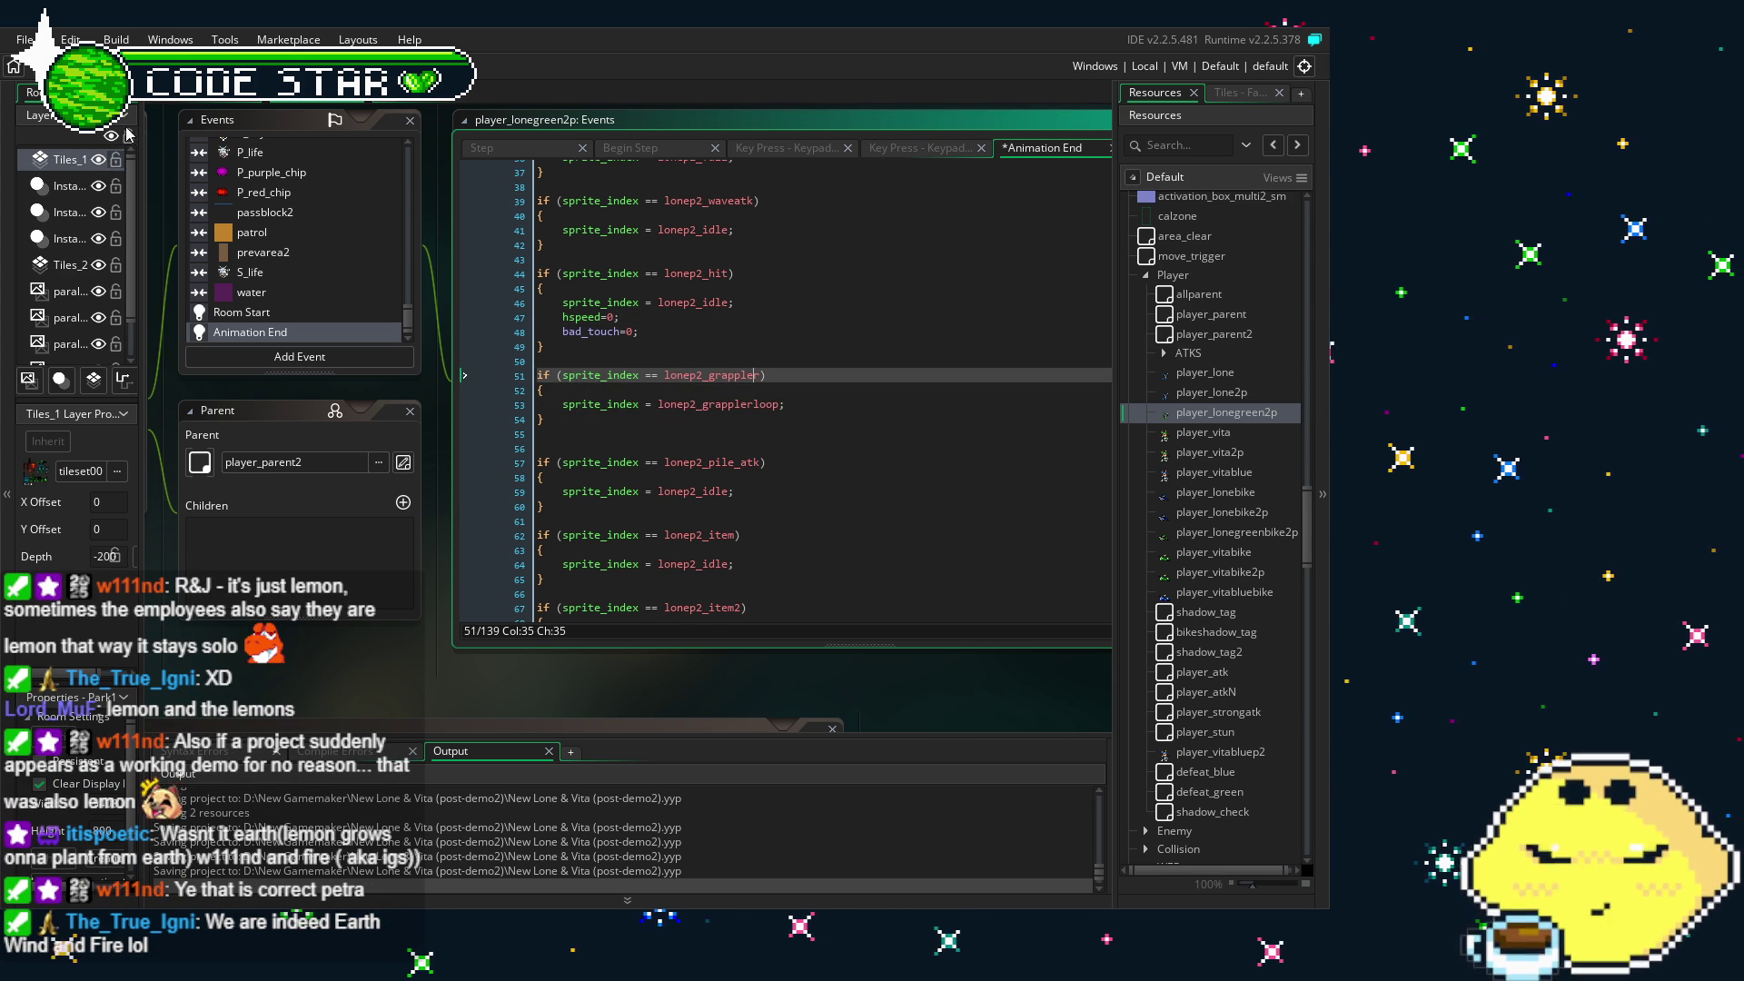
key("ctrl+s")
mouse_move(382, 612)
left_mouse_down()
mouse_move(459, 613)
mouse_move(518, 643)
left_mouse_up()
scroll(472, 266, "up", 4)
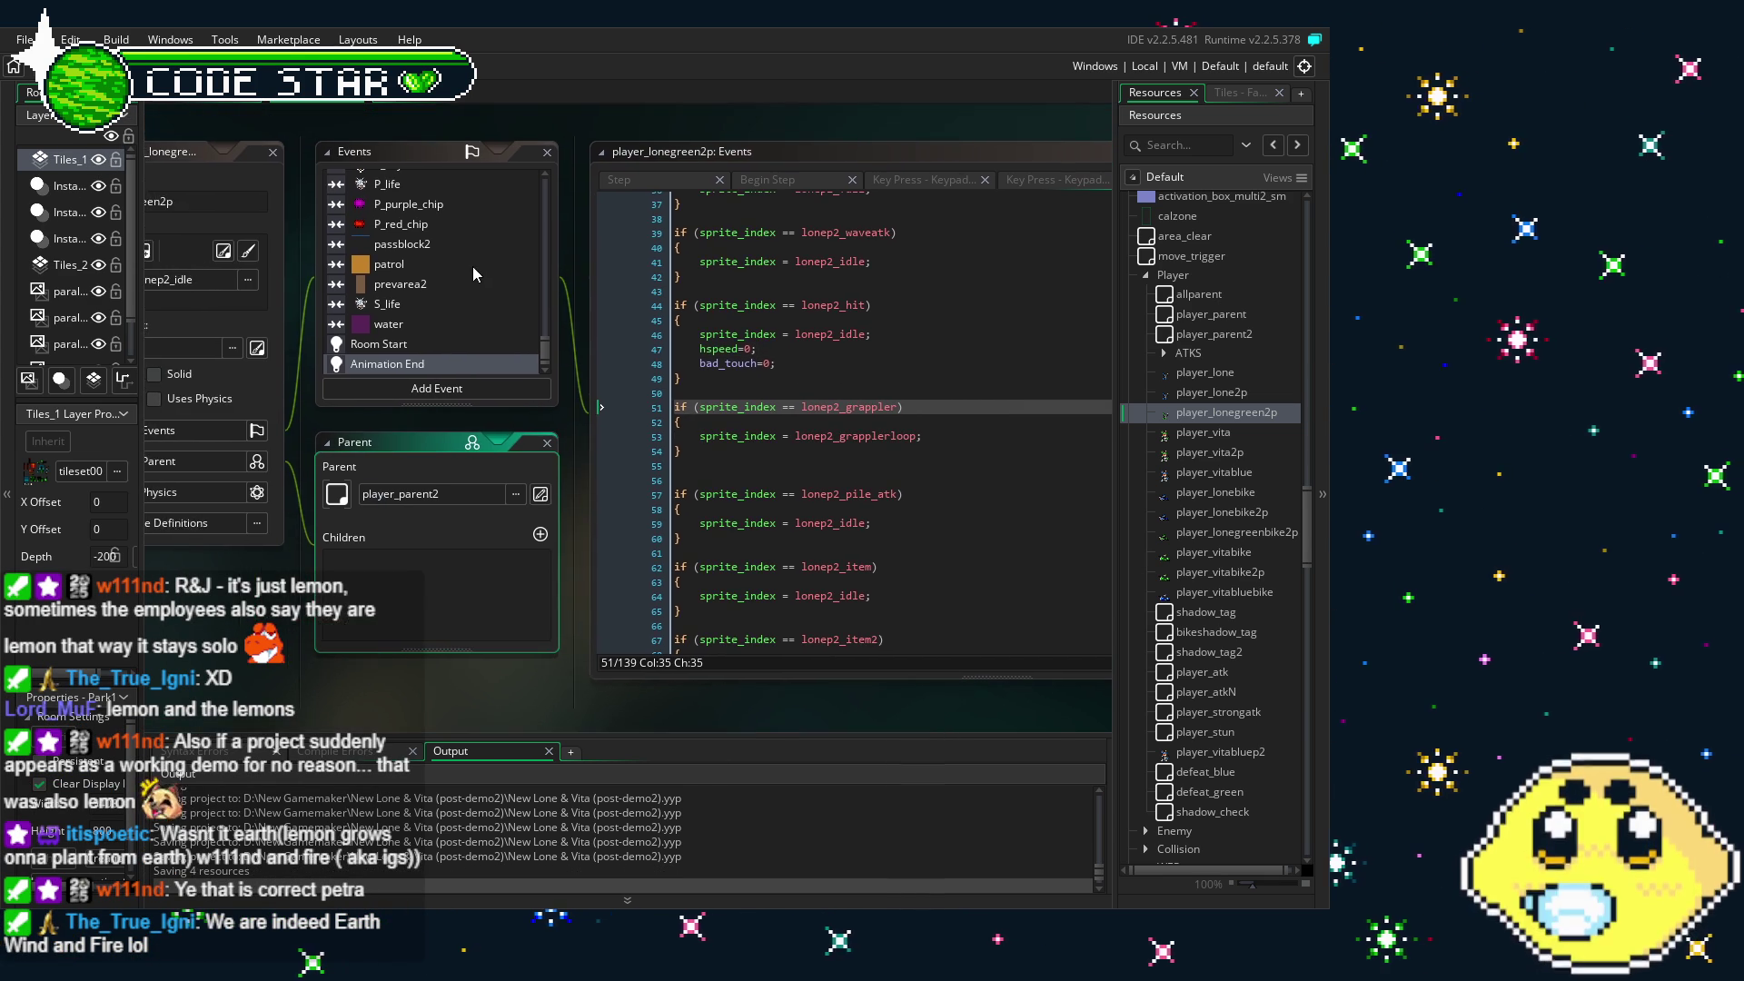
scroll(473, 263, "up", 3)
scroll(436, 364, "down", 6)
left_click(416, 367)
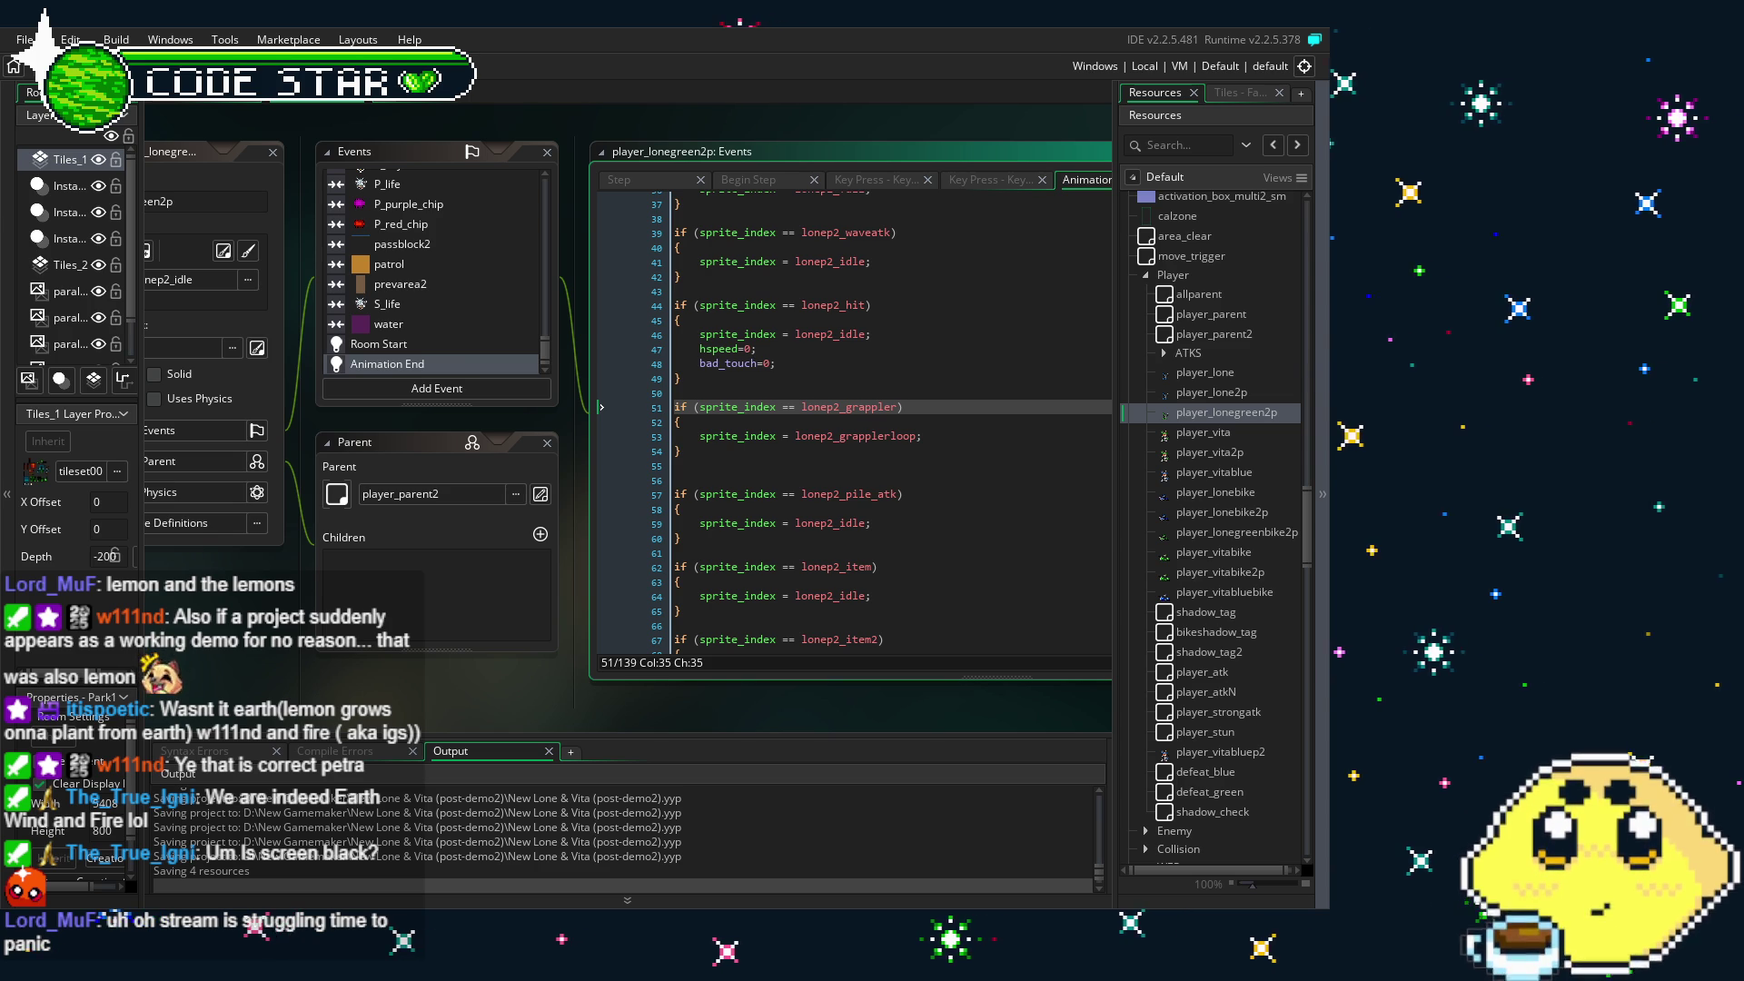
left_click_drag(331, 649, 393, 661)
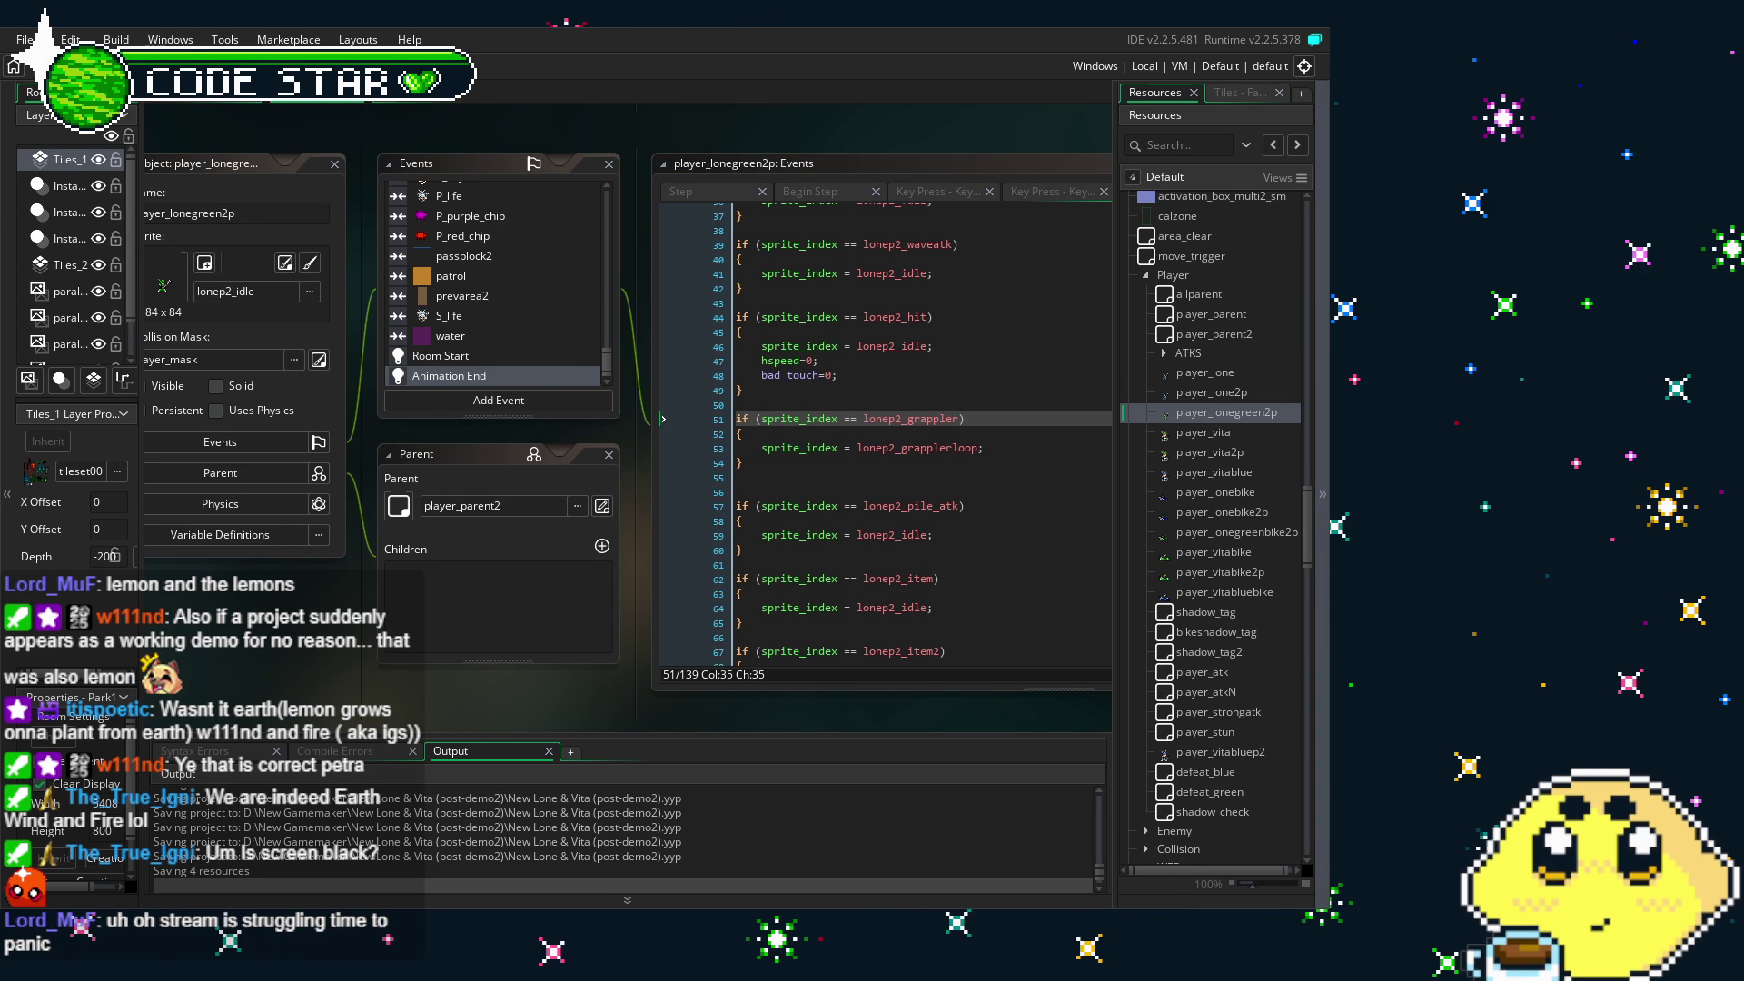
scroll(654, 702, "right", 1)
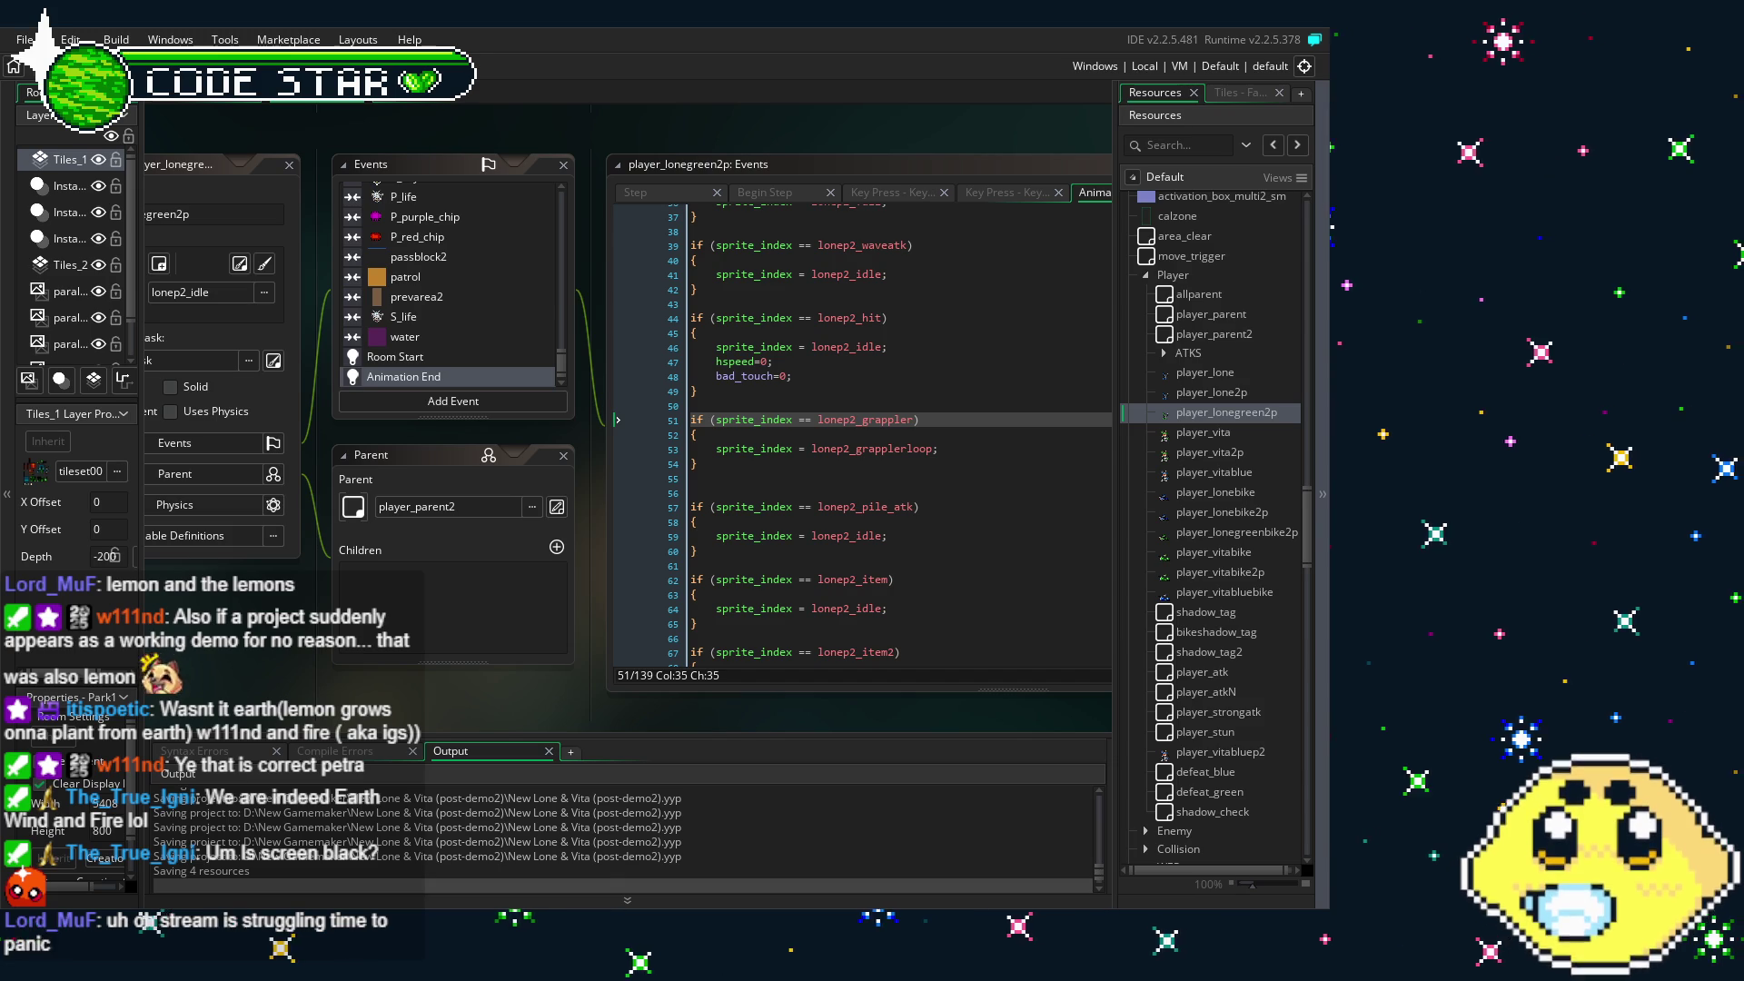
scroll(858, 436, "down", 3)
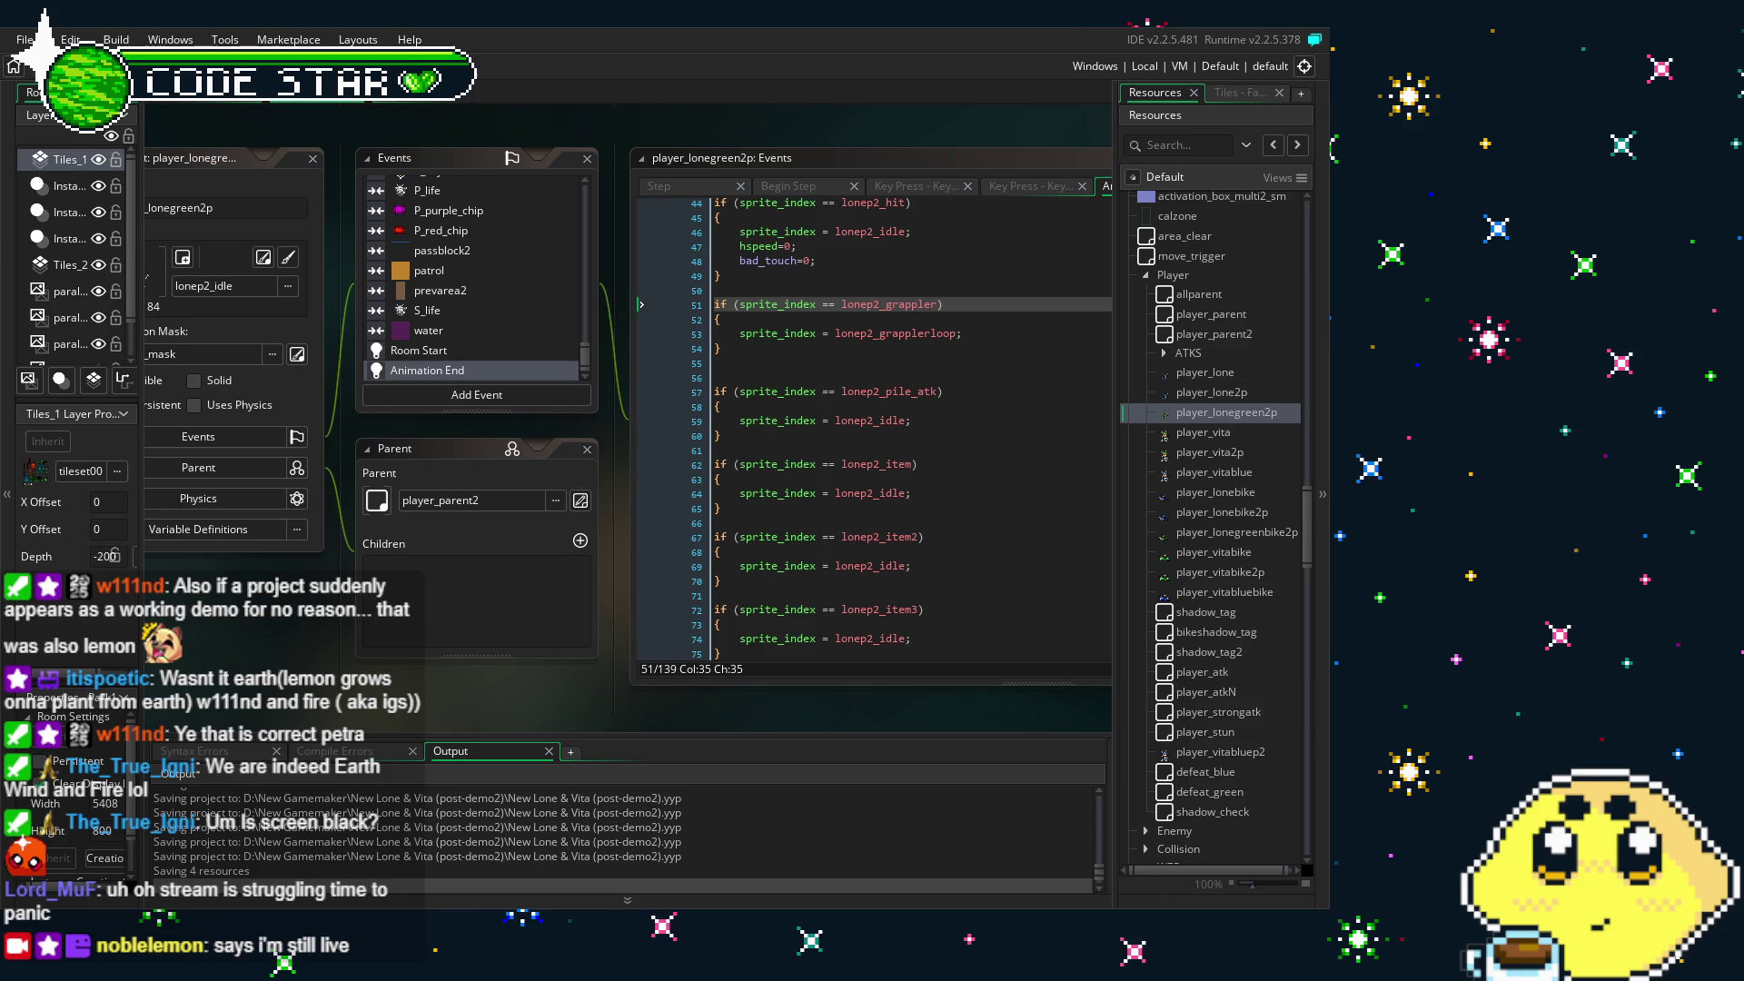
- Check the Room Start code, then select the lonep2_grappler block in Animation End
left_click(459, 354)
double_click(459, 352)
double_click(427, 369)
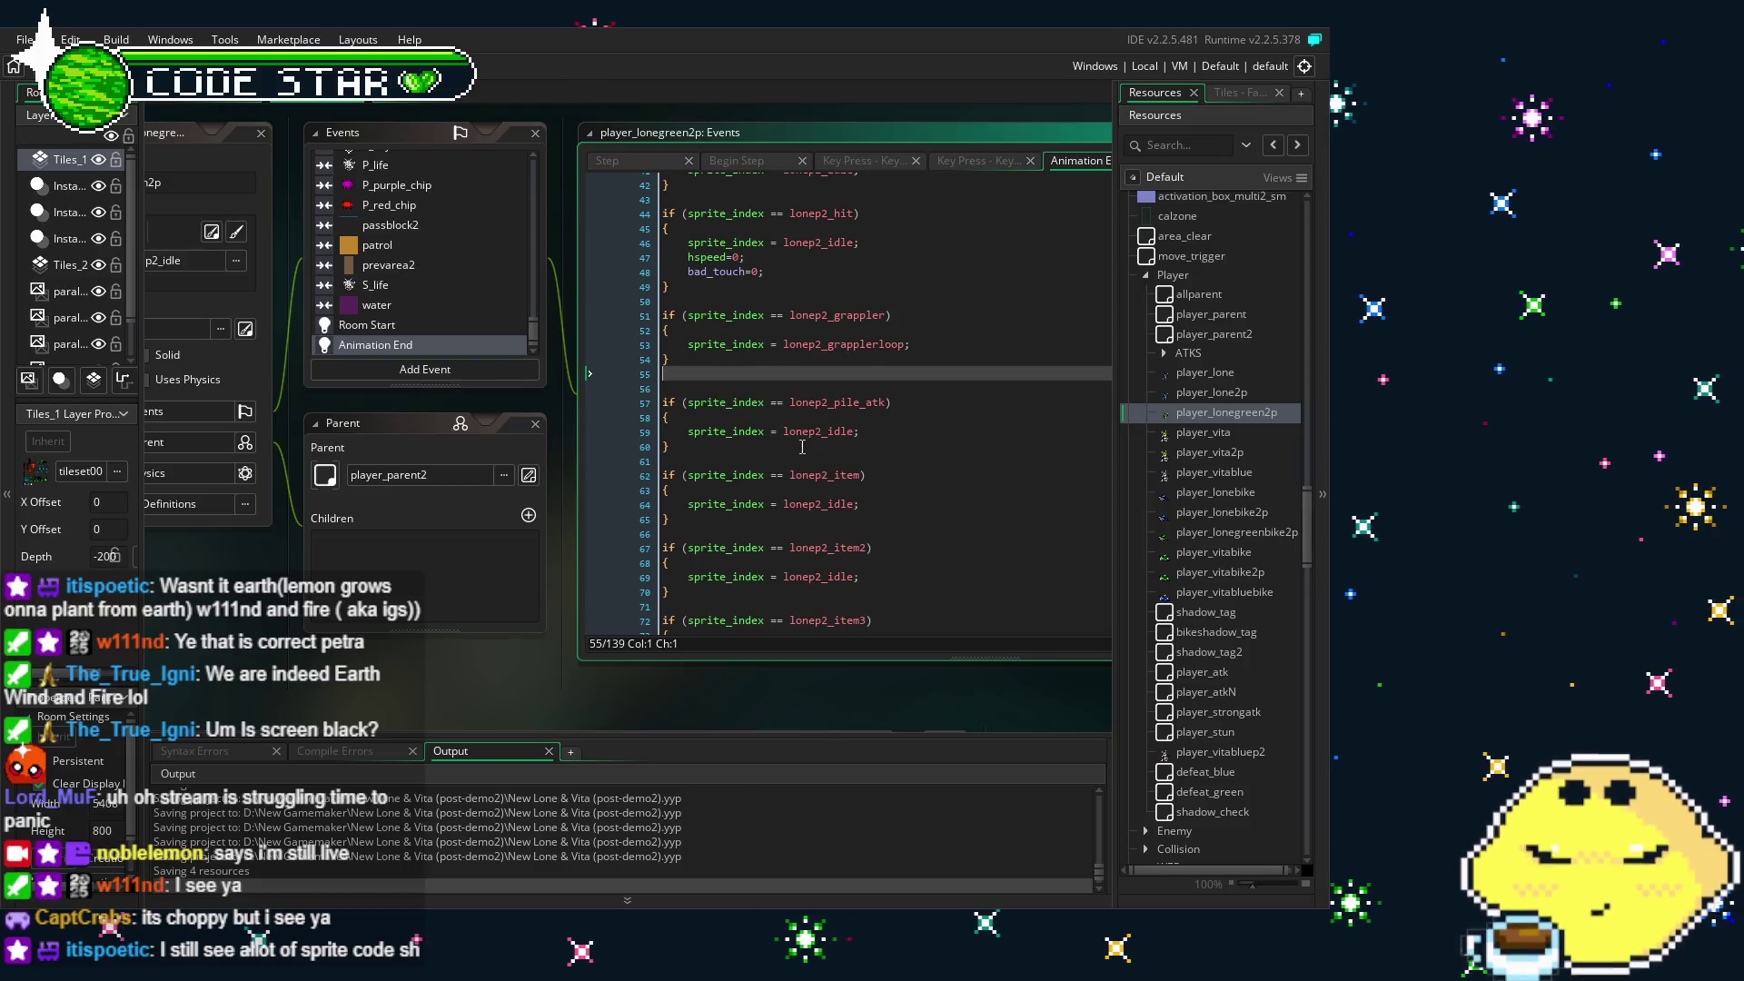
mouse_move(676, 362)
left_mouse_down()
mouse_move(635, 312)
mouse_move(650, 318)
left_mouse_up()
- Open the player_lone and player_lone2p objects and browse player_lone2p's events
double_click(1204, 373)
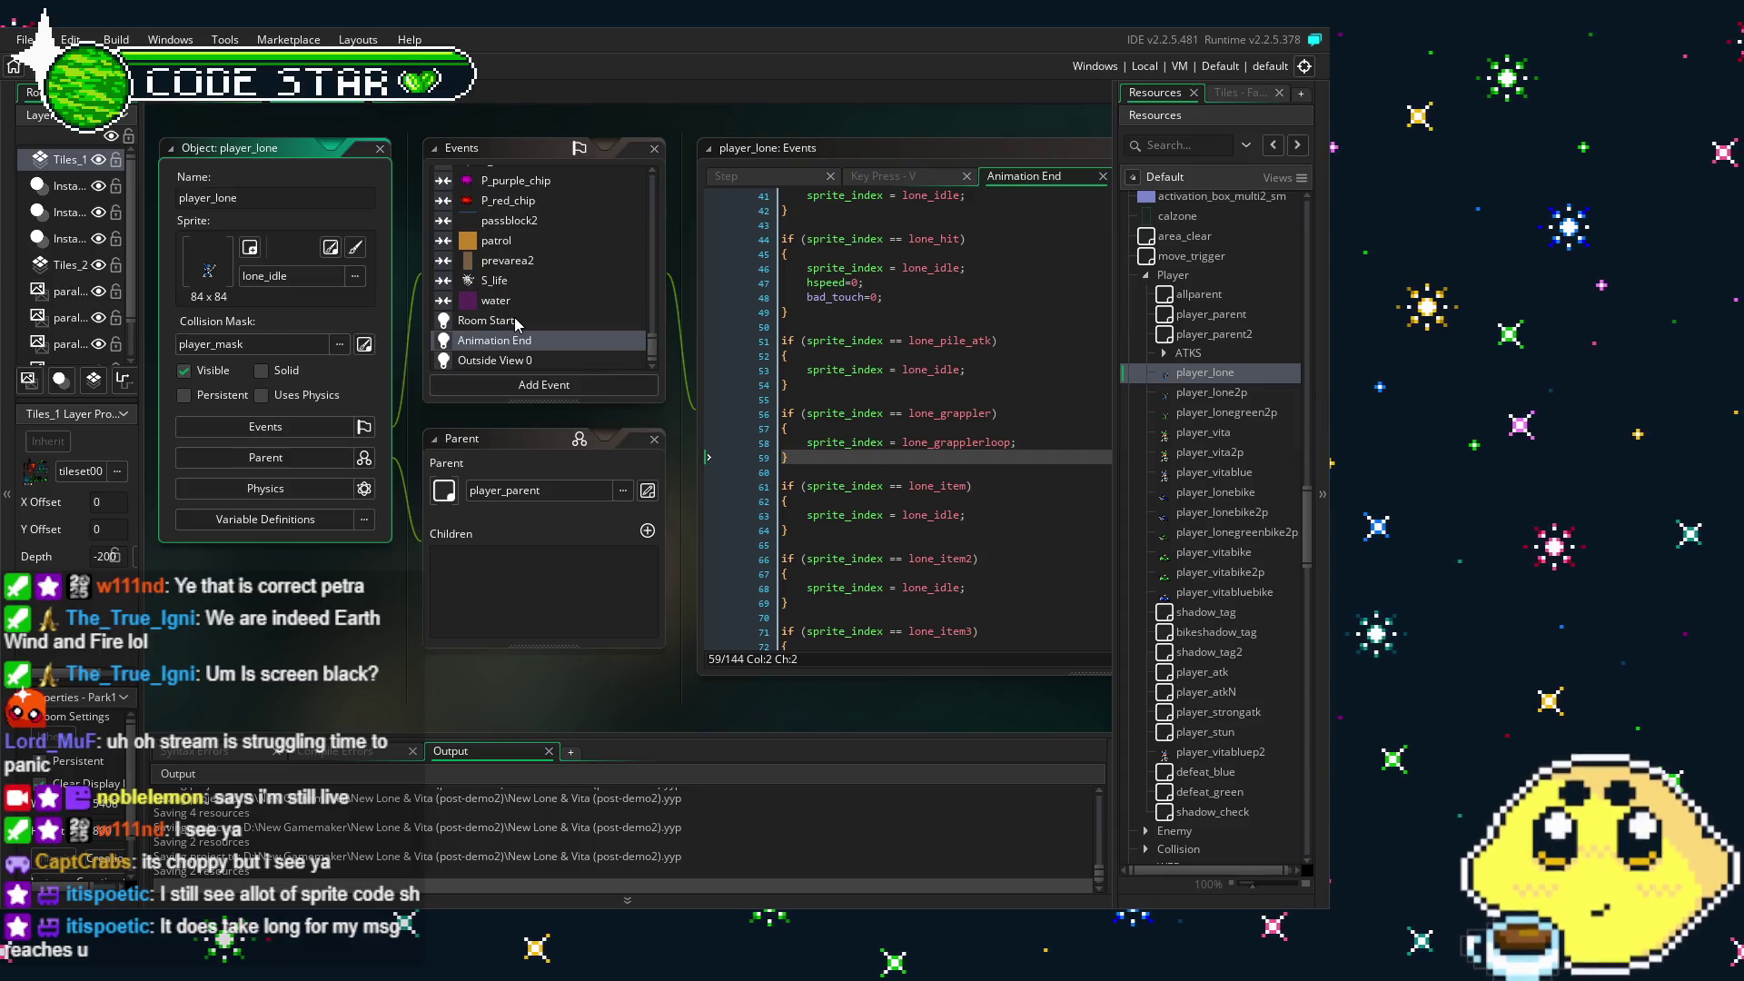
scroll(590, 301, "up", 3)
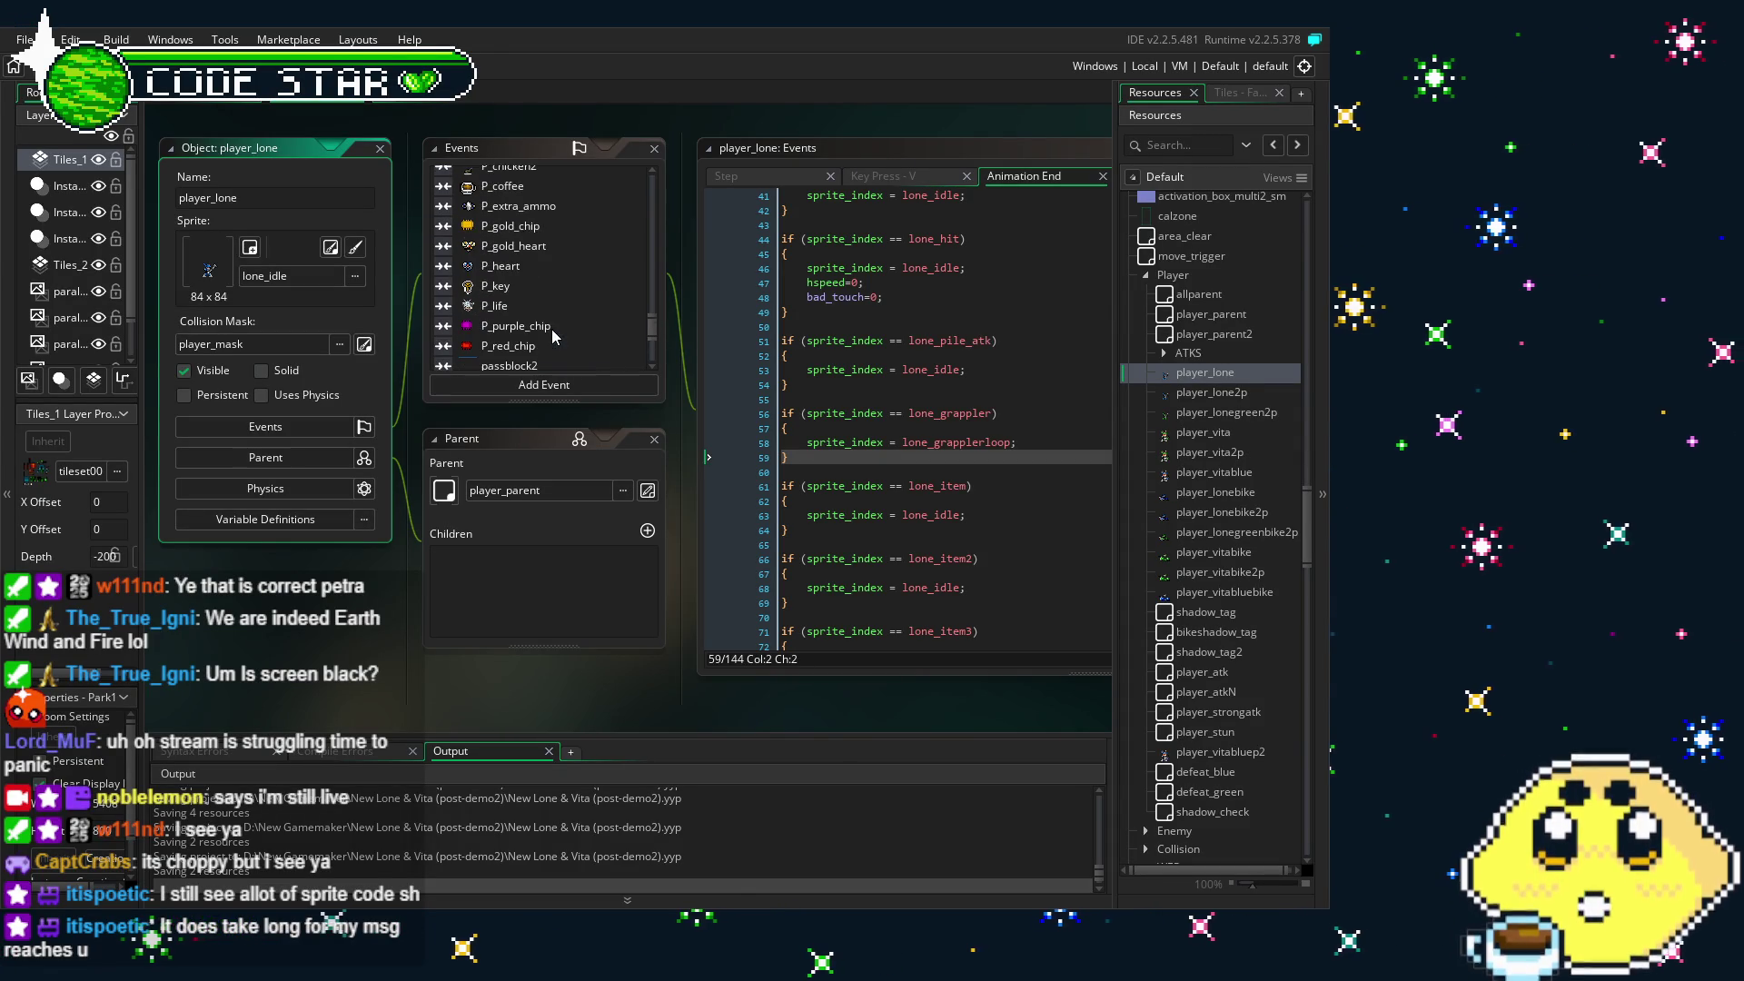
left_click(1208, 392)
double_click(1207, 395)
scroll(523, 295, "down", 3)
scroll(523, 296, "up", 5)
scroll(523, 296, "up", 3)
scroll(527, 290, "up", 5)
scroll(530, 268, "down", 6)
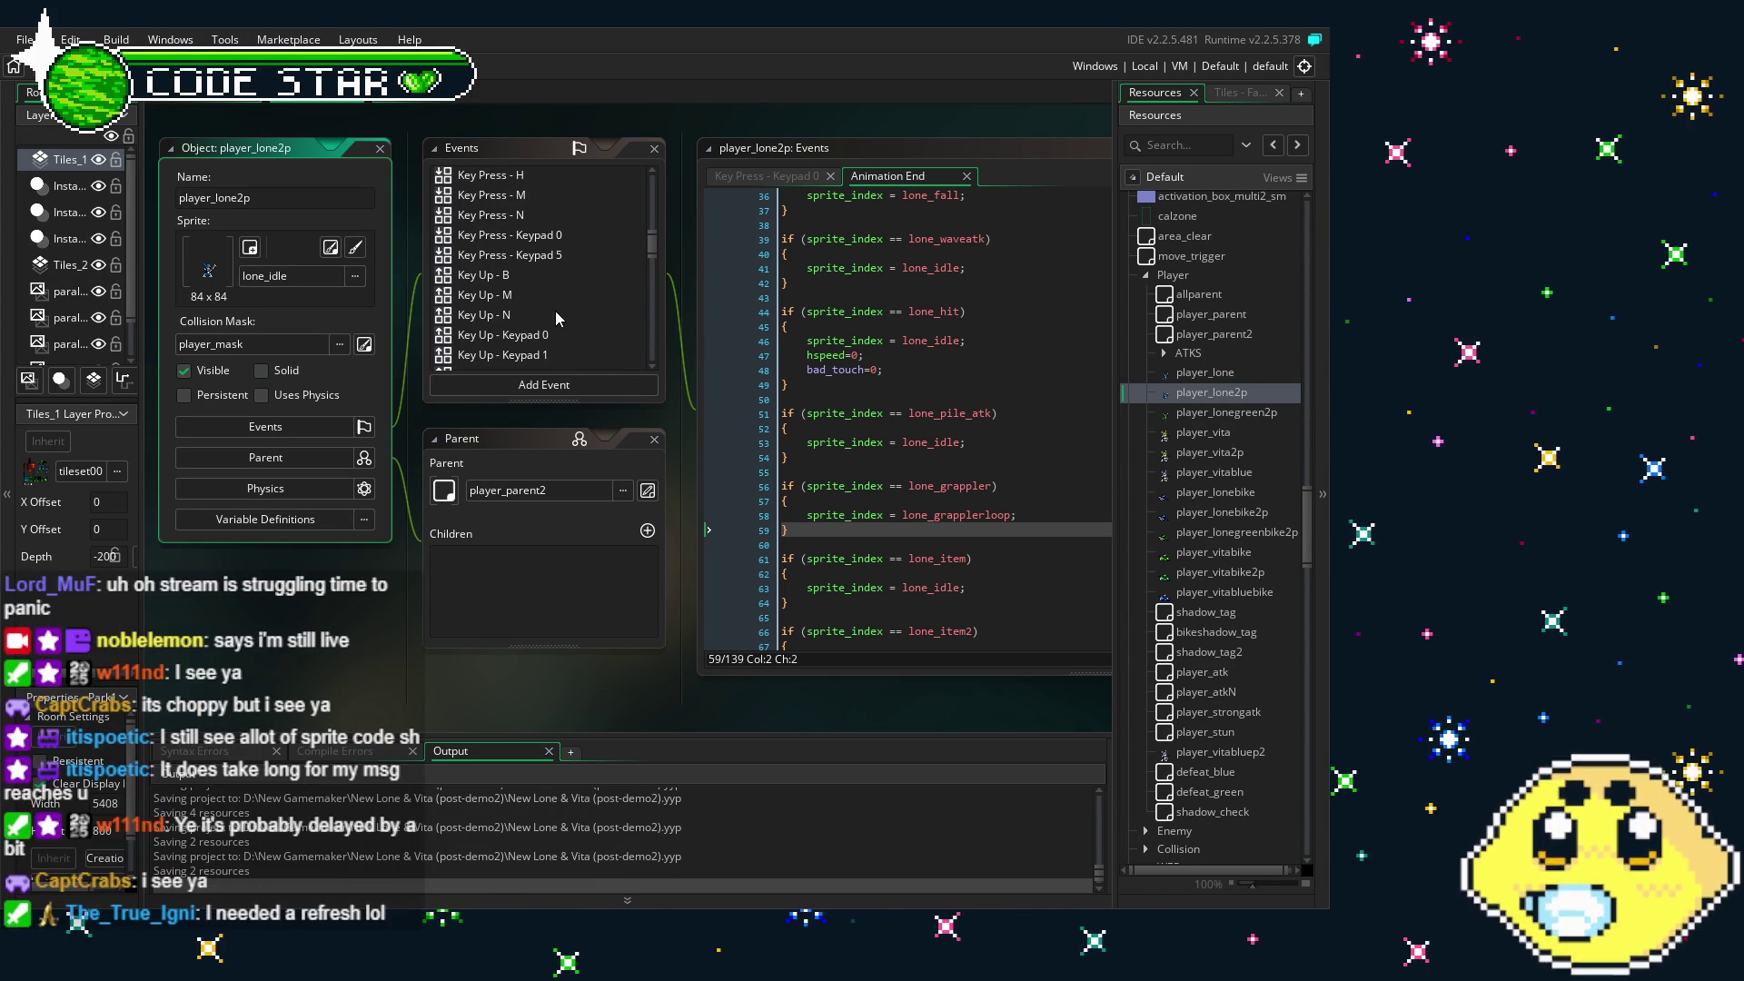
scroll(554, 309, "down", 1)
scroll(561, 322, "up", 1)
- Show player_lone2p's Keypad 0 press code and inspect the harpoon_shot2 launch around lines 368–385
left_click(545, 235)
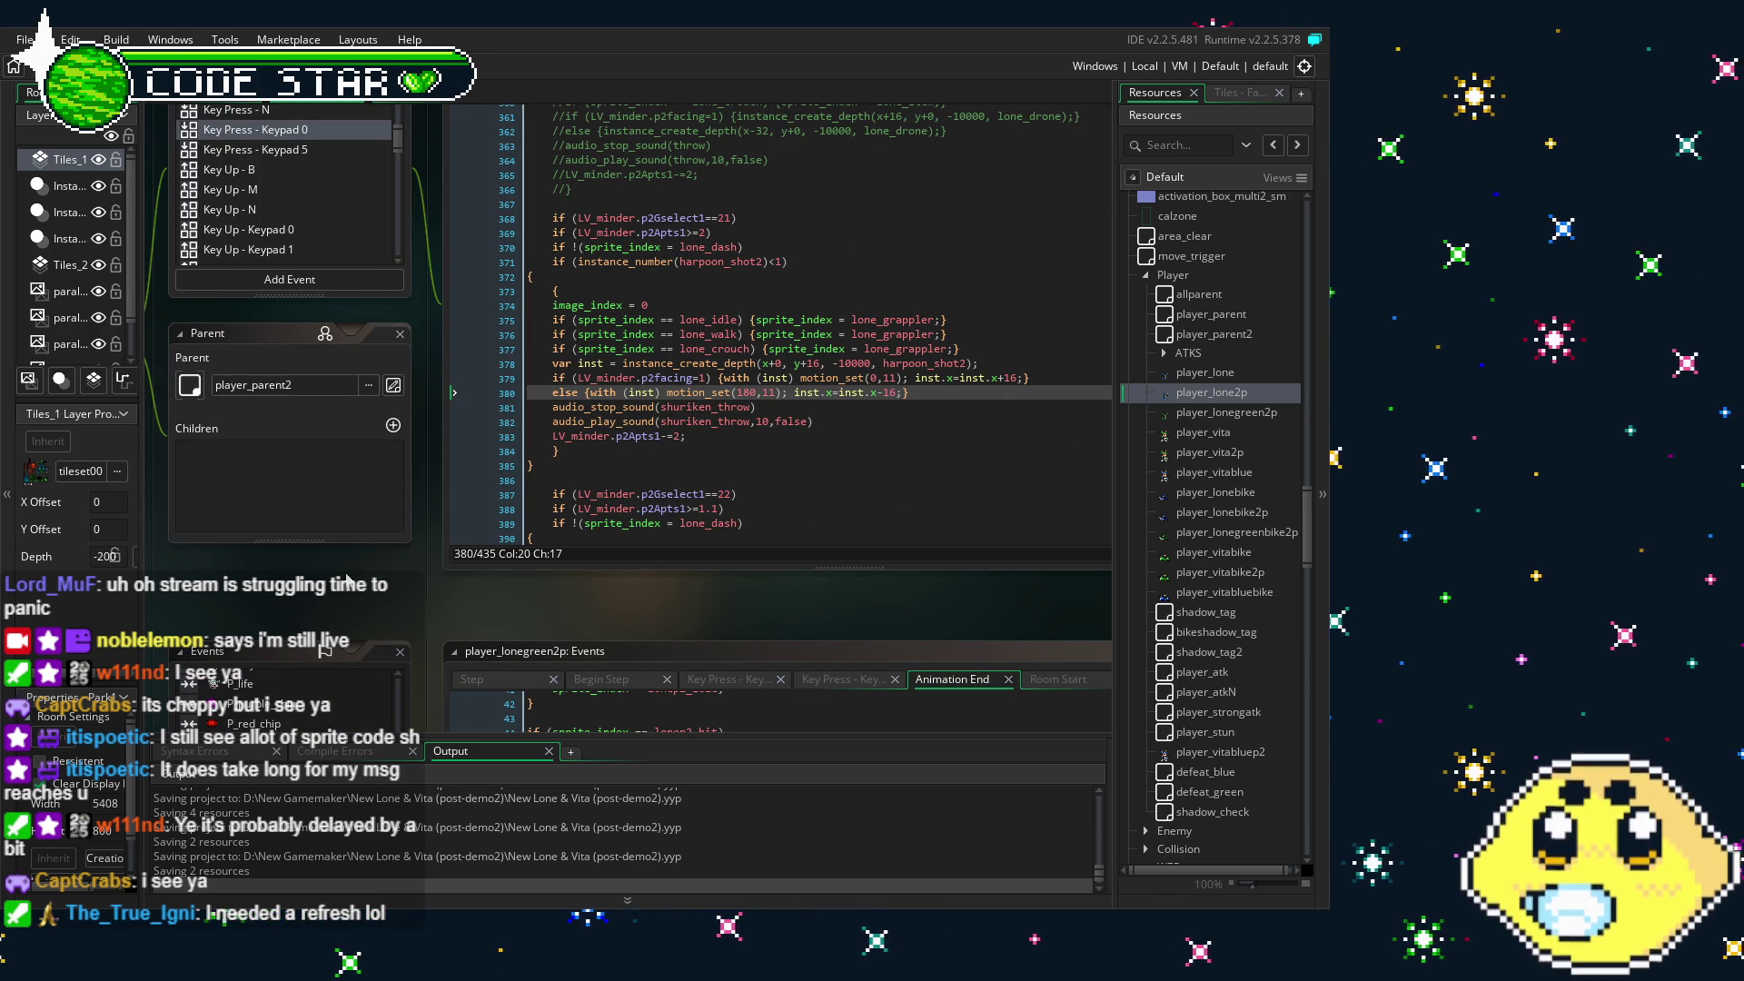
scroll(346, 579, "right", 3)
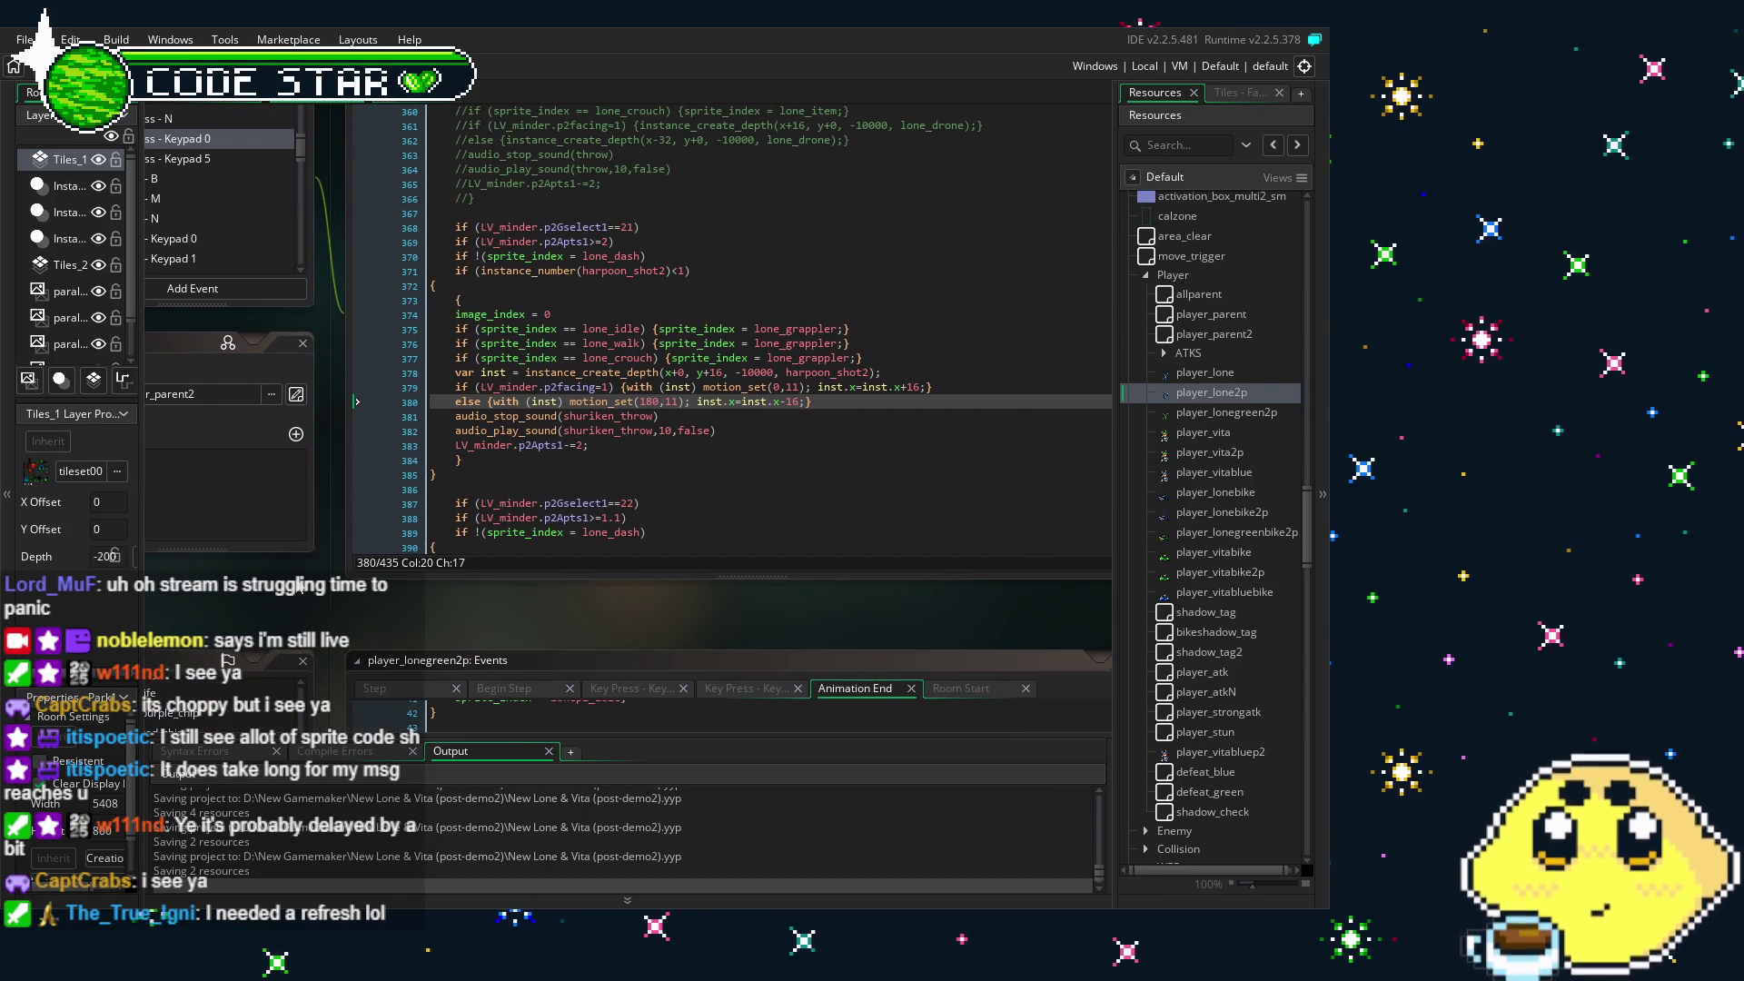
scroll(303, 641, "up", 2)
mouse_move(302, 642)
left_mouse_down()
mouse_move(271, 667)
mouse_move(312, 641)
left_mouse_up()
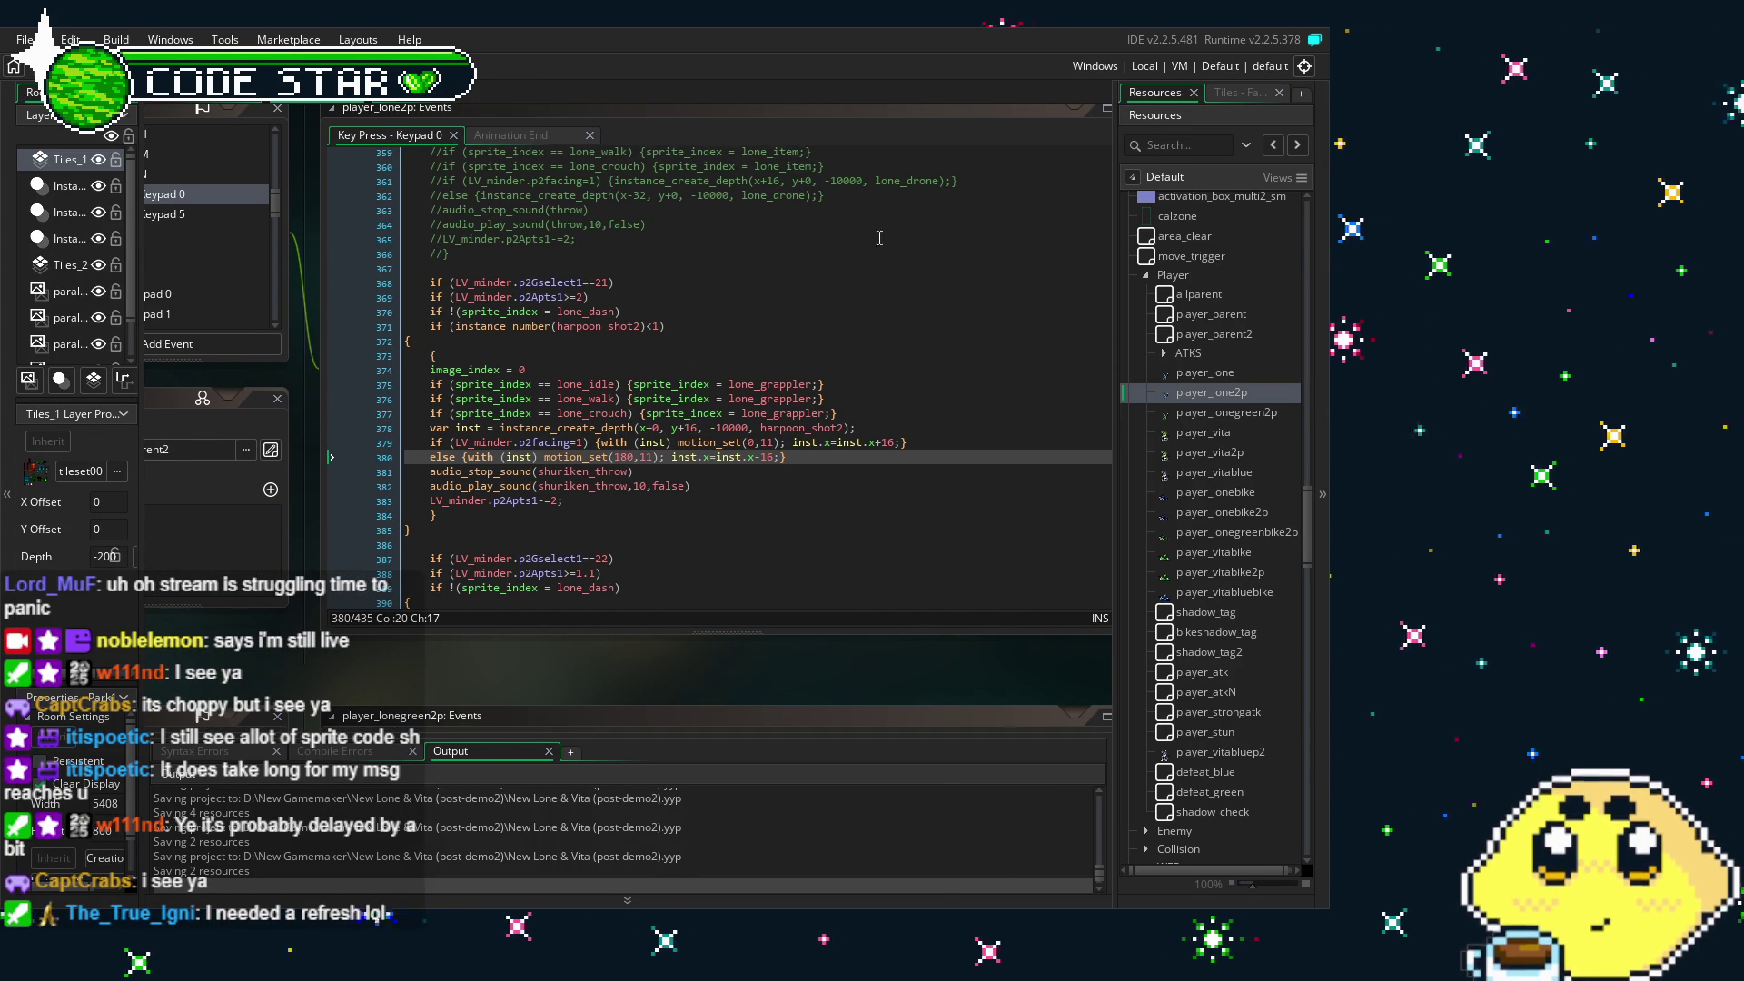
left_click(668, 525)
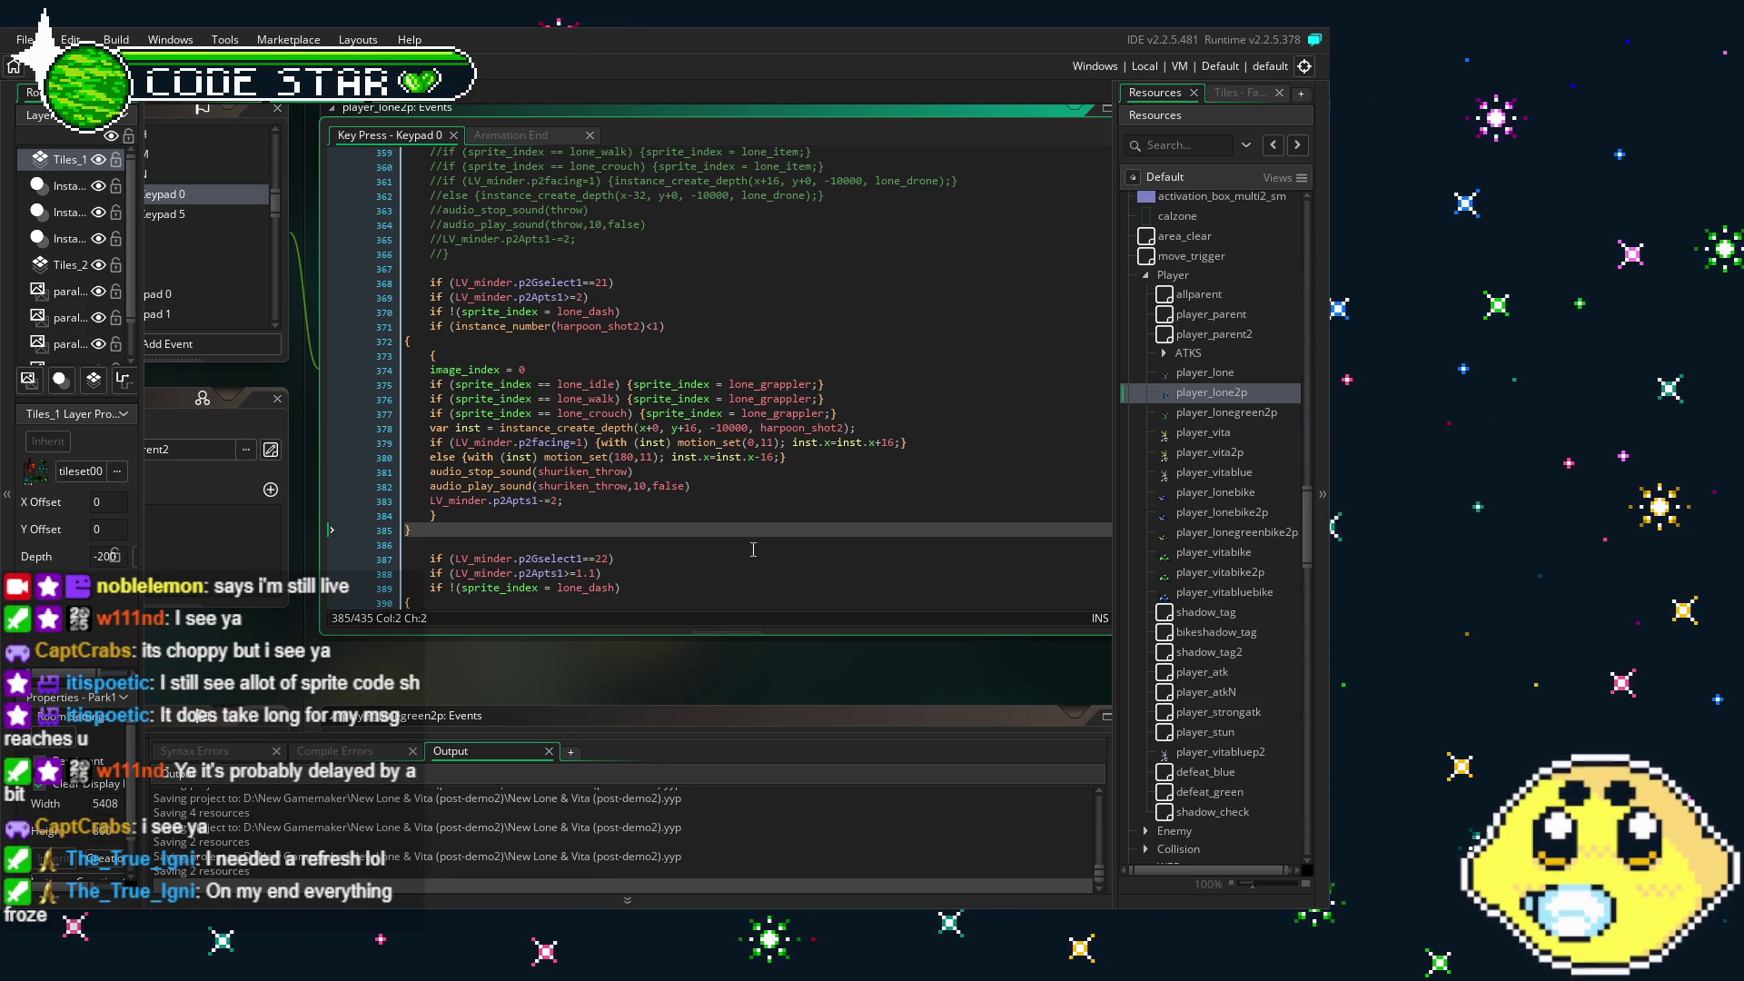
left_click(738, 513)
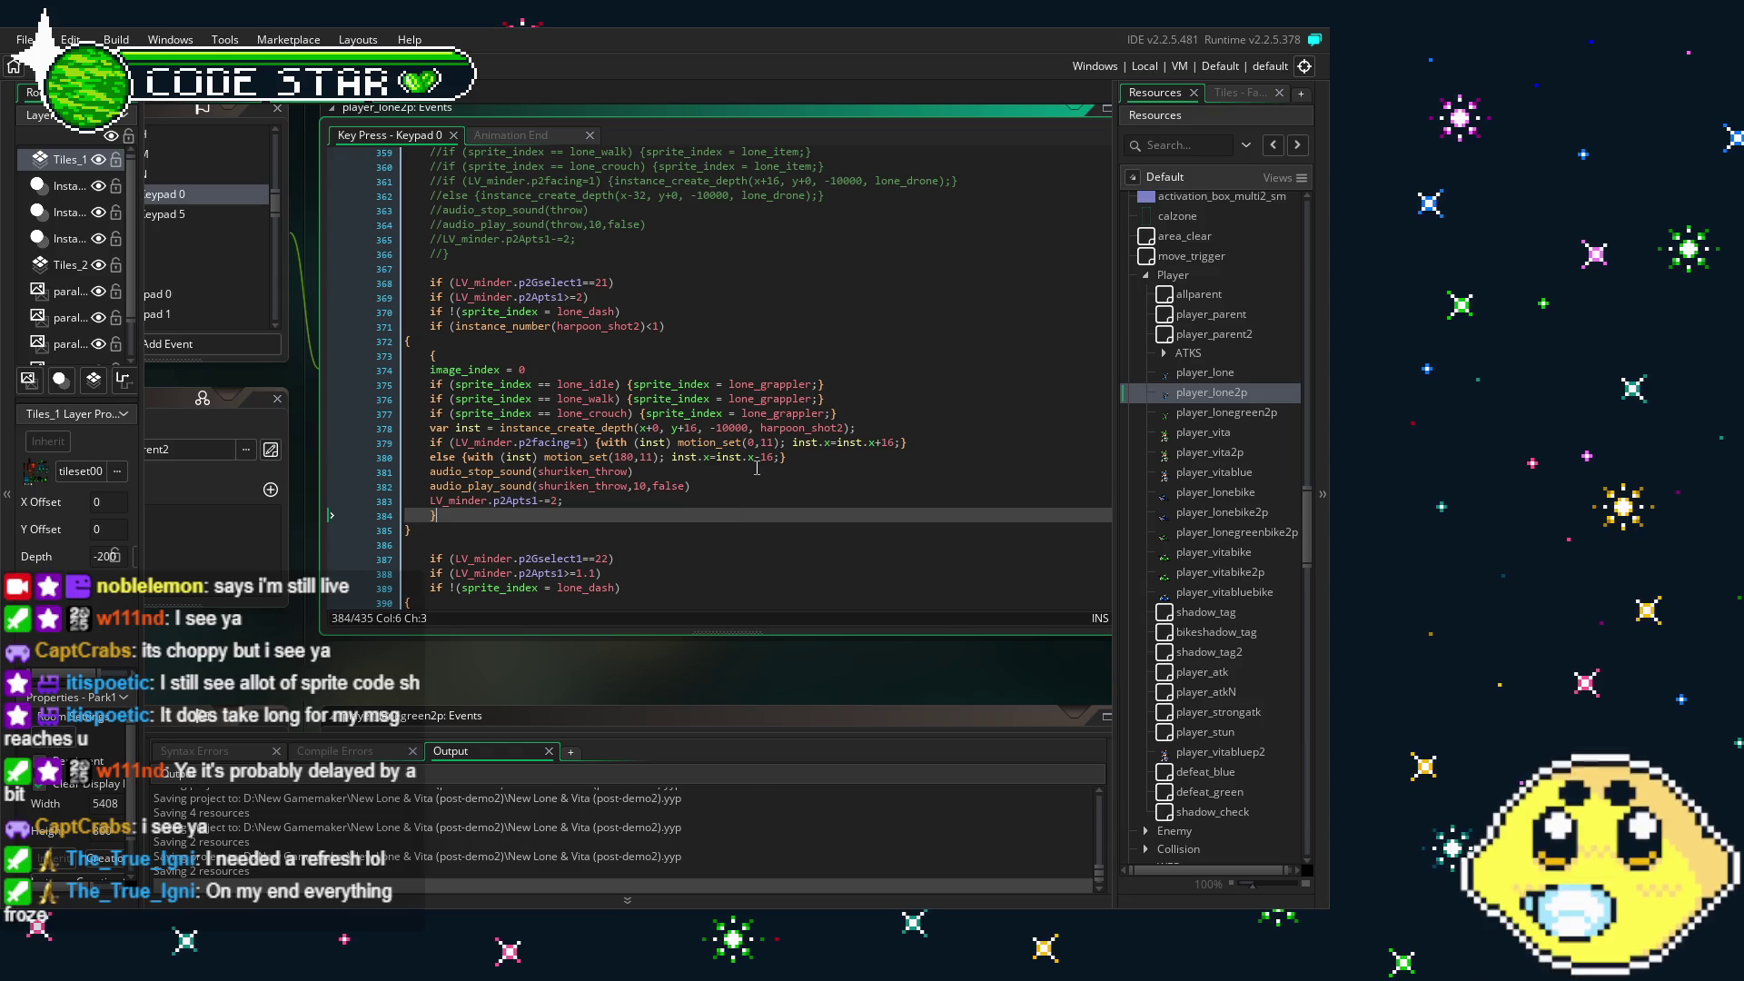
left_click(736, 532)
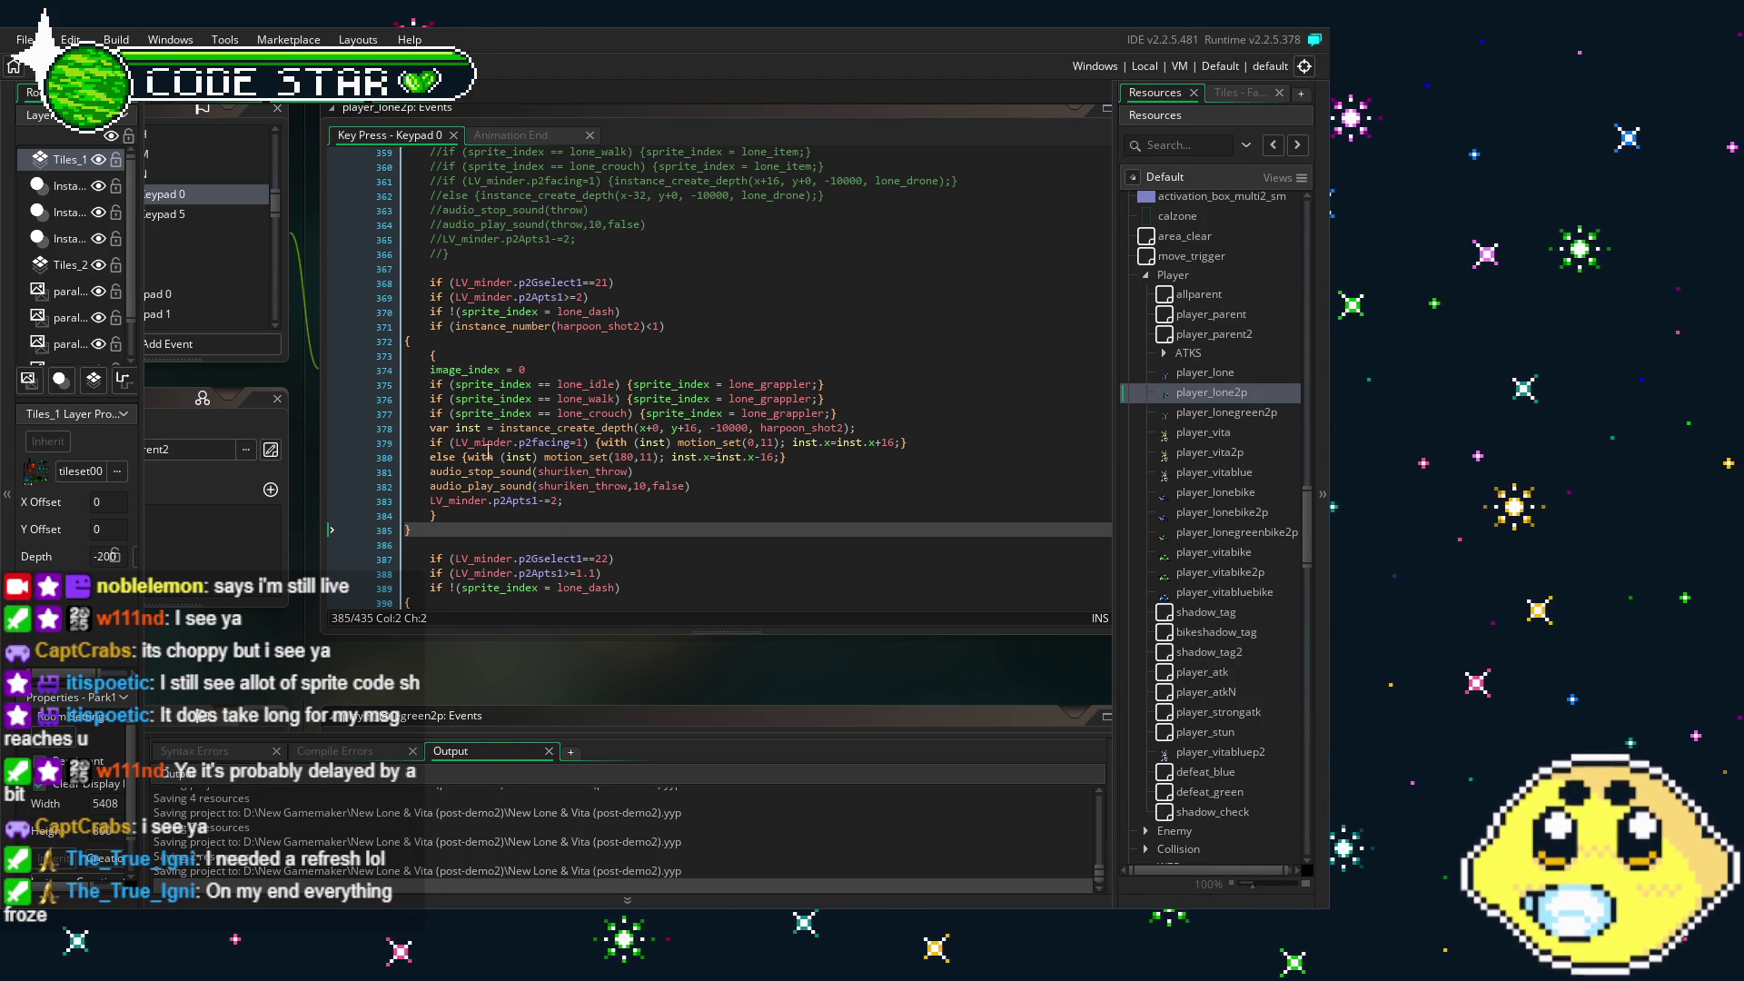
scroll(418, 338, "down", 2)
scroll(424, 480, "up", 1)
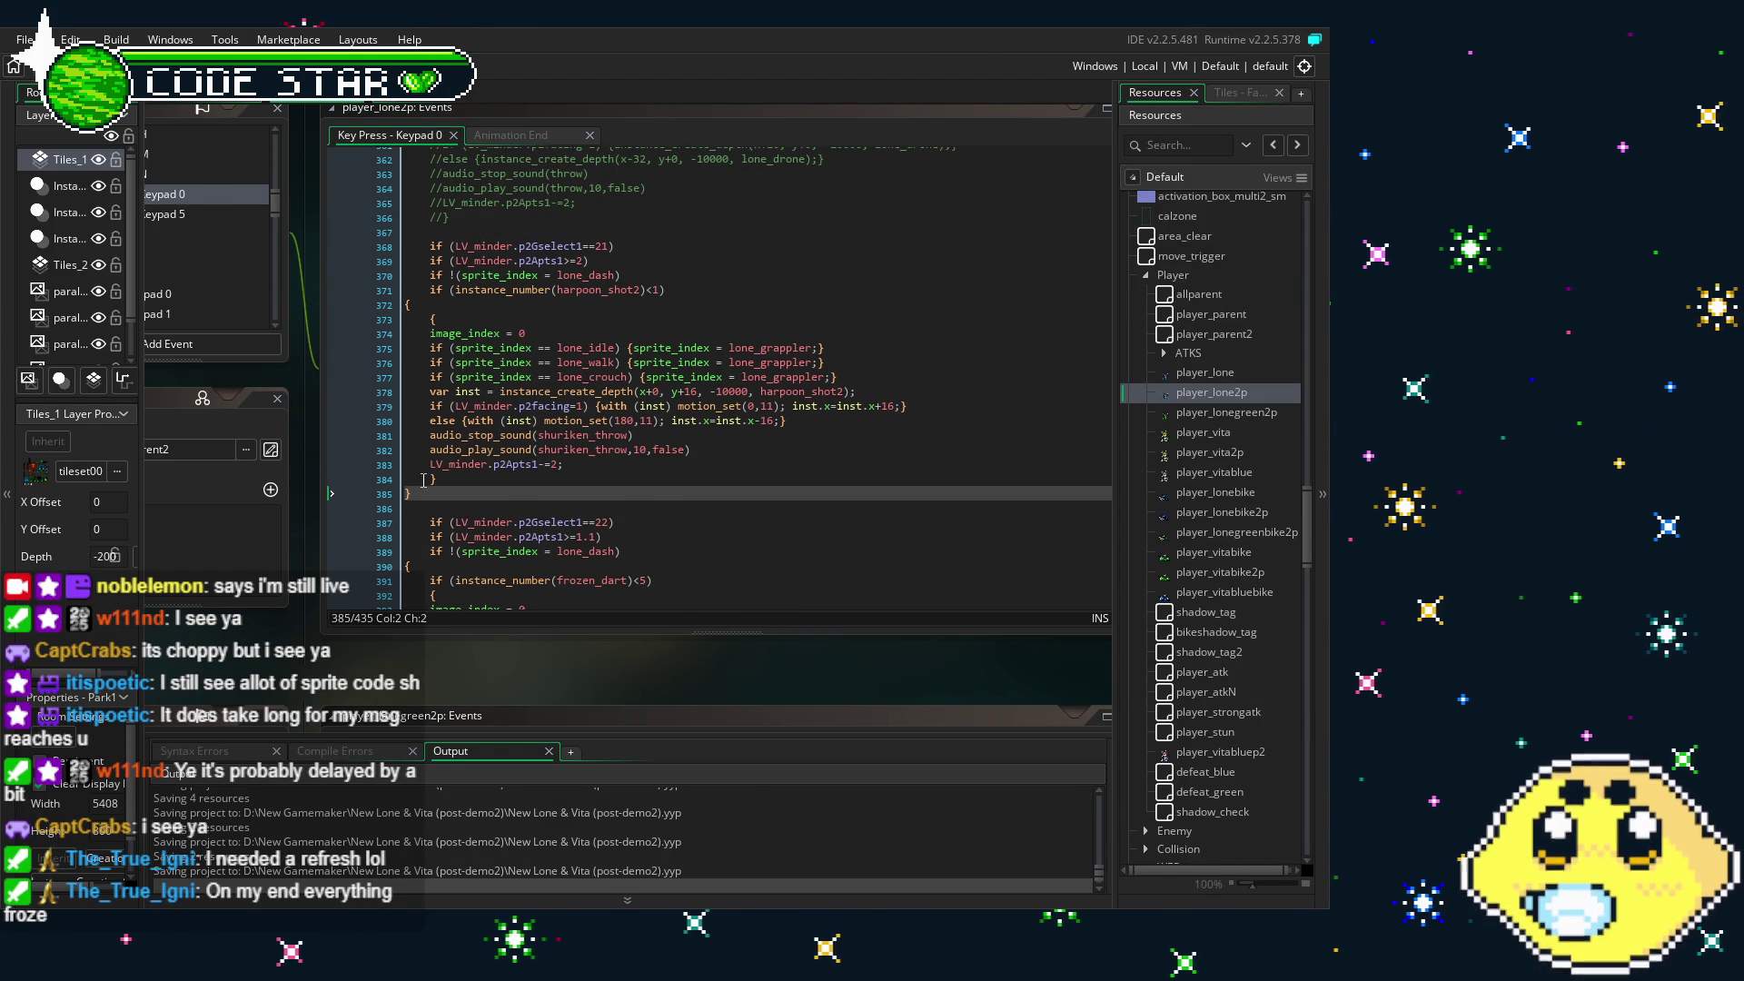
left_click(586, 406)
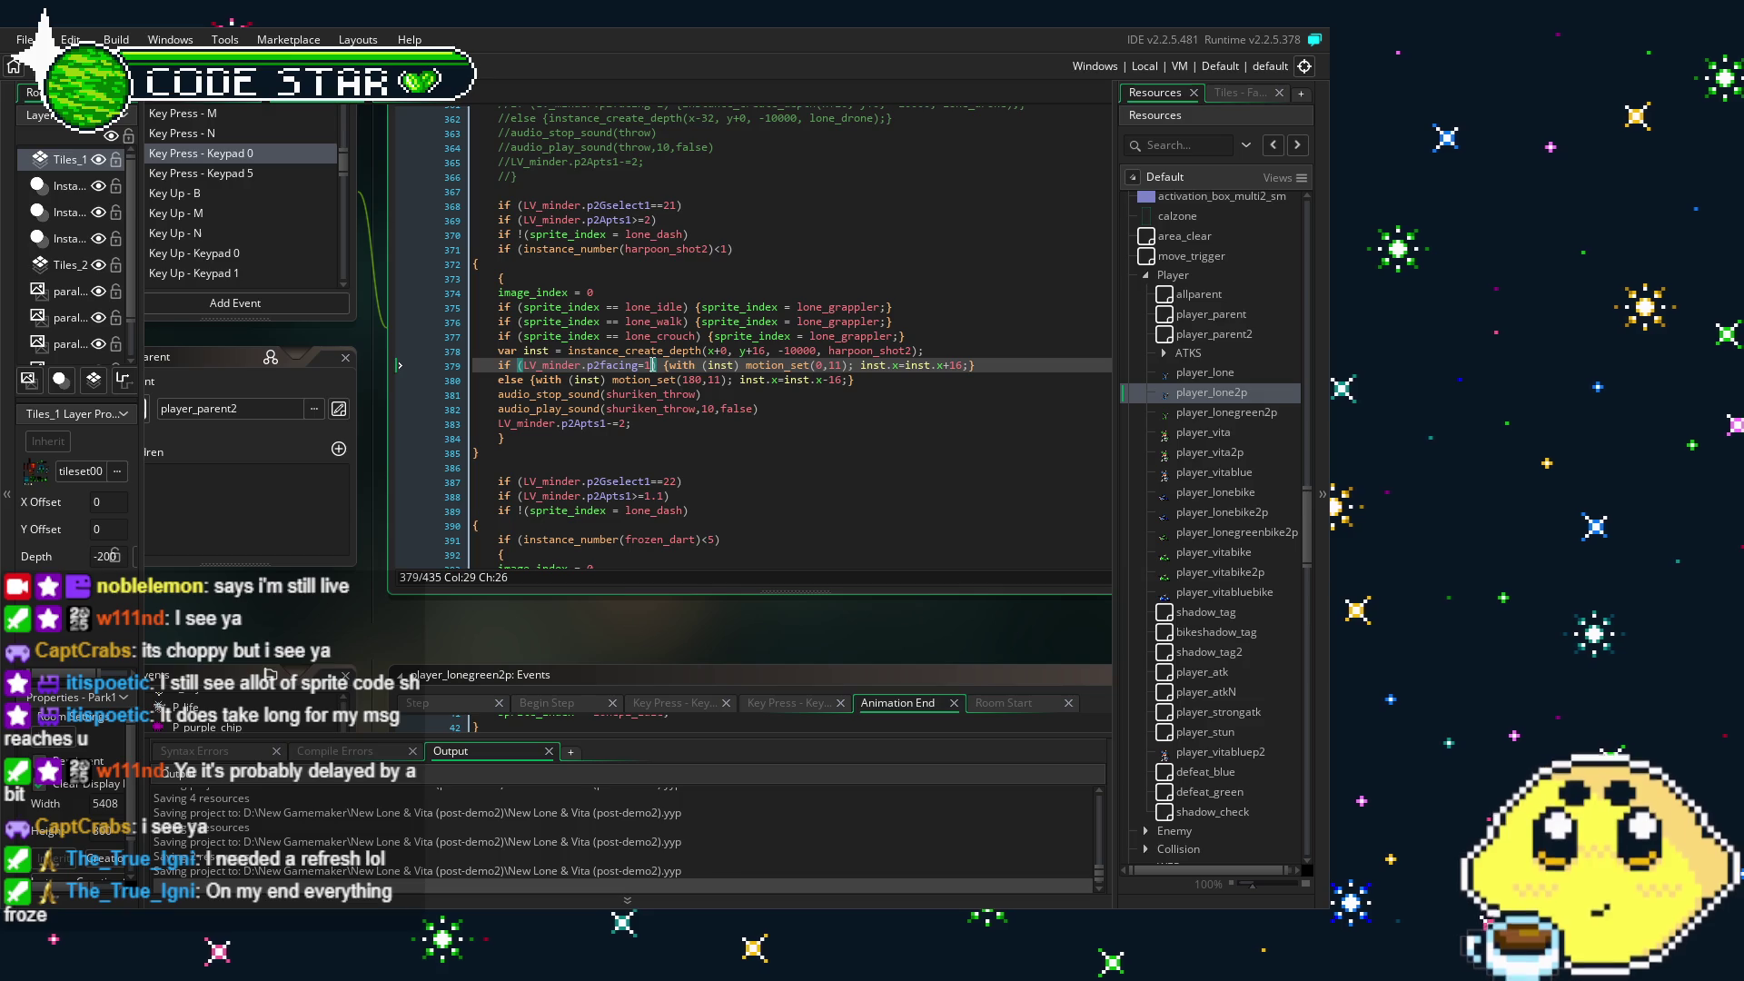
key("Down")
key("Down")
key("Down")
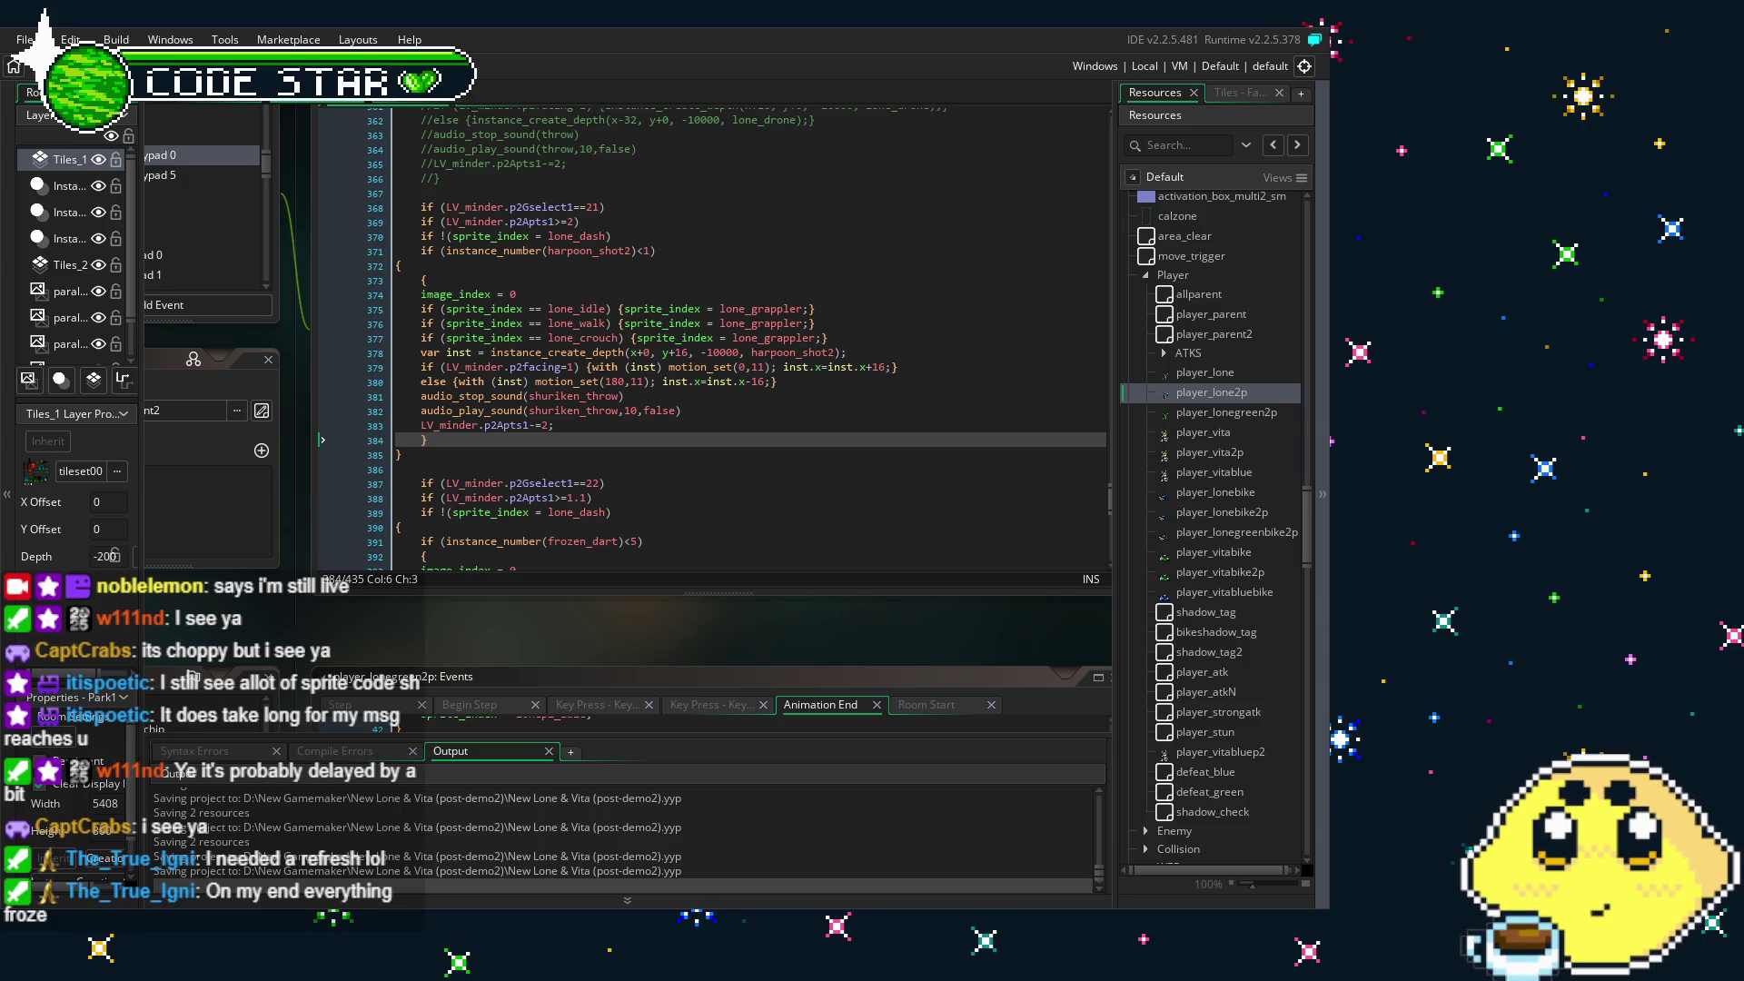
left_click(563, 436)
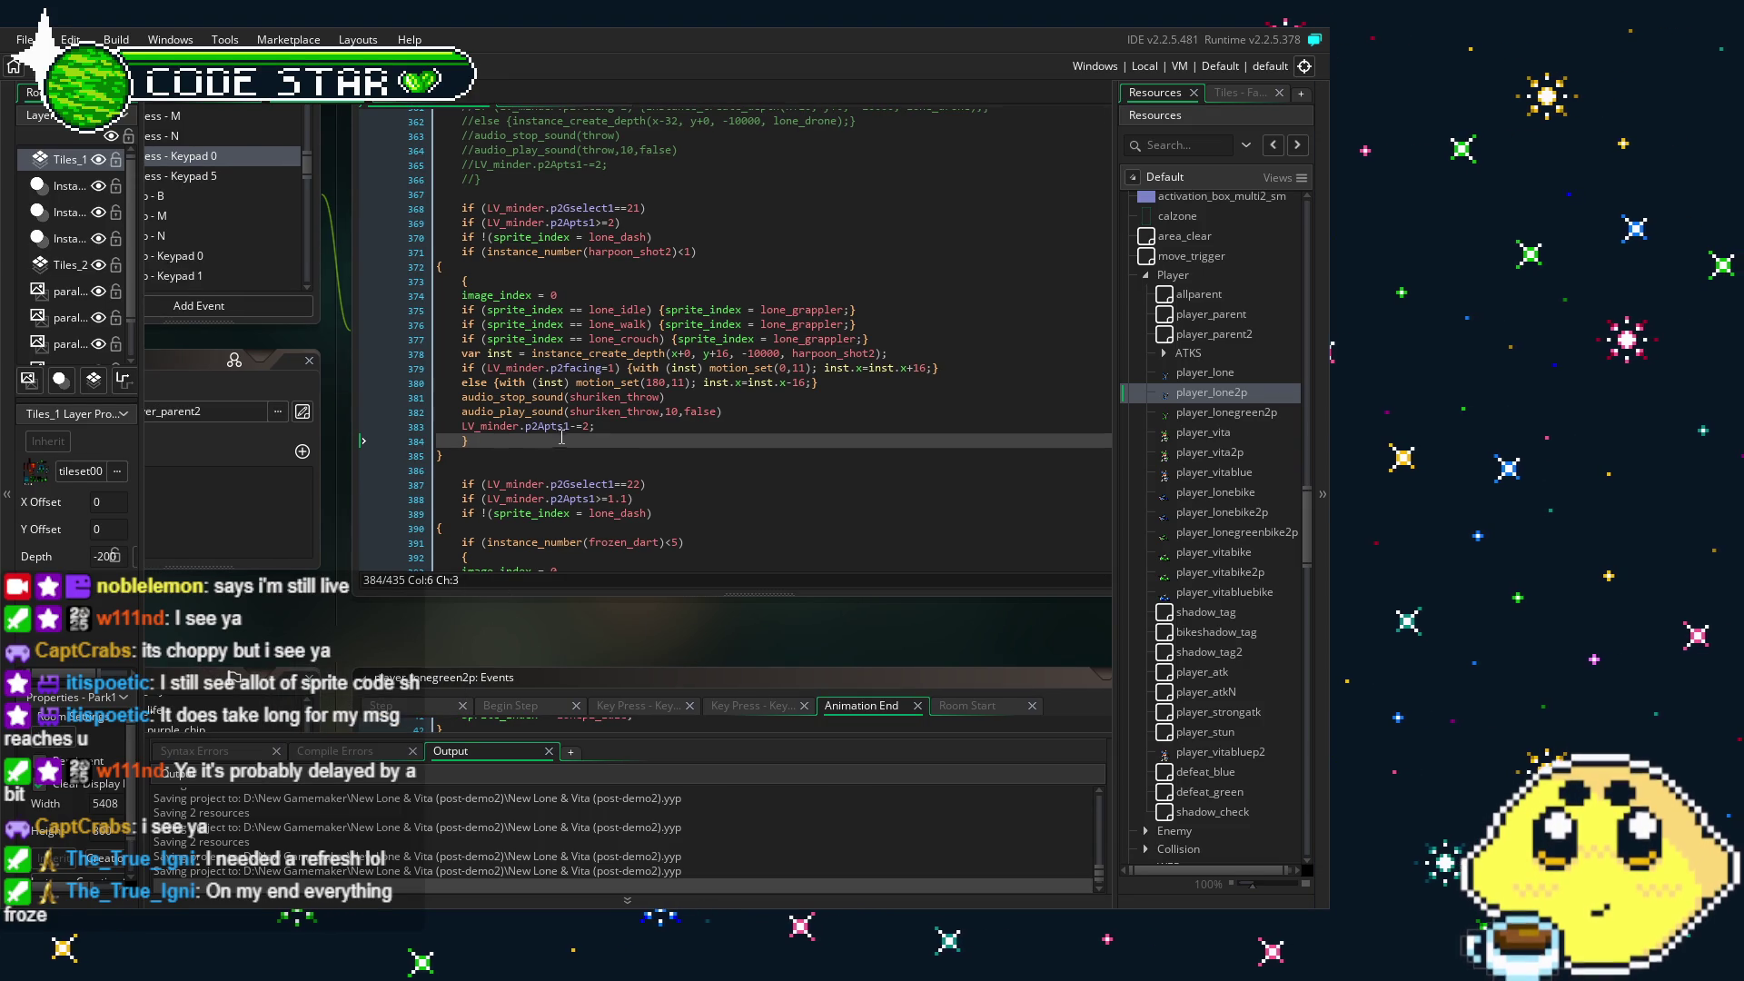
scroll(559, 281, "down", 1)
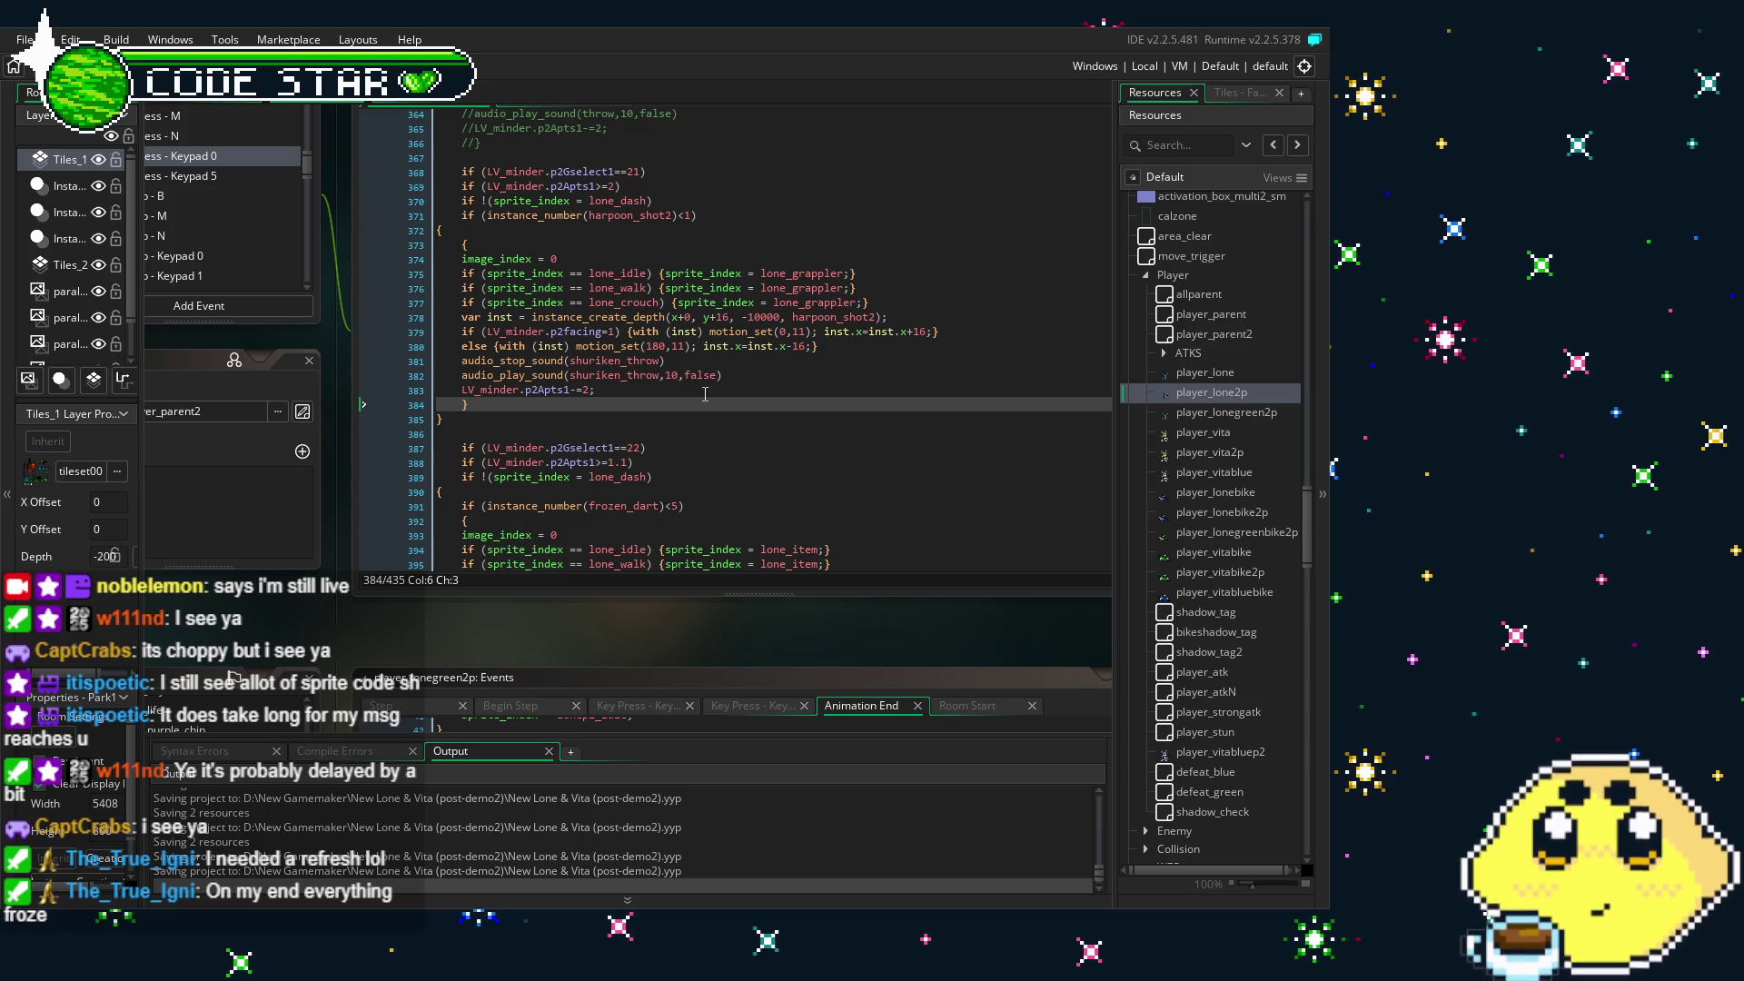
scroll(565, 499, "up", 1)
scroll(324, 672, "left", 2)
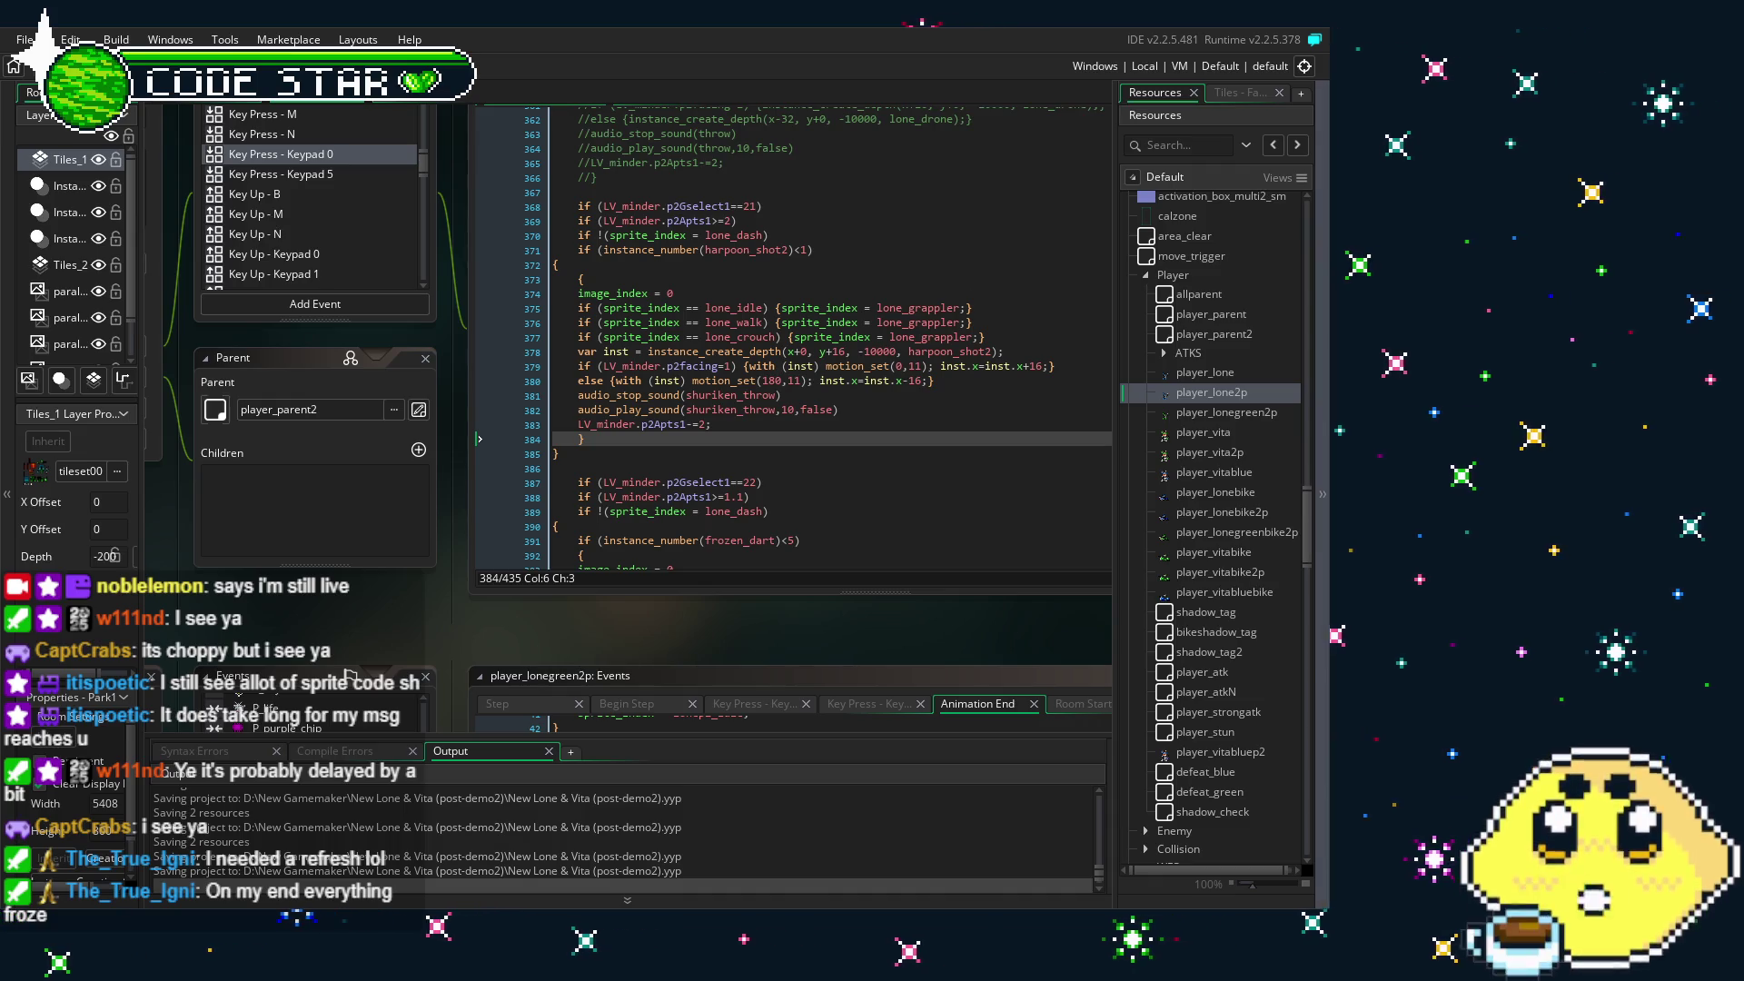
double_click(1263, 414)
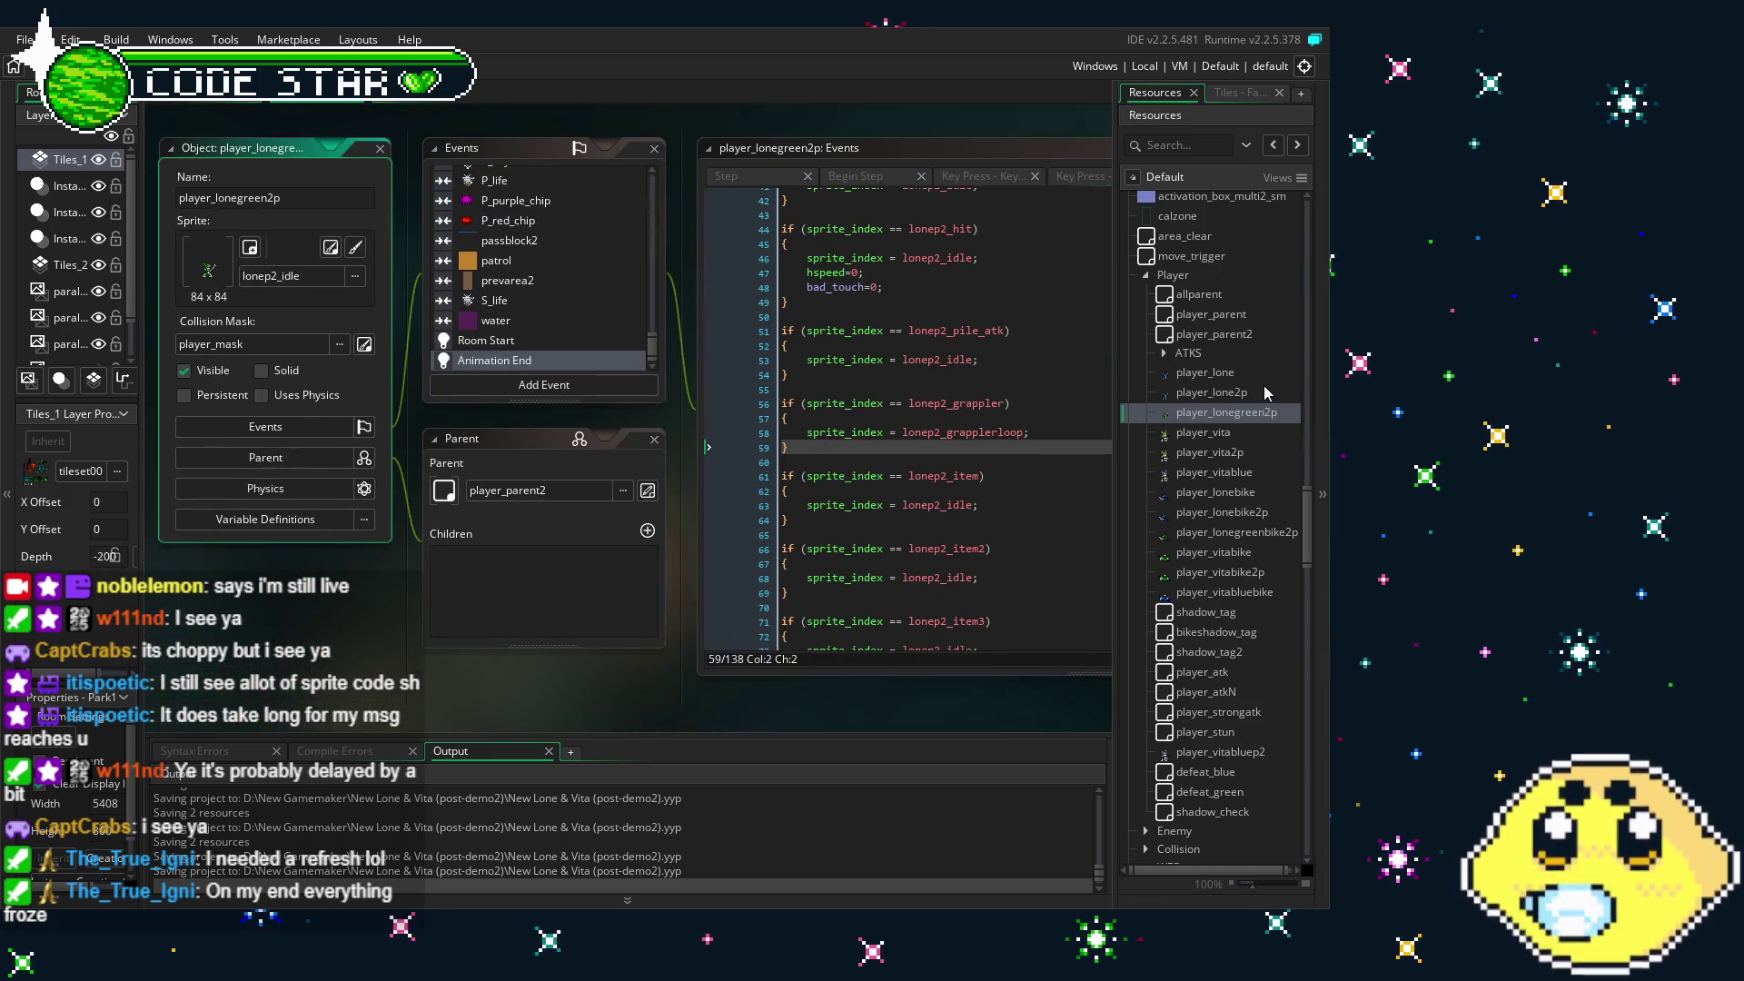
- Bring back the player_lone2p and player_lonegreen2p editors to compare their code
double_click(1217, 392)
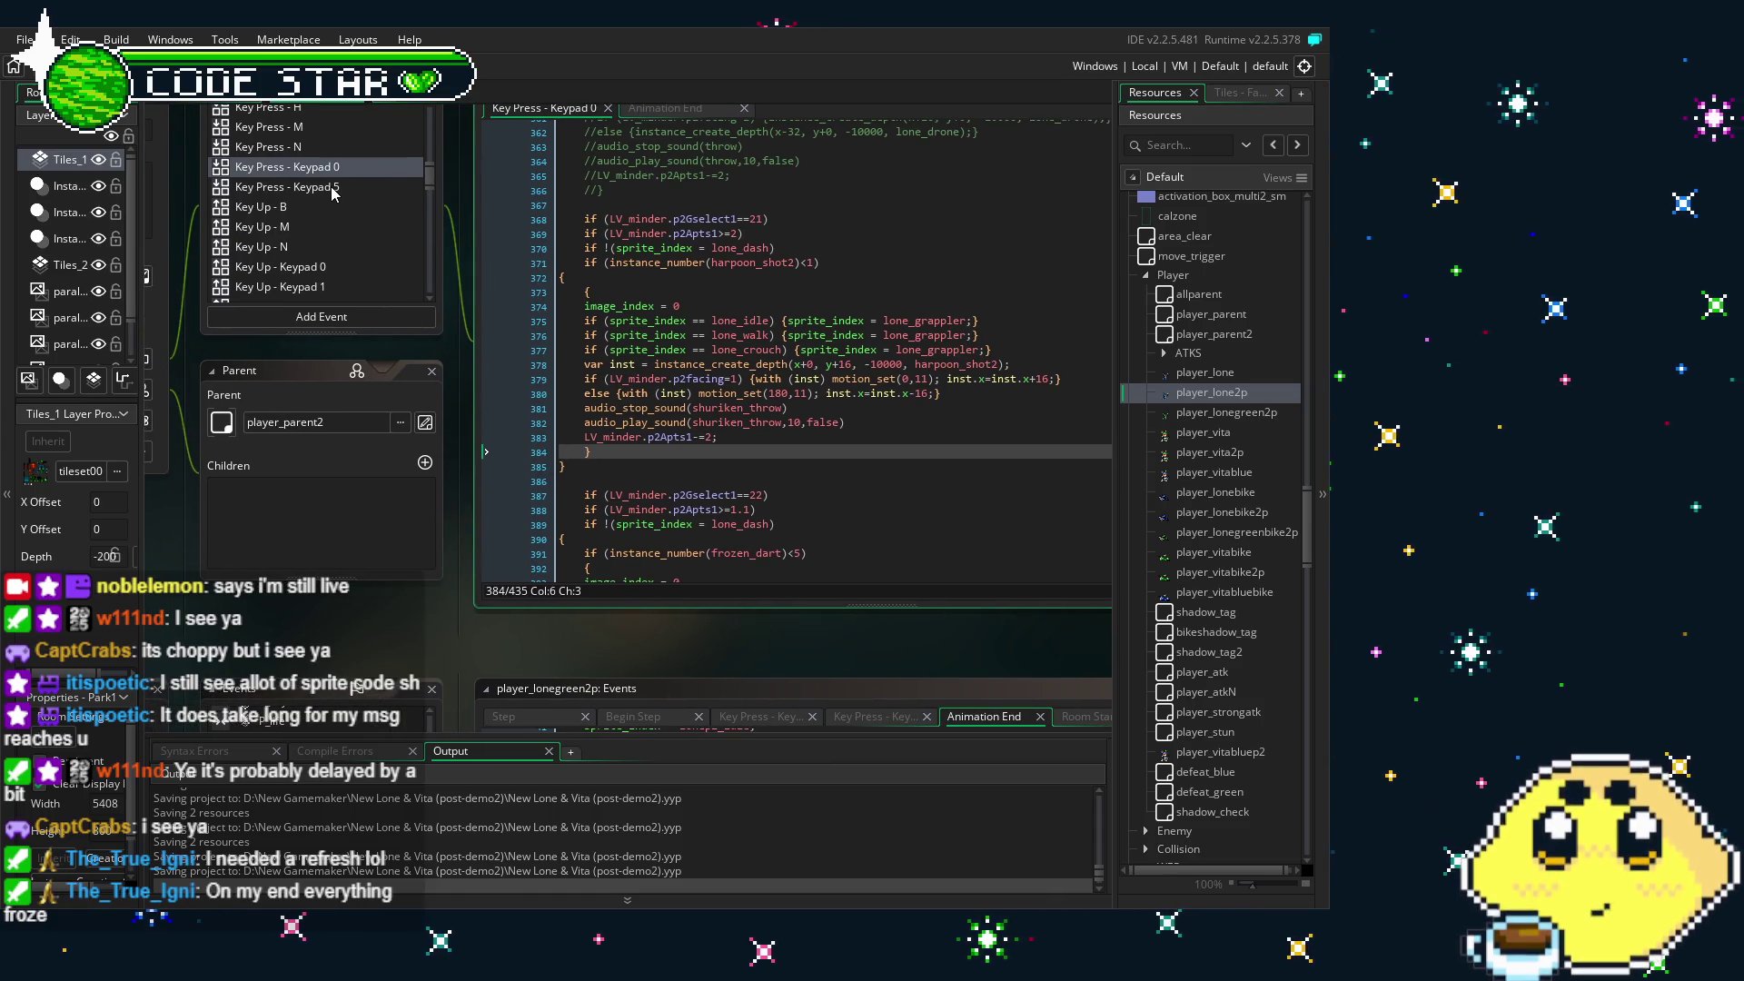
double_click(1235, 411)
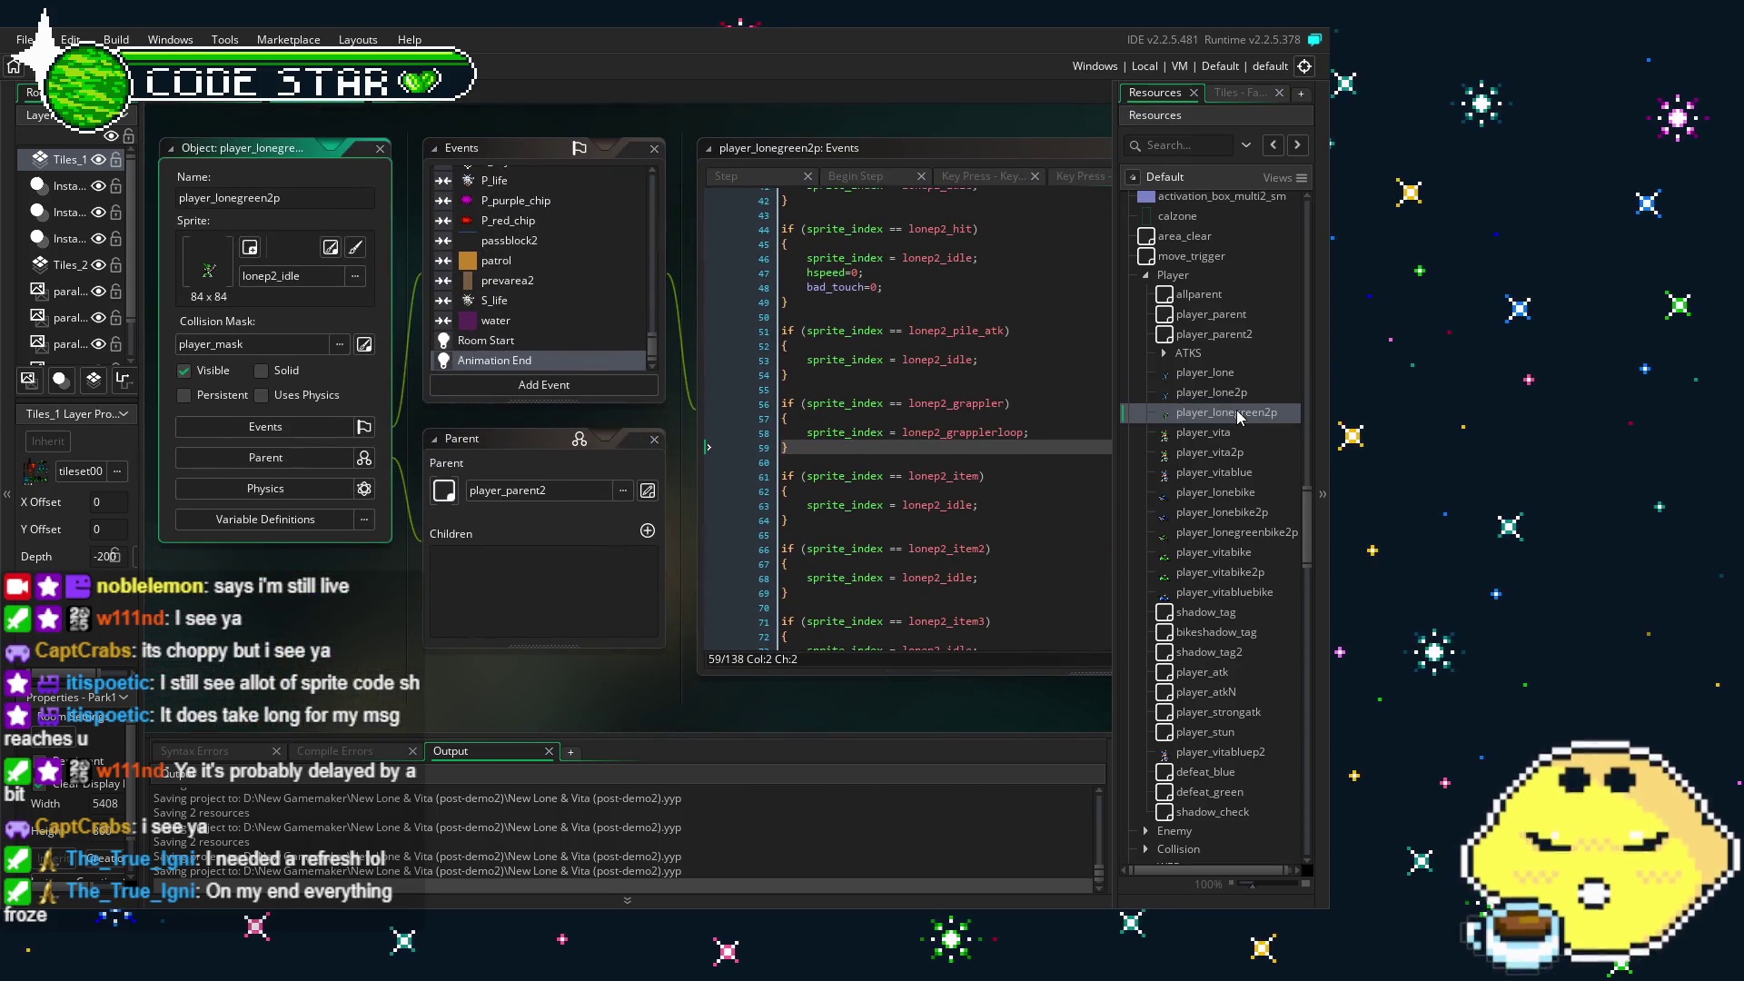
scroll(567, 298, "down", 5)
scroll(568, 306, "up", 2)
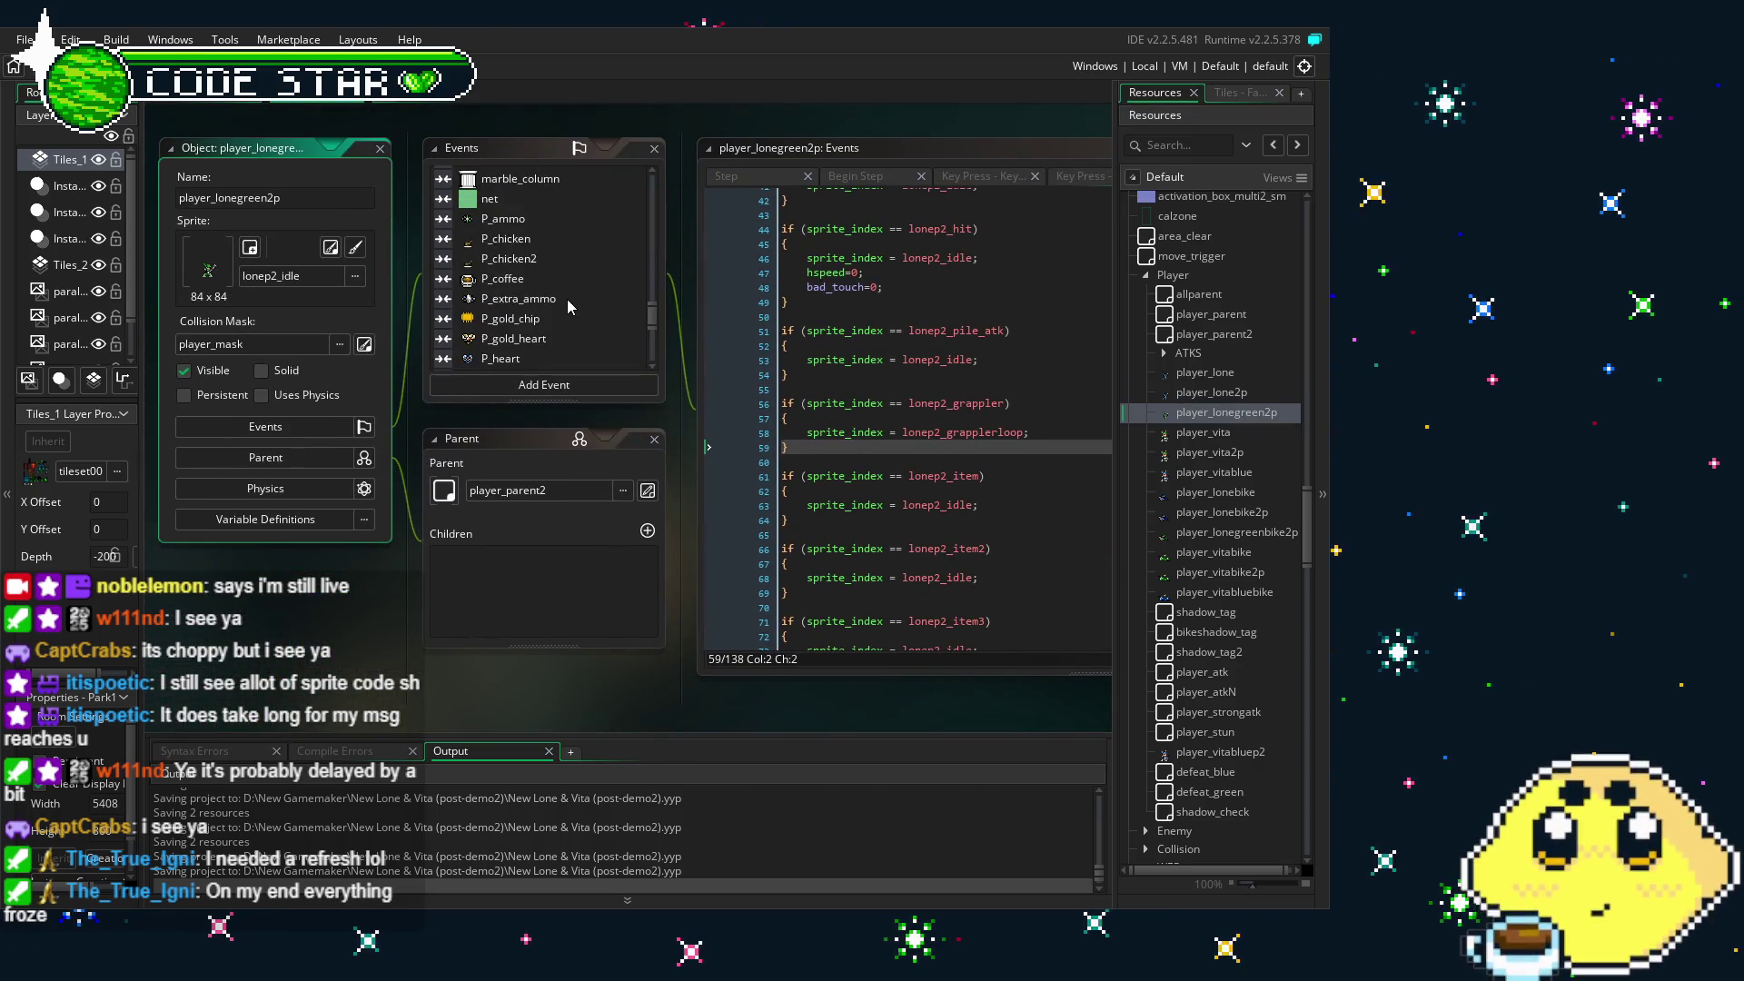
scroll(567, 301, "up", 5)
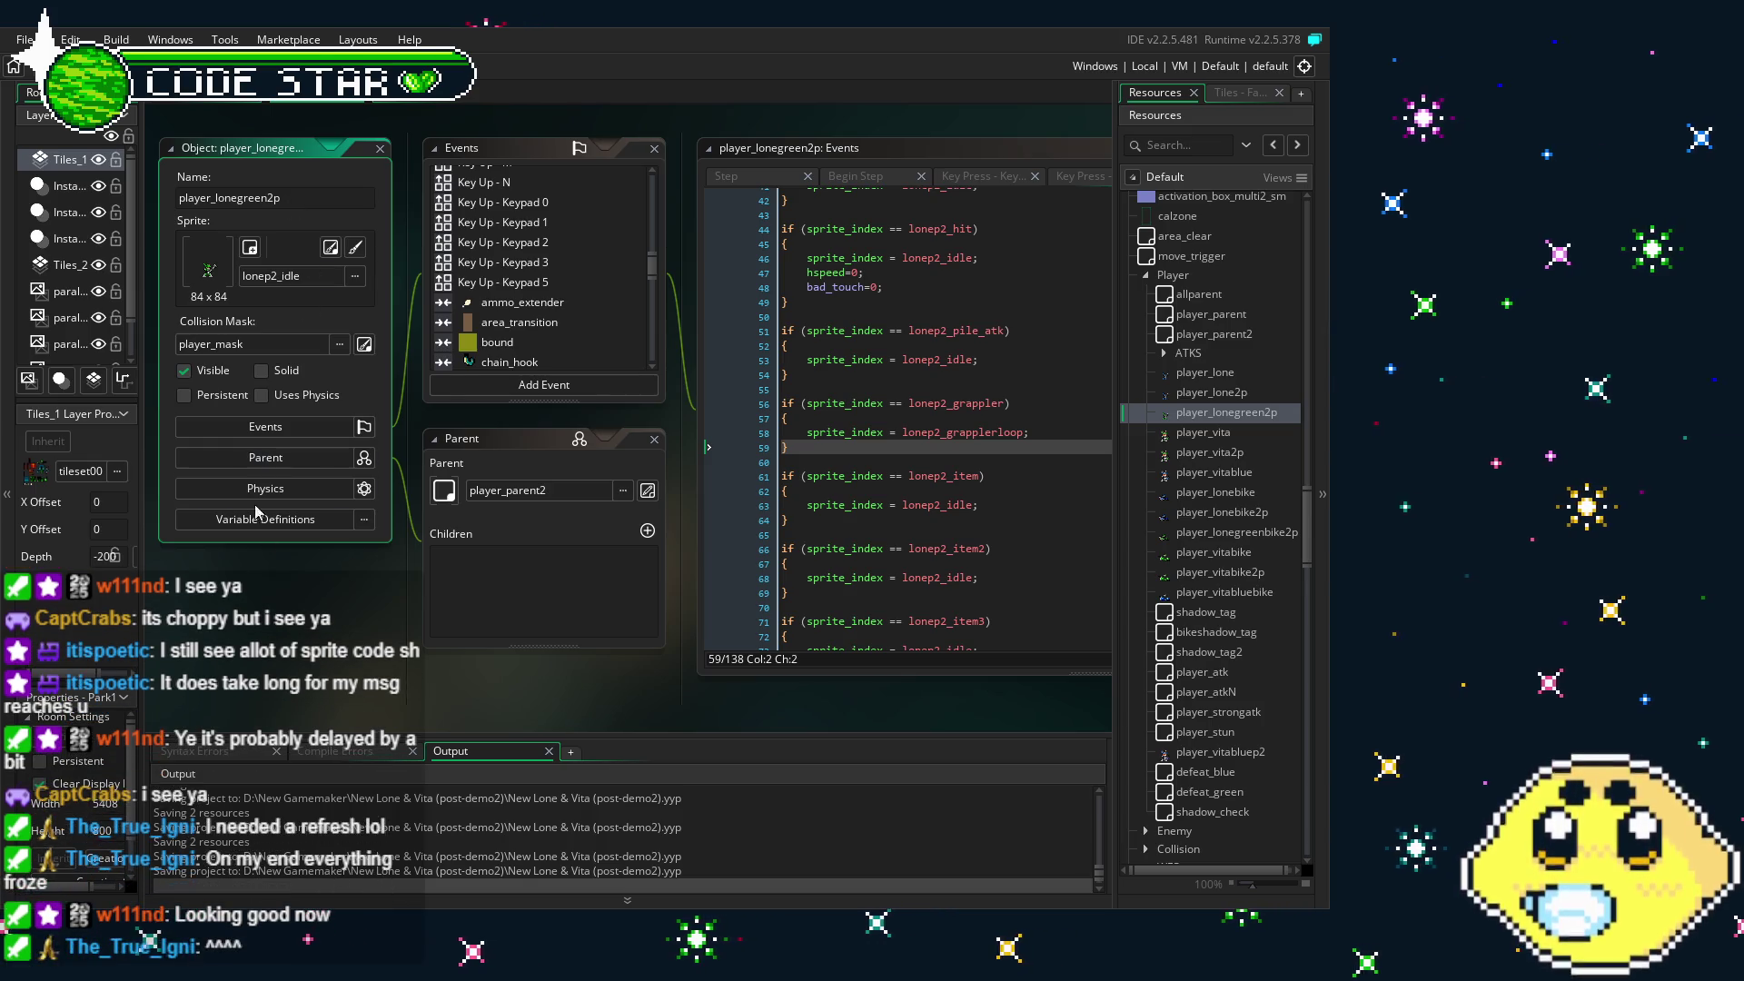
scroll(318, 581, "down", 1)
- Switch to the Park1 room editor and pan across the level
scroll(392, 656, "left", 2)
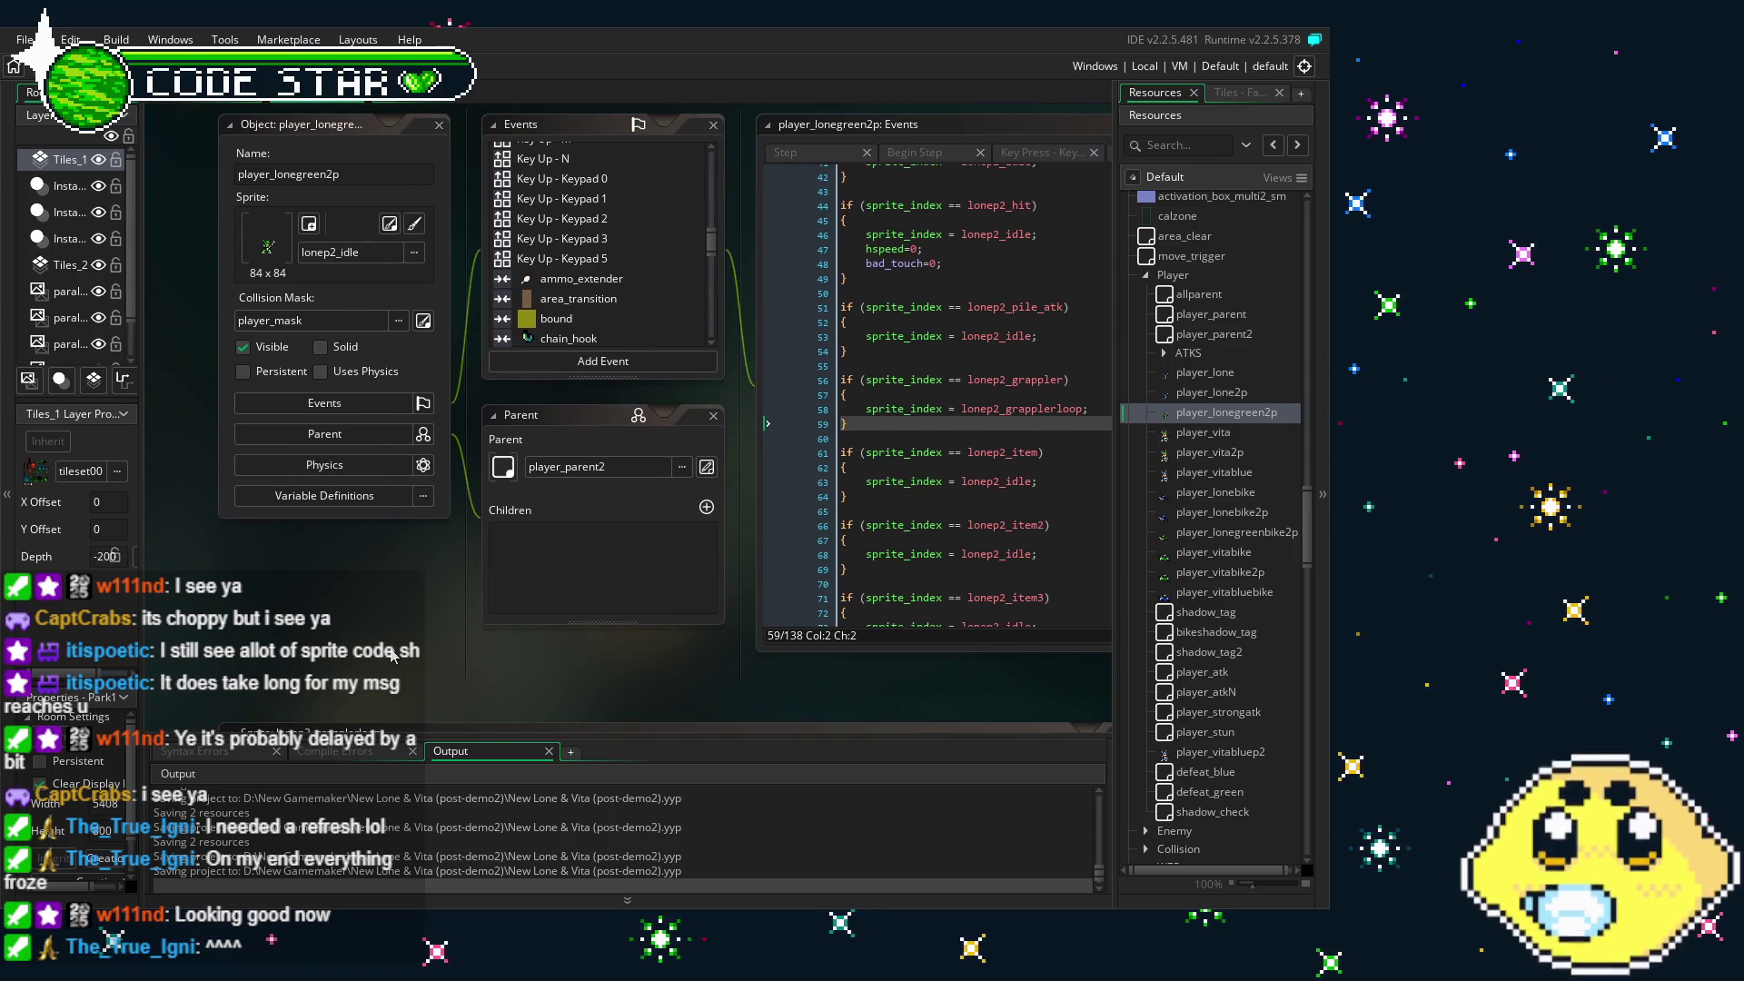
left_click(238, 101)
left_click_drag(713, 140, 418, 141)
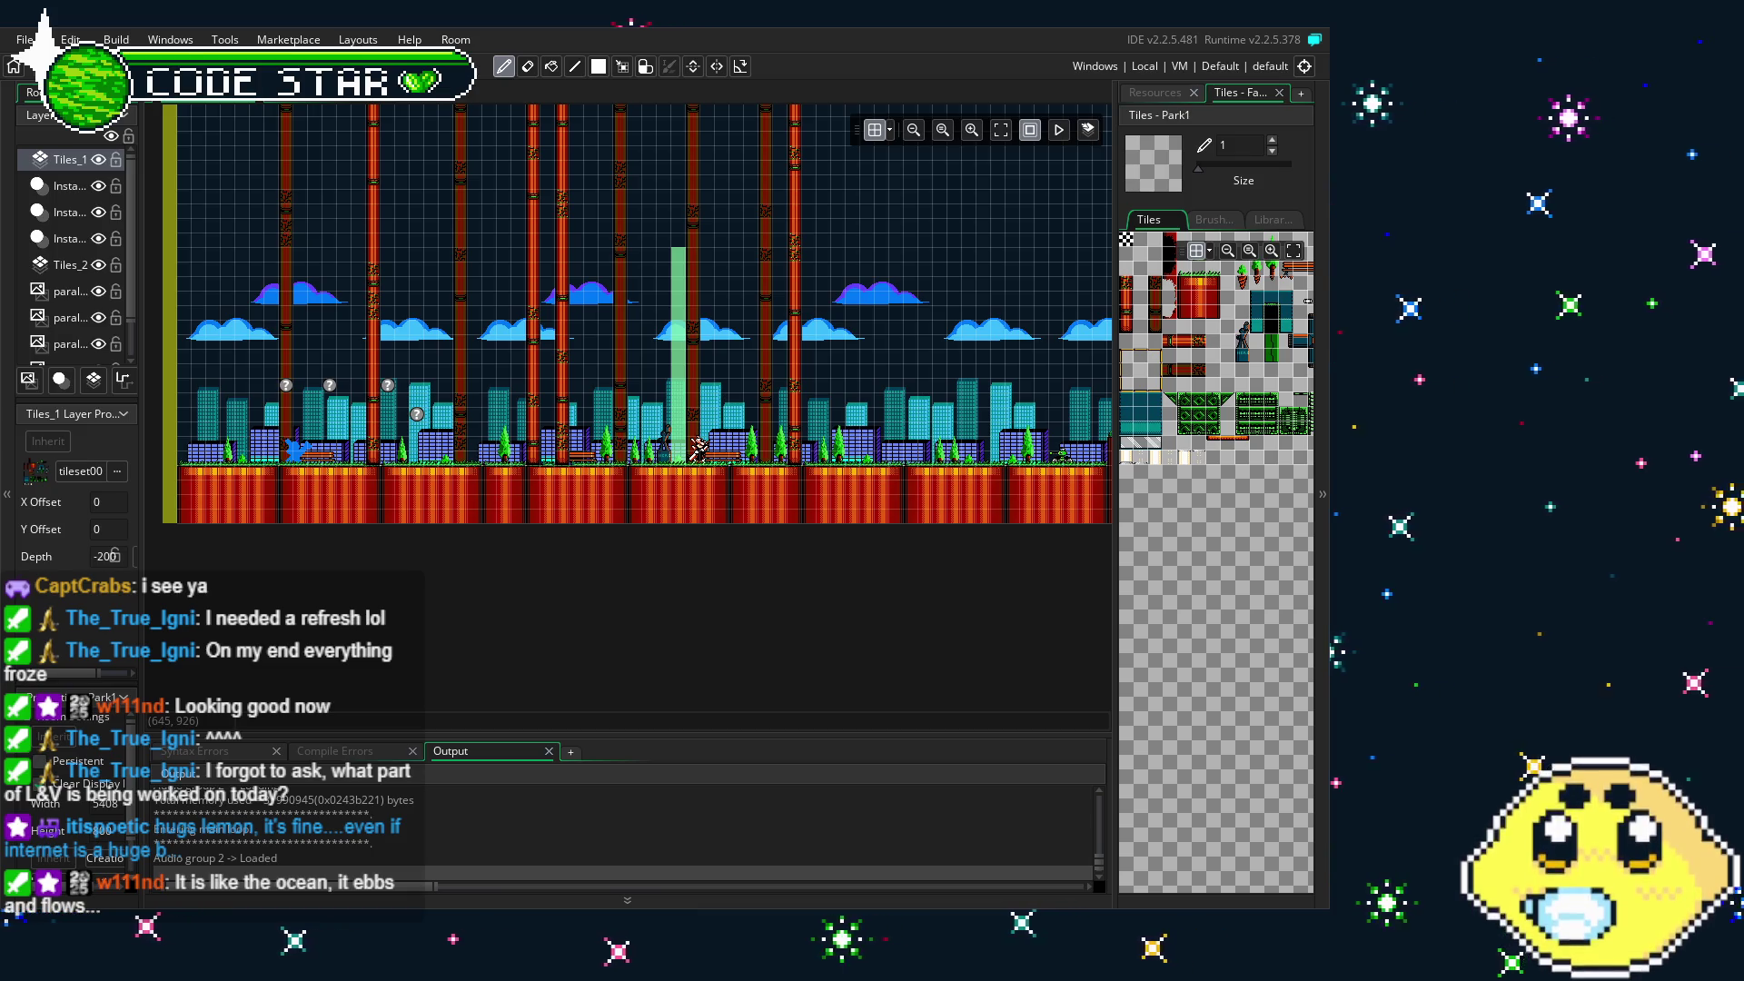
- Launch the compiled game and reach its MODE SELECT screen
key("Return")
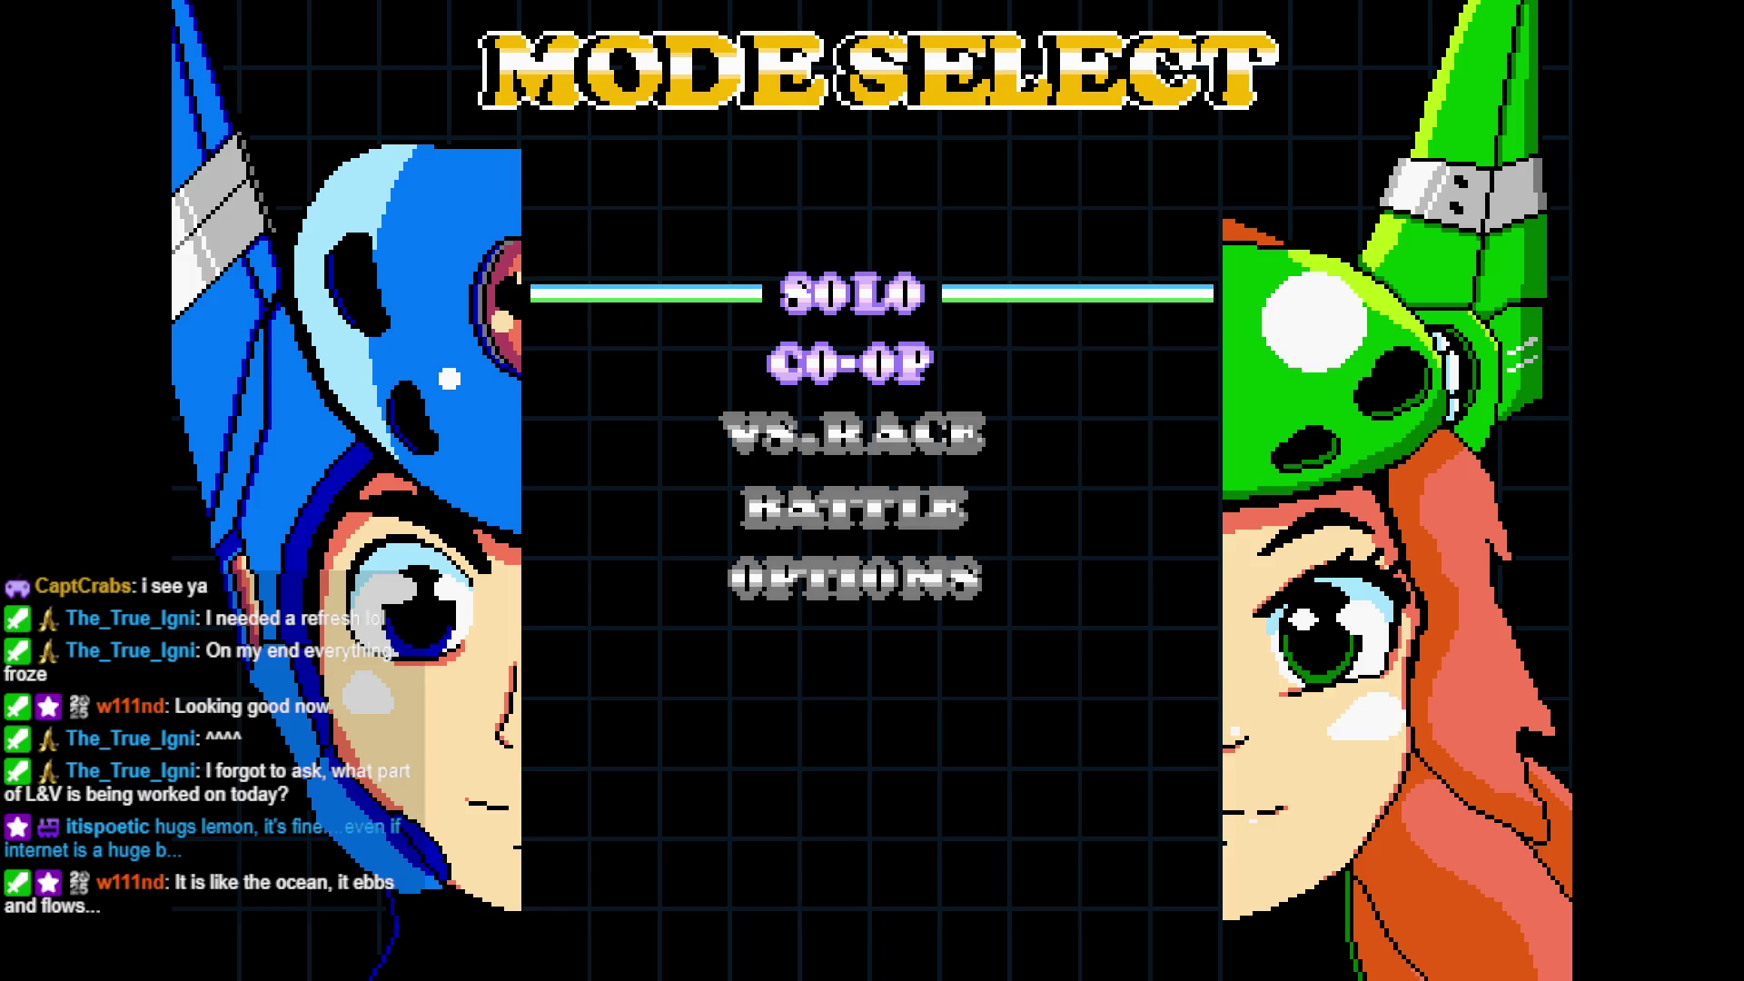
- Start a game and run Lone left and right, jumping up the pole
key("Return")
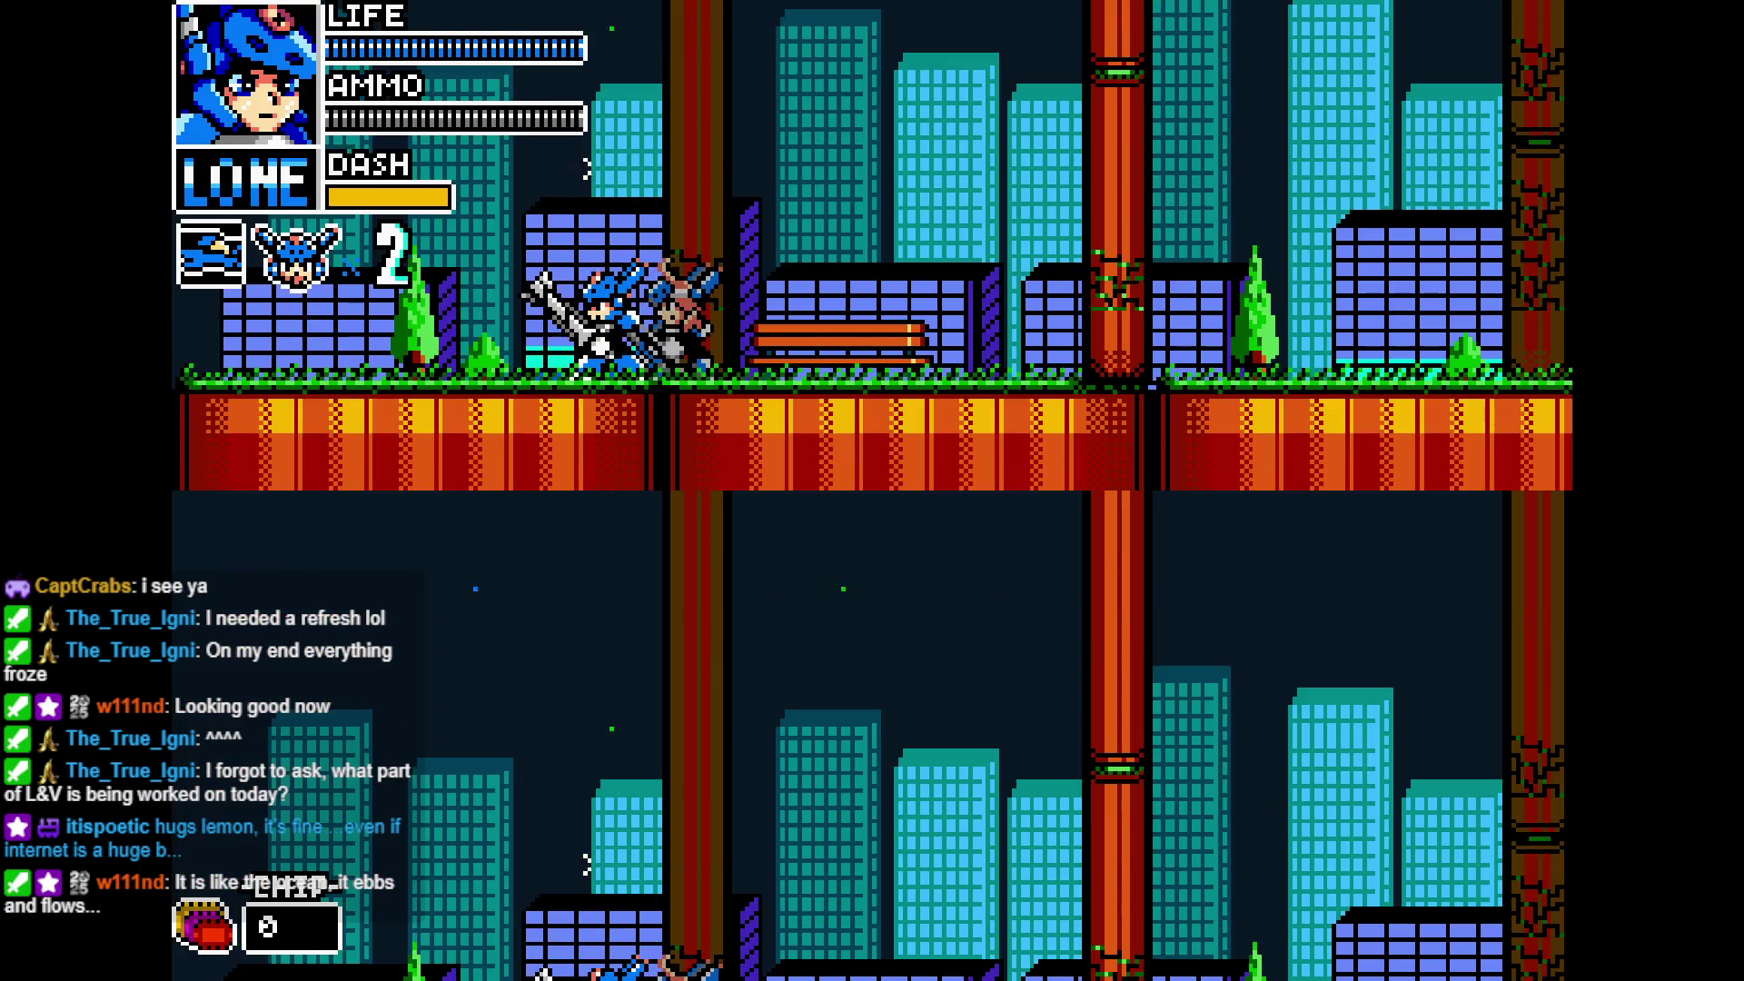
key("Right")
key("space")
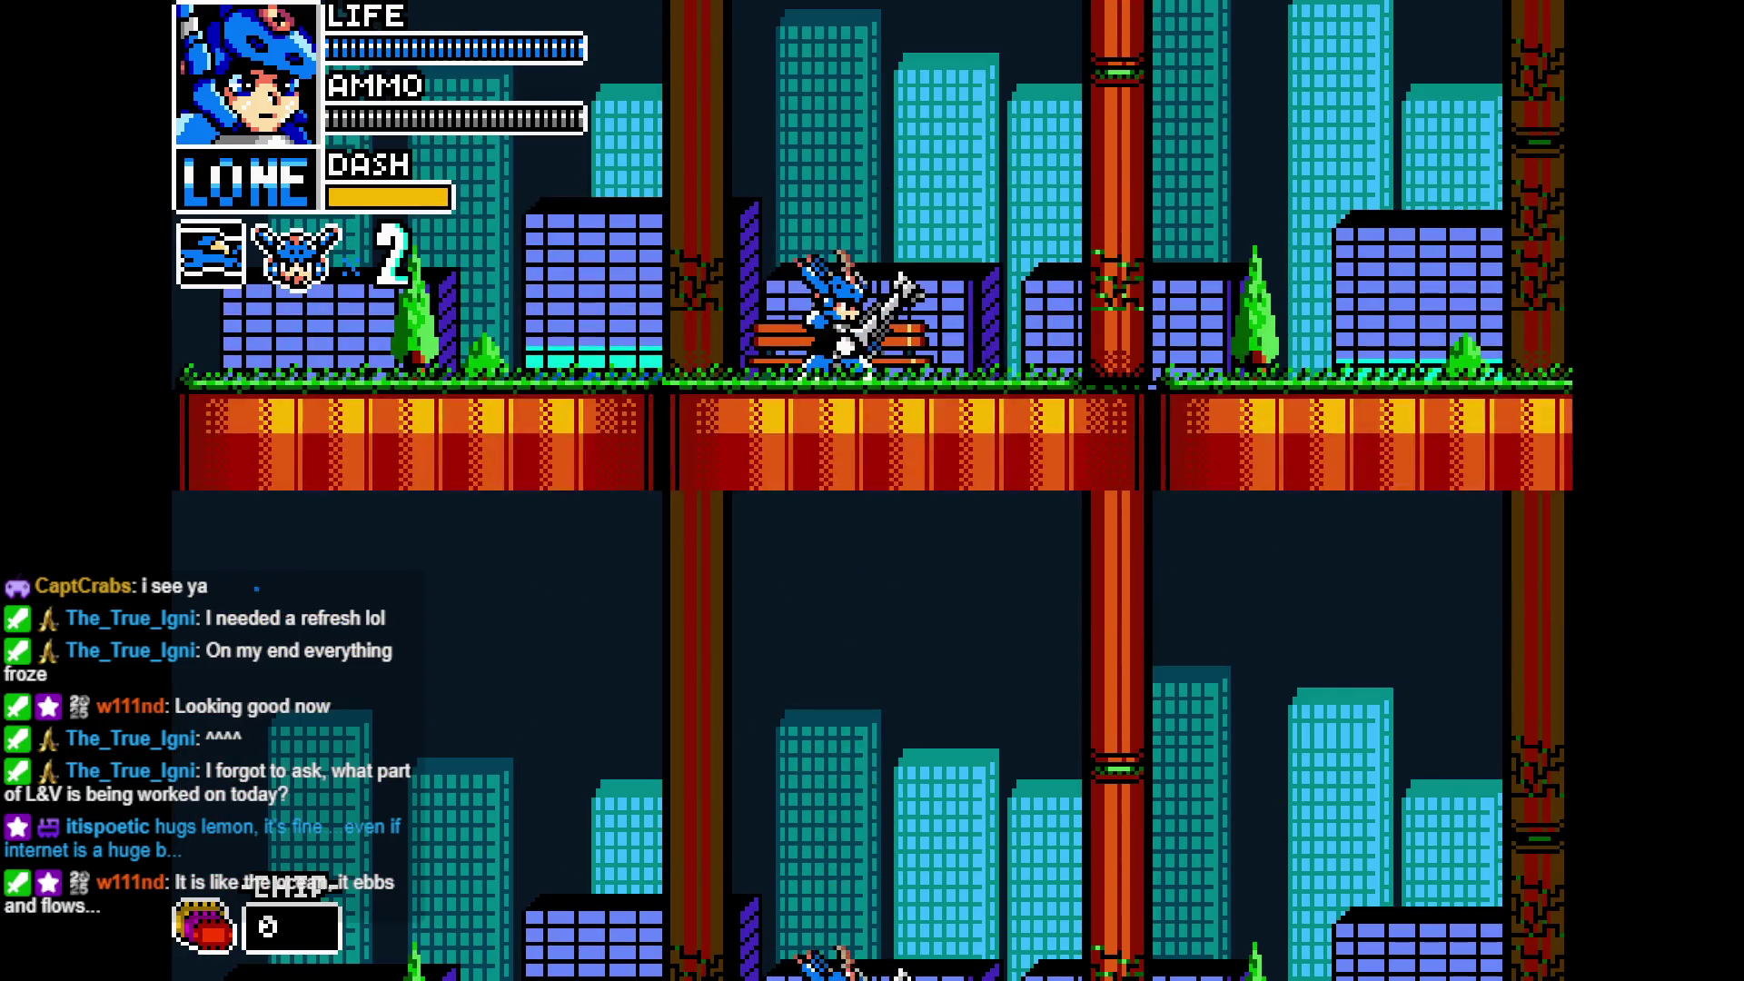
key("Left")
key("Right")
key("space")
key("space")
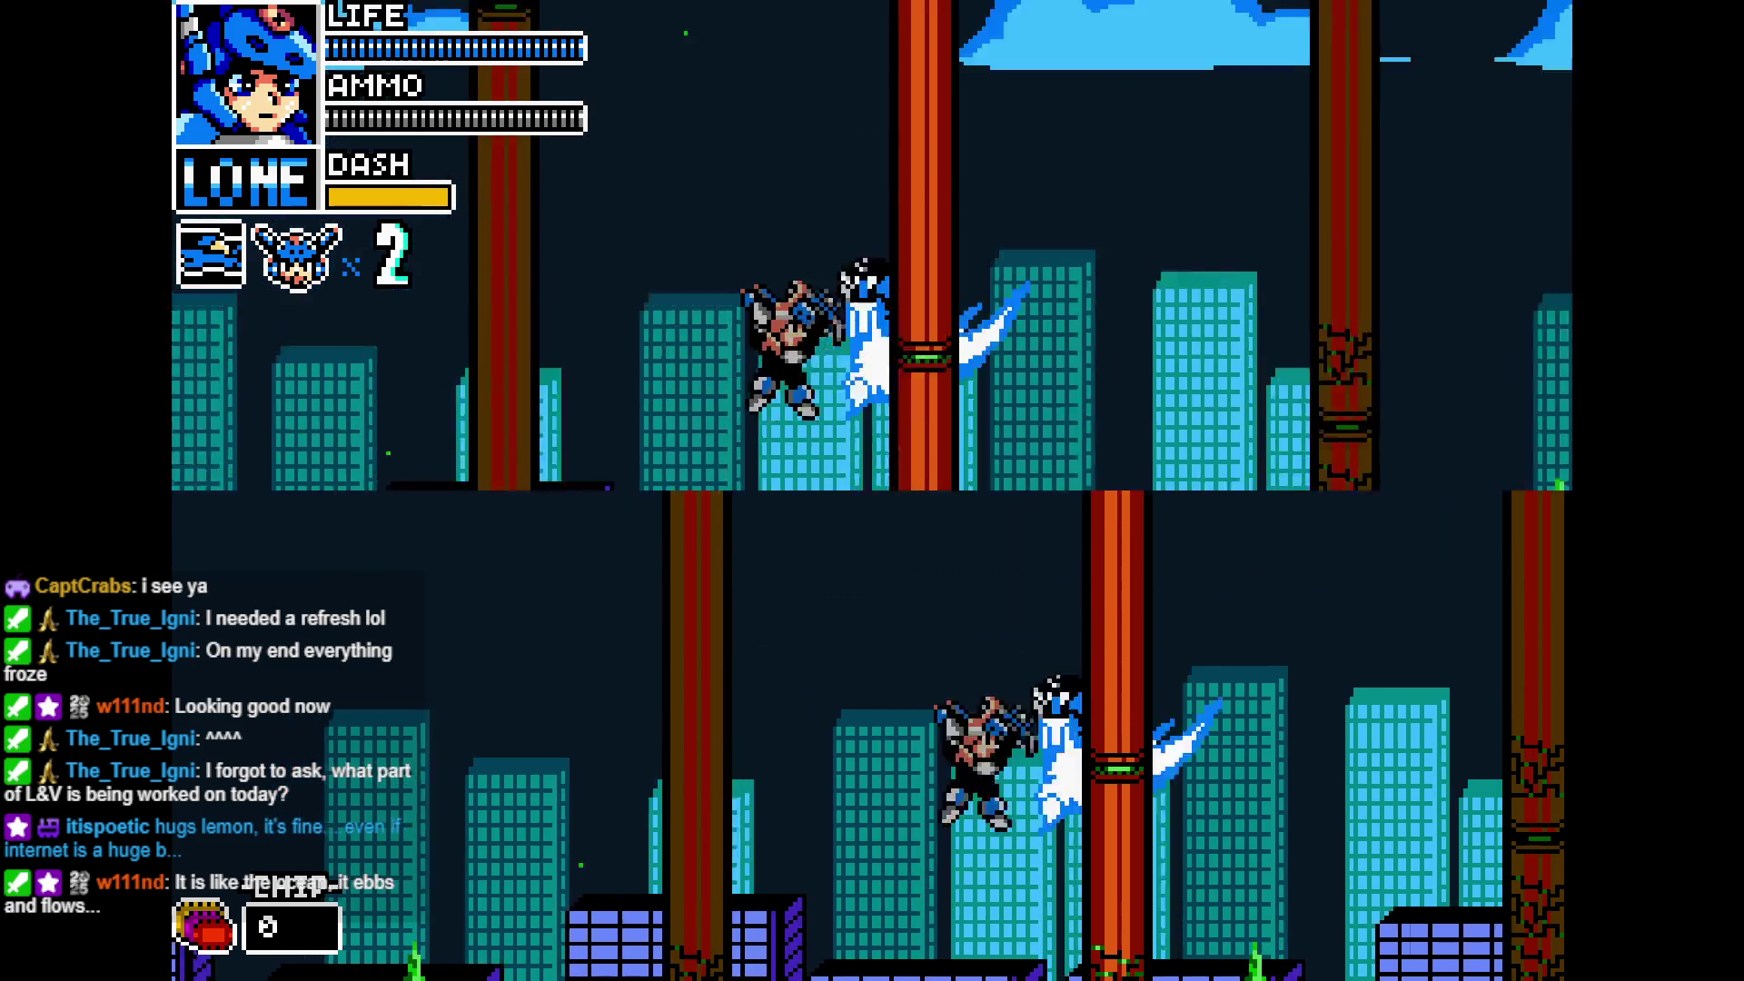
key("space")
- Do a spinning jump slash, switch to Vita, and quit to MODE SELECT
key("Left")
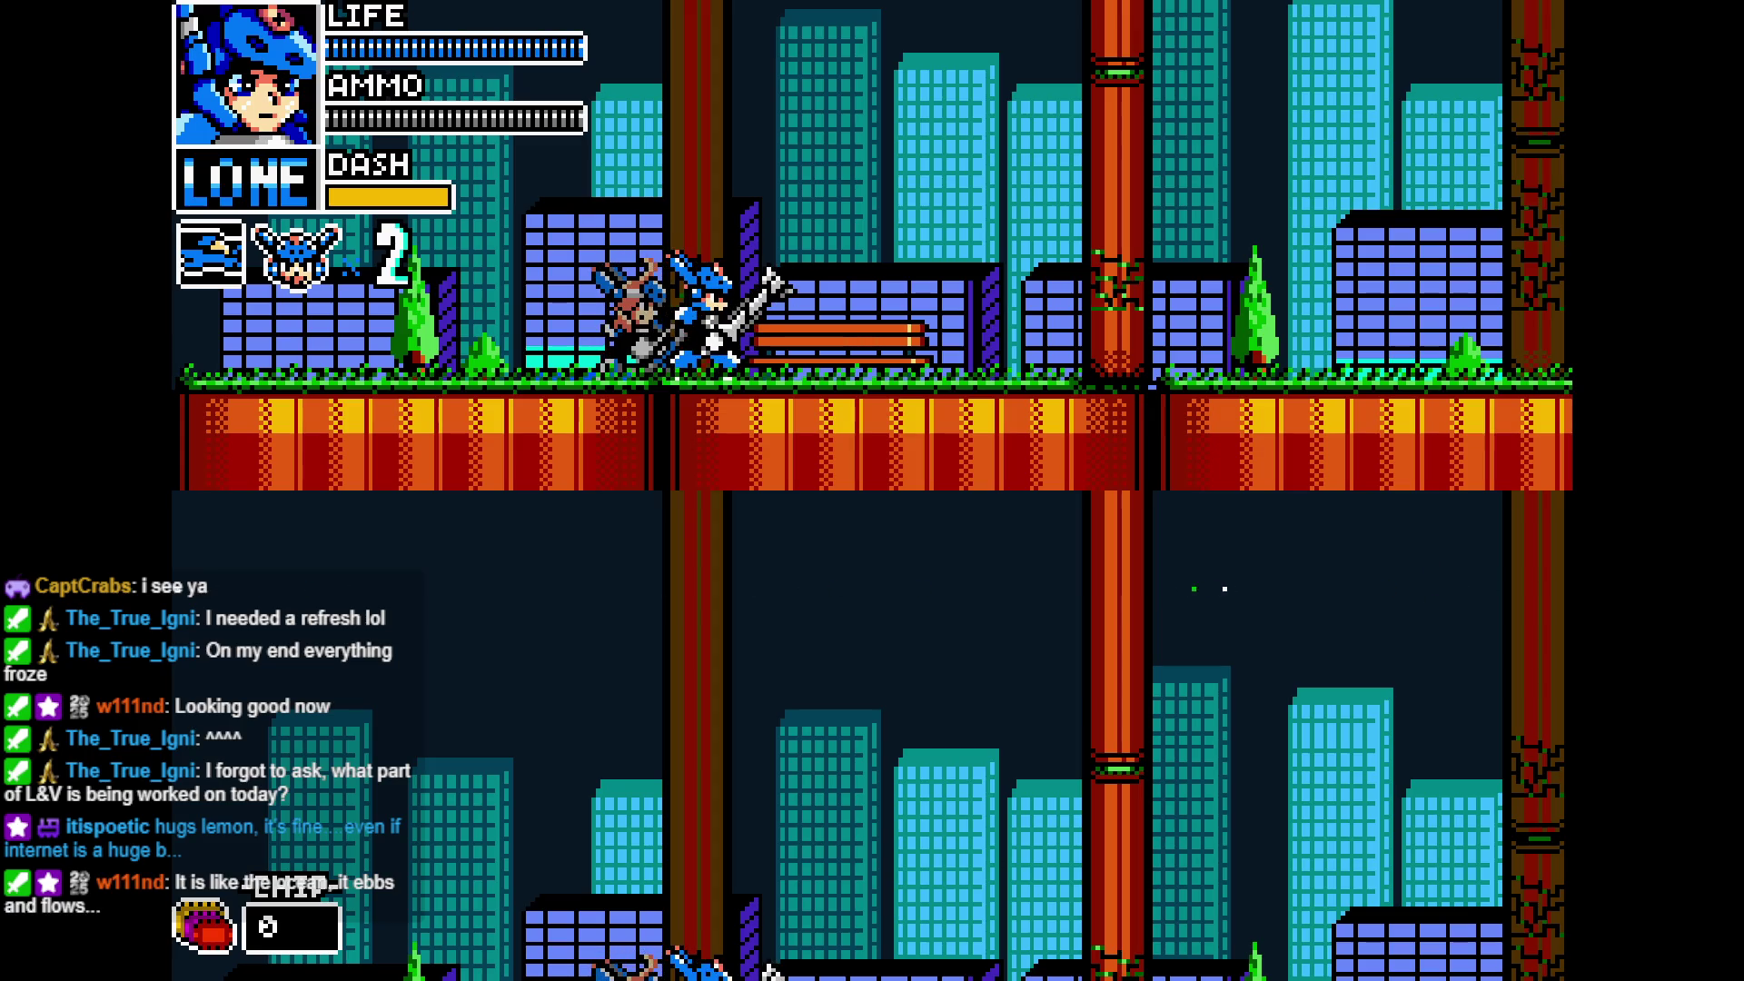
key("shift")
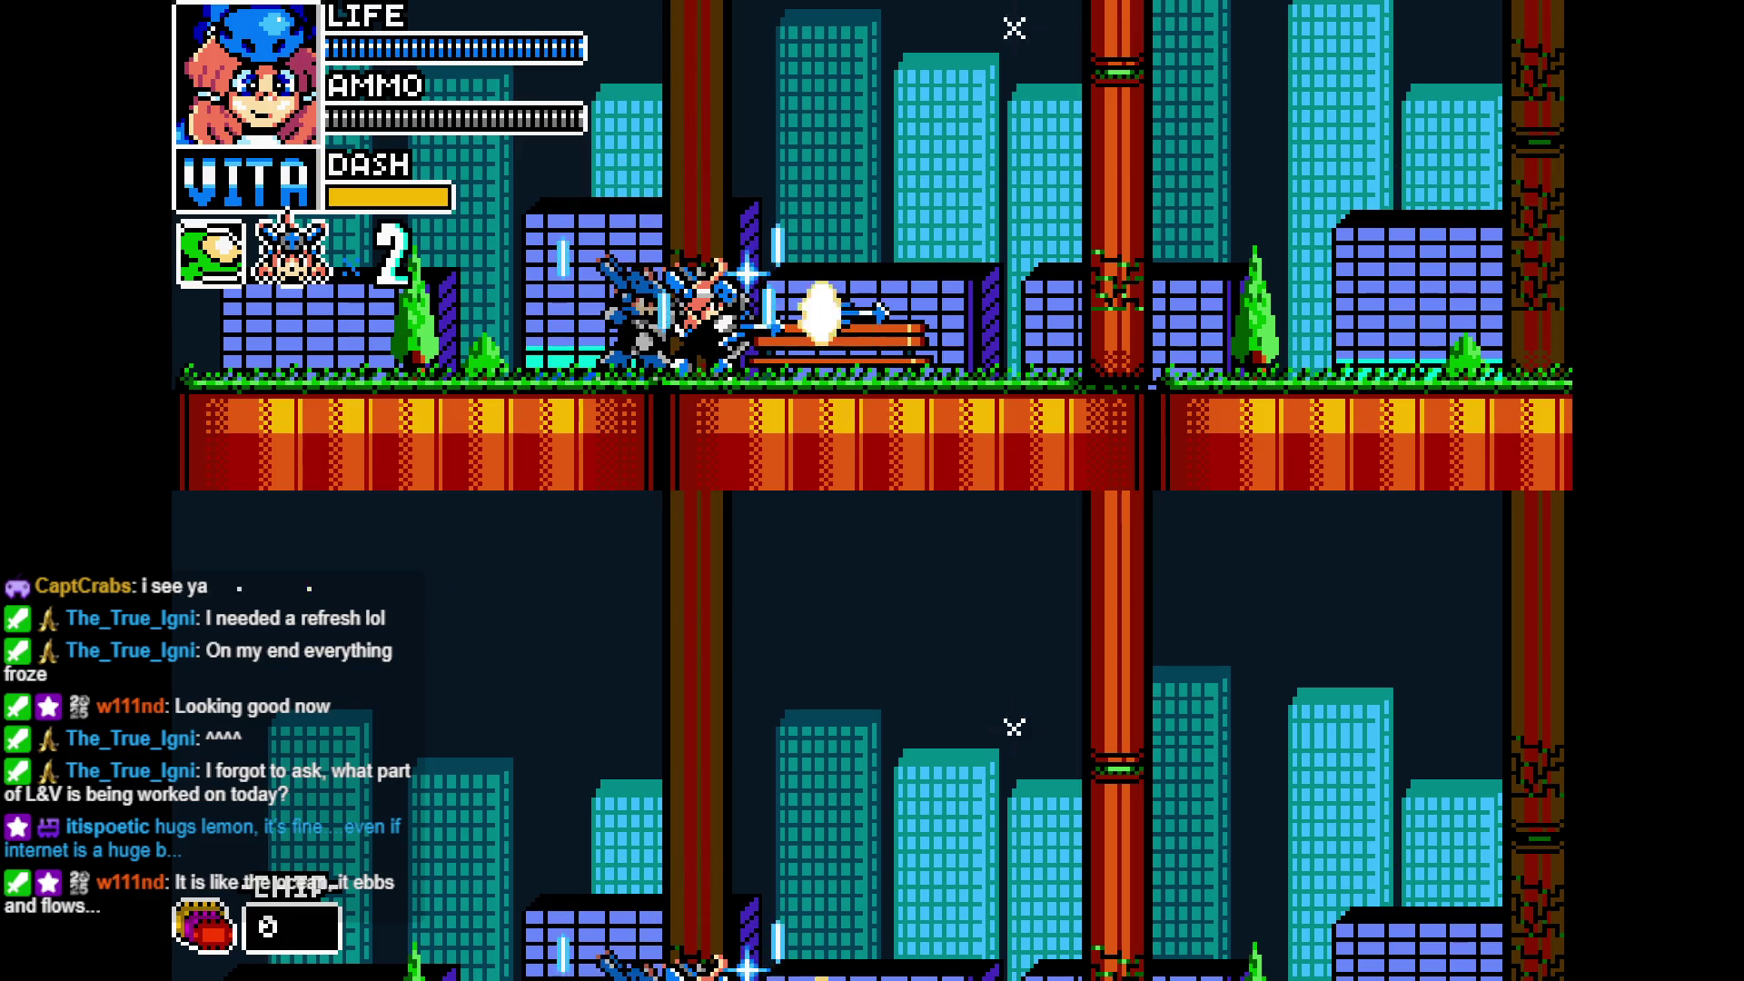
key("Escape")
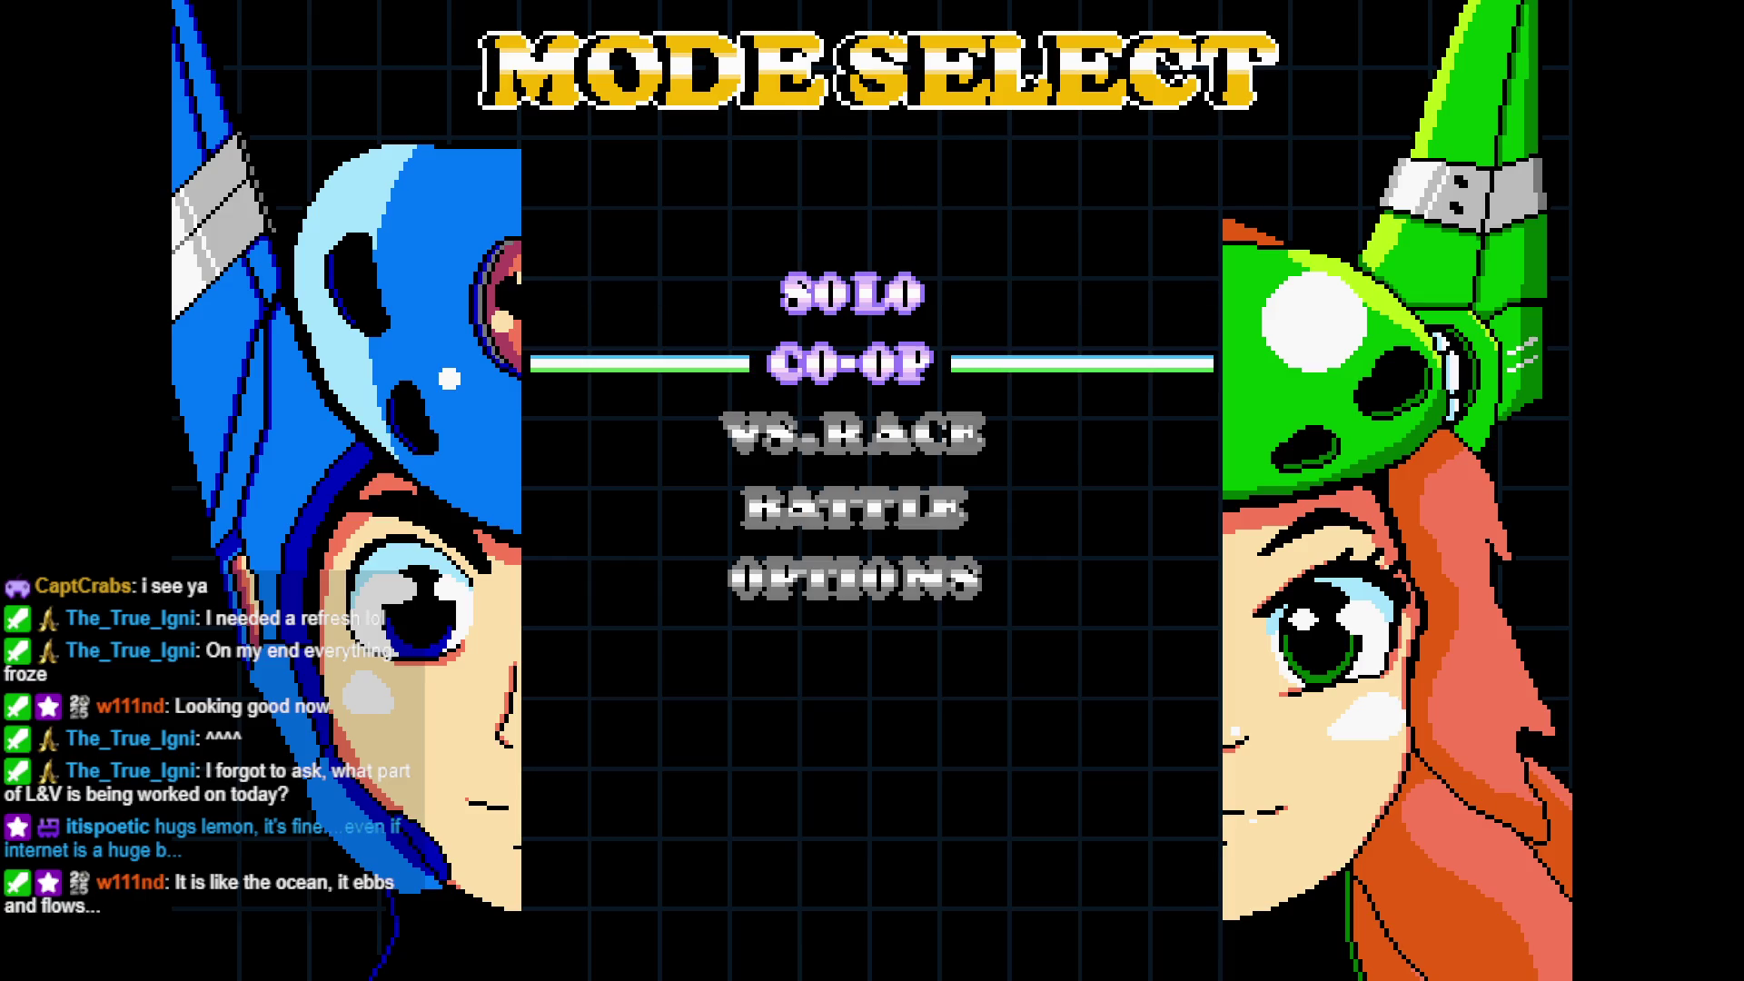
- Start CO-OP and test the blue player's walk, jump, dash and sword swing
key("Return")
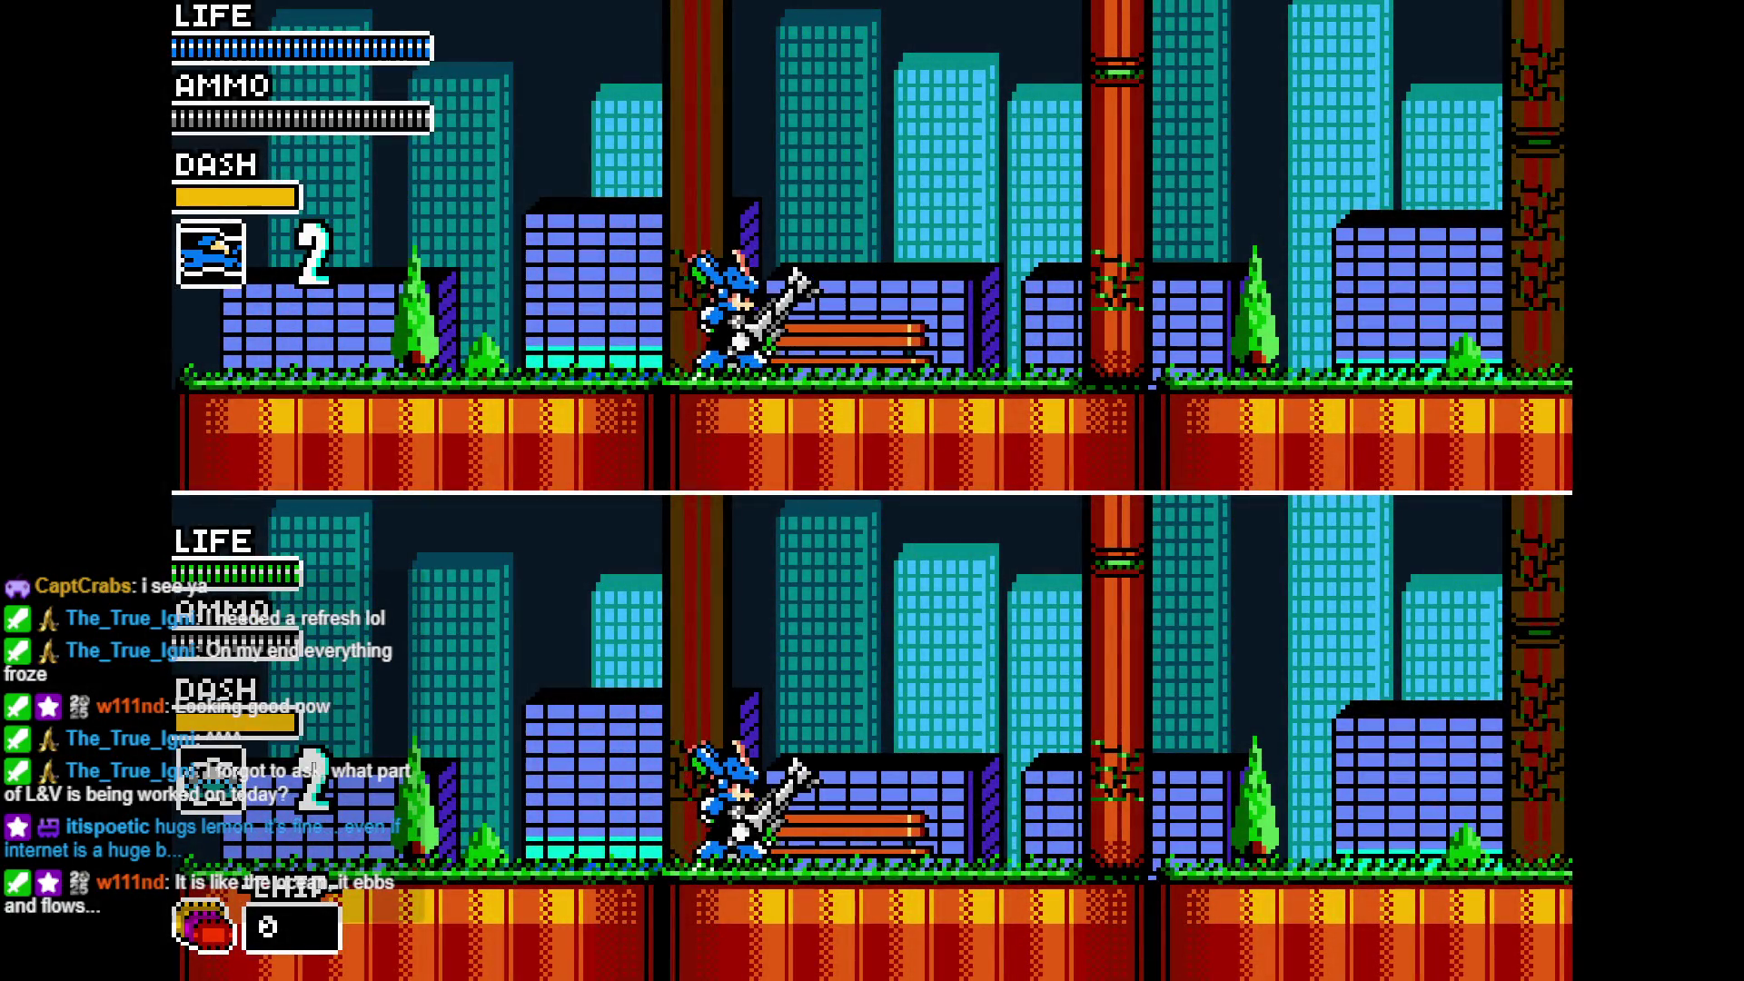
key("Left")
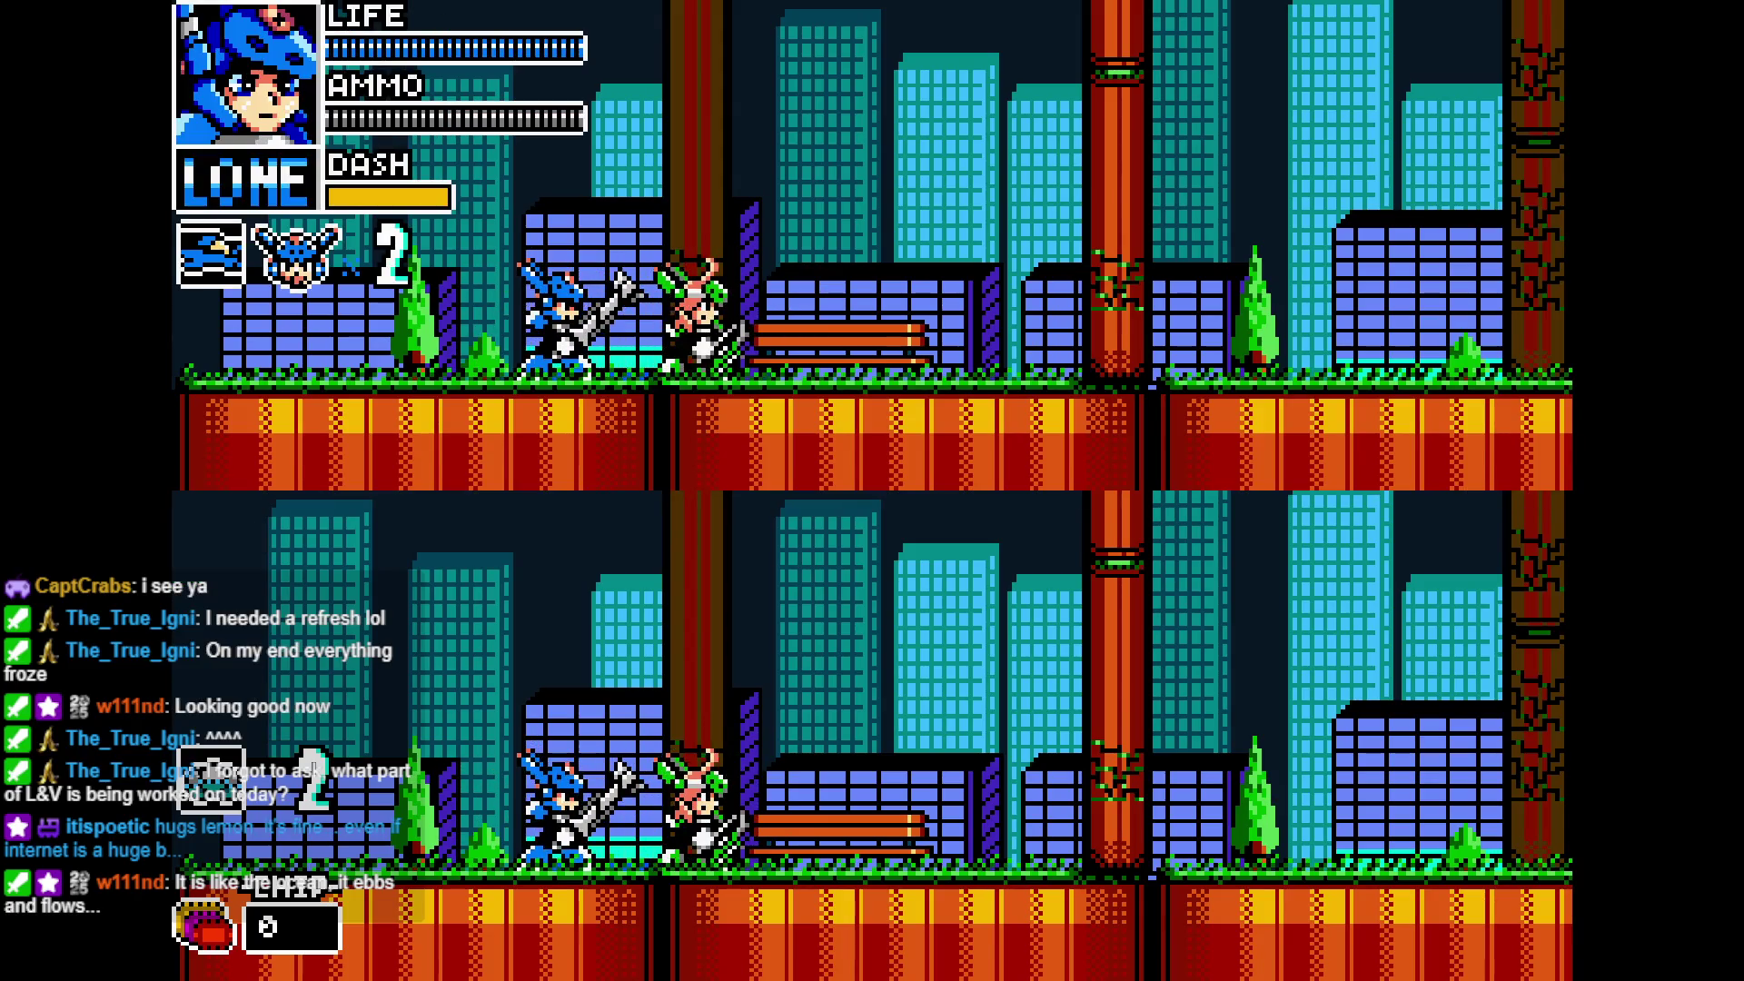
key("z")
key("Left")
key("Right")
key("x")
key("x")
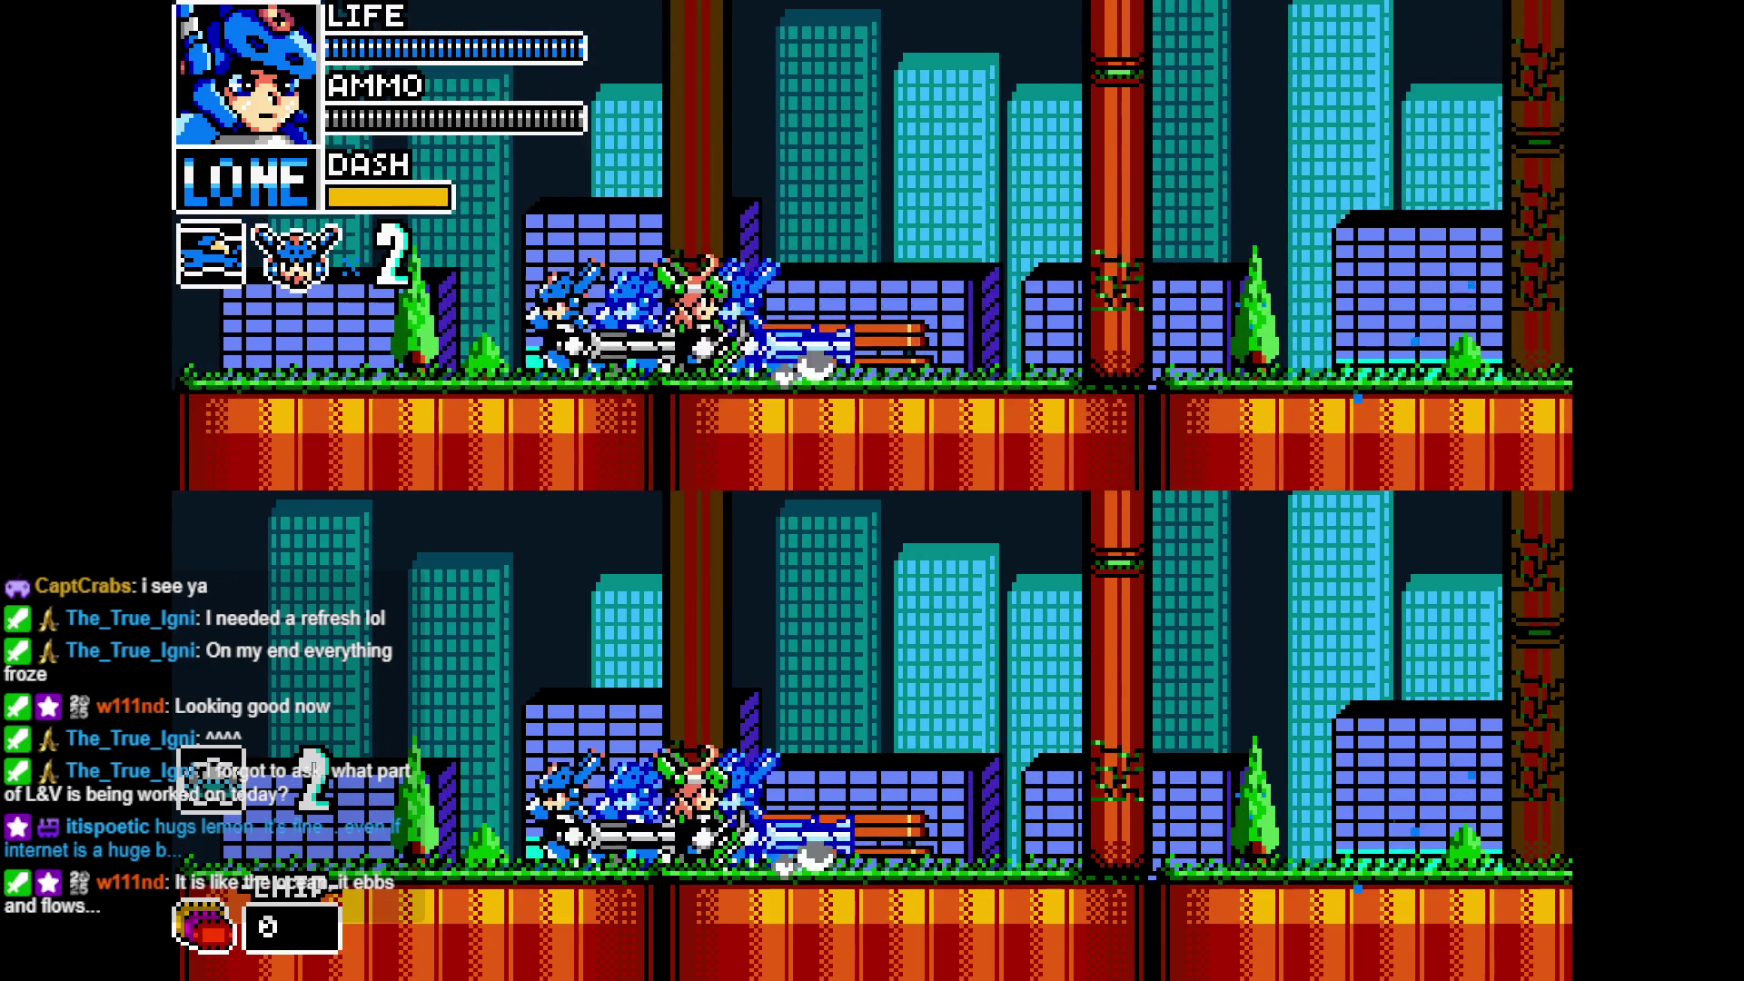
key("Left")
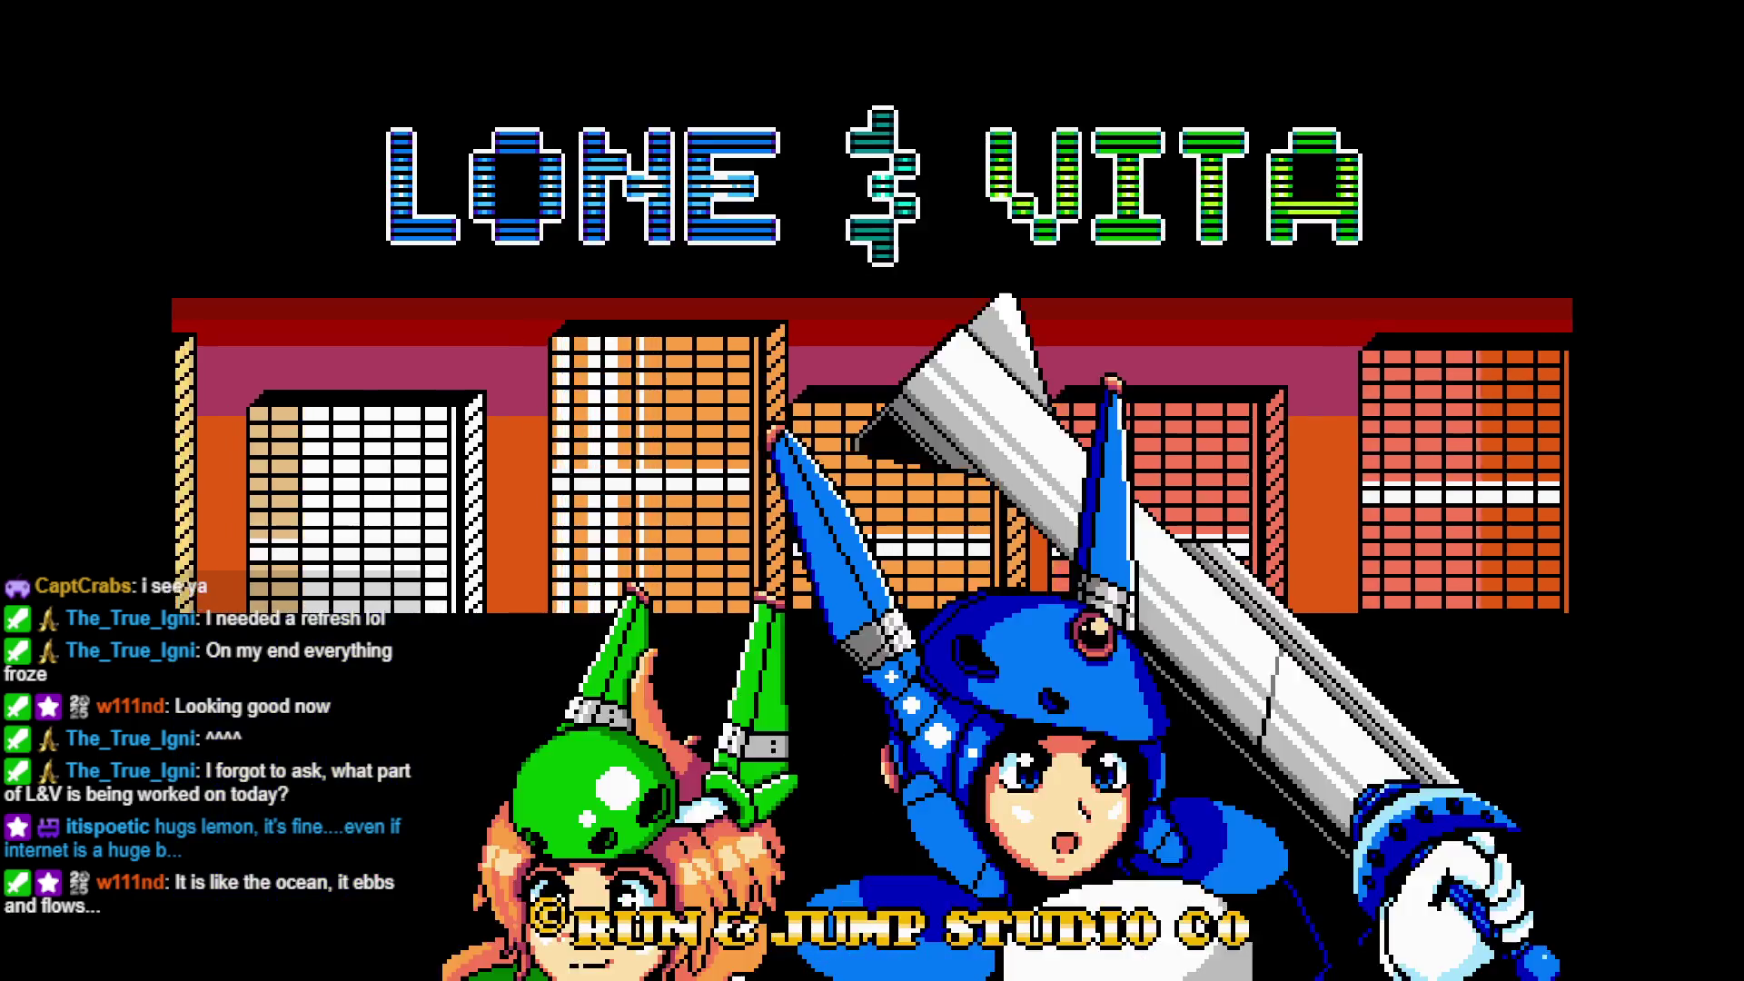
- Quit back to the mode menu and start a new CO-OP game
key("Return")
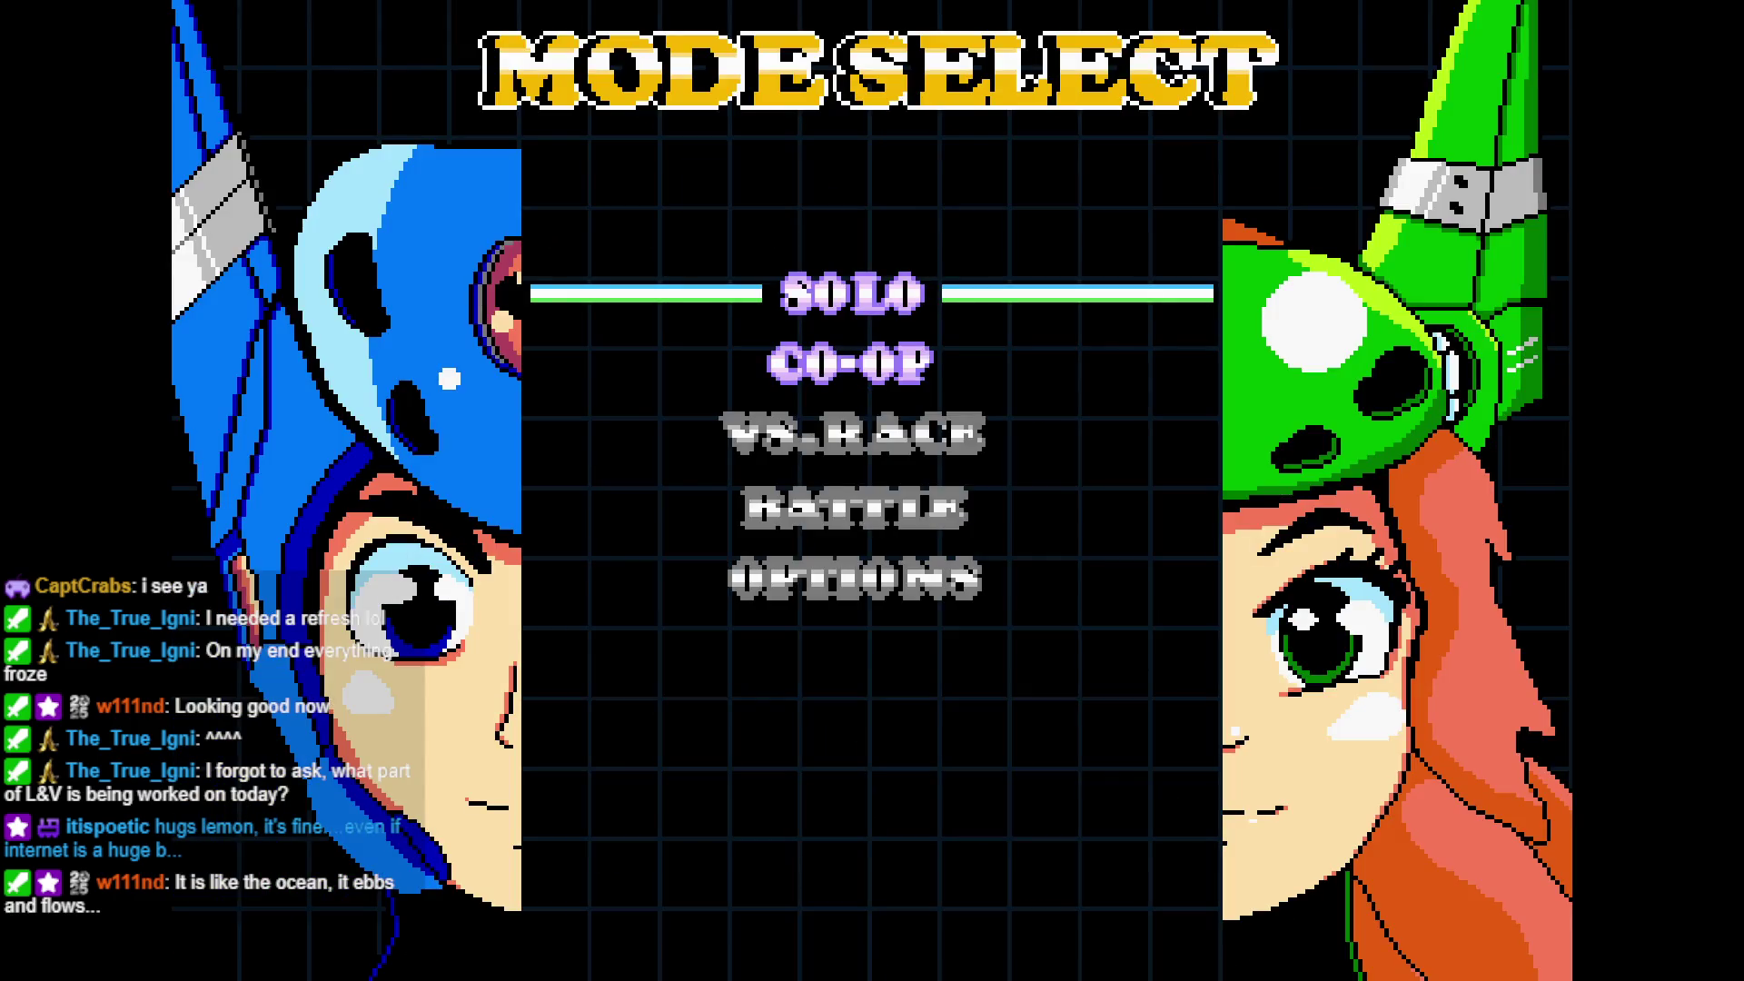
key("Down")
key("Return")
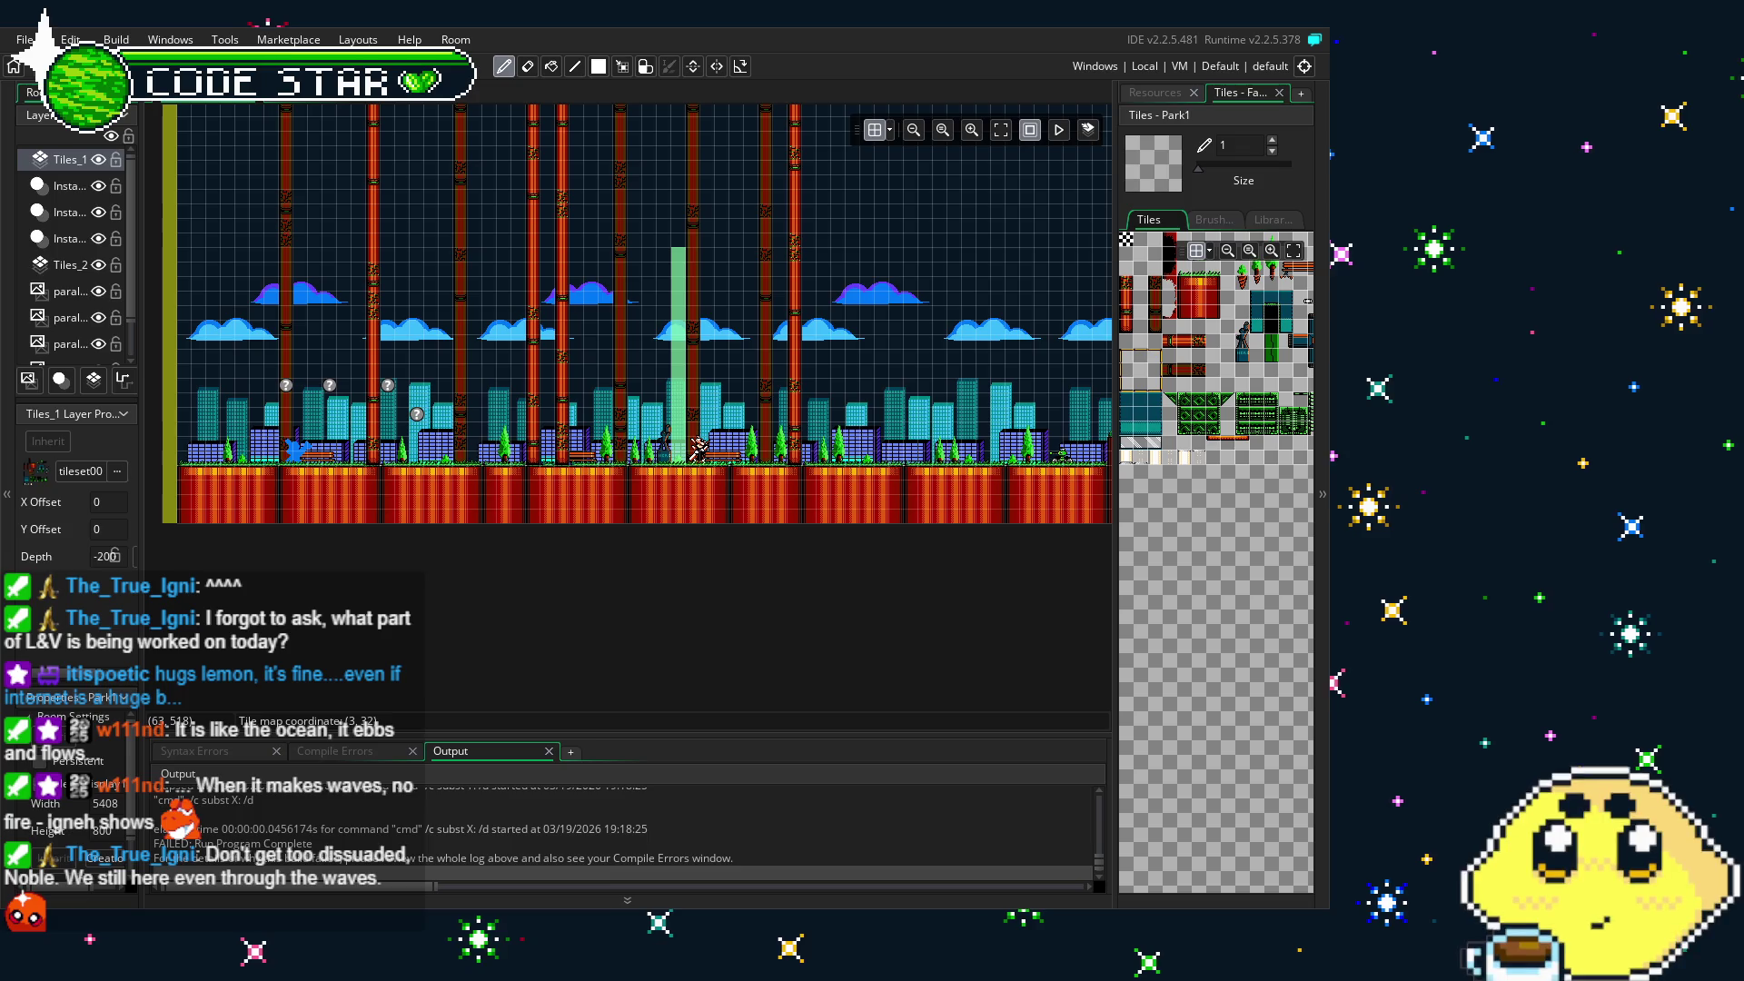
- Pan the Park1 room view right and bring up the Resources tree
scroll(302, 532, "right", 3)
scroll(301, 532, "right", 8)
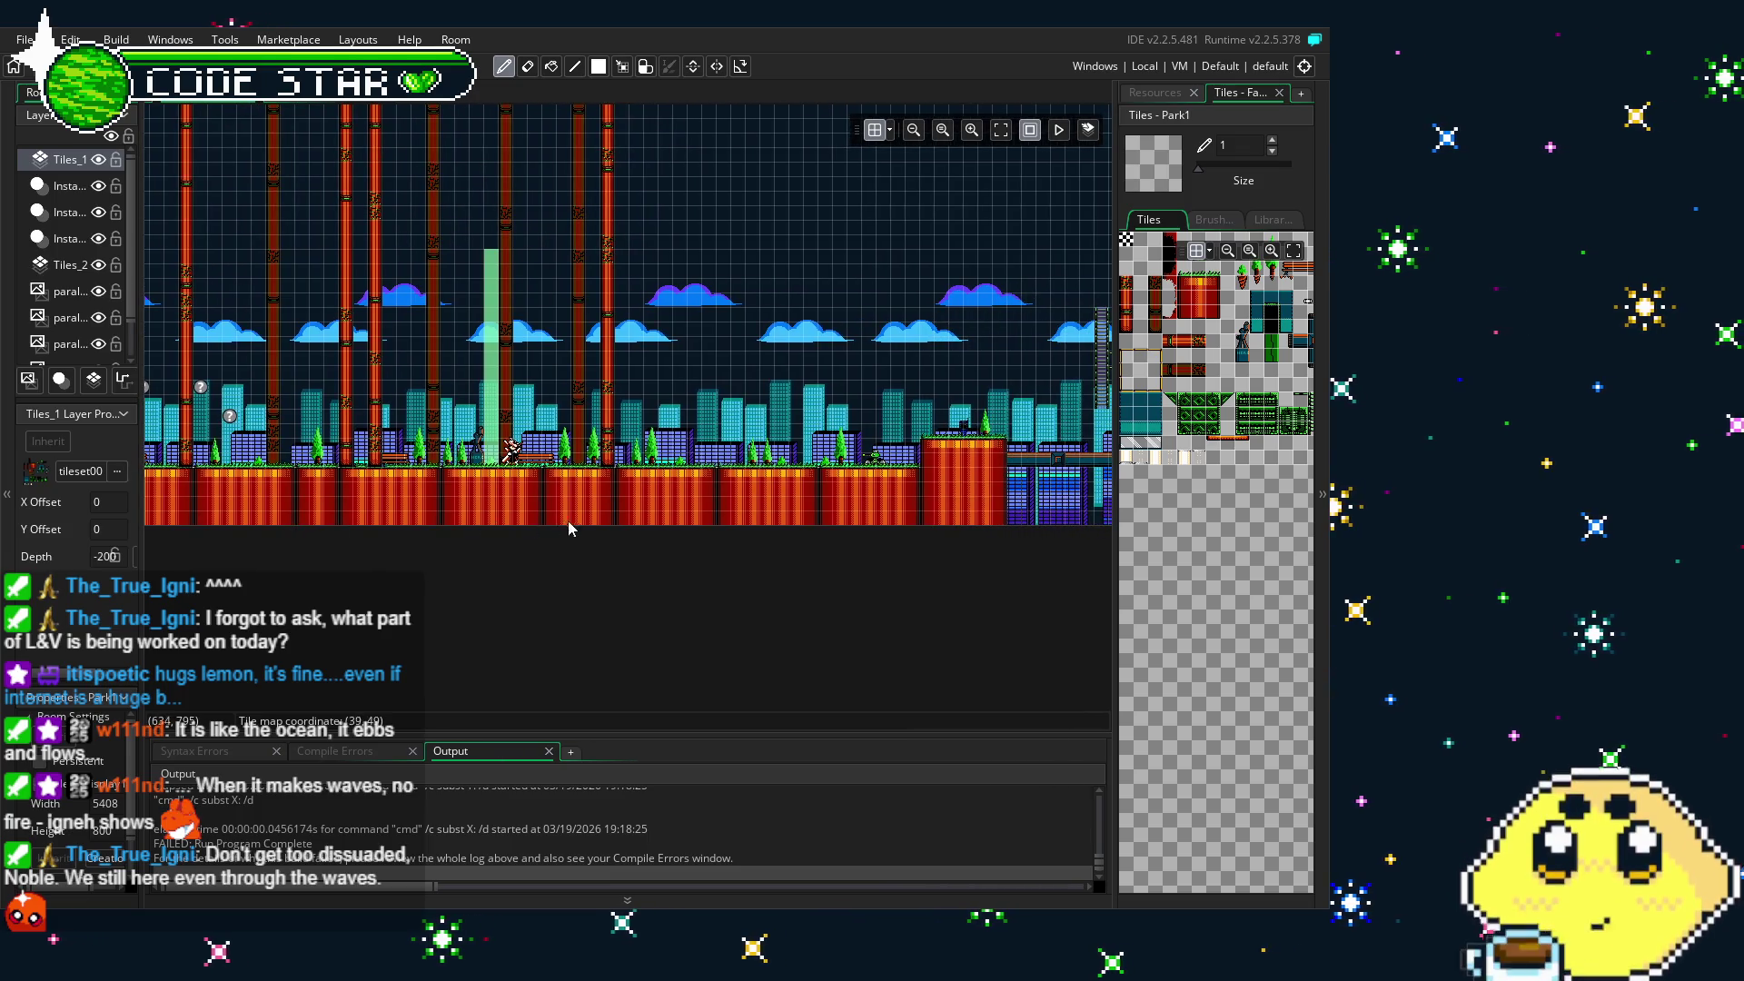
left_click_drag(910, 533, 465, 498)
mouse_move(877, 438)
left_mouse_down()
mouse_move(740, 451)
mouse_move(542, 508)
left_mouse_up()
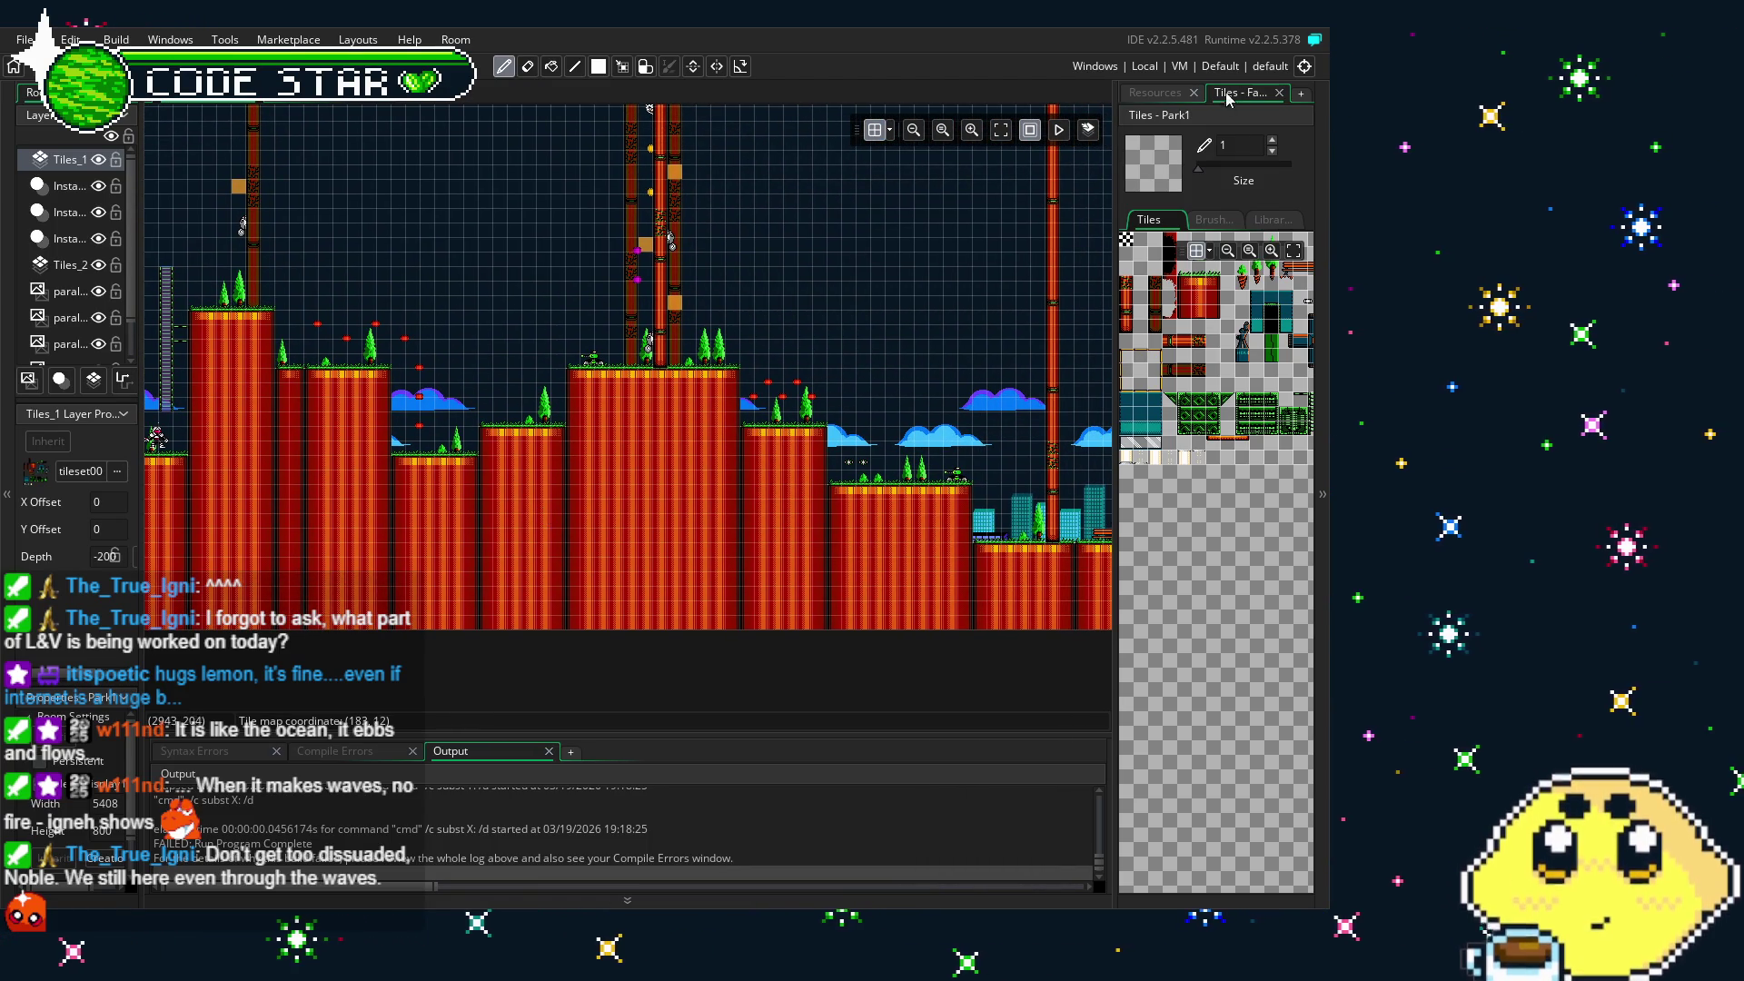
left_click(1155, 92)
scroll(1184, 496, "down", 2)
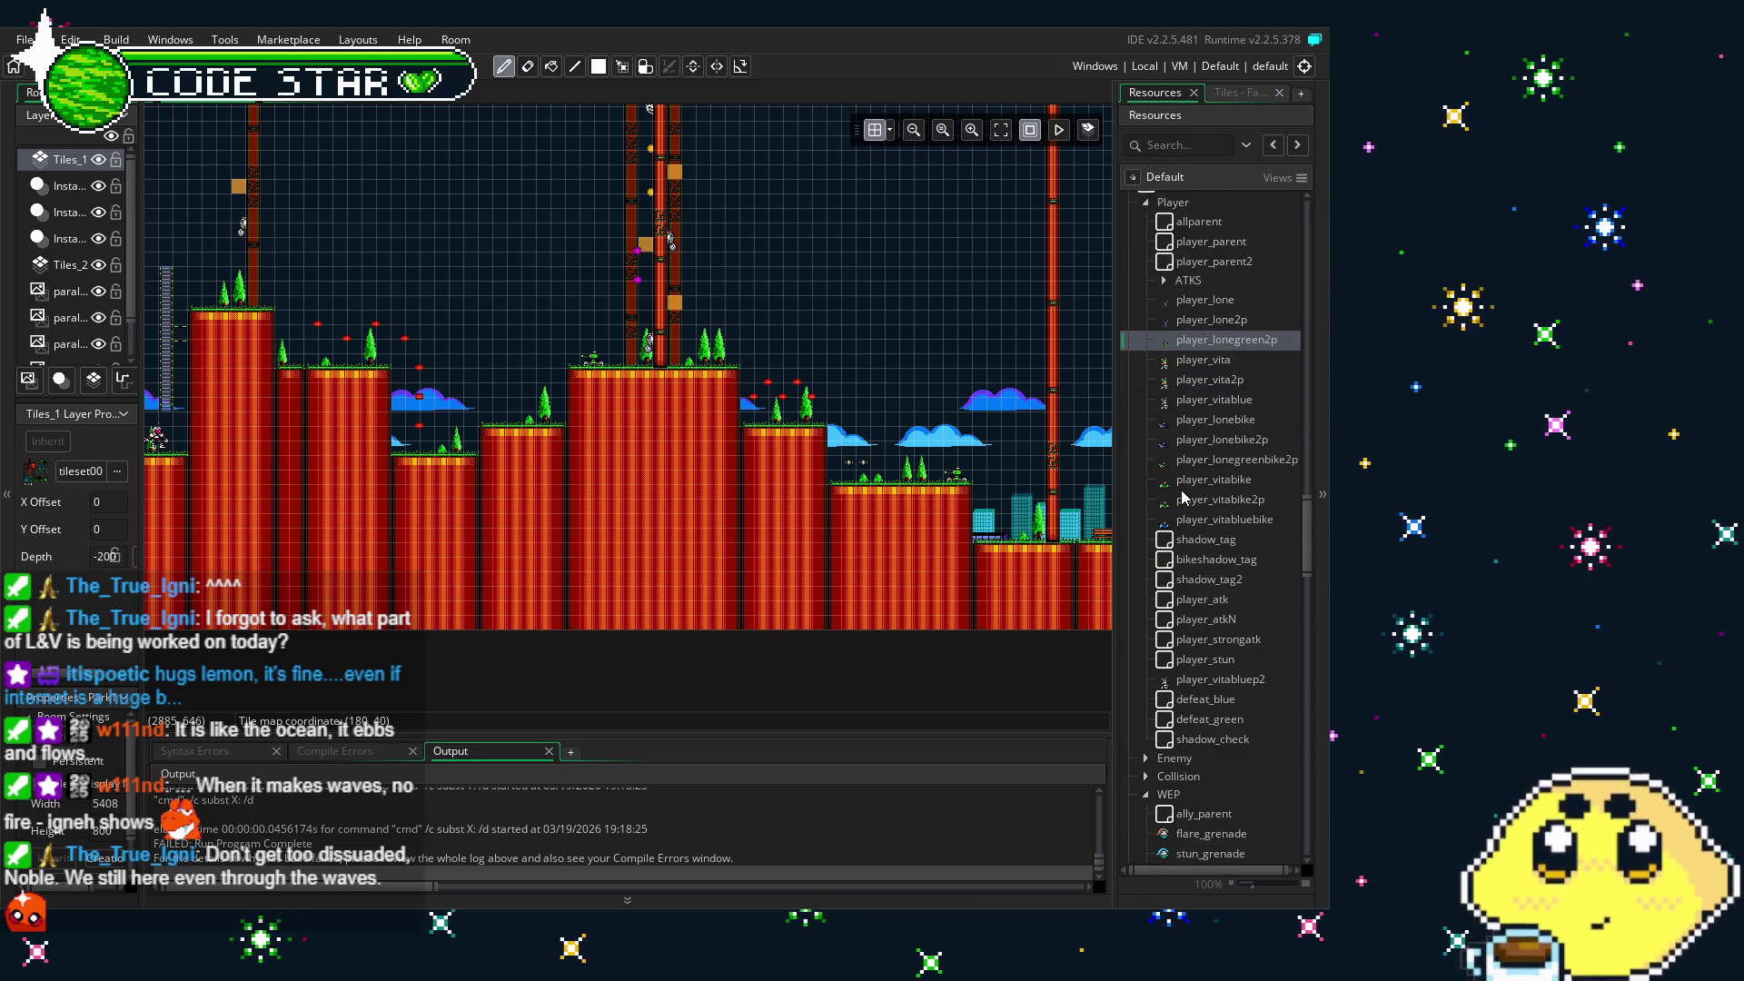
mouse_move(641, 516)
left_mouse_down()
mouse_move(868, 558)
mouse_move(830, 564)
mouse_move(1208, 551)
left_mouse_up()
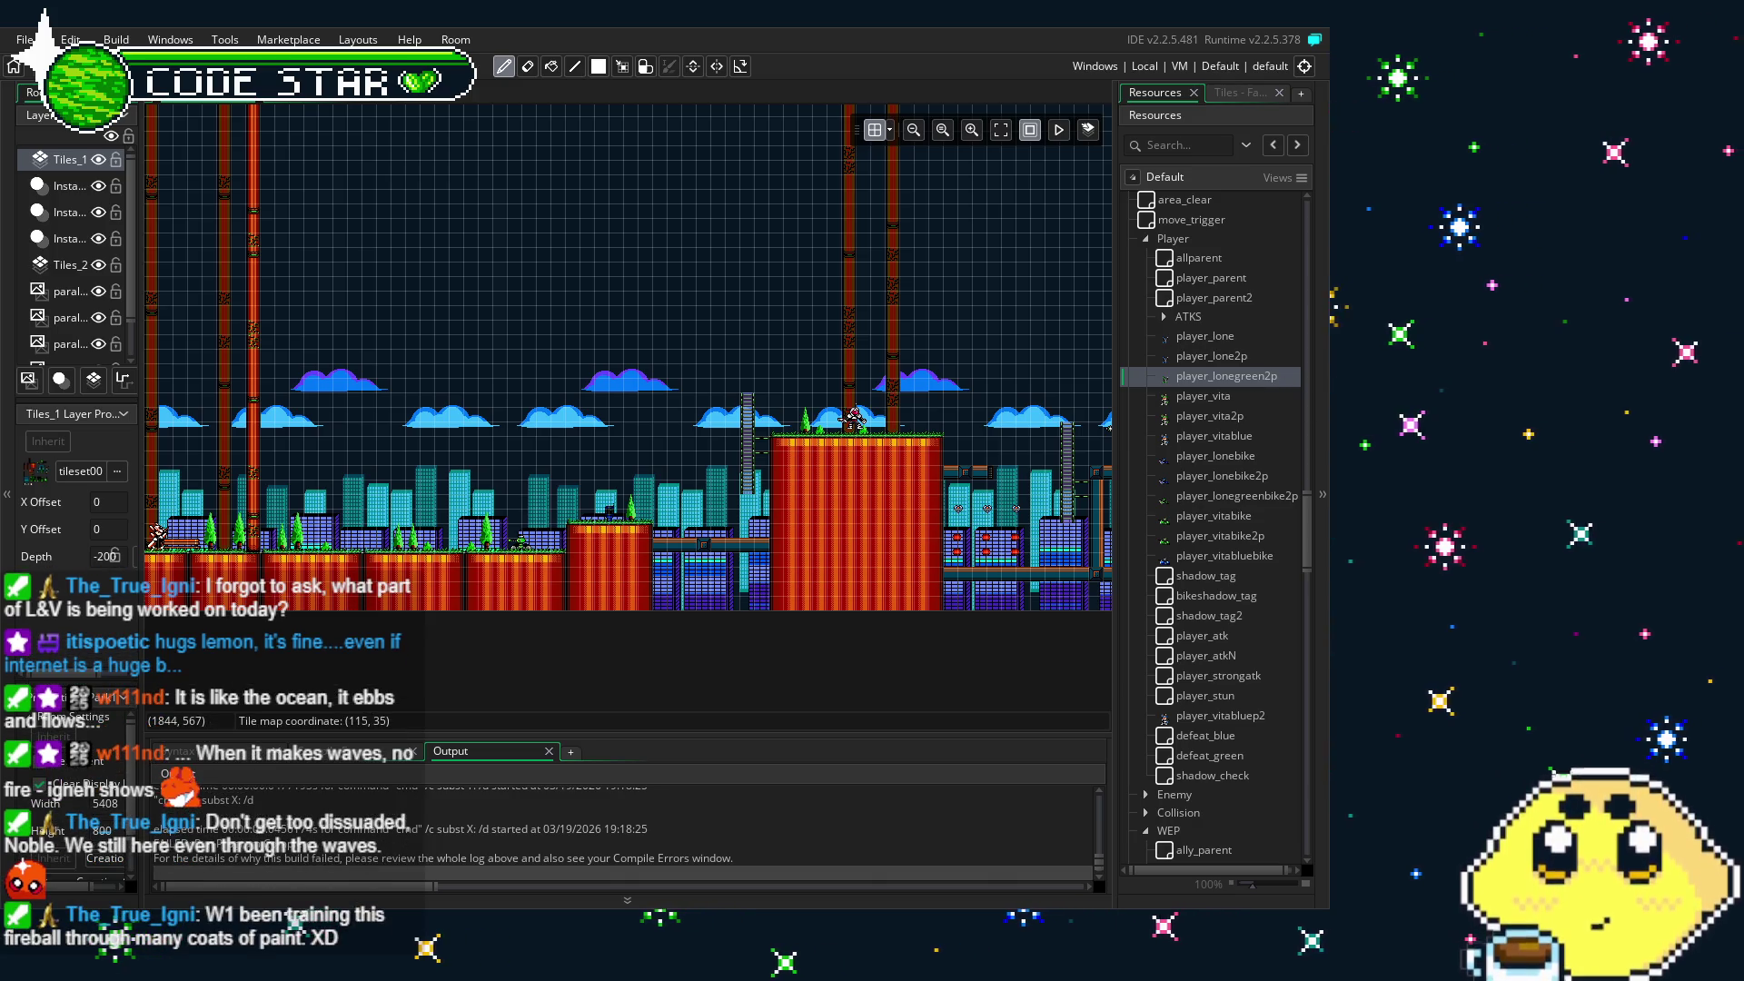
- Pan further right across the Park1 level, then focus the resource tree
left_click_drag(741, 571, 450, 563)
left_click_drag(668, 560, 395, 554)
left_click_drag(1083, 501, 586, 509)
left_click_drag(979, 550, 663, 523)
left_click_drag(818, 527, 467, 527)
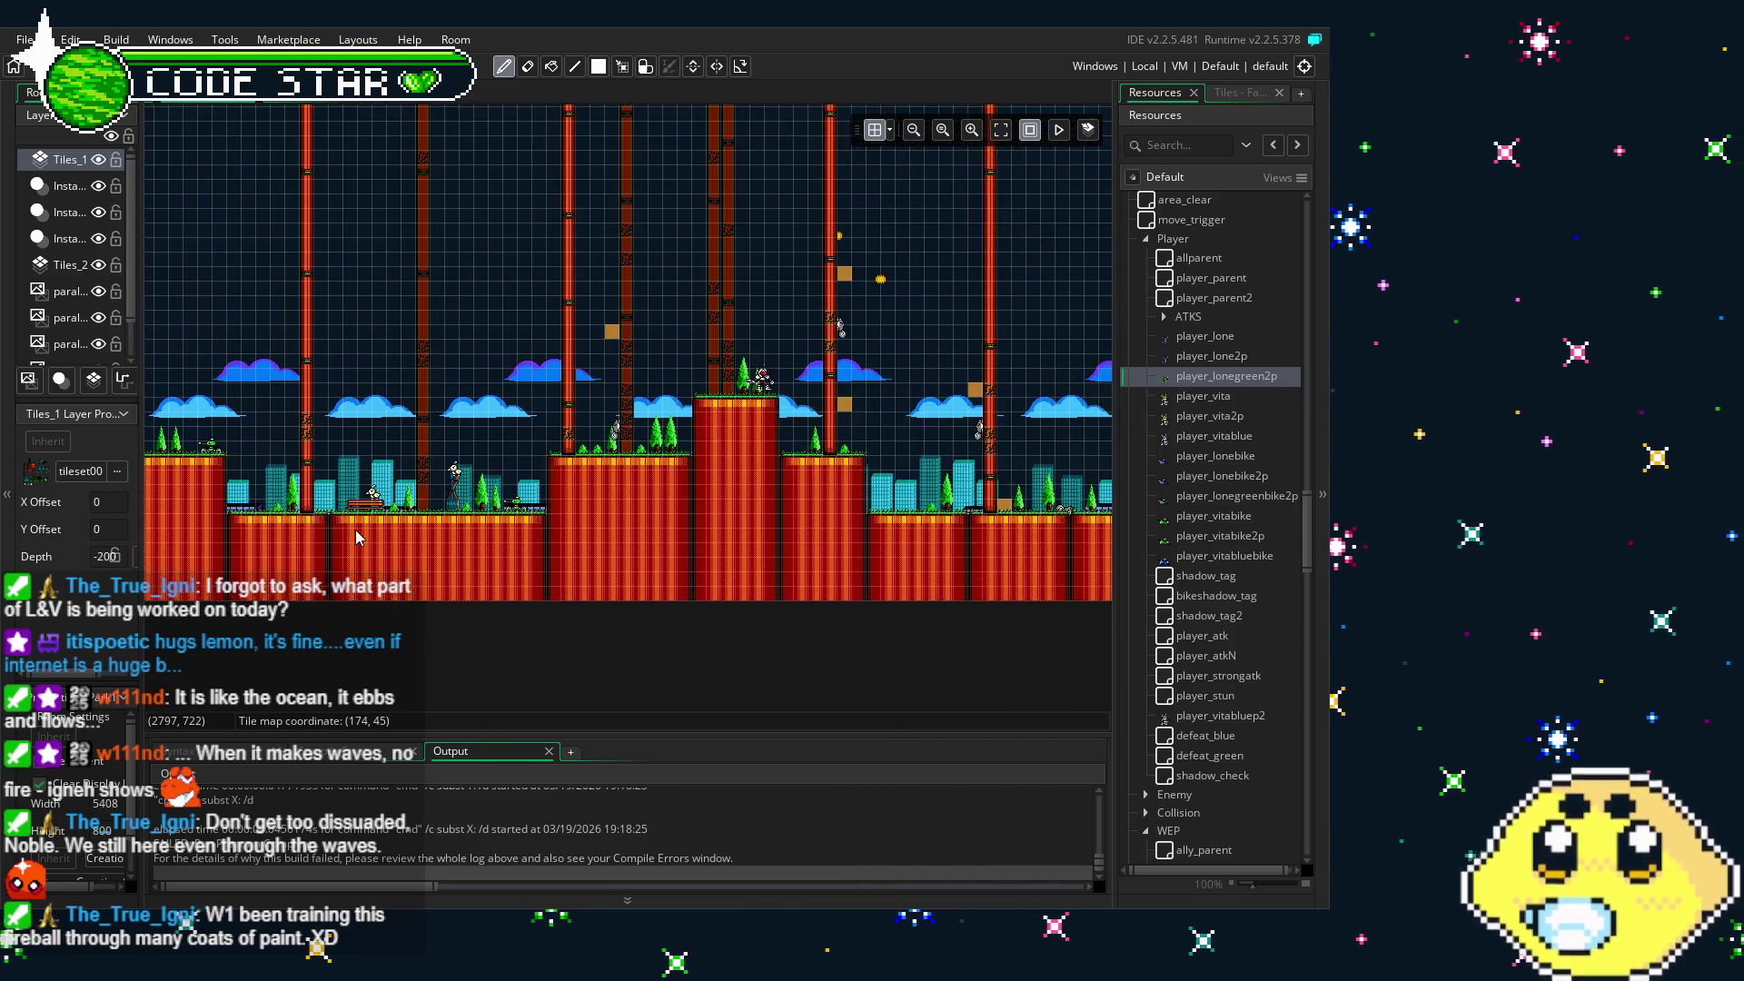
left_click_drag(909, 545, 504, 547)
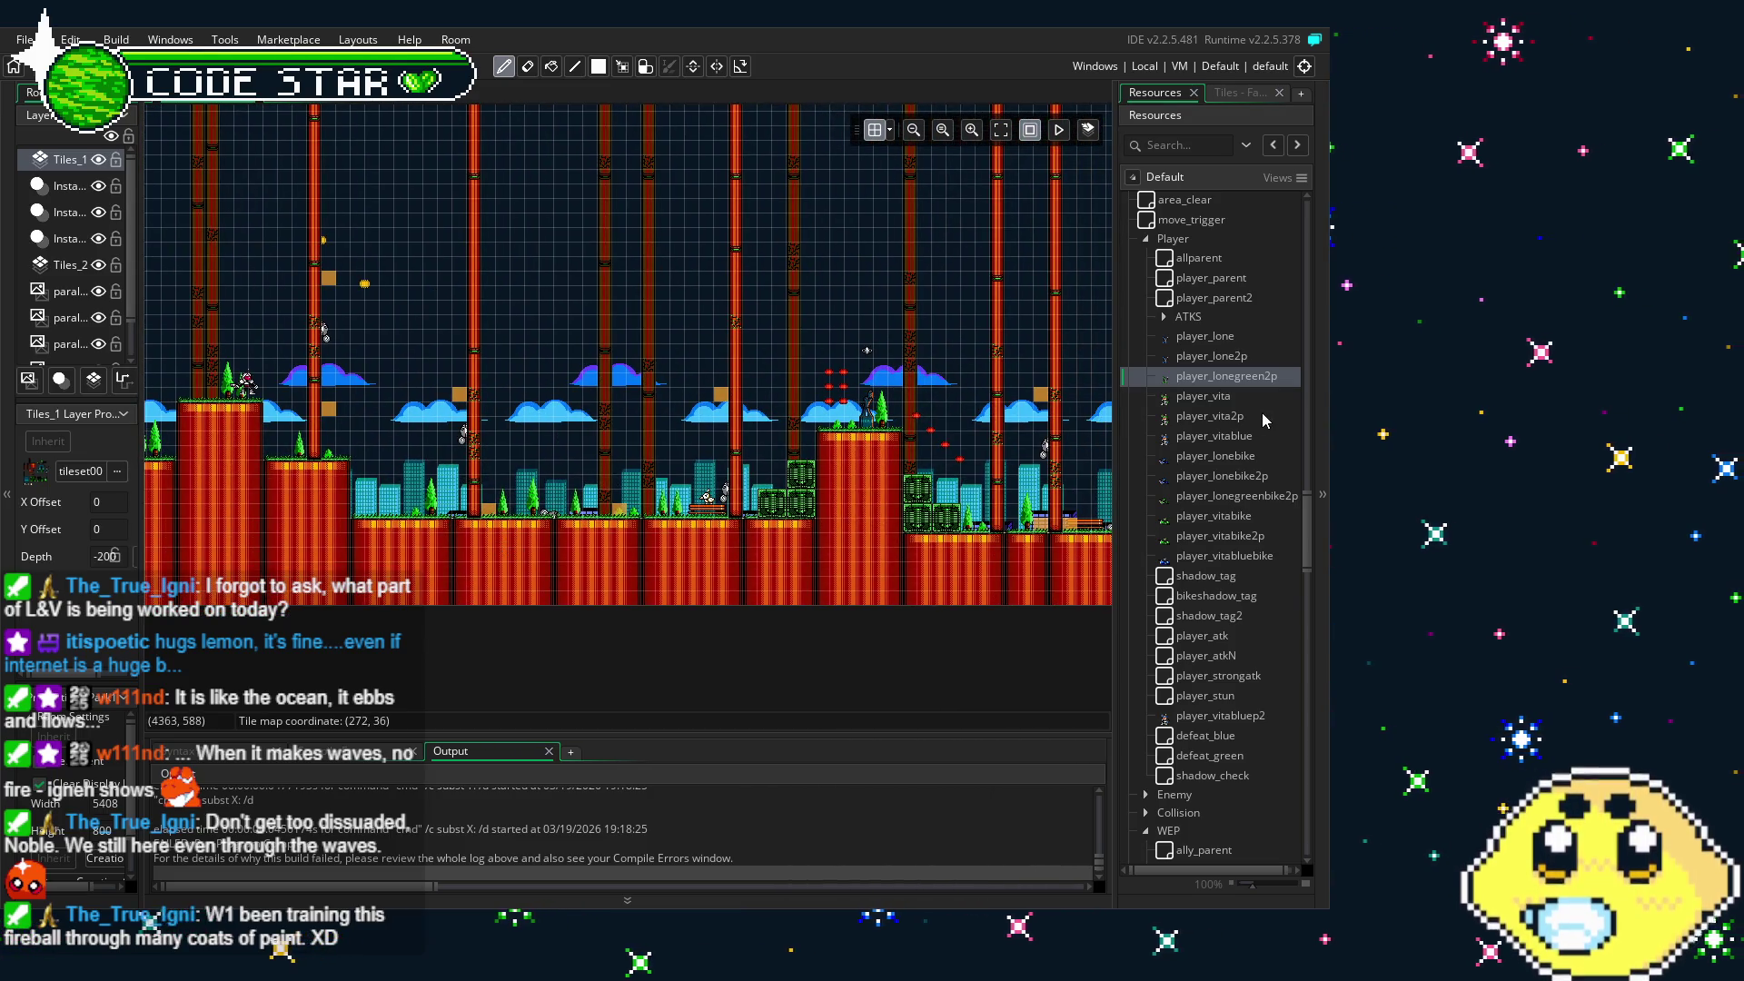
left_click(1237, 380)
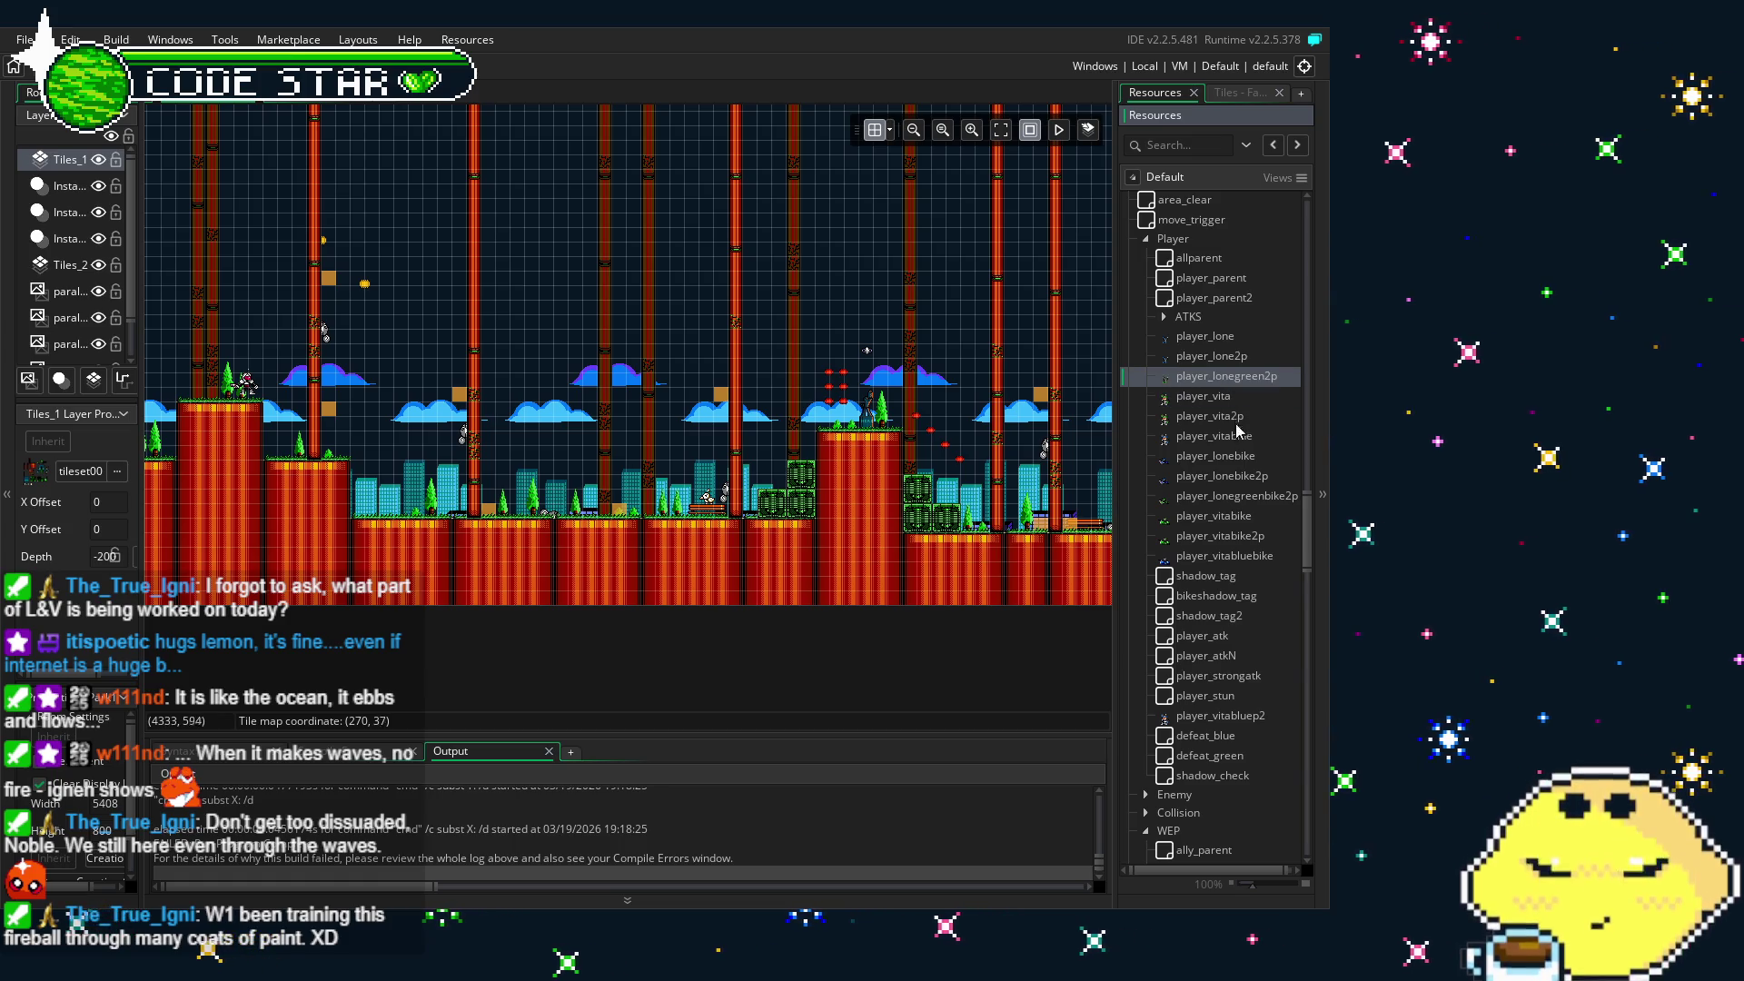
- Reopen player_lonegreen2p and review its Animation End lonep2_grappler-to-lonep2_grapplerloop switch near line 66
double_click(1259, 377)
left_click_drag(655, 667, 723, 678)
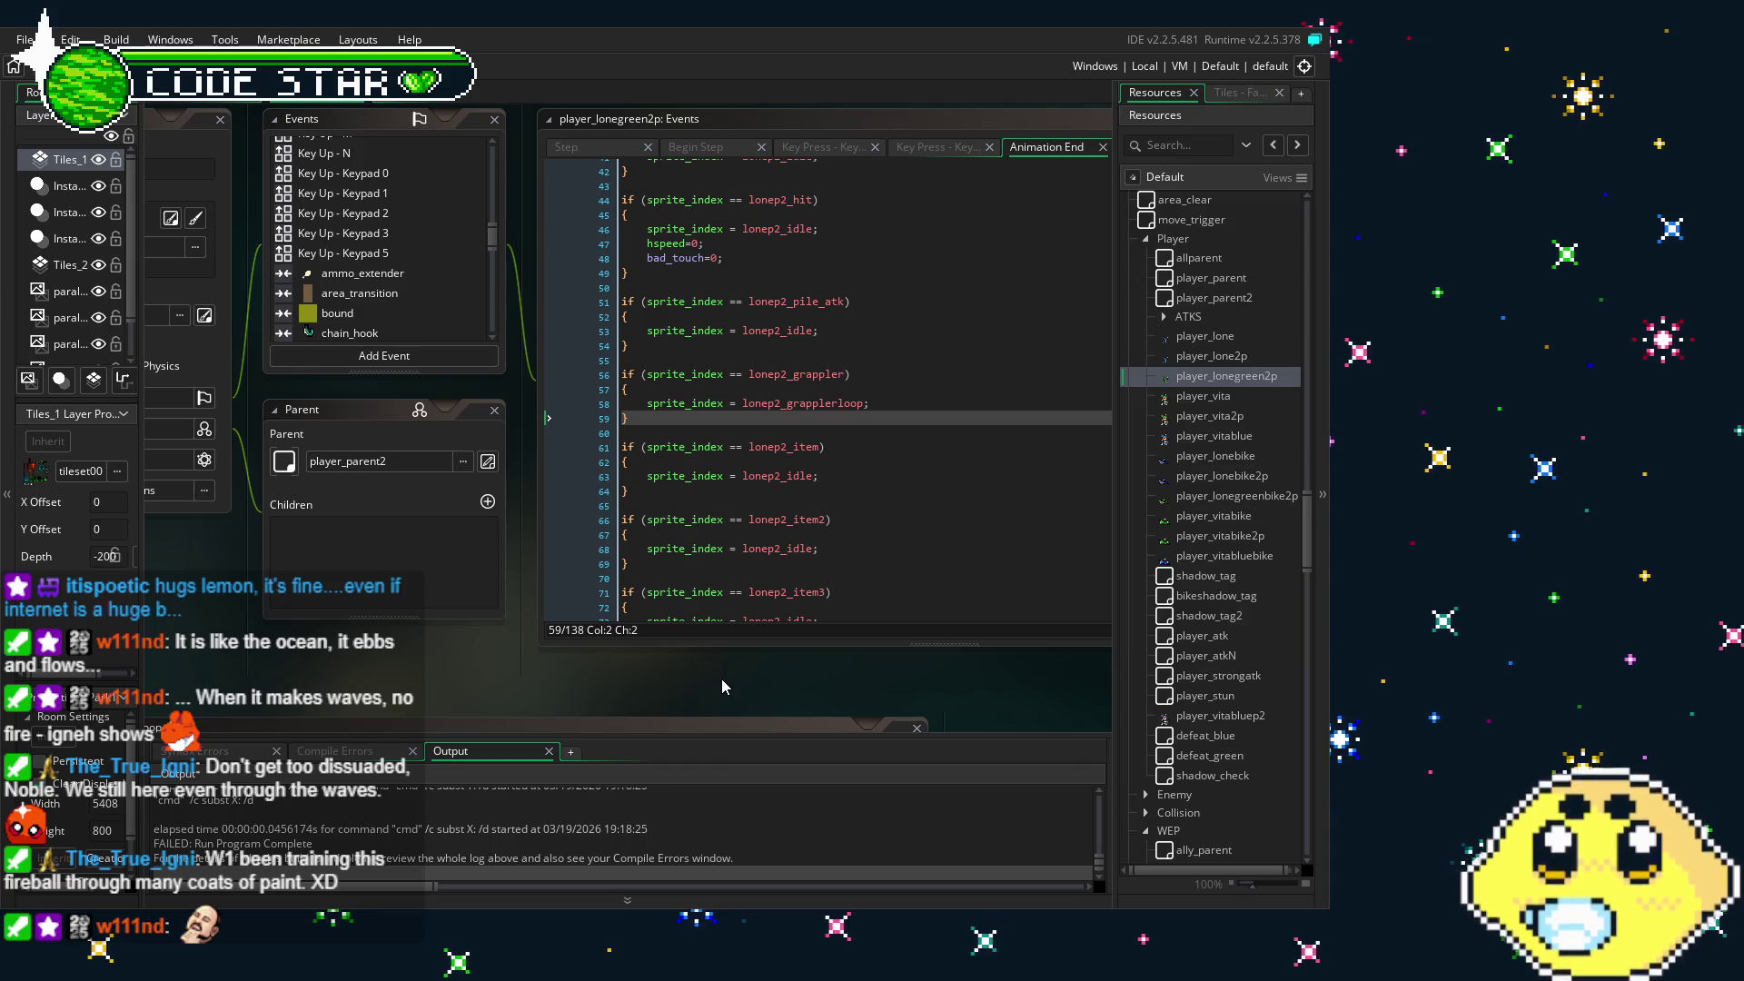
scroll(436, 318, "up", 3)
scroll(436, 320, "up", 5)
scroll(436, 318, "up", 1)
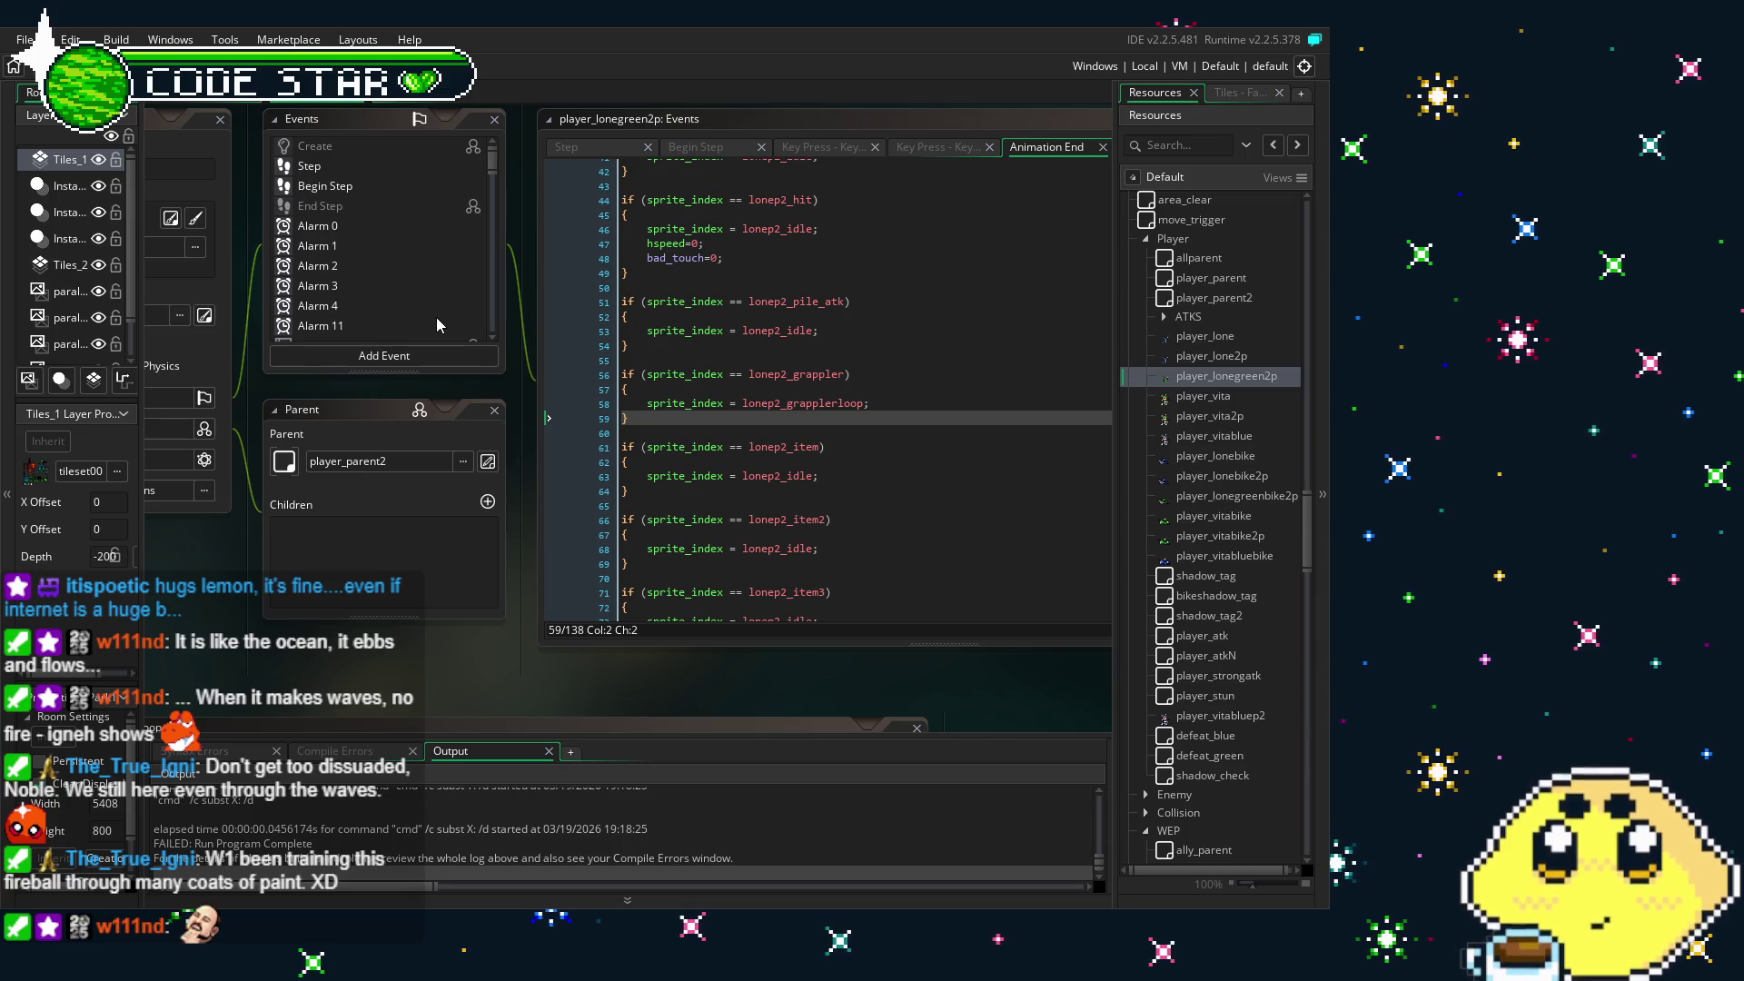
scroll(427, 320, "down", 10)
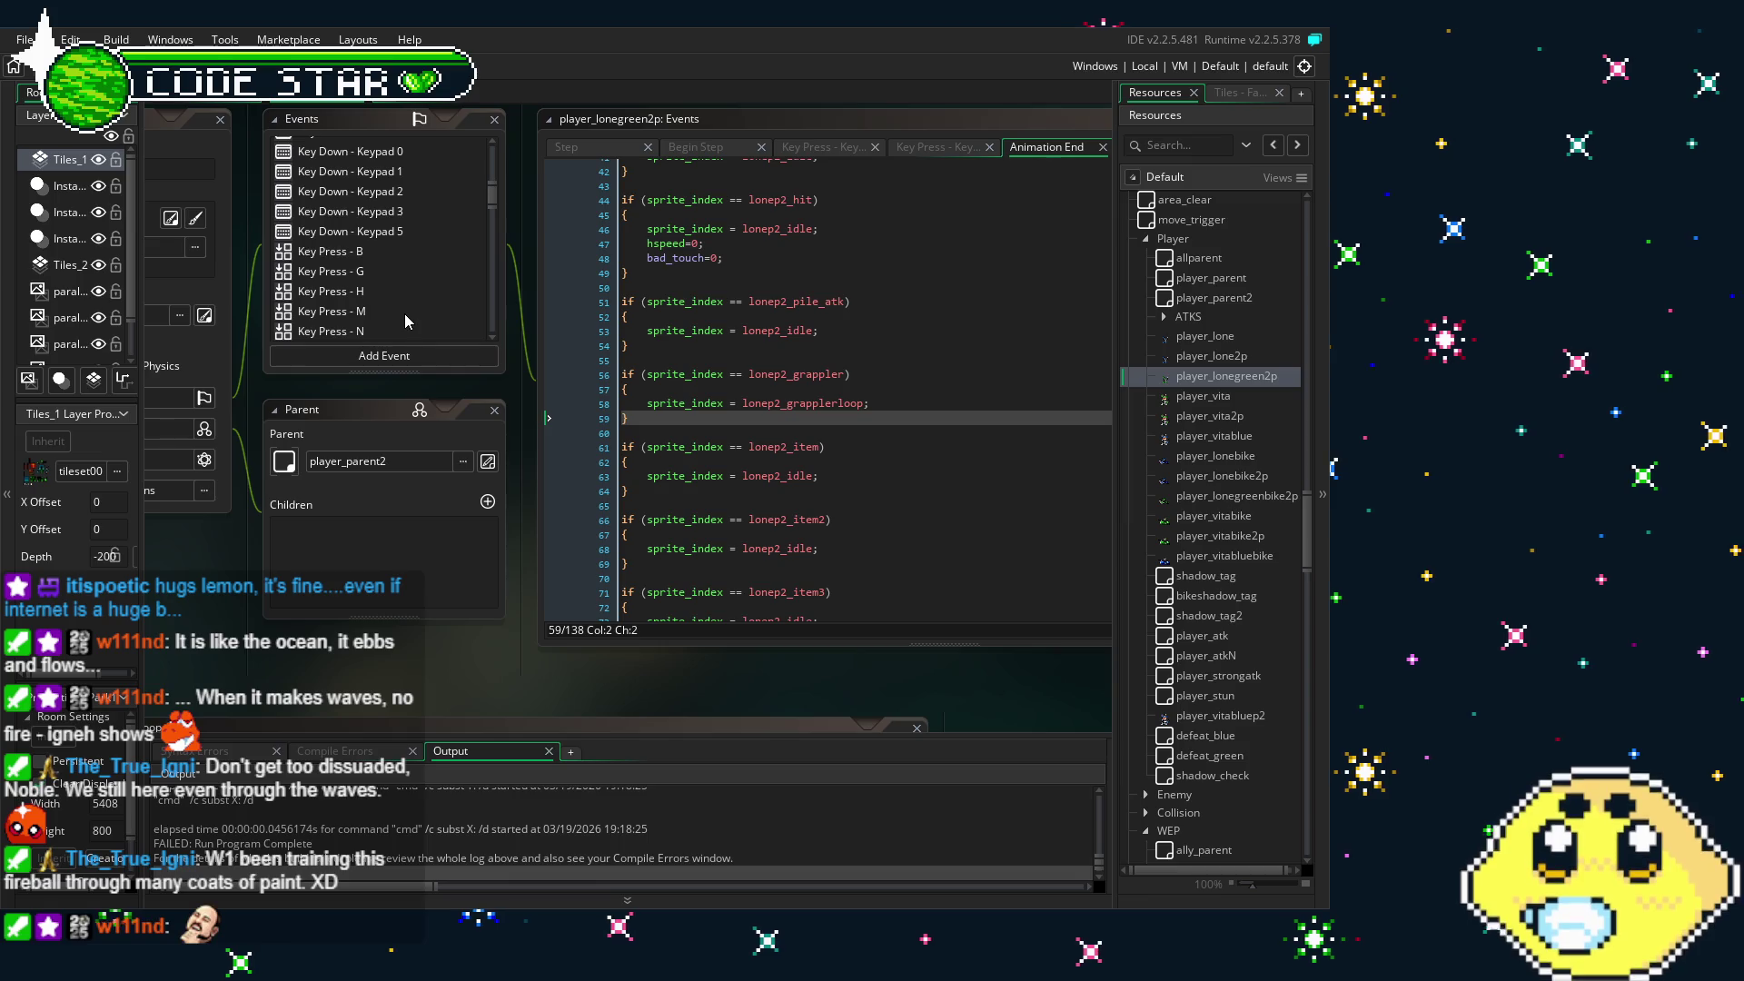
left_click(875, 521)
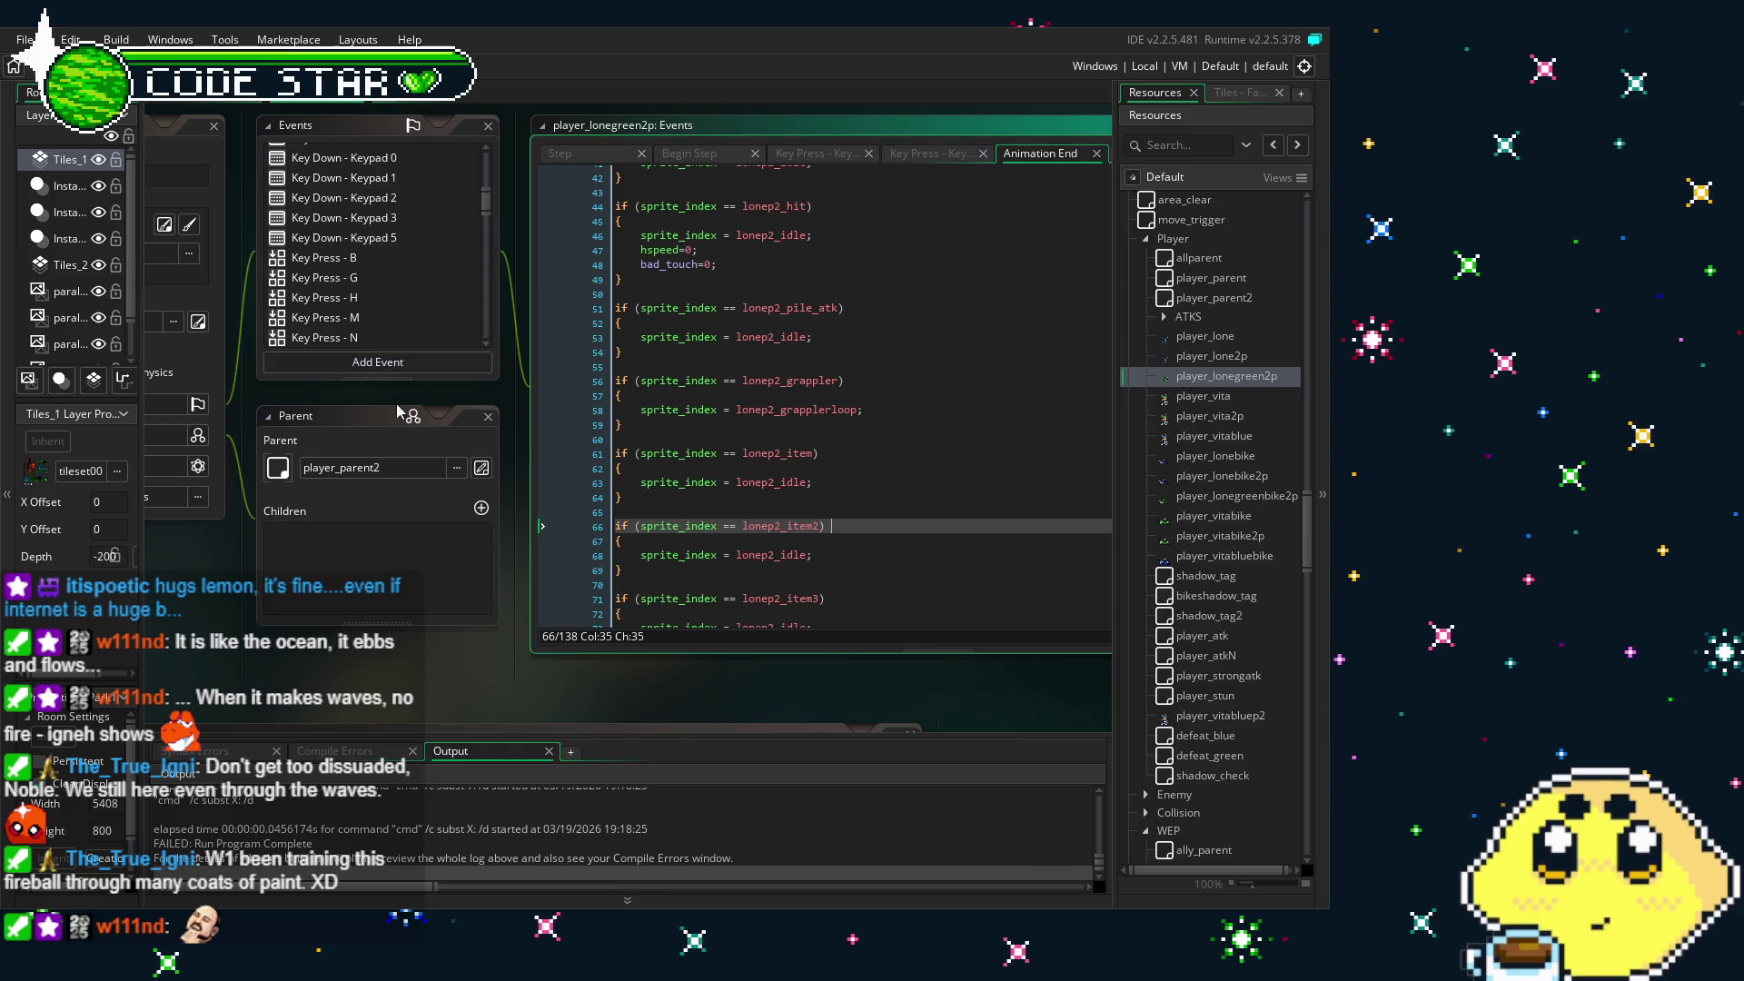
left_click(261, 609)
scroll(472, 338, "down", 2)
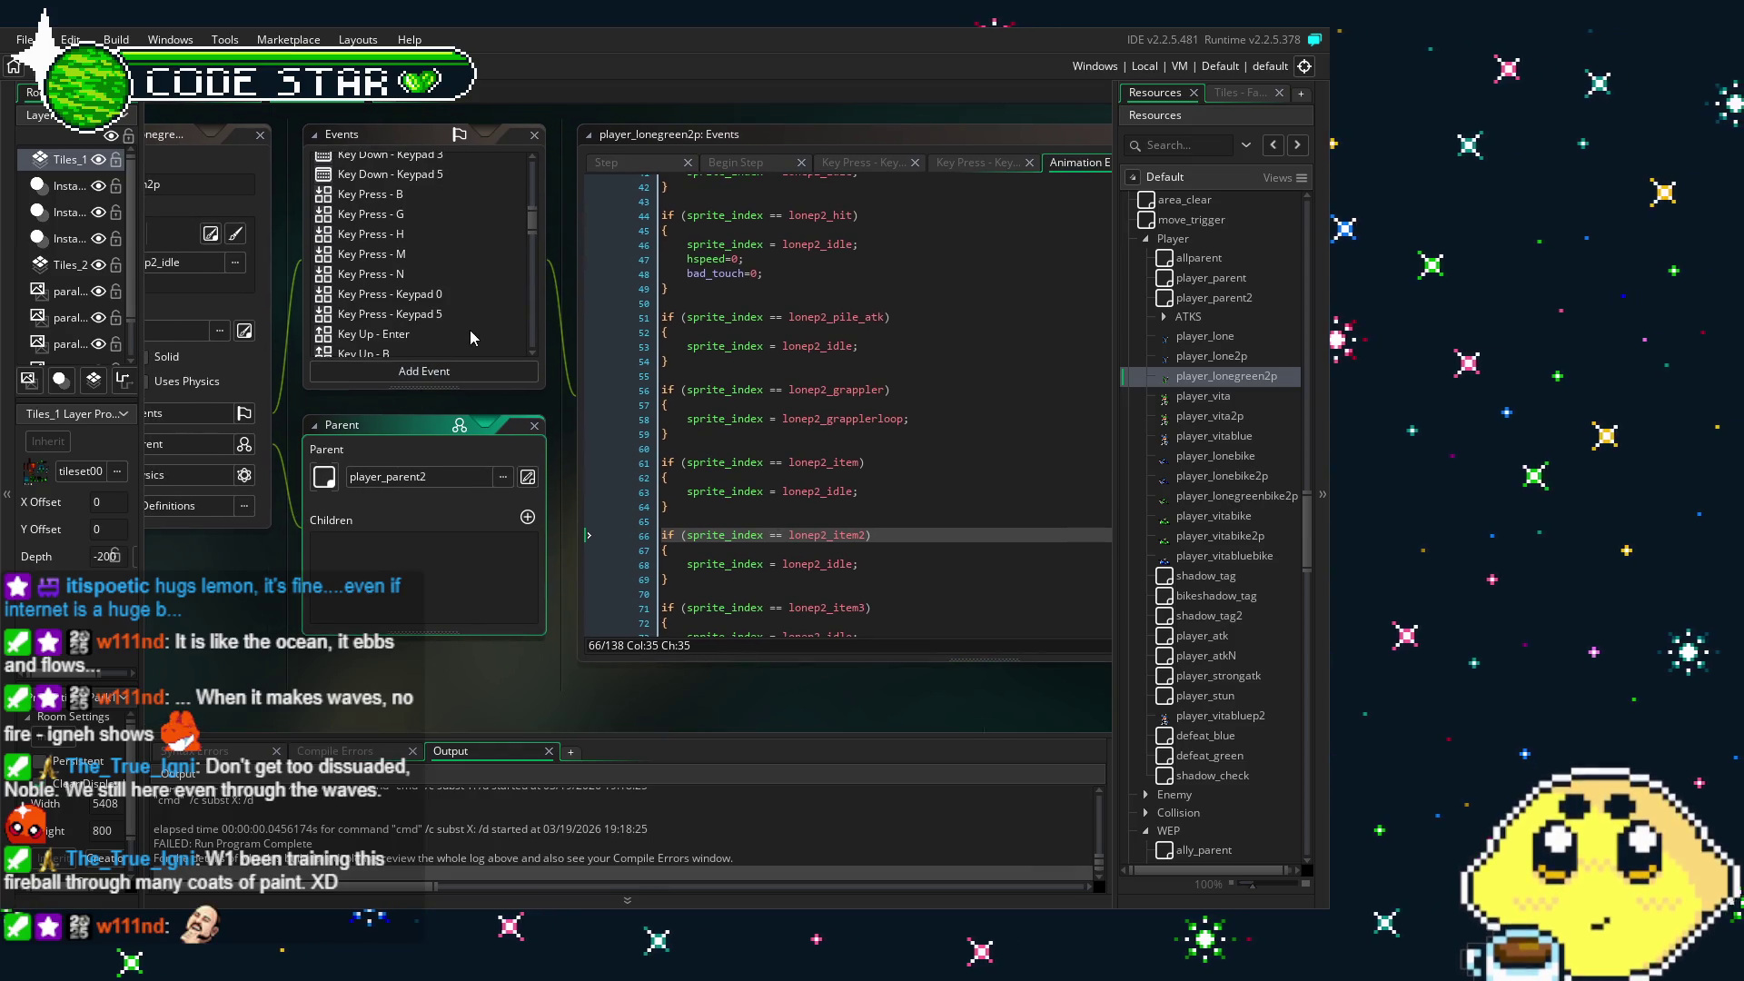
- Read player_lonegreen2p's Key Press - Keypad 0 code that spawns harpoon_shot2
left_click(444, 297)
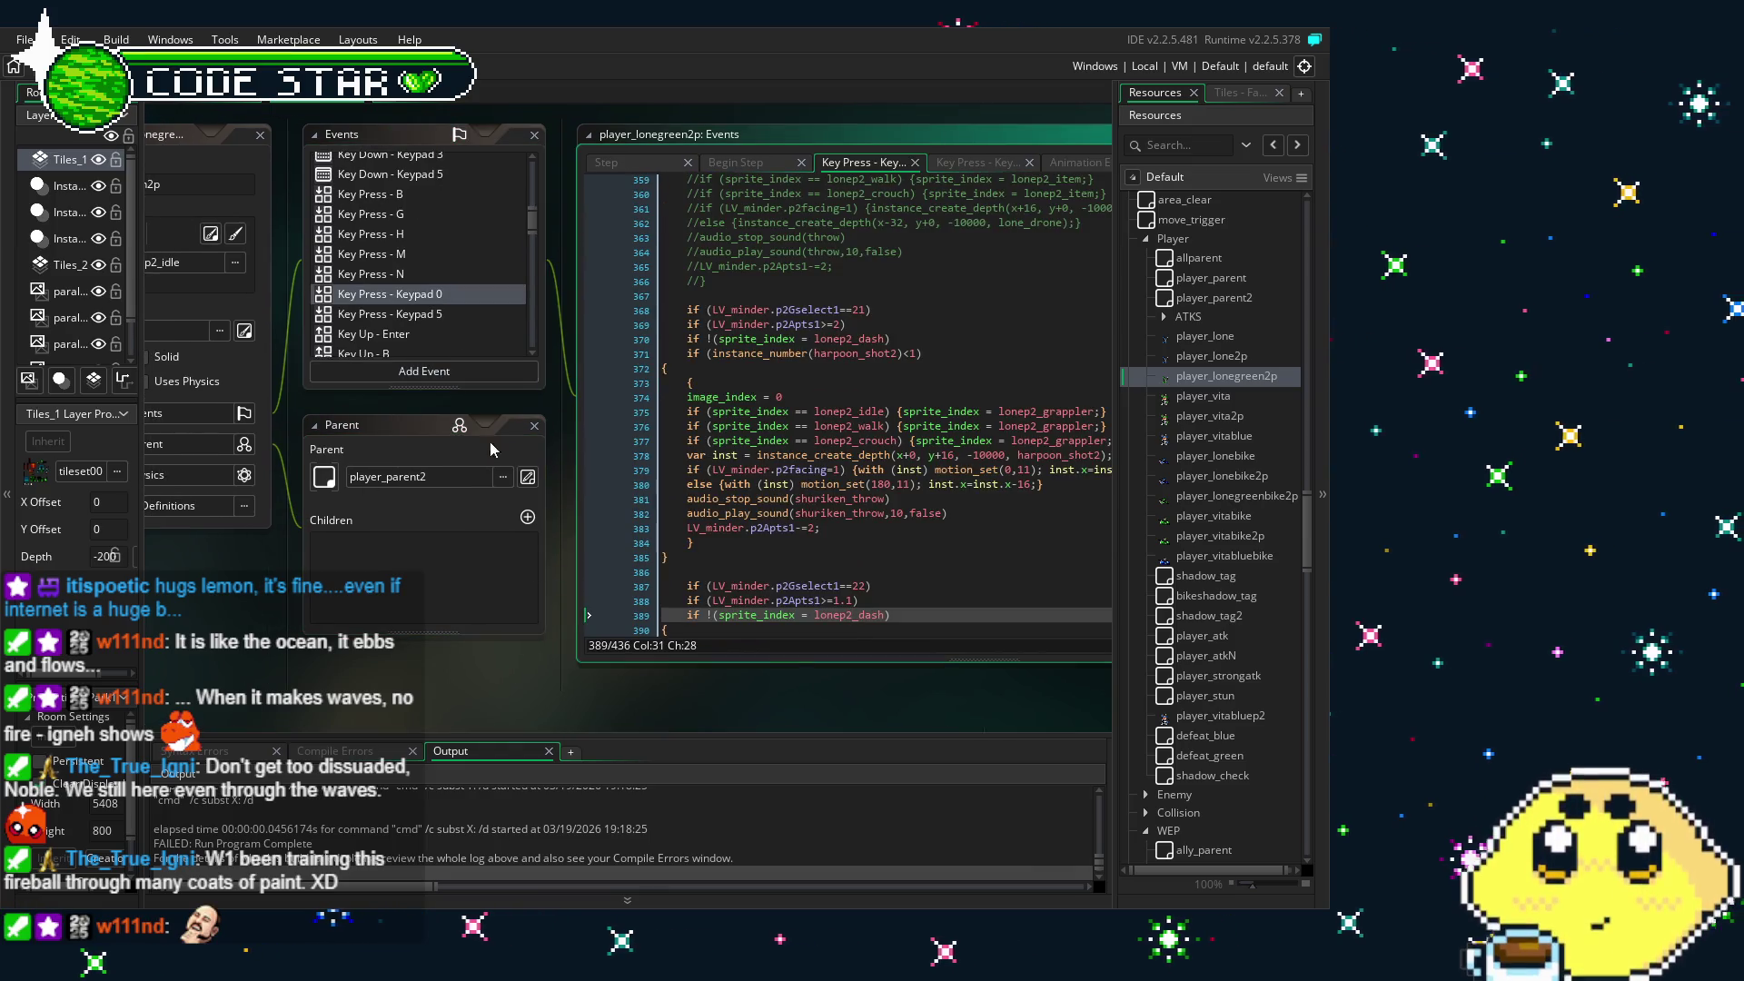
left_click(663, 134)
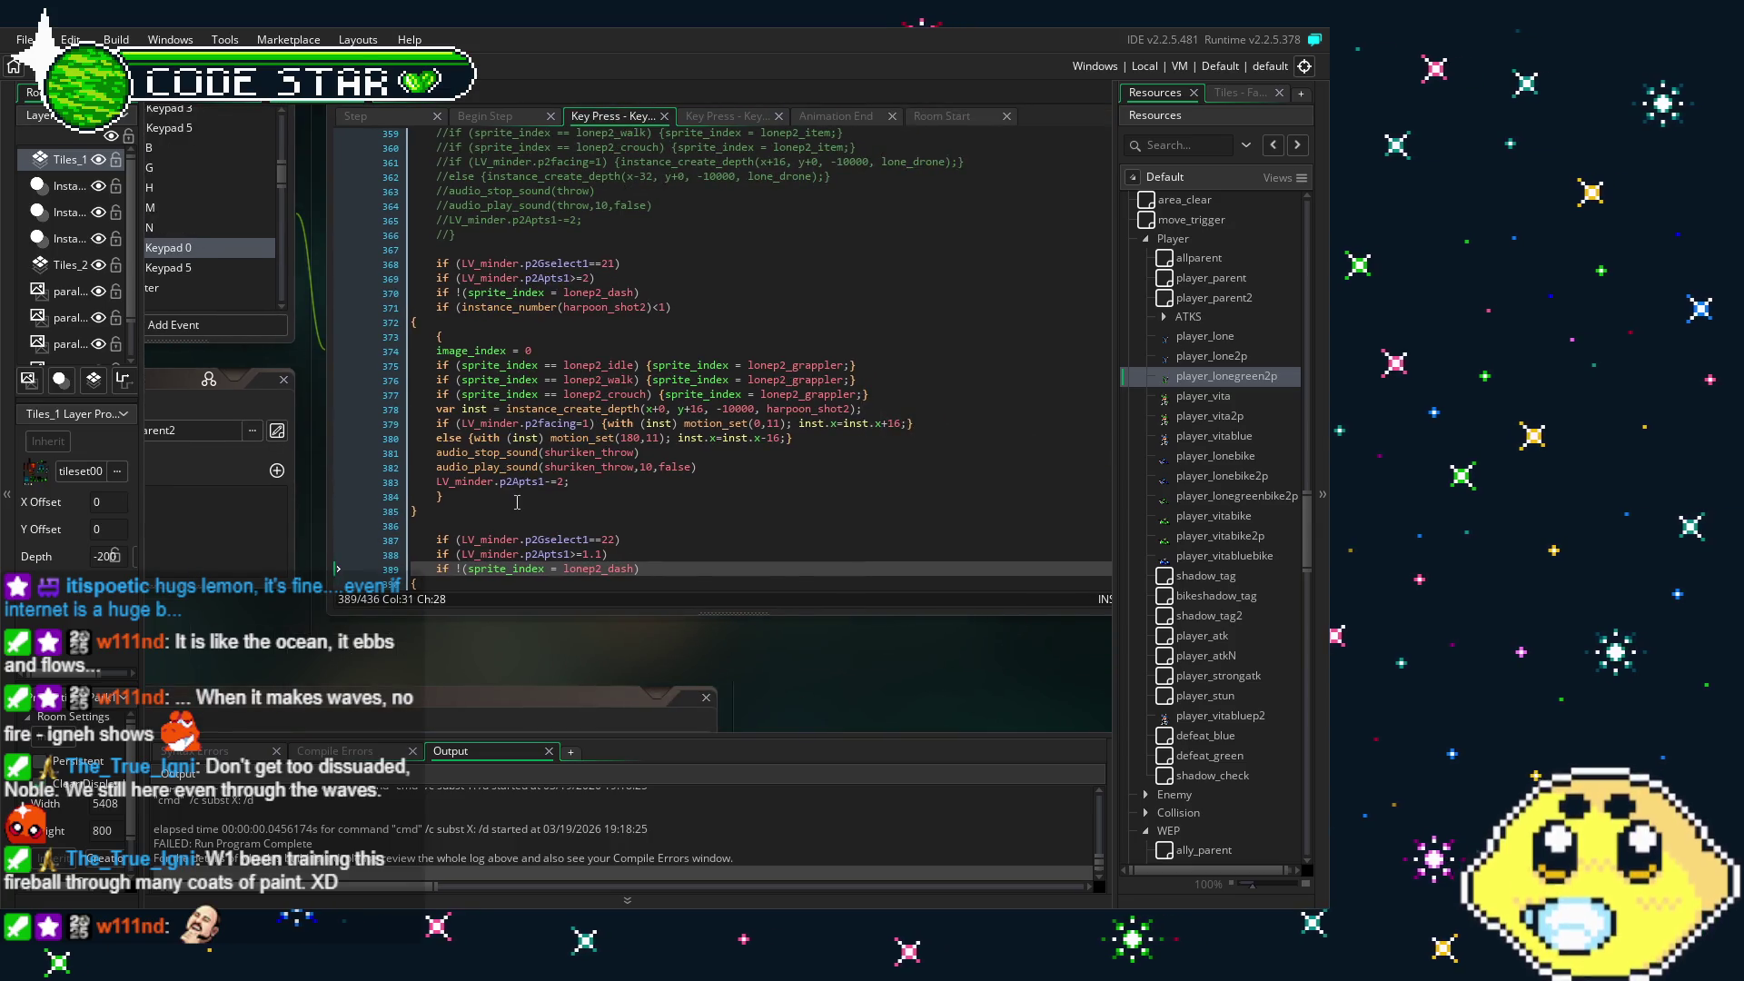
scroll(517, 502, "down", 3)
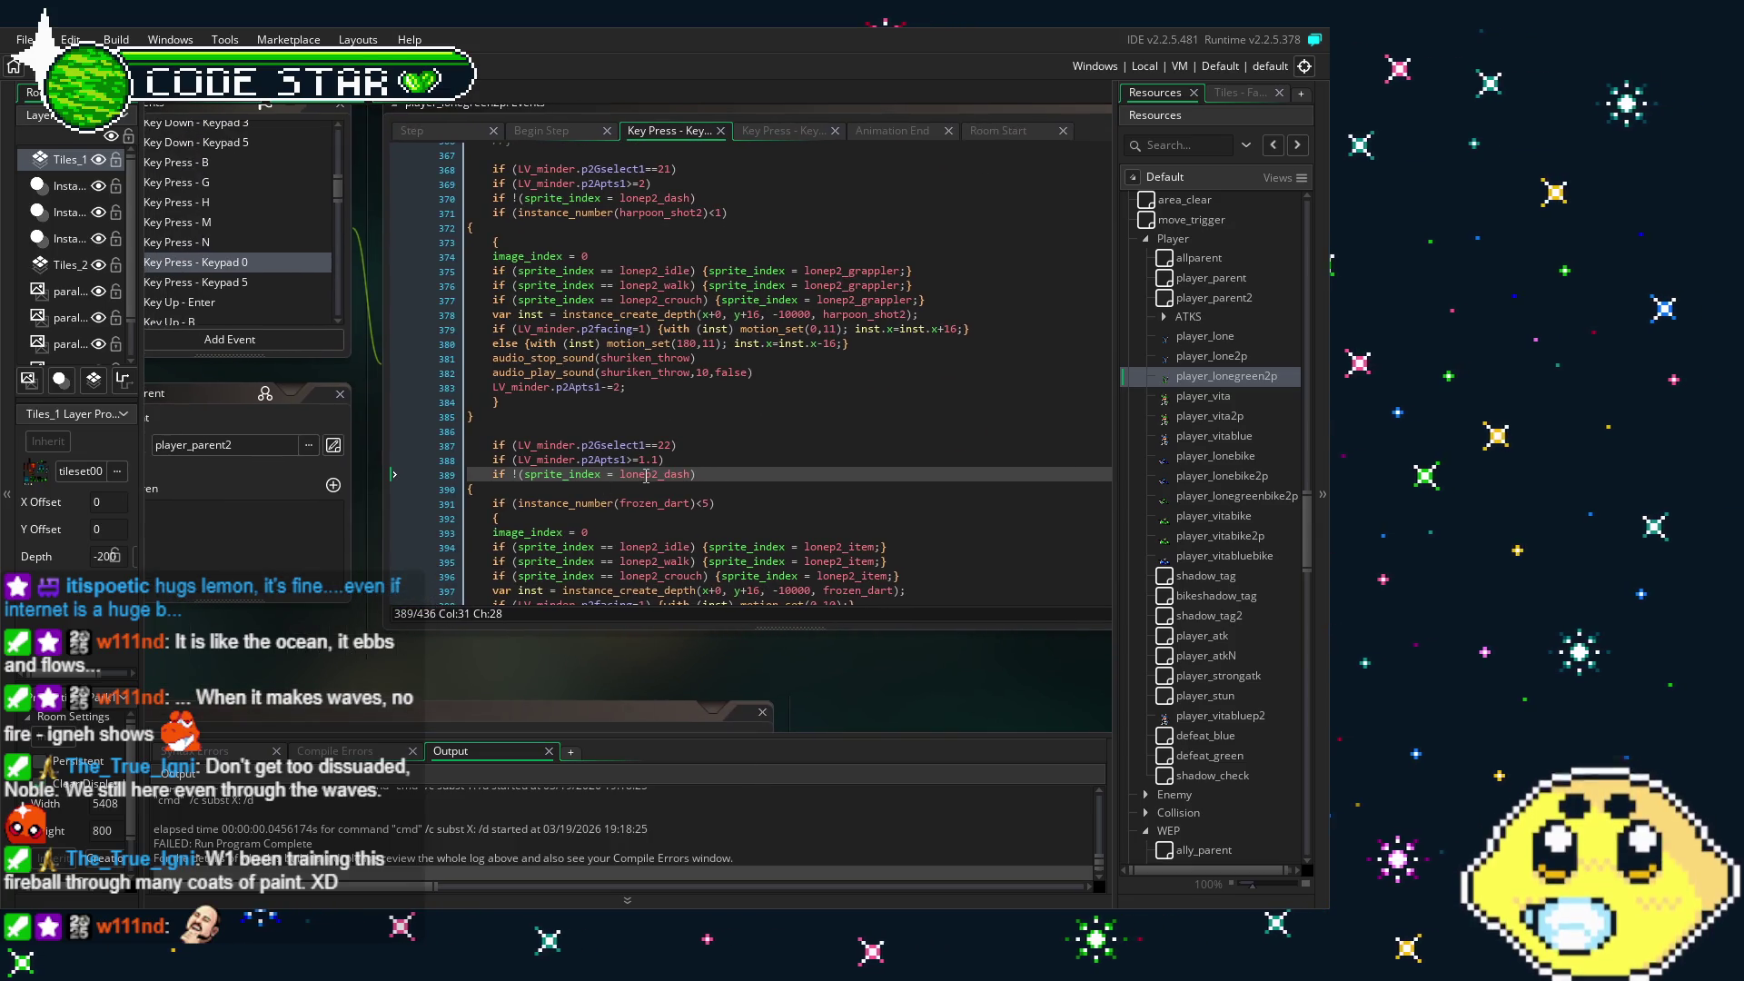
scroll(647, 477, "up", 3)
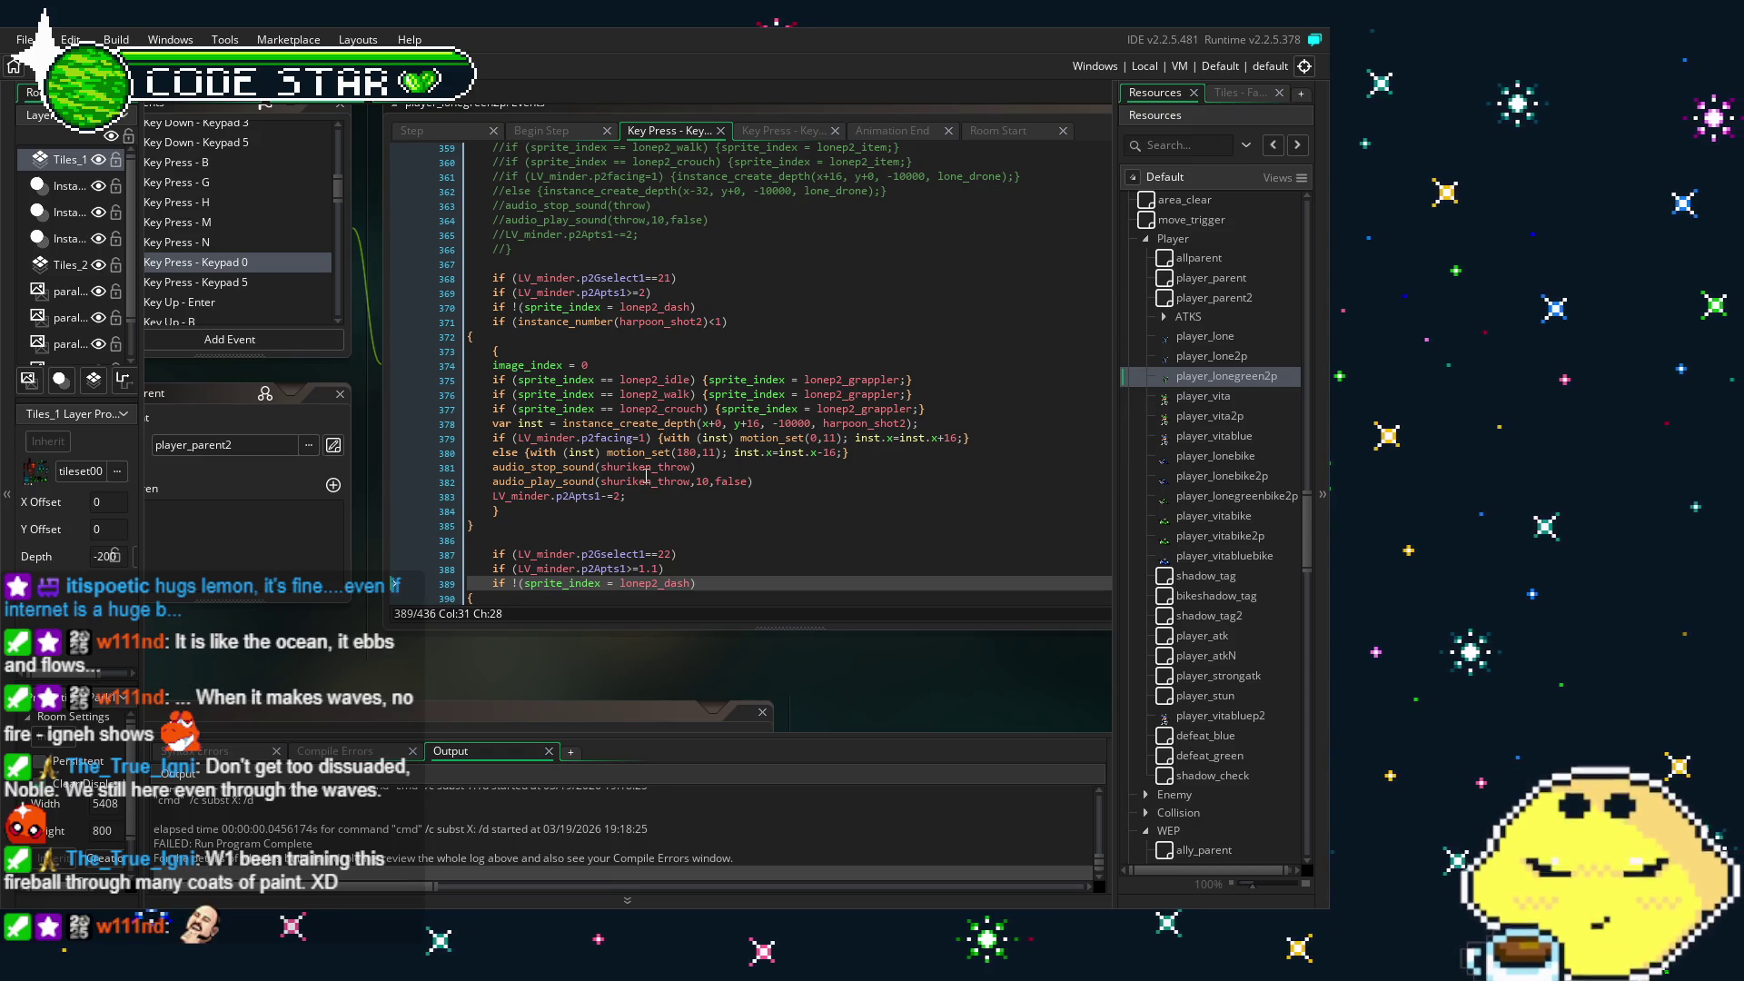
scroll(646, 477, "down", 1)
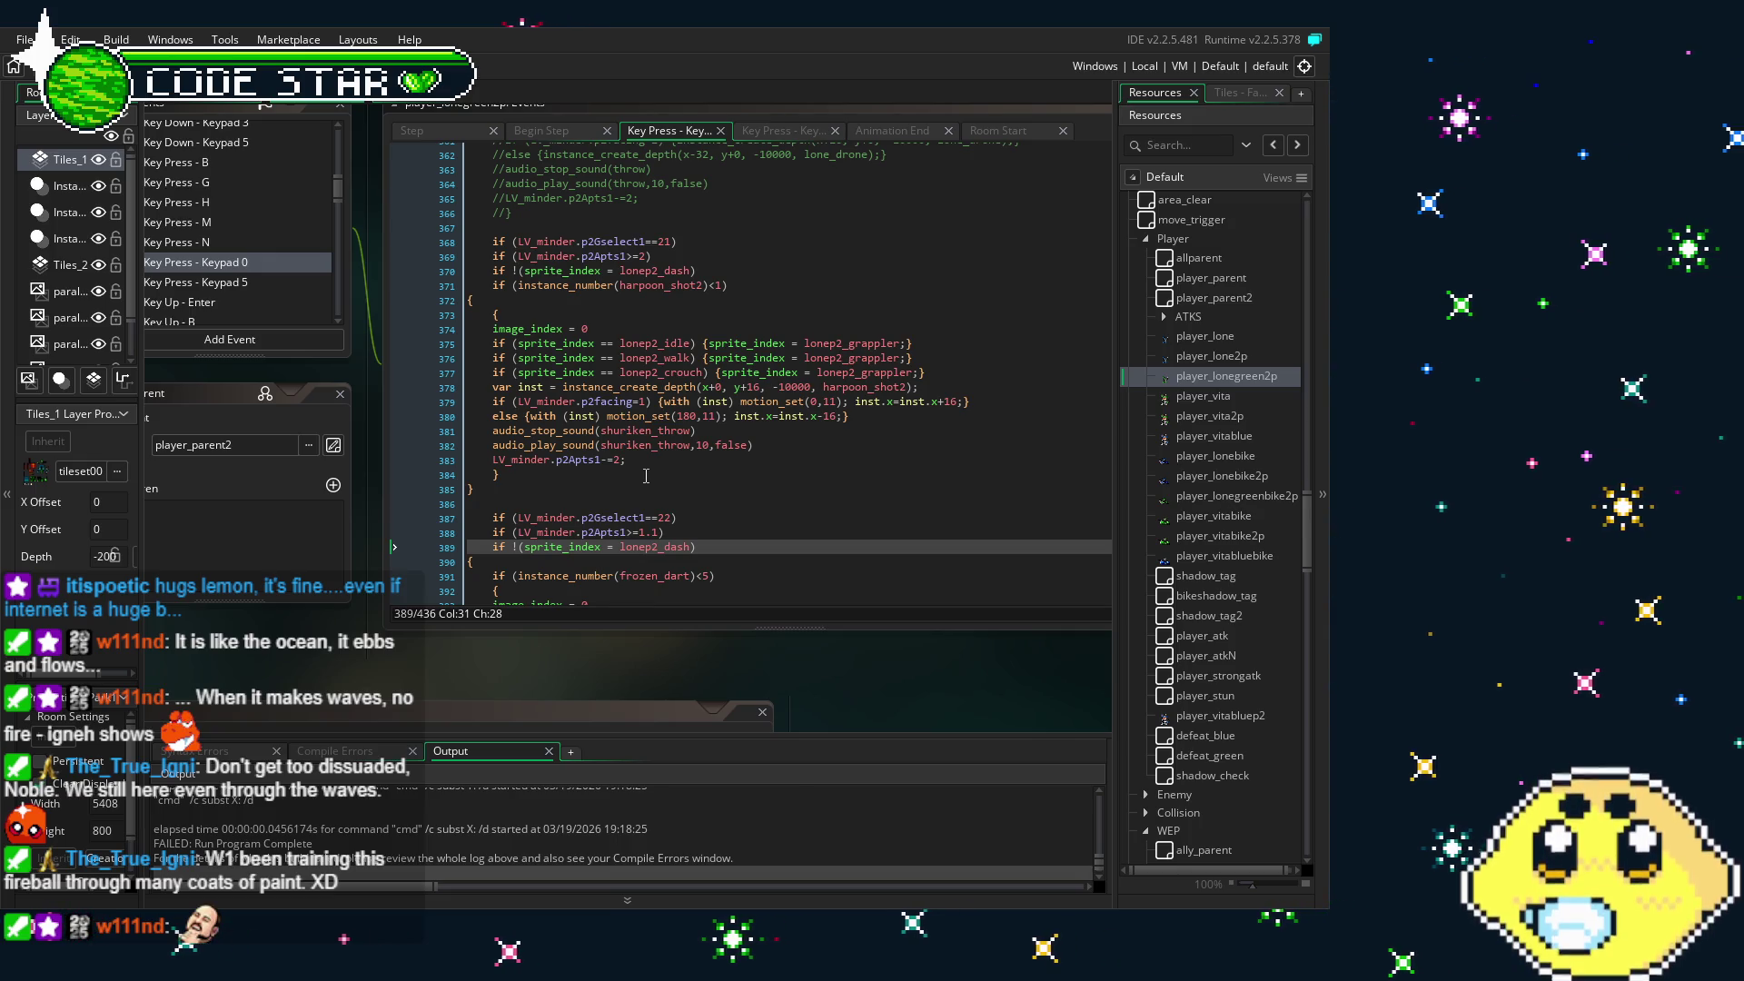
left_click(646, 477)
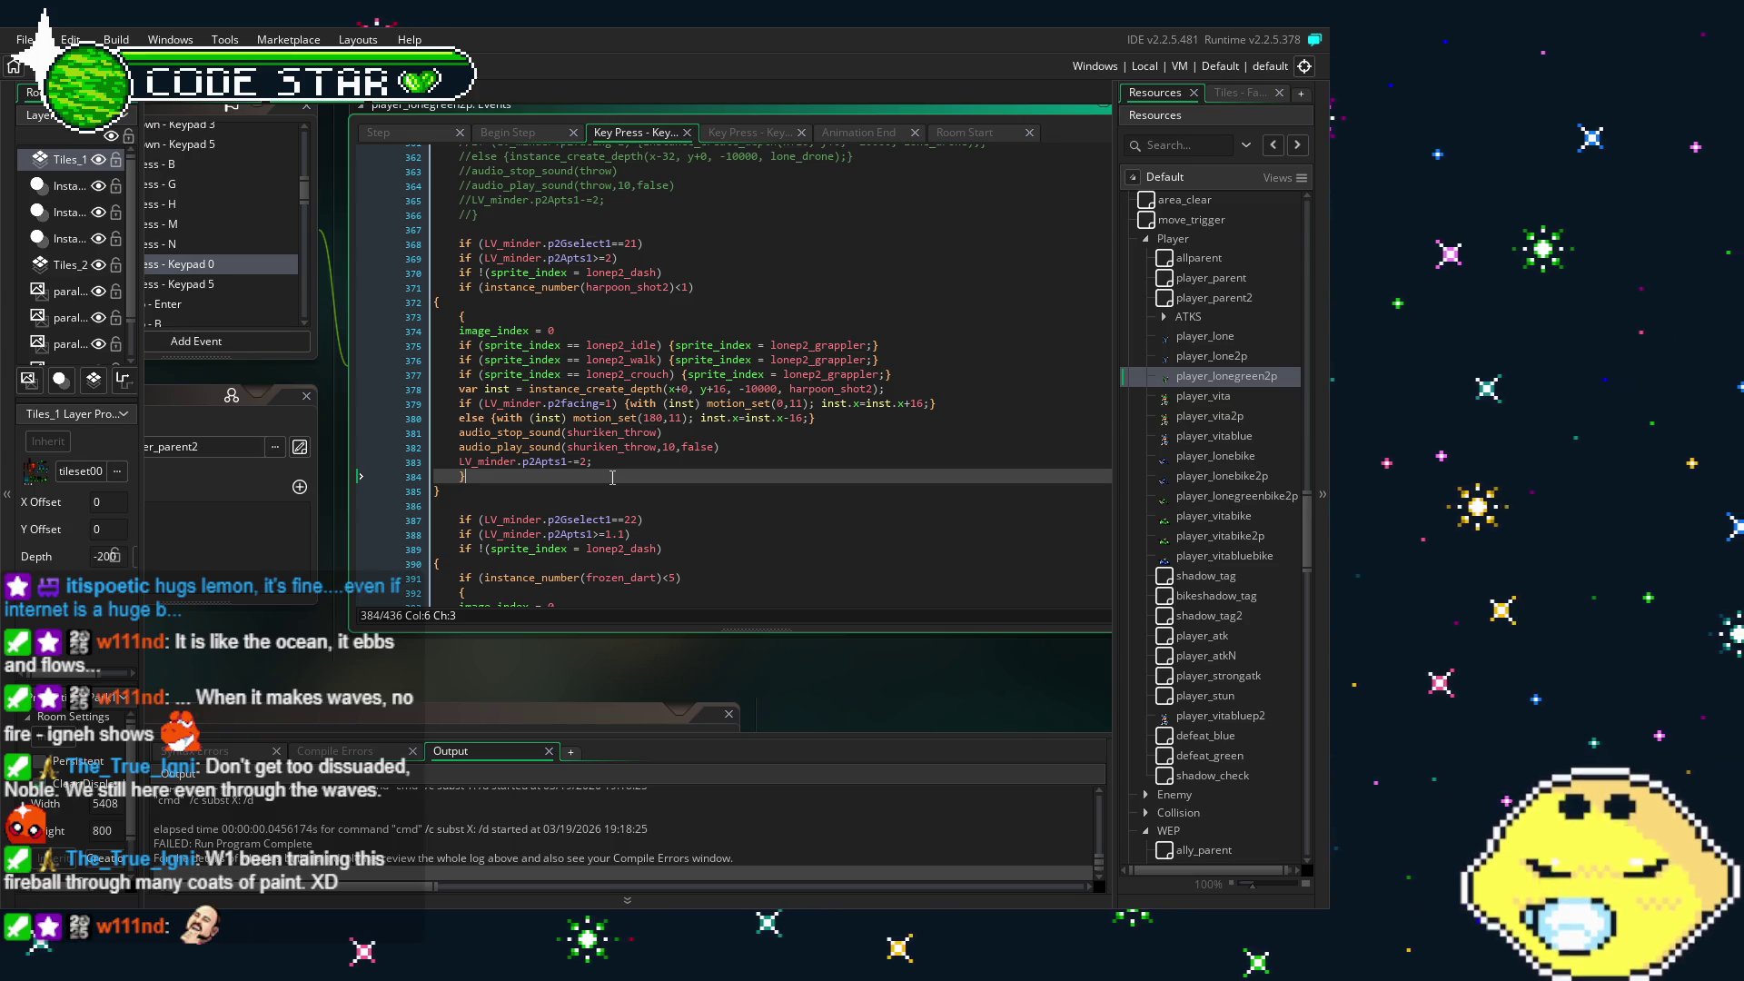
- Find harpoon_shotG under WEP in Resources and open it
left_click_drag(612, 477, 730, 453)
scroll(1202, 627, "down", 15)
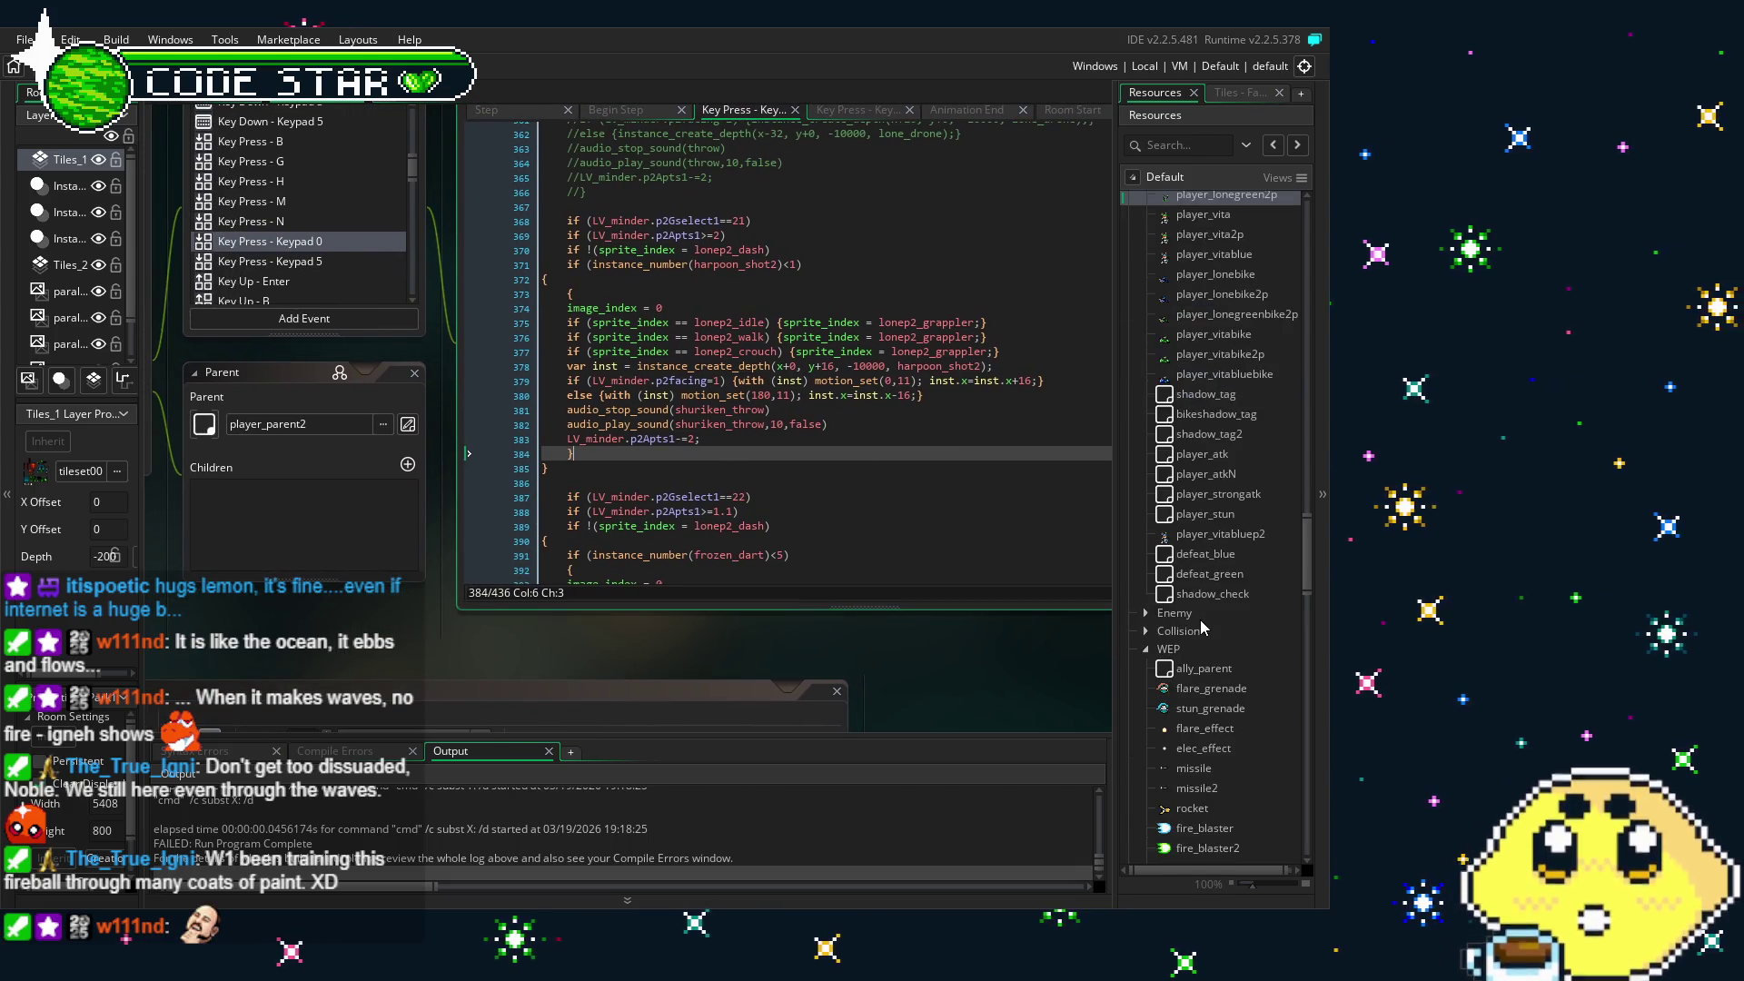
scroll(1201, 625, "down", 10)
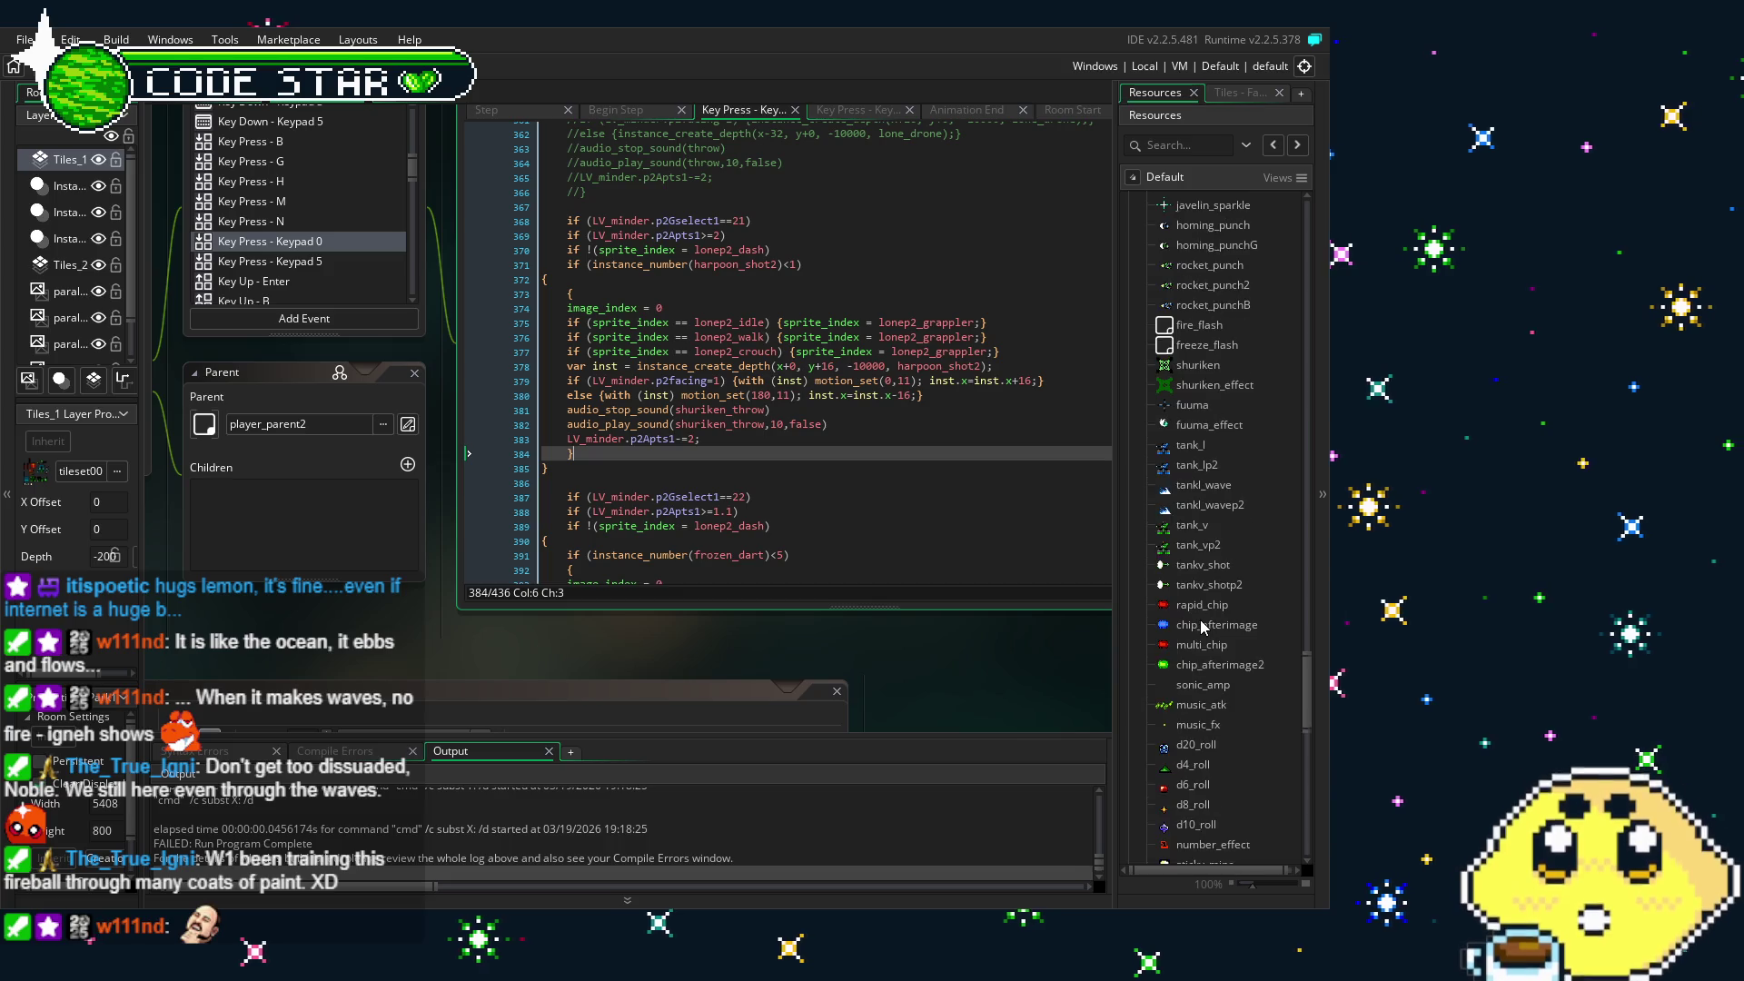
scroll(1201, 621, "down", 5)
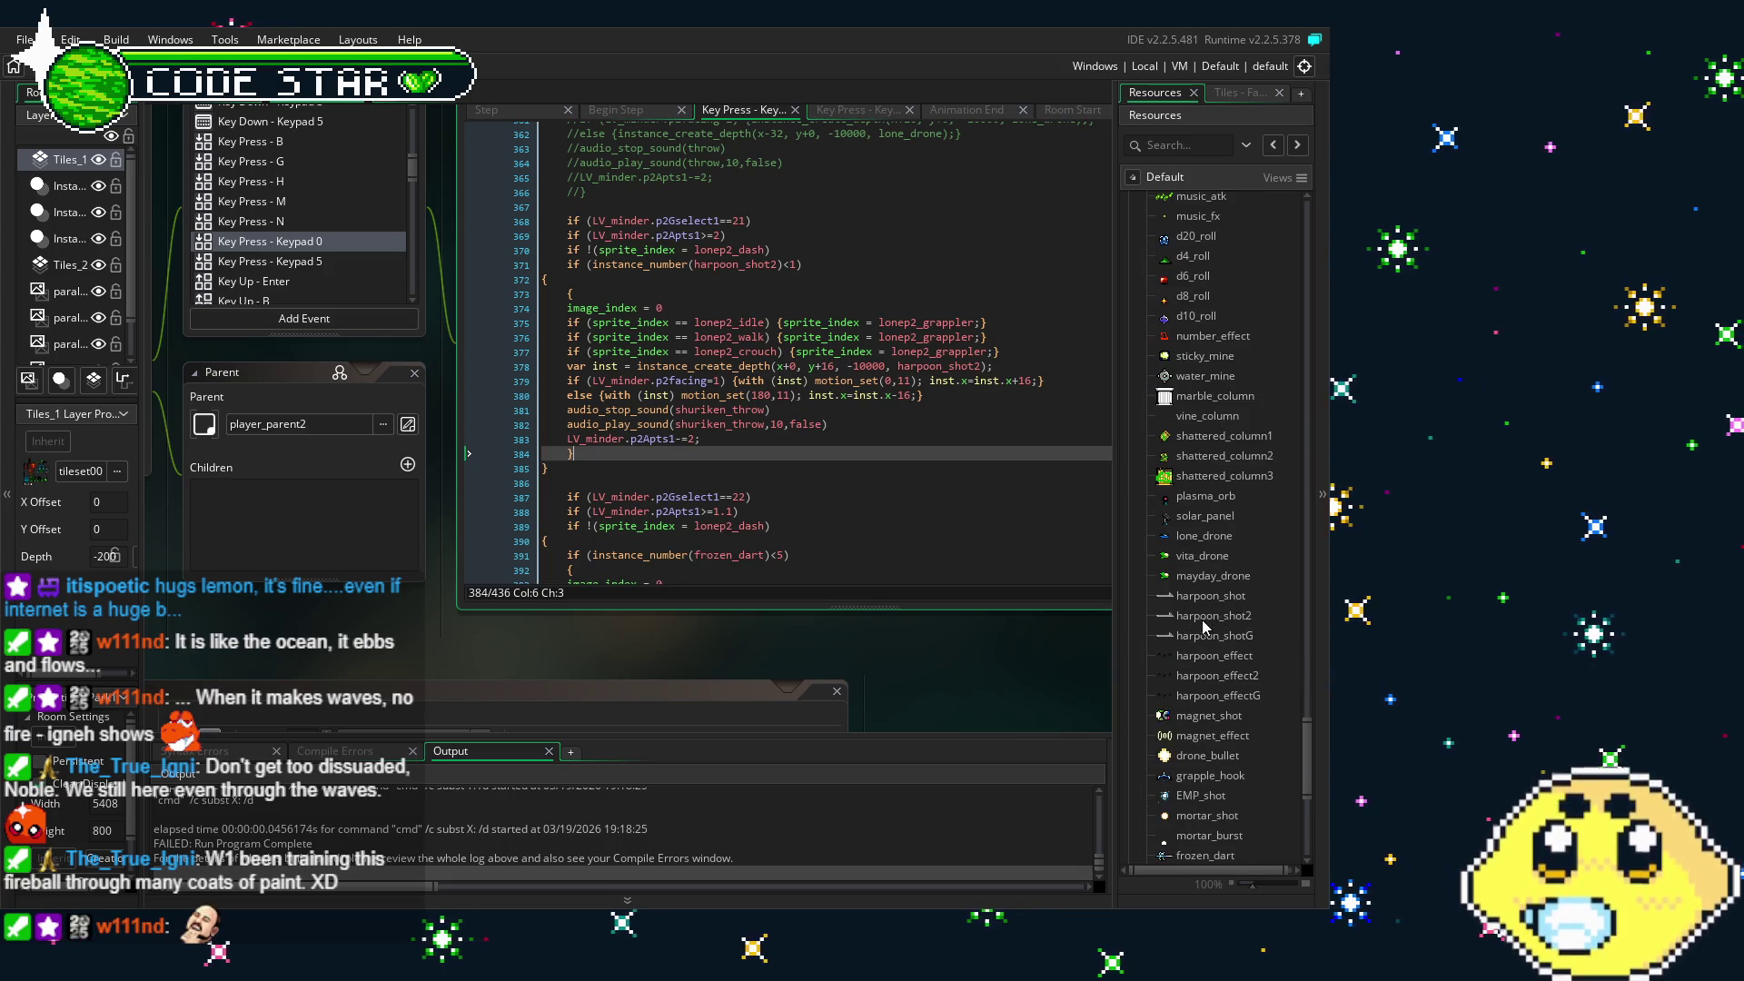
double_click(1214, 636)
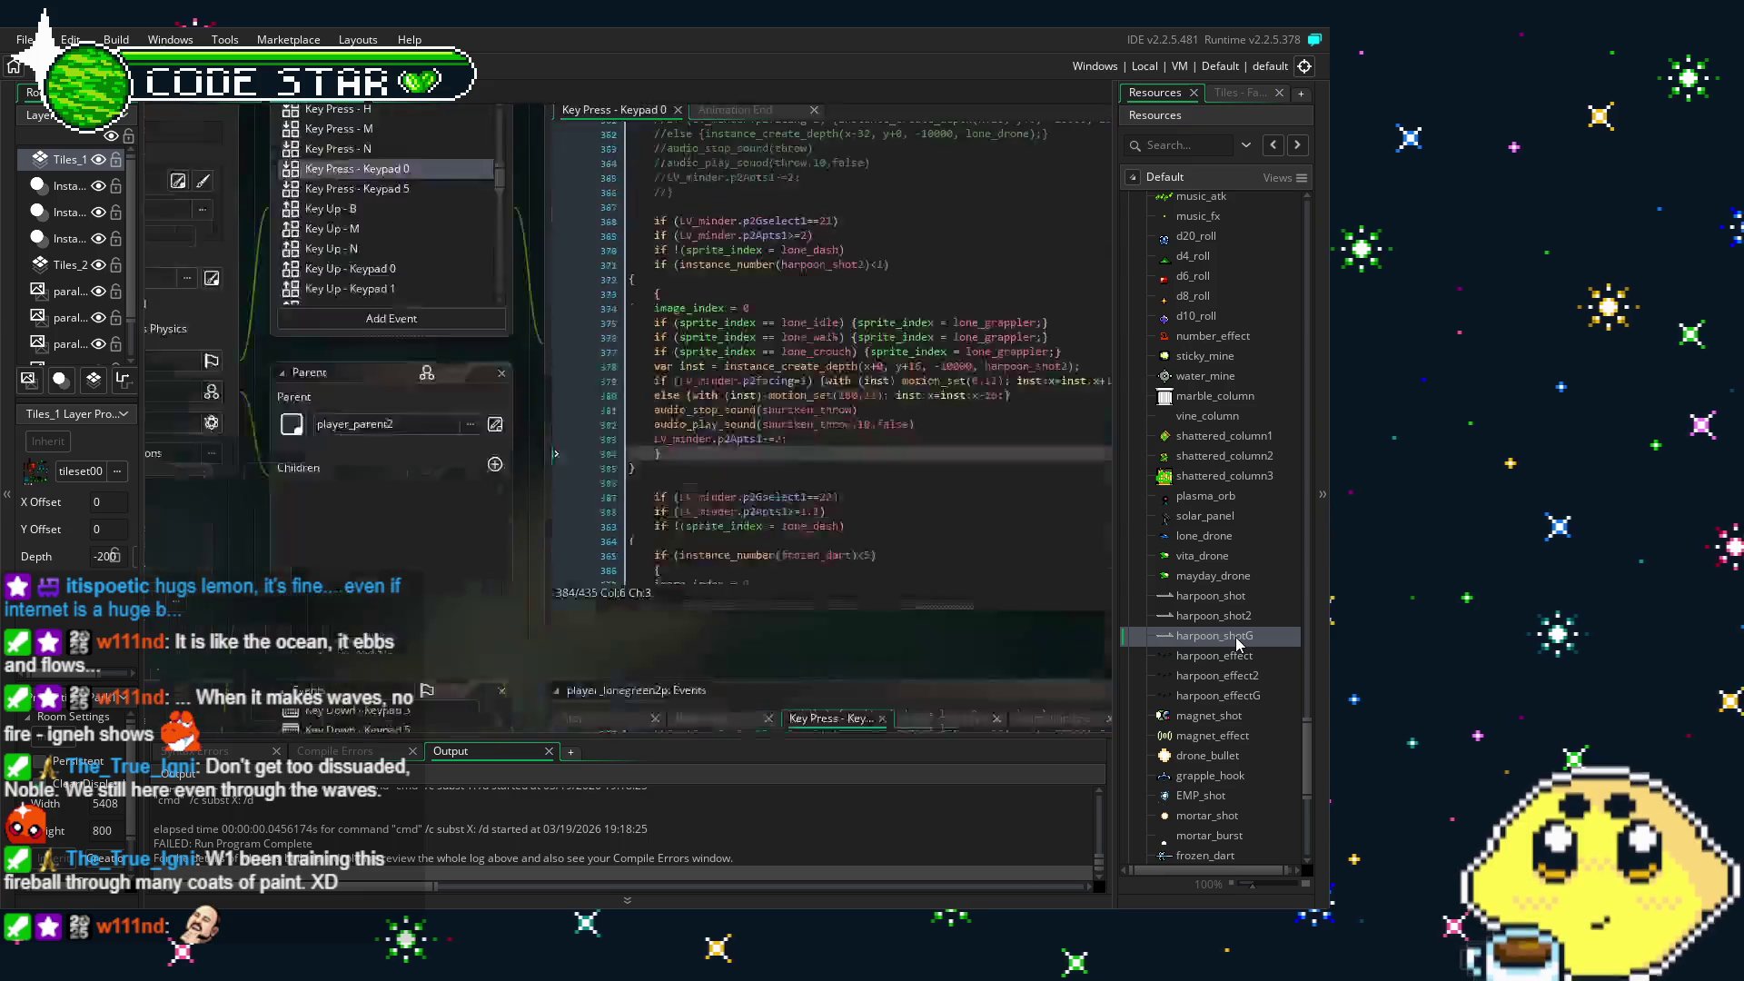
- Review harpoon_shotG's Create, Destroy and Alarm 2 event code
scroll(470, 301, "up", 1)
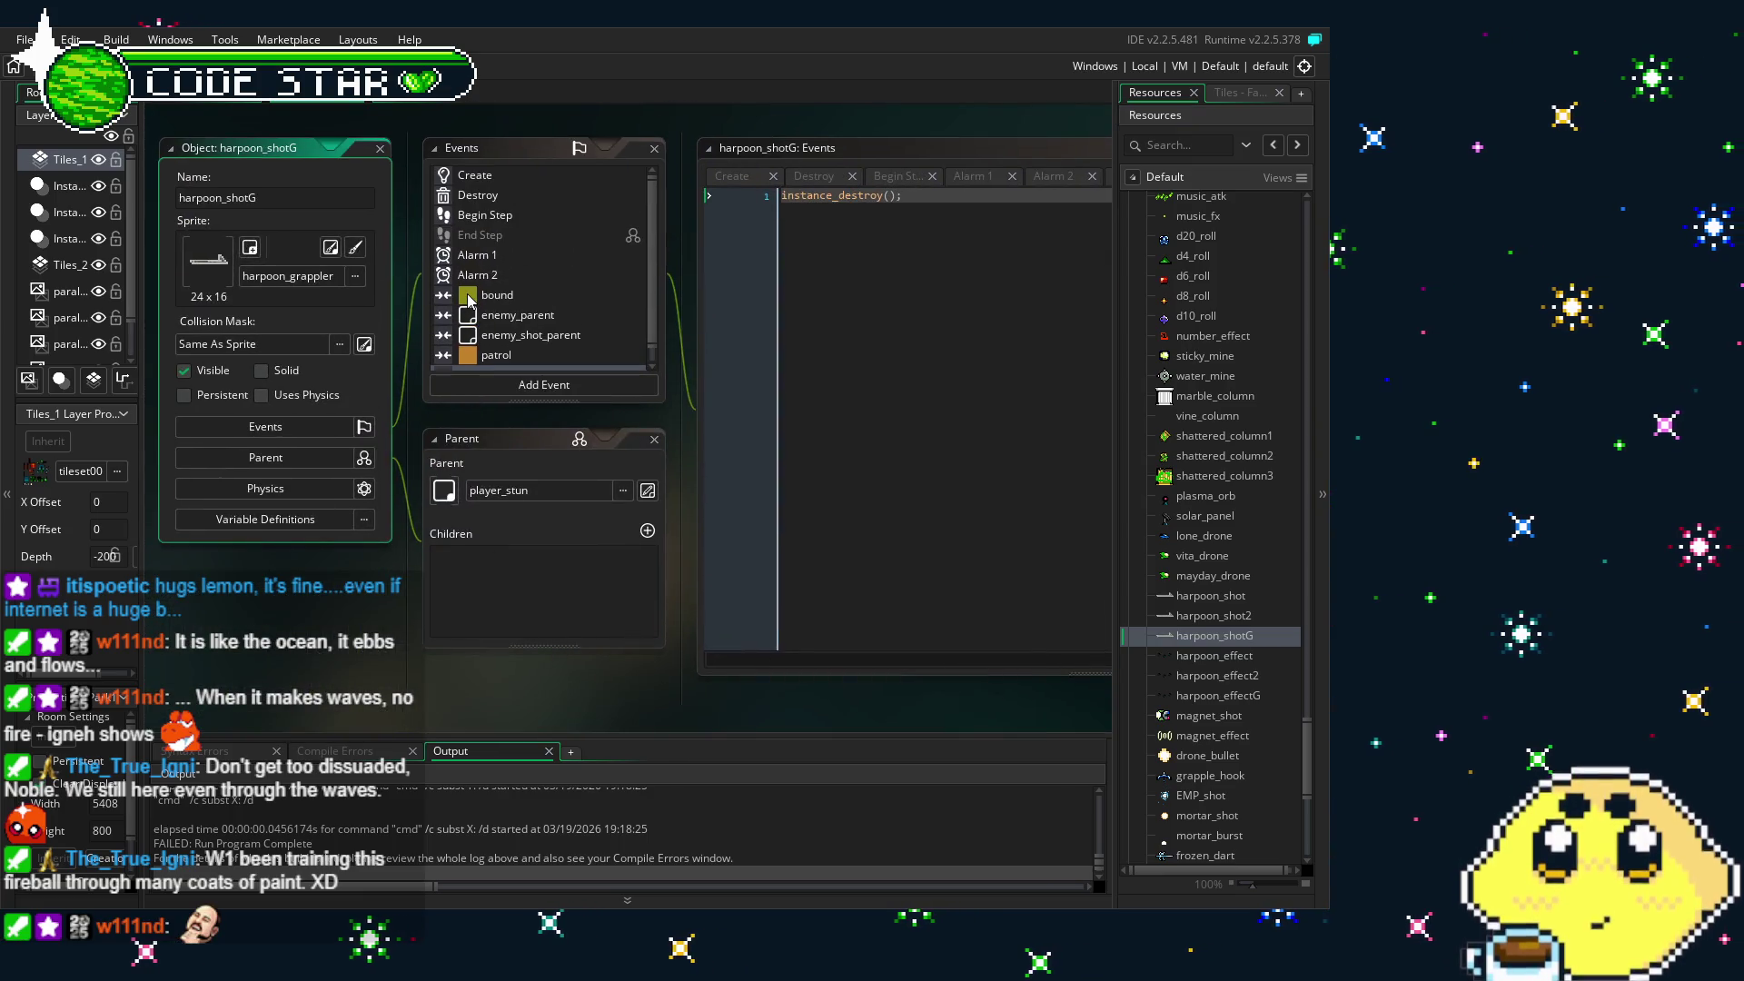
left_click(506, 177)
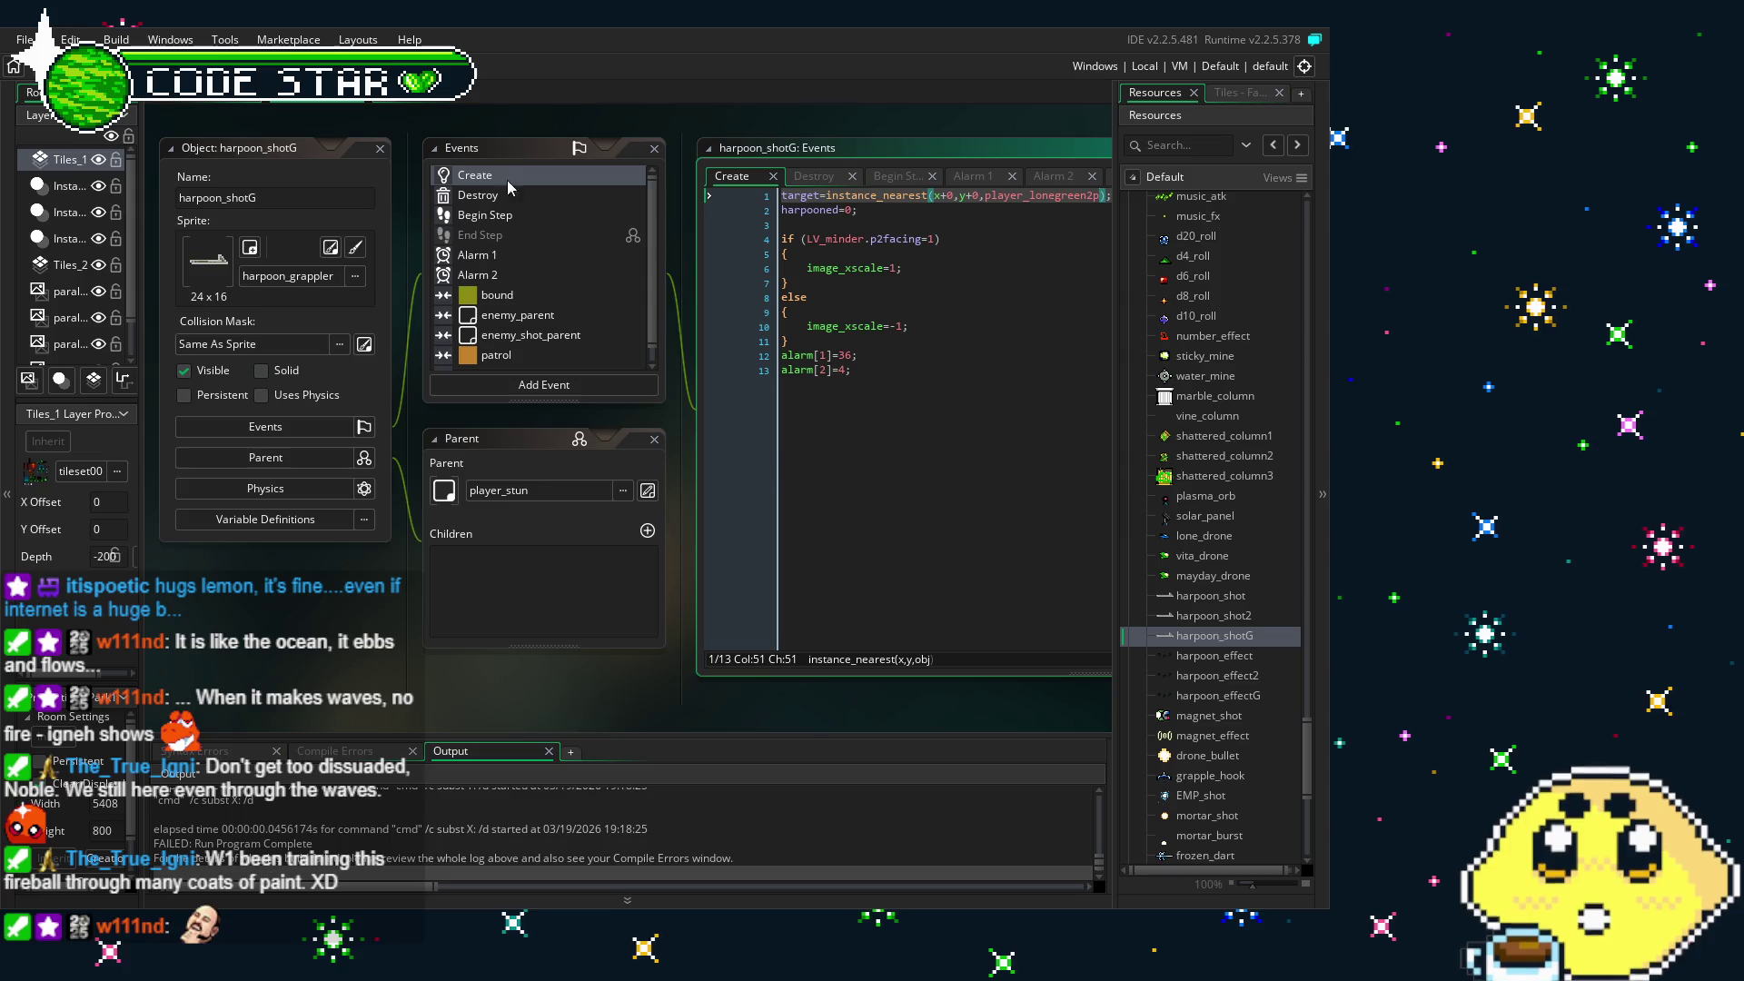
left_click_drag(788, 448, 635, 444)
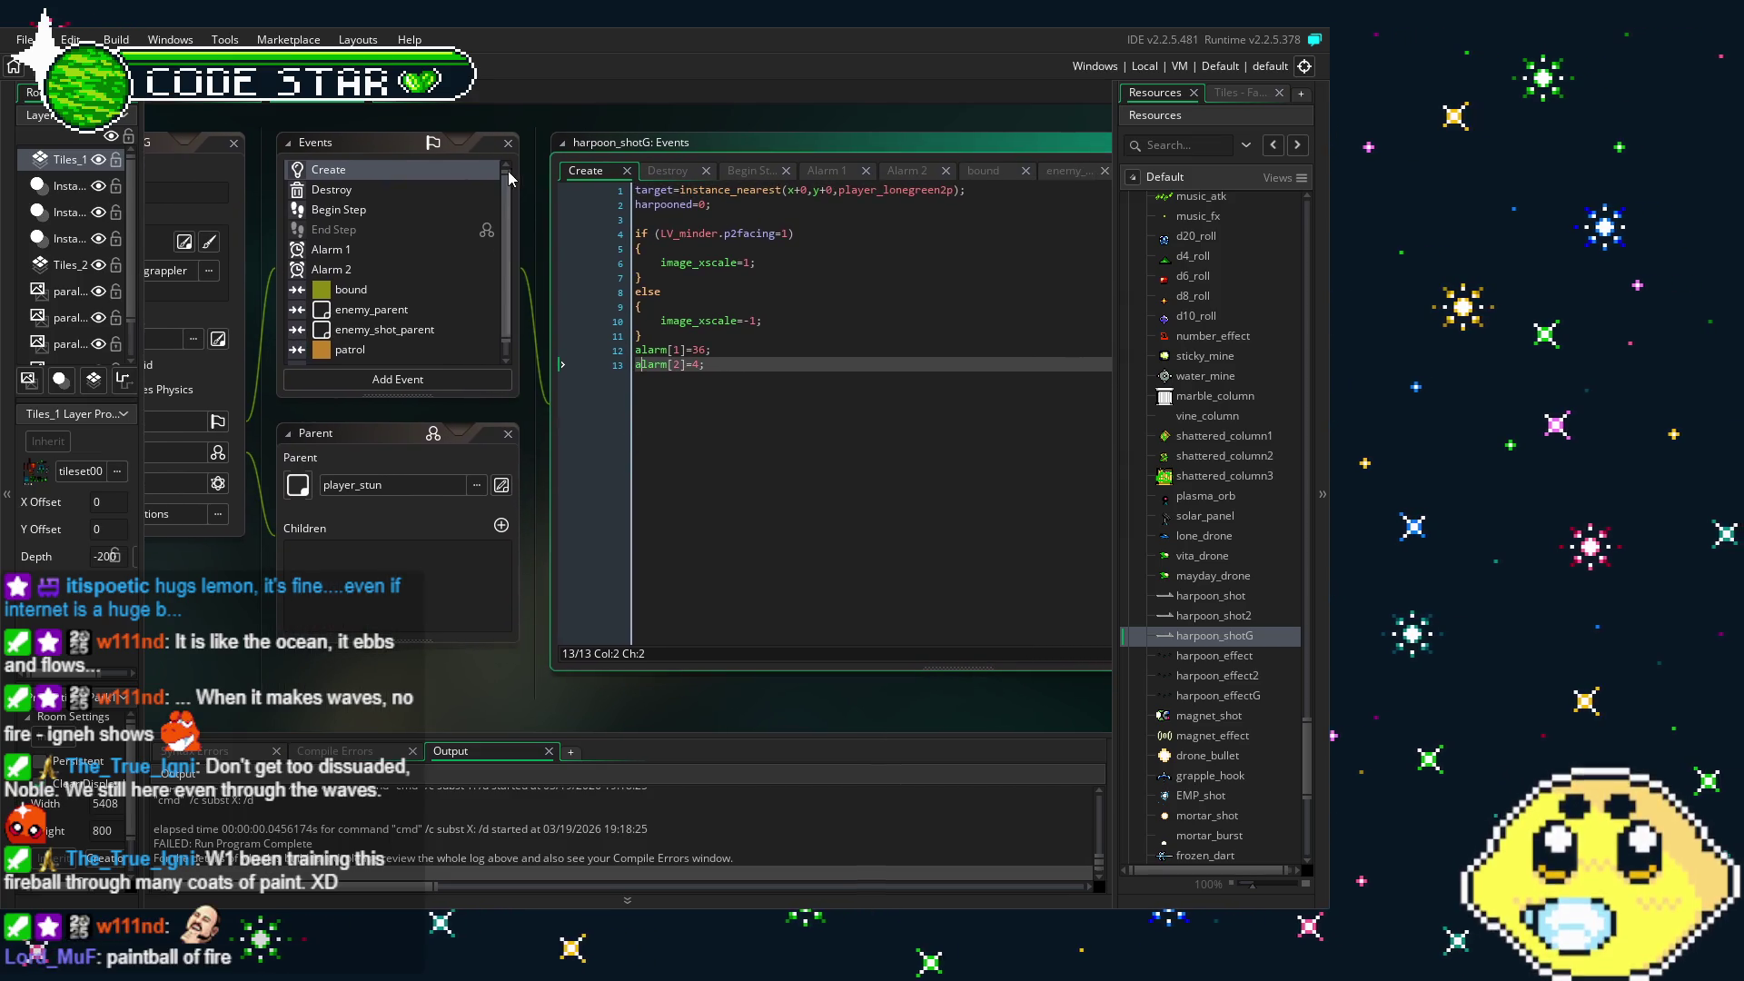
left_click(411, 191)
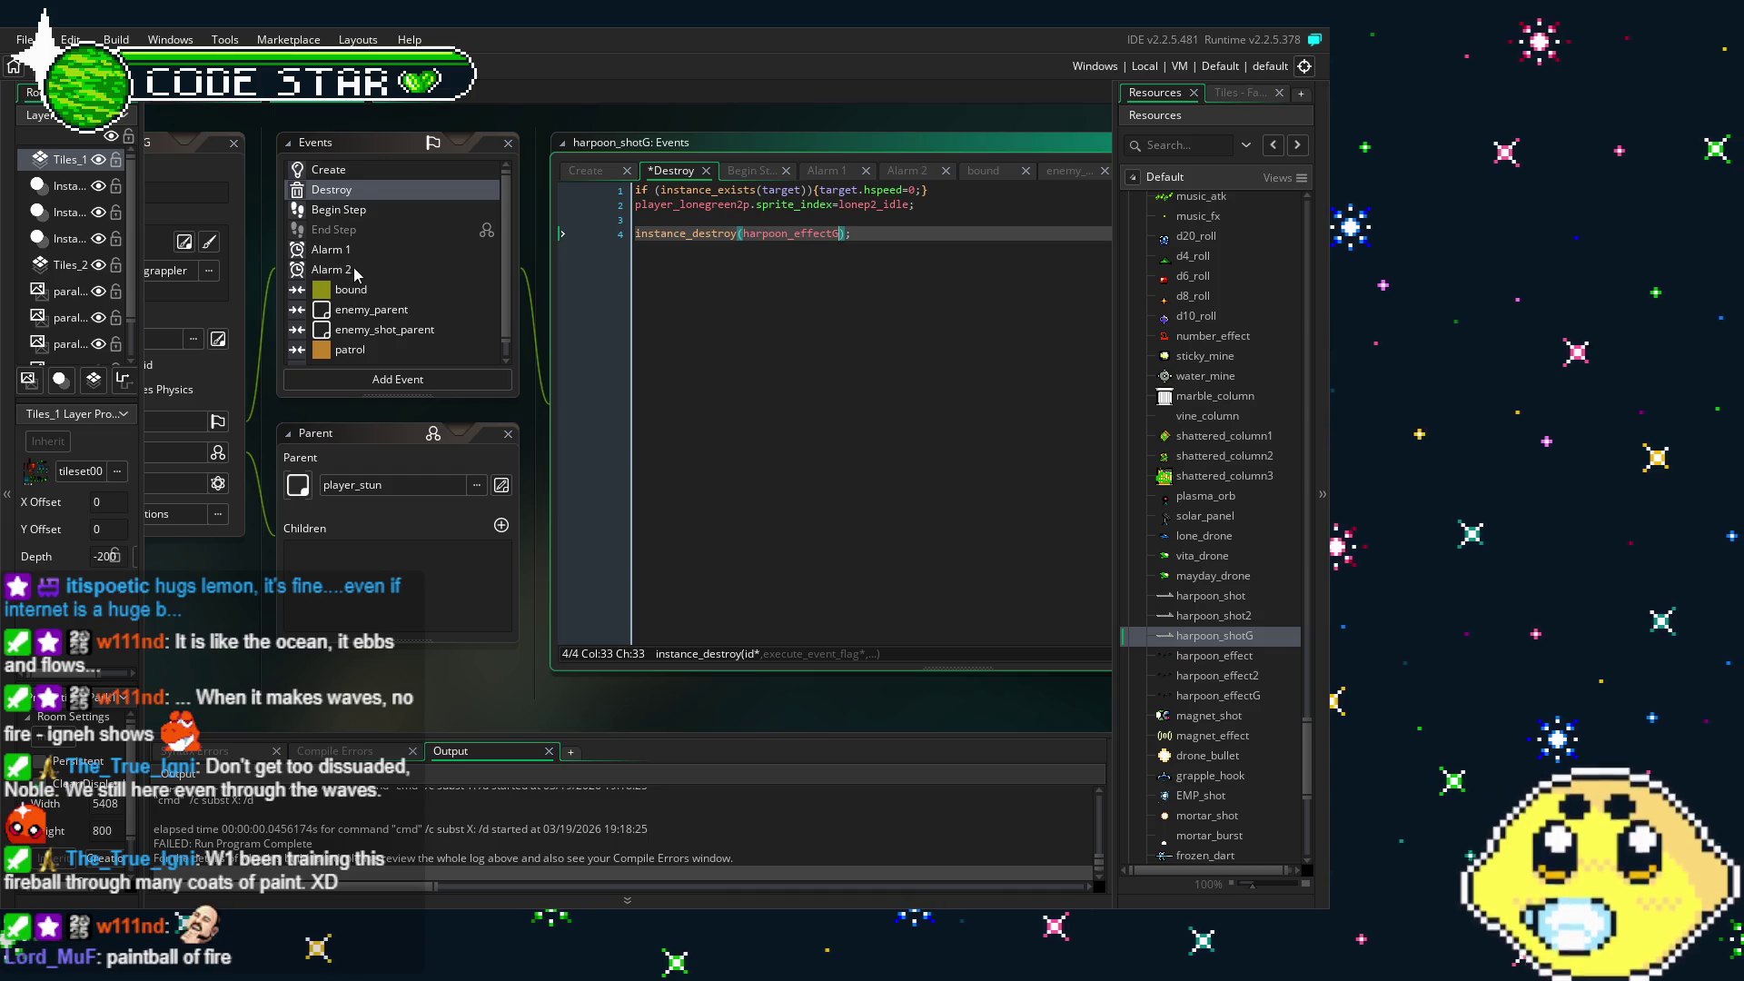
left_click(355, 271)
- Enlarge the Output panel to read the build error log
left_click(711, 421)
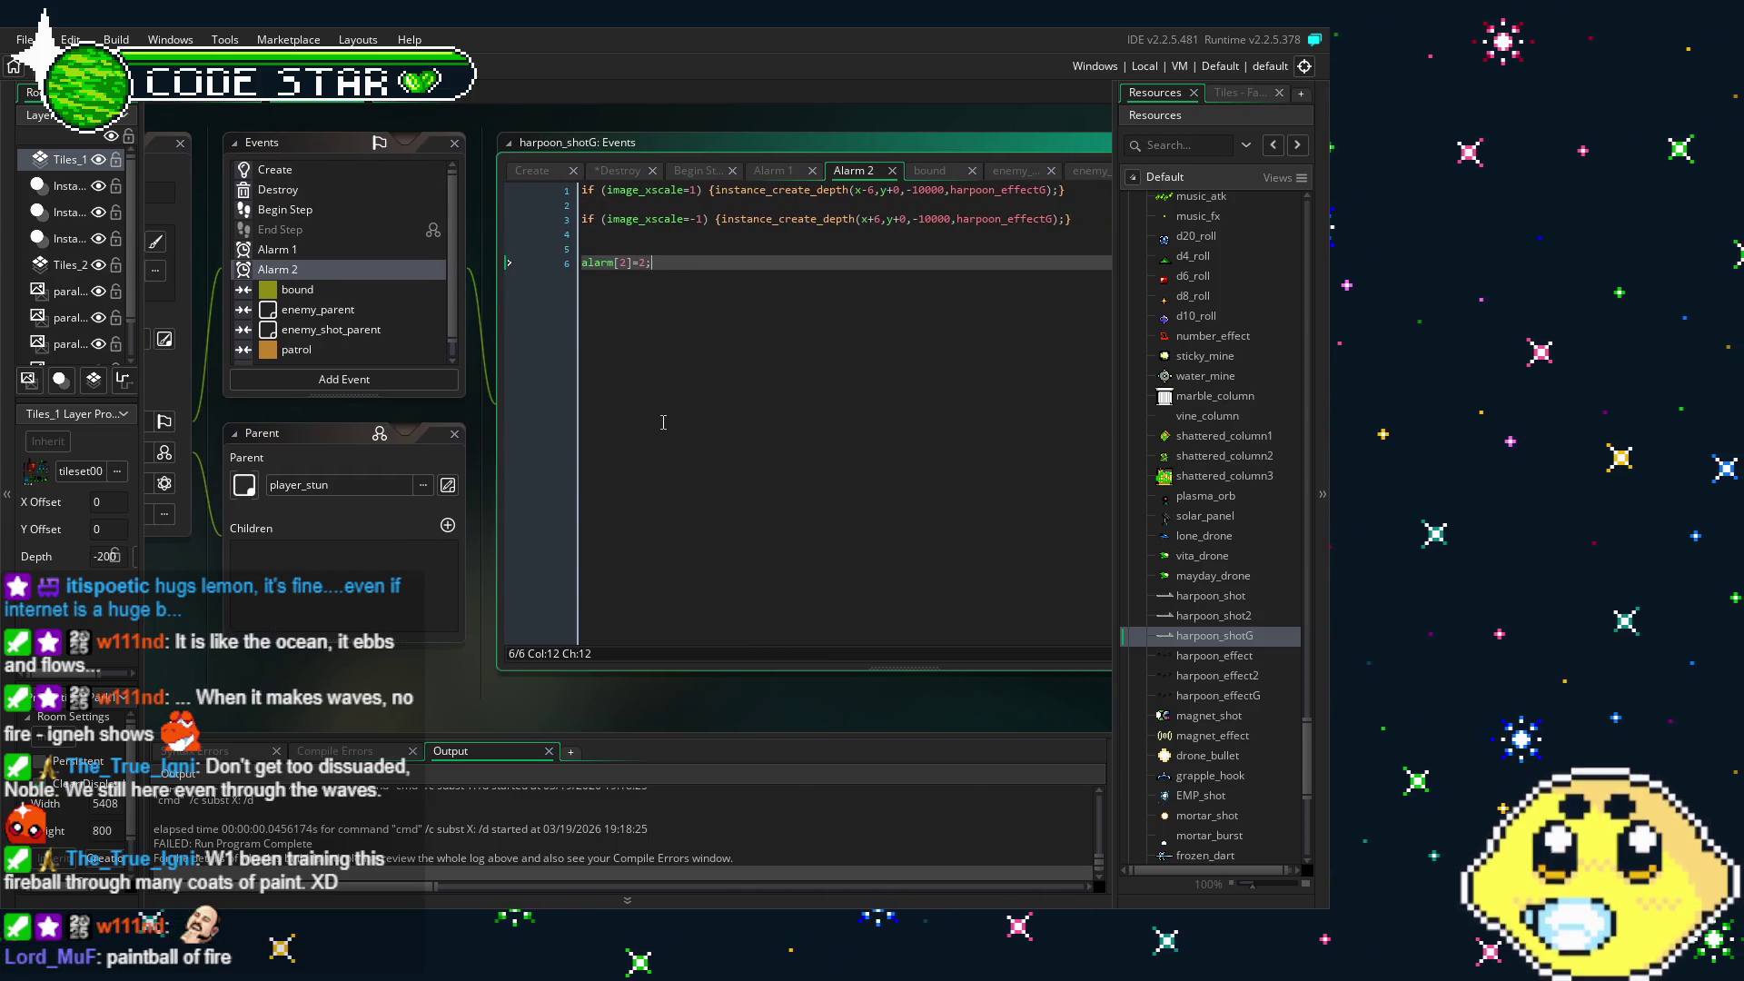
scroll(401, 293, "down", 1)
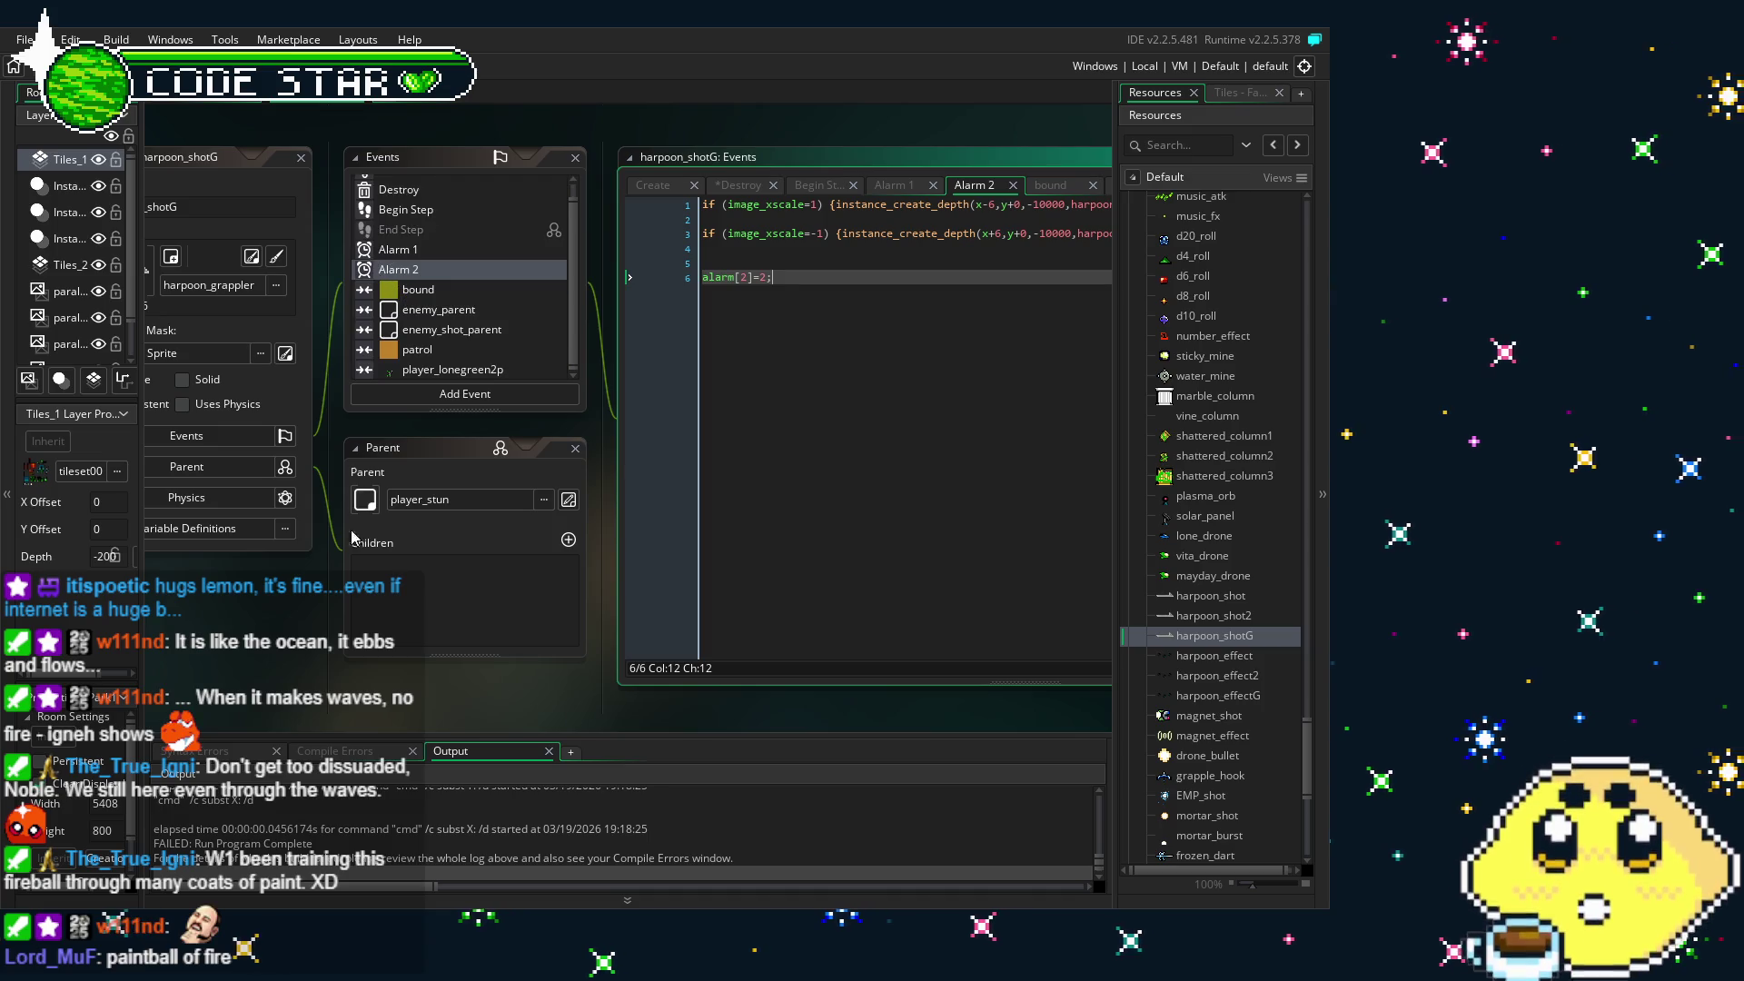
left_click_drag(596, 737, 600, 523)
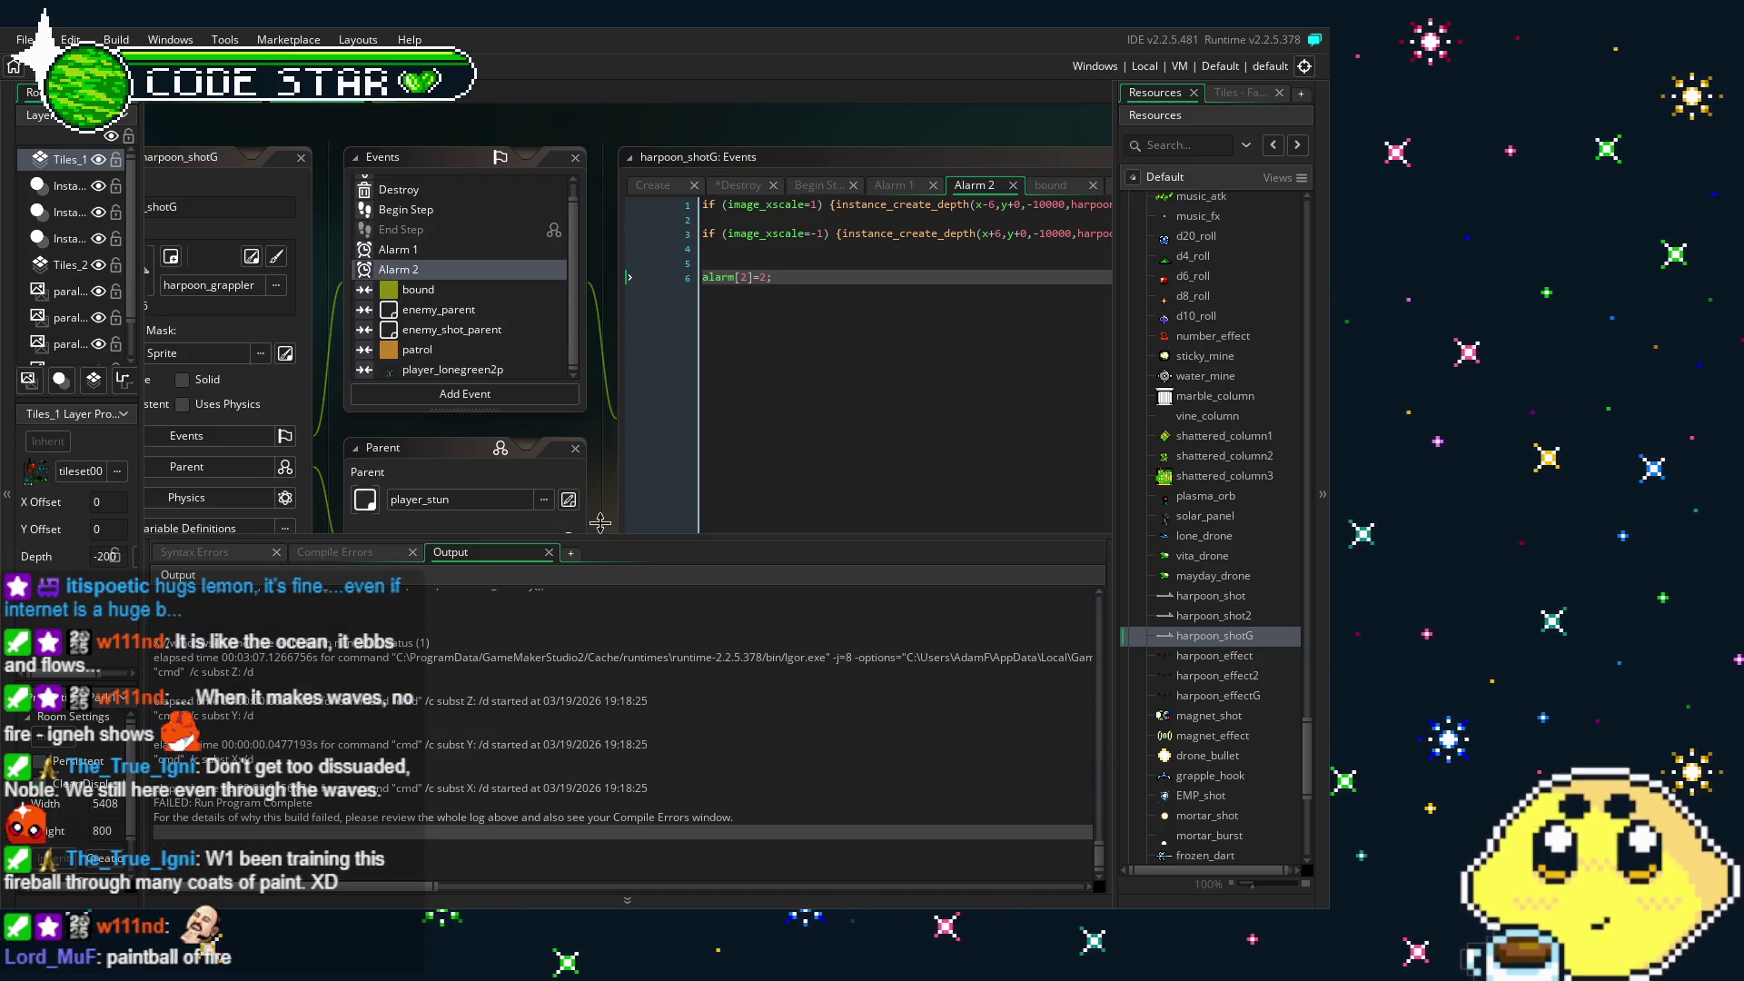
scroll(588, 683, "up", 4)
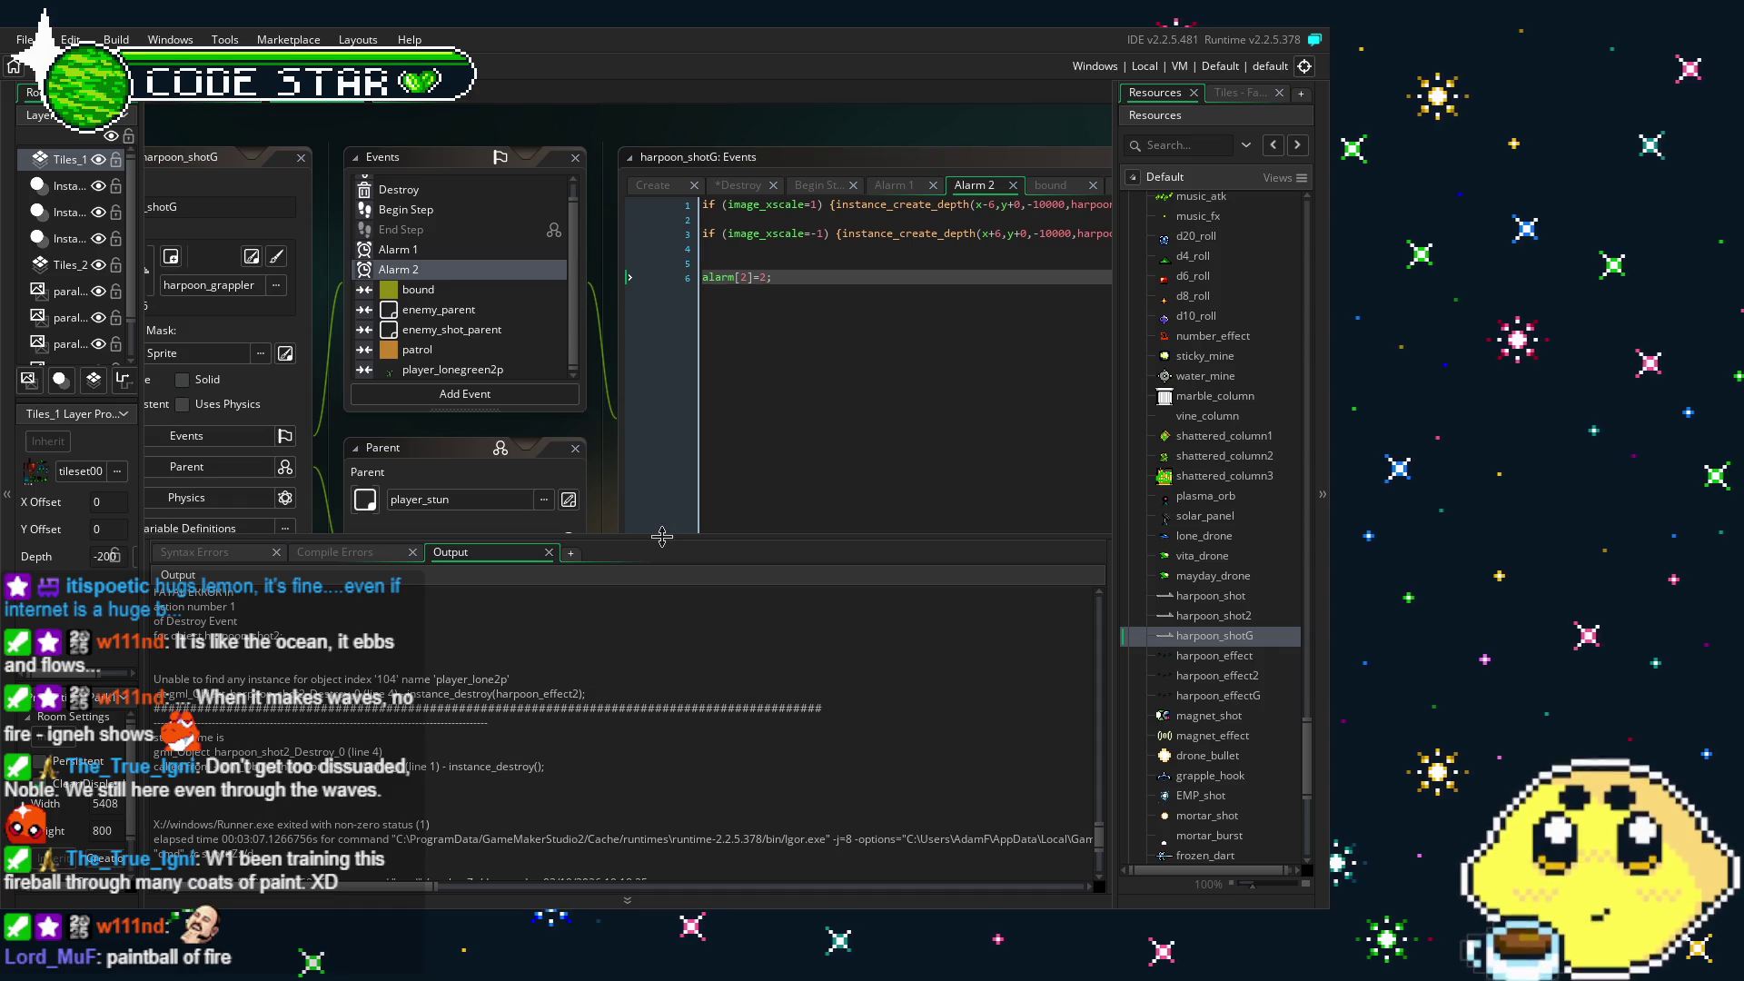
- After reading the FATAL ERROR, shrink the Output log and select player_lonegreen2p in Resources
left_click_drag(661, 538, 650, 734)
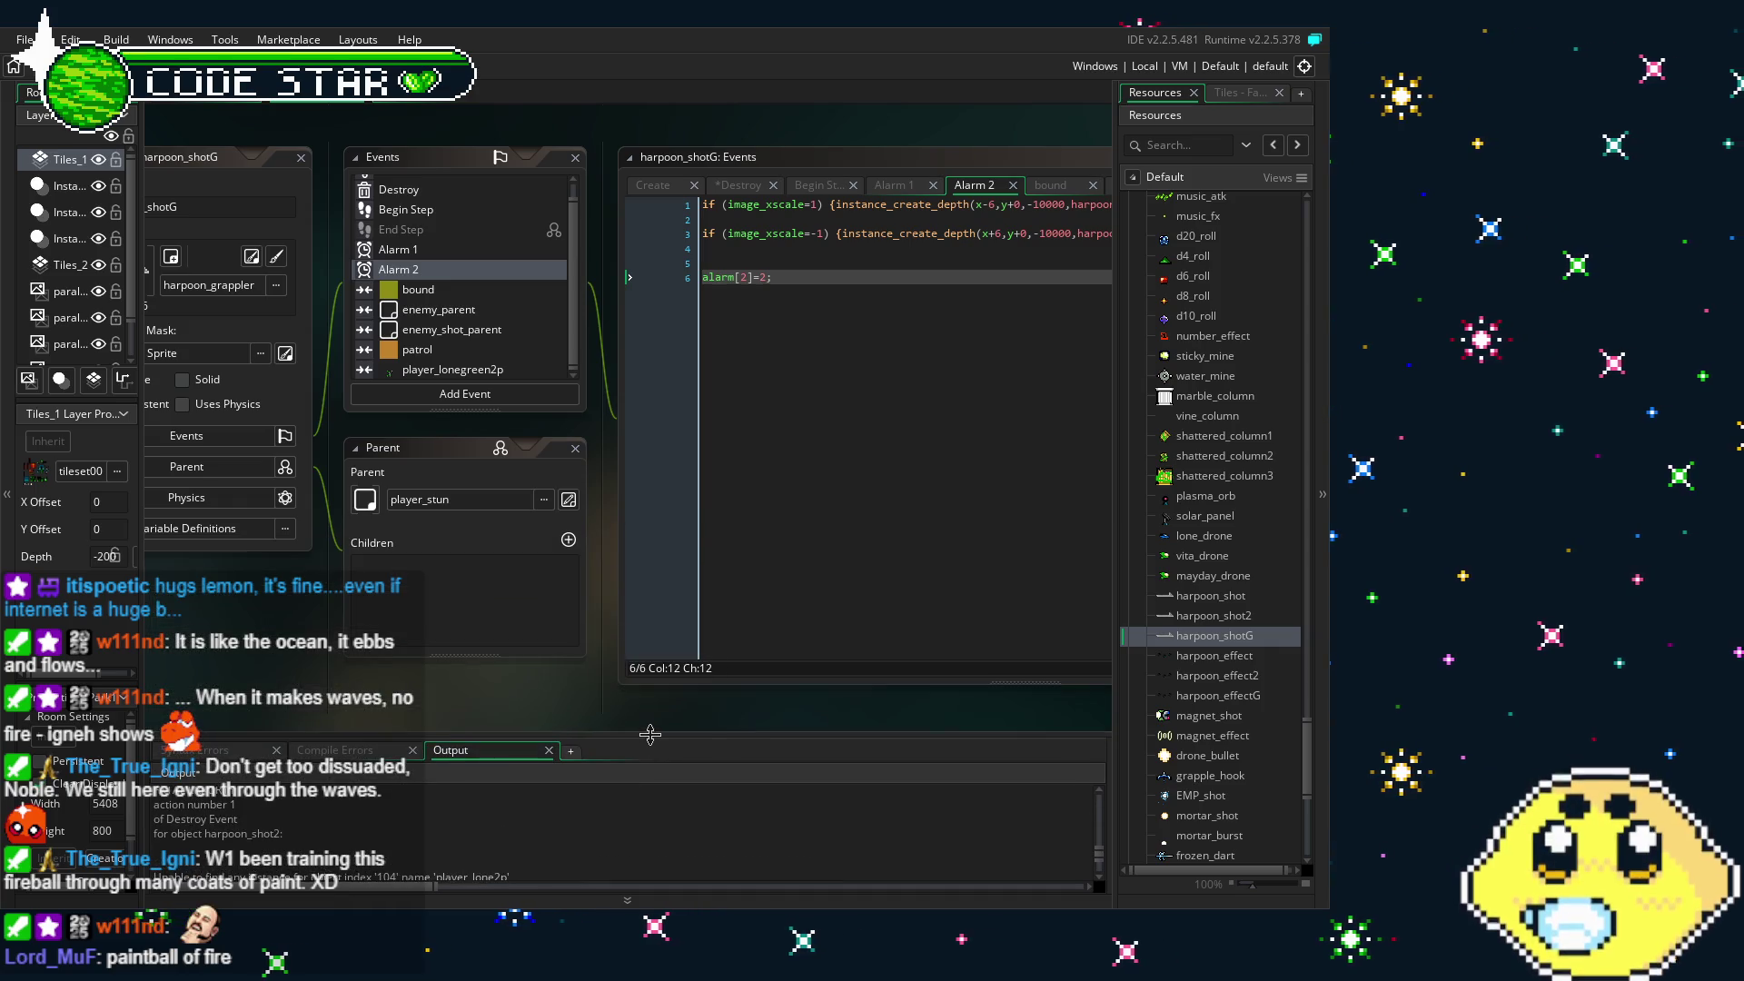
scroll(1188, 599, "up", 15)
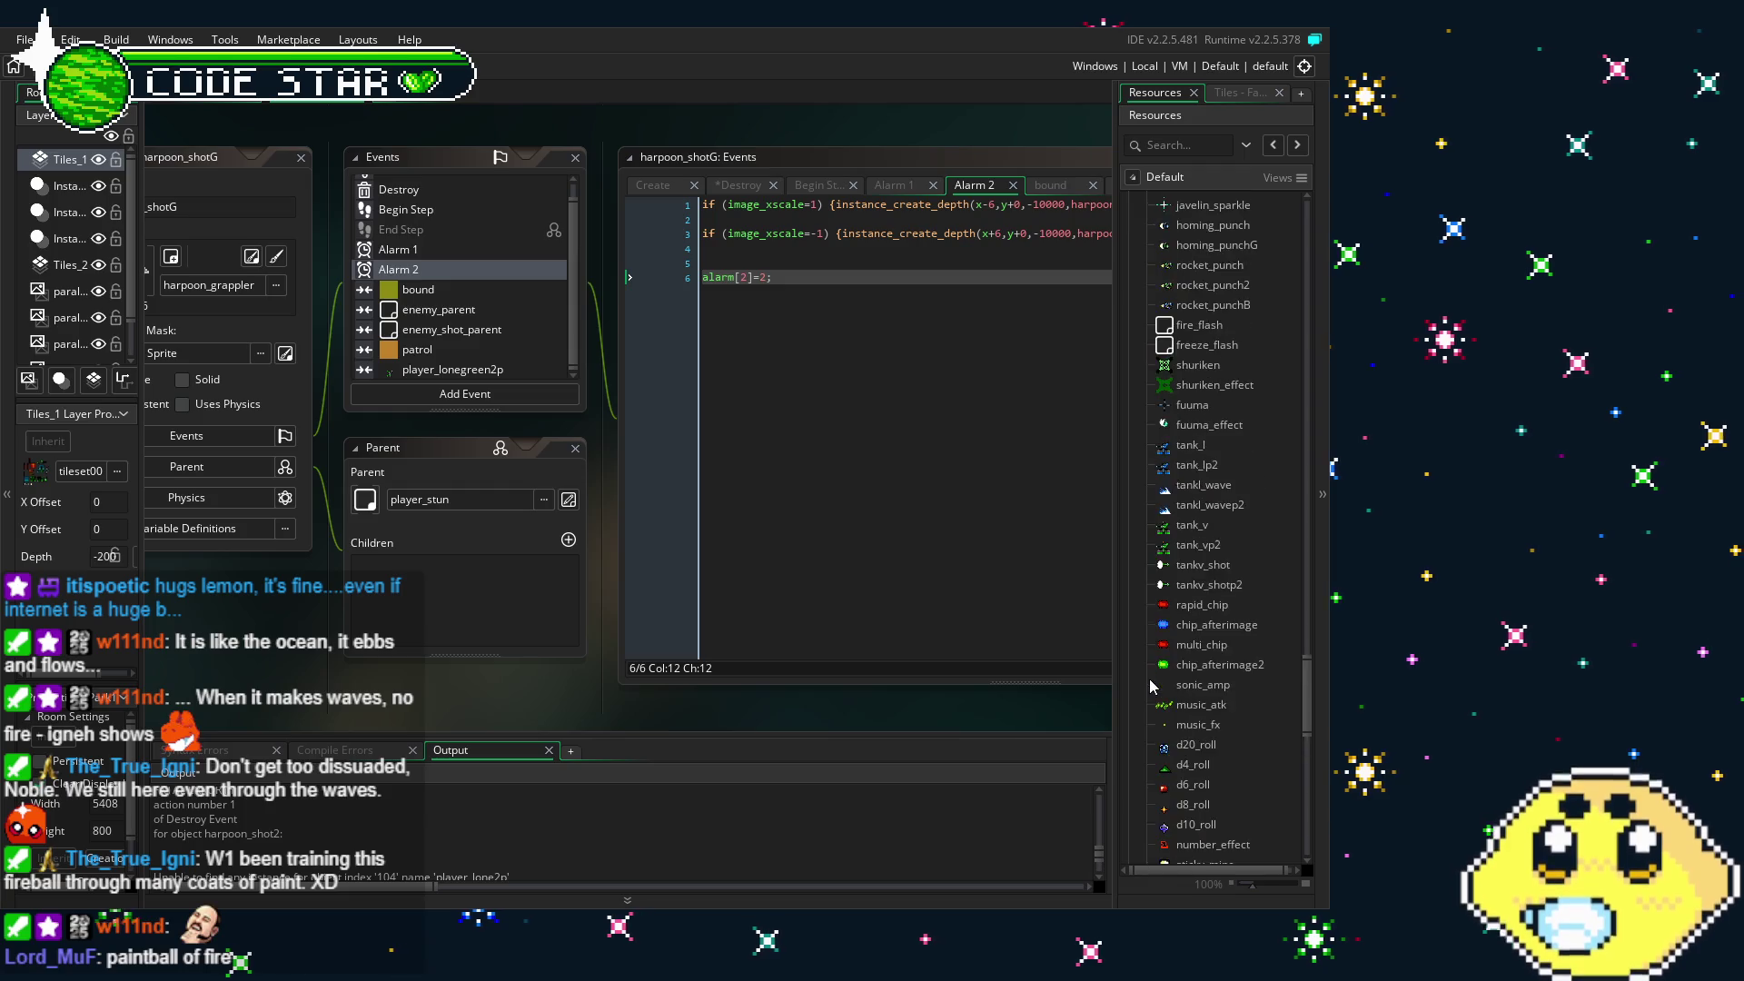
scroll(1161, 687, "up", 10)
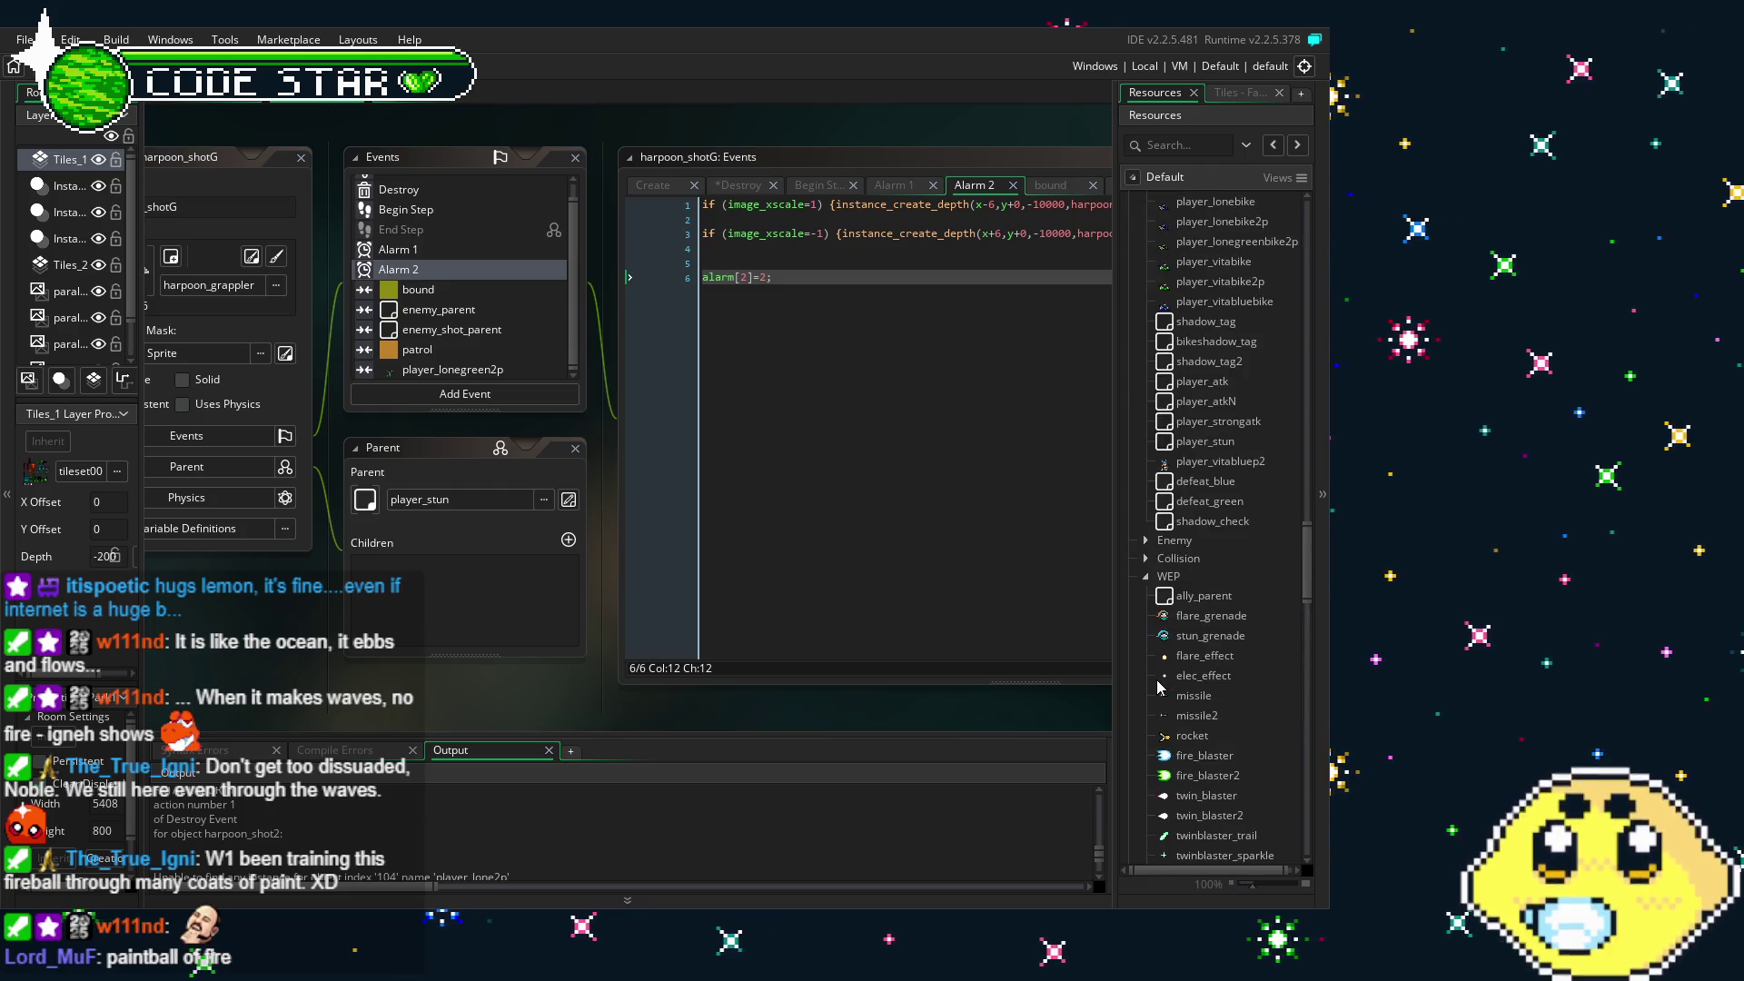
left_click(1197, 305)
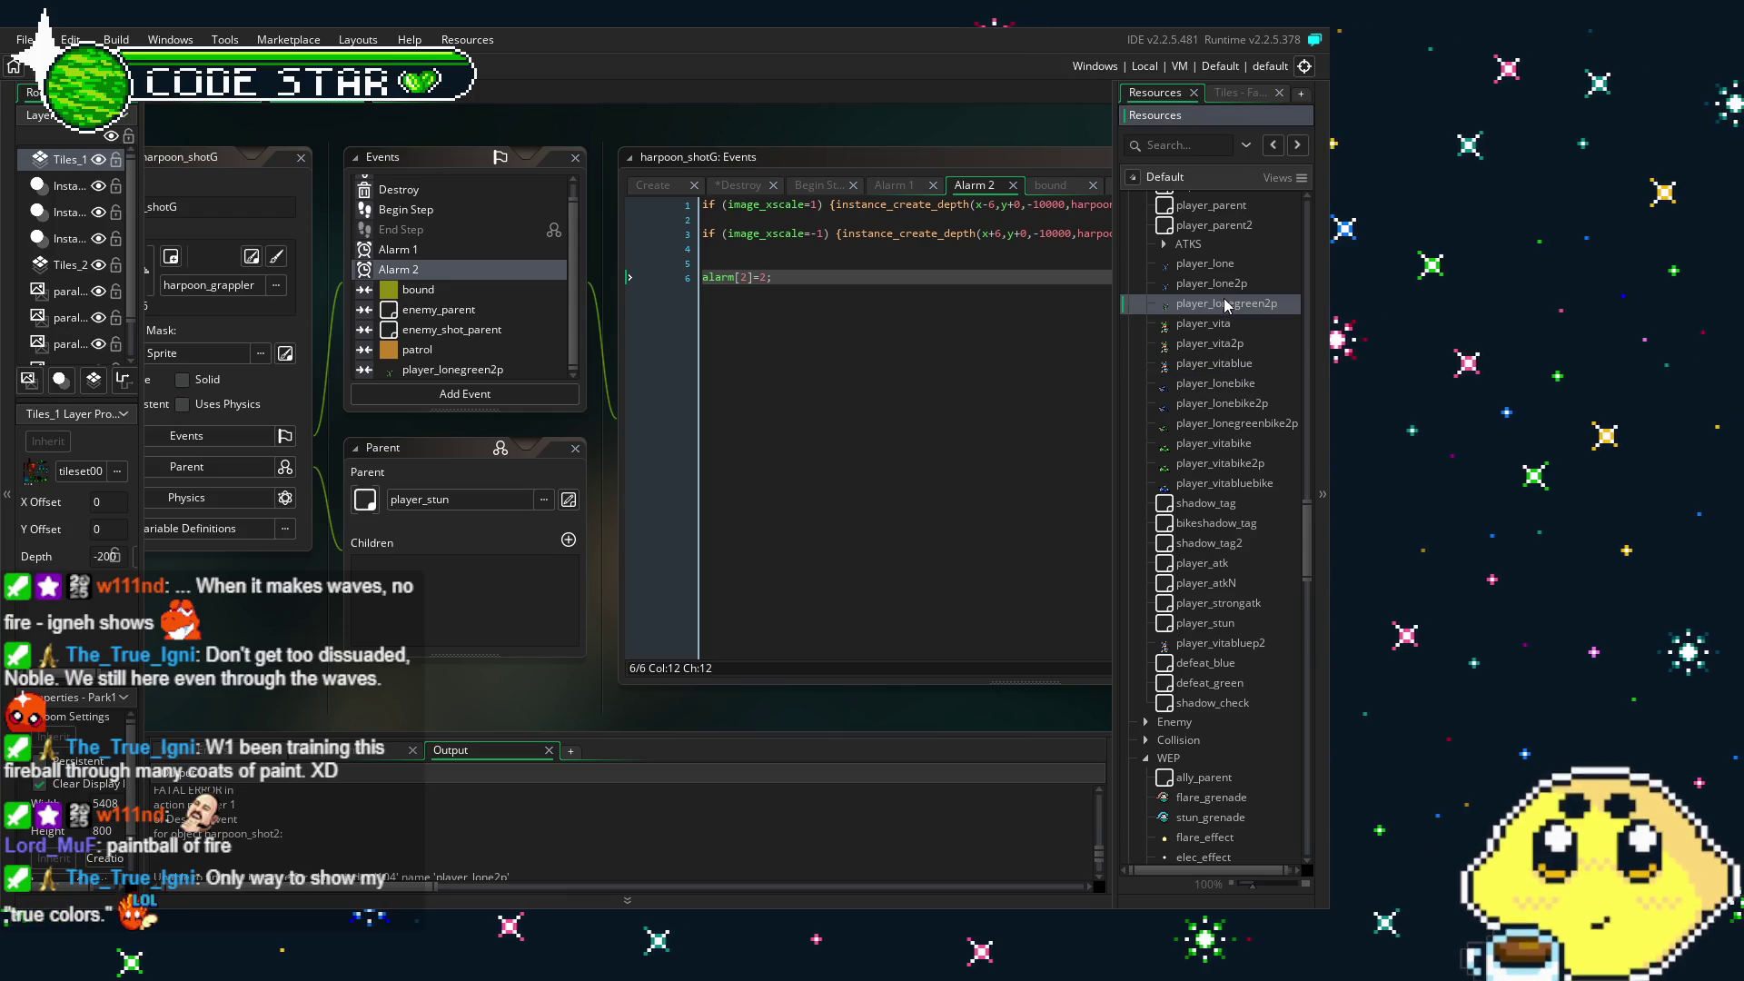
- Change line 378 of player_lonegreen2p's Keypad 0 code from harpoon_shot2 to harpoon_shotG, then save
double_click(1209, 303)
left_click_drag(609, 638, 361, 624)
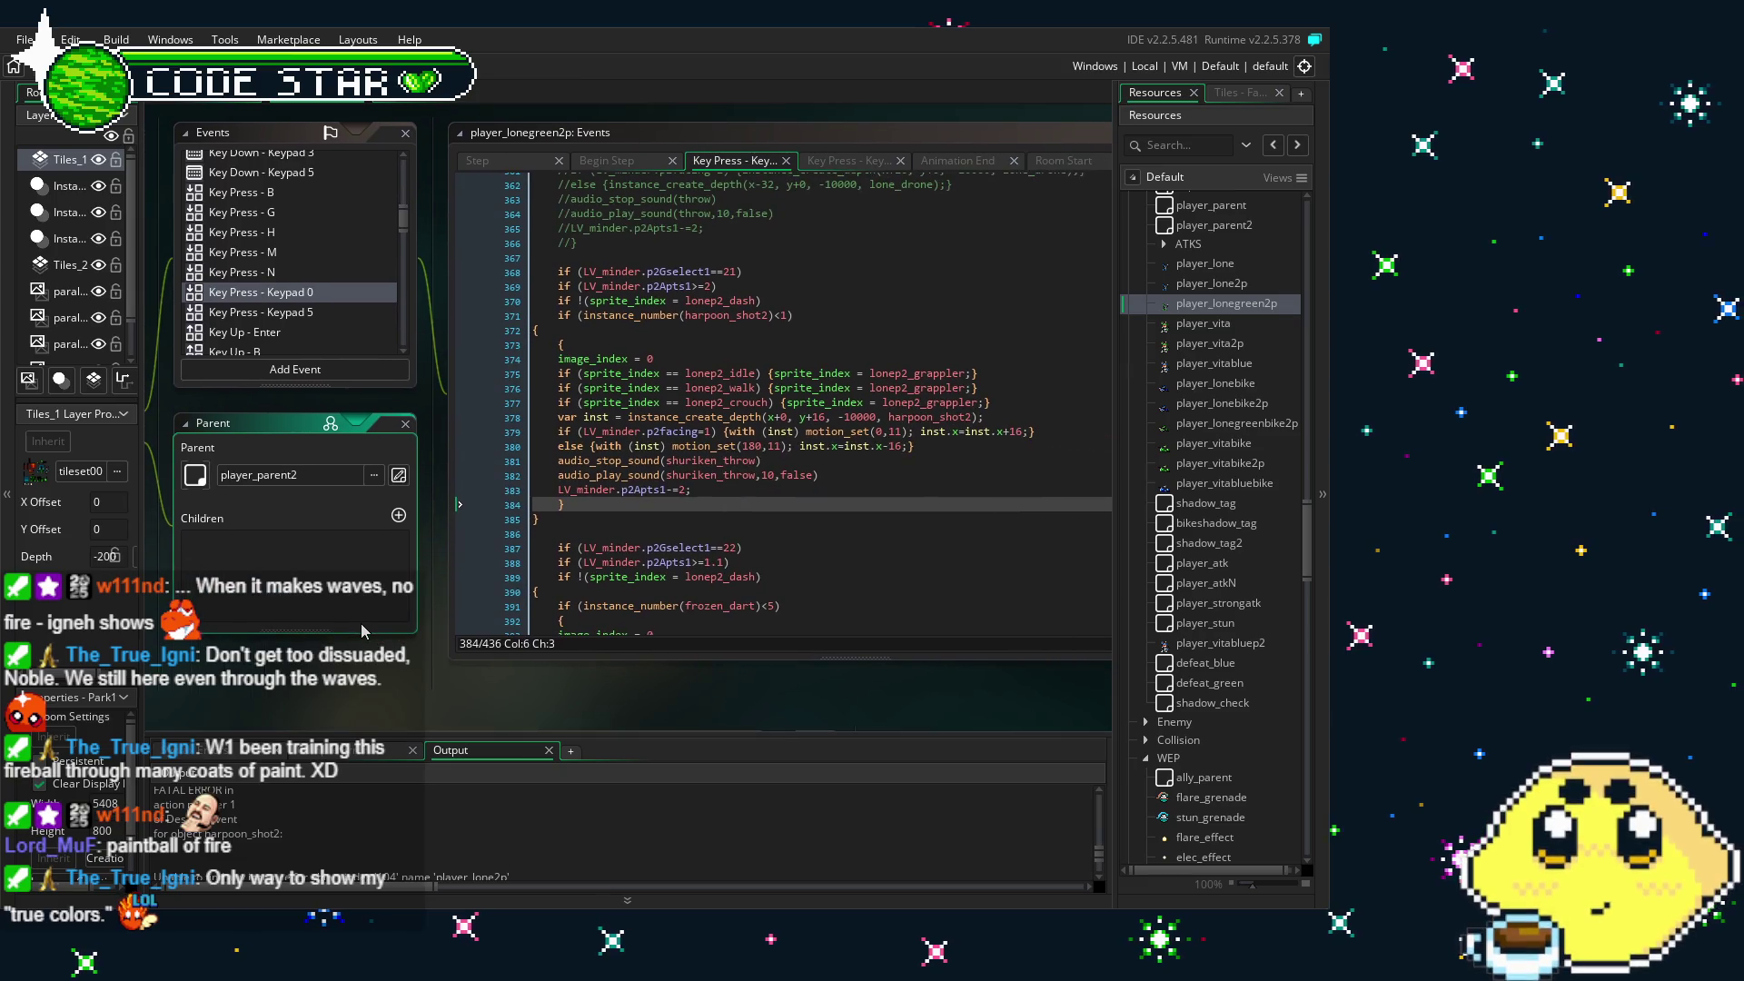
left_click(972, 417)
key("BackSpace")
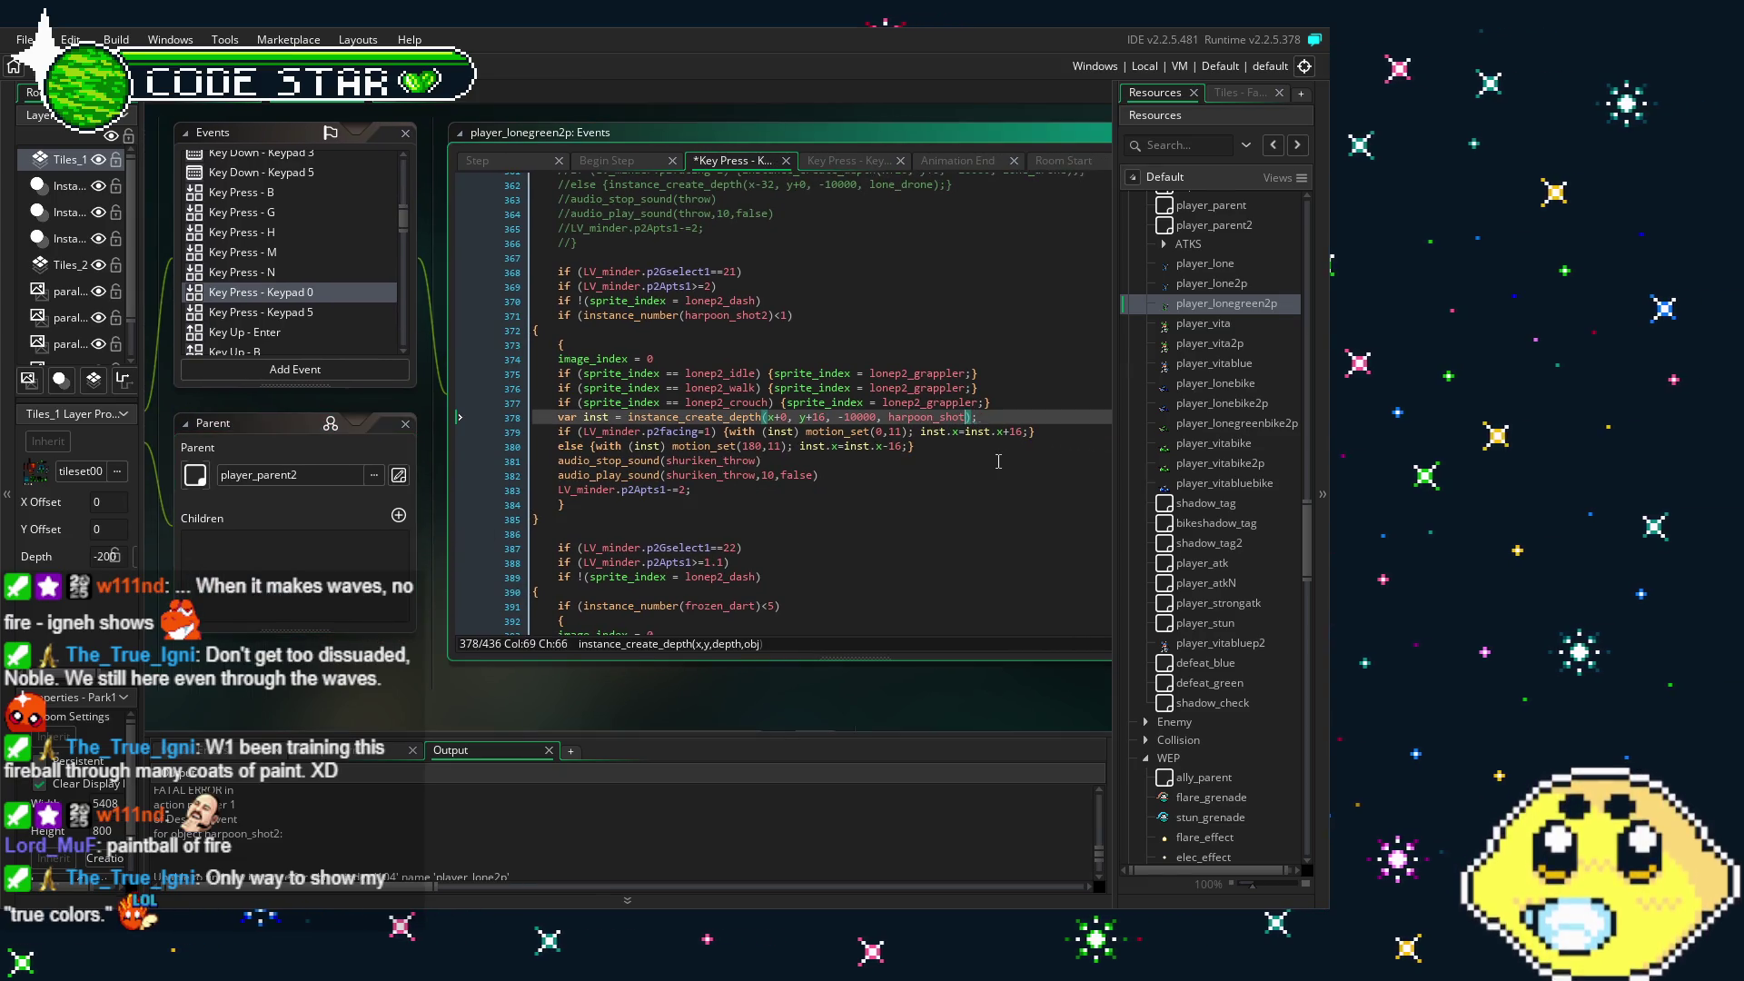
type("3")
left_click(984, 488)
key("ctrl+s")
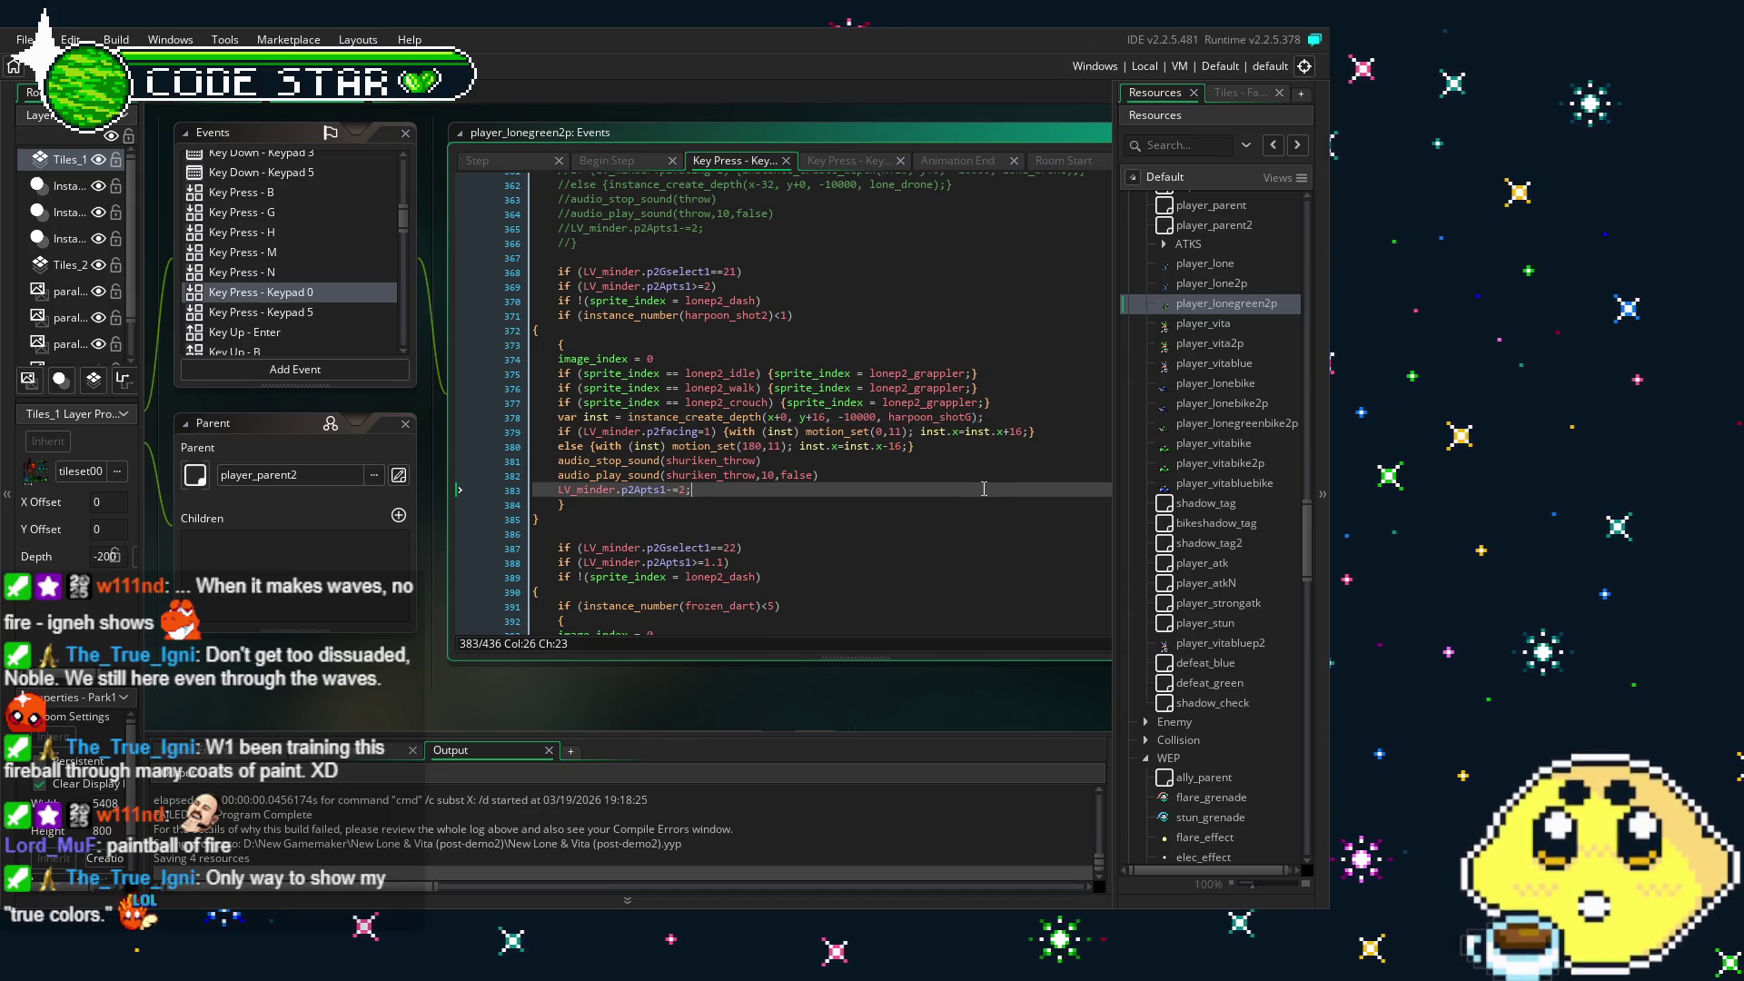
mouse_move(449, 712)
left_mouse_down()
mouse_move(509, 683)
mouse_move(423, 679)
left_mouse_up()
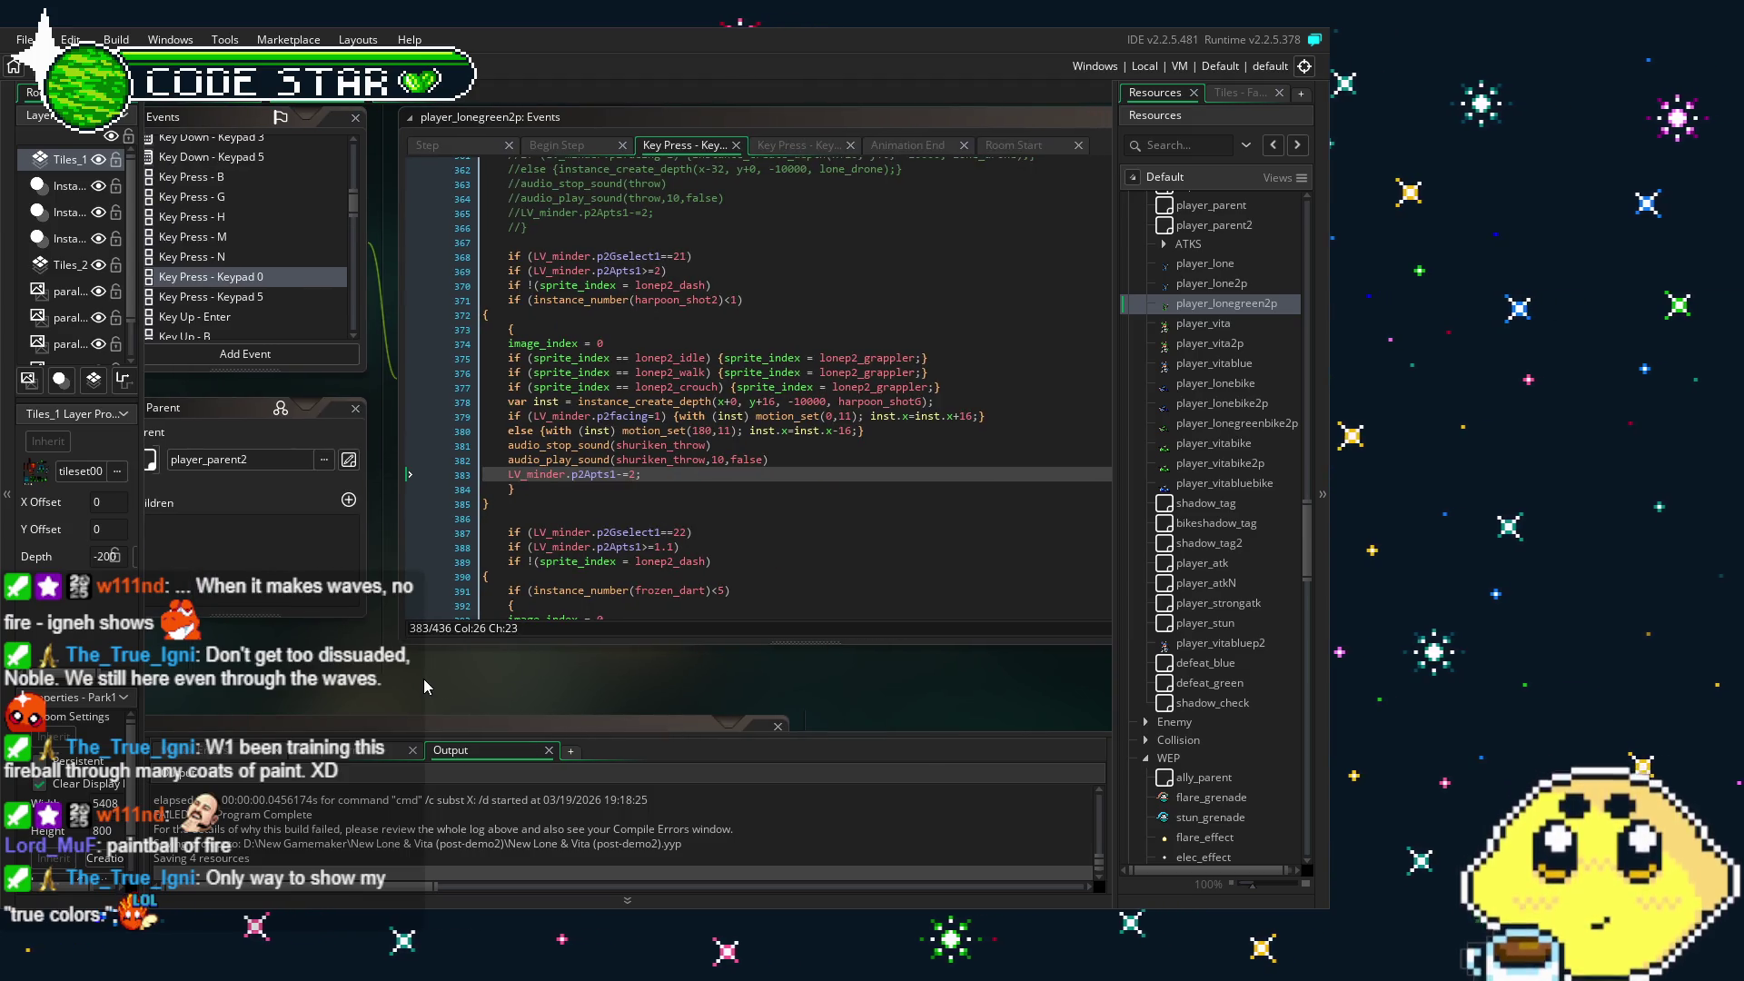
left_click_drag(427, 672, 450, 651)
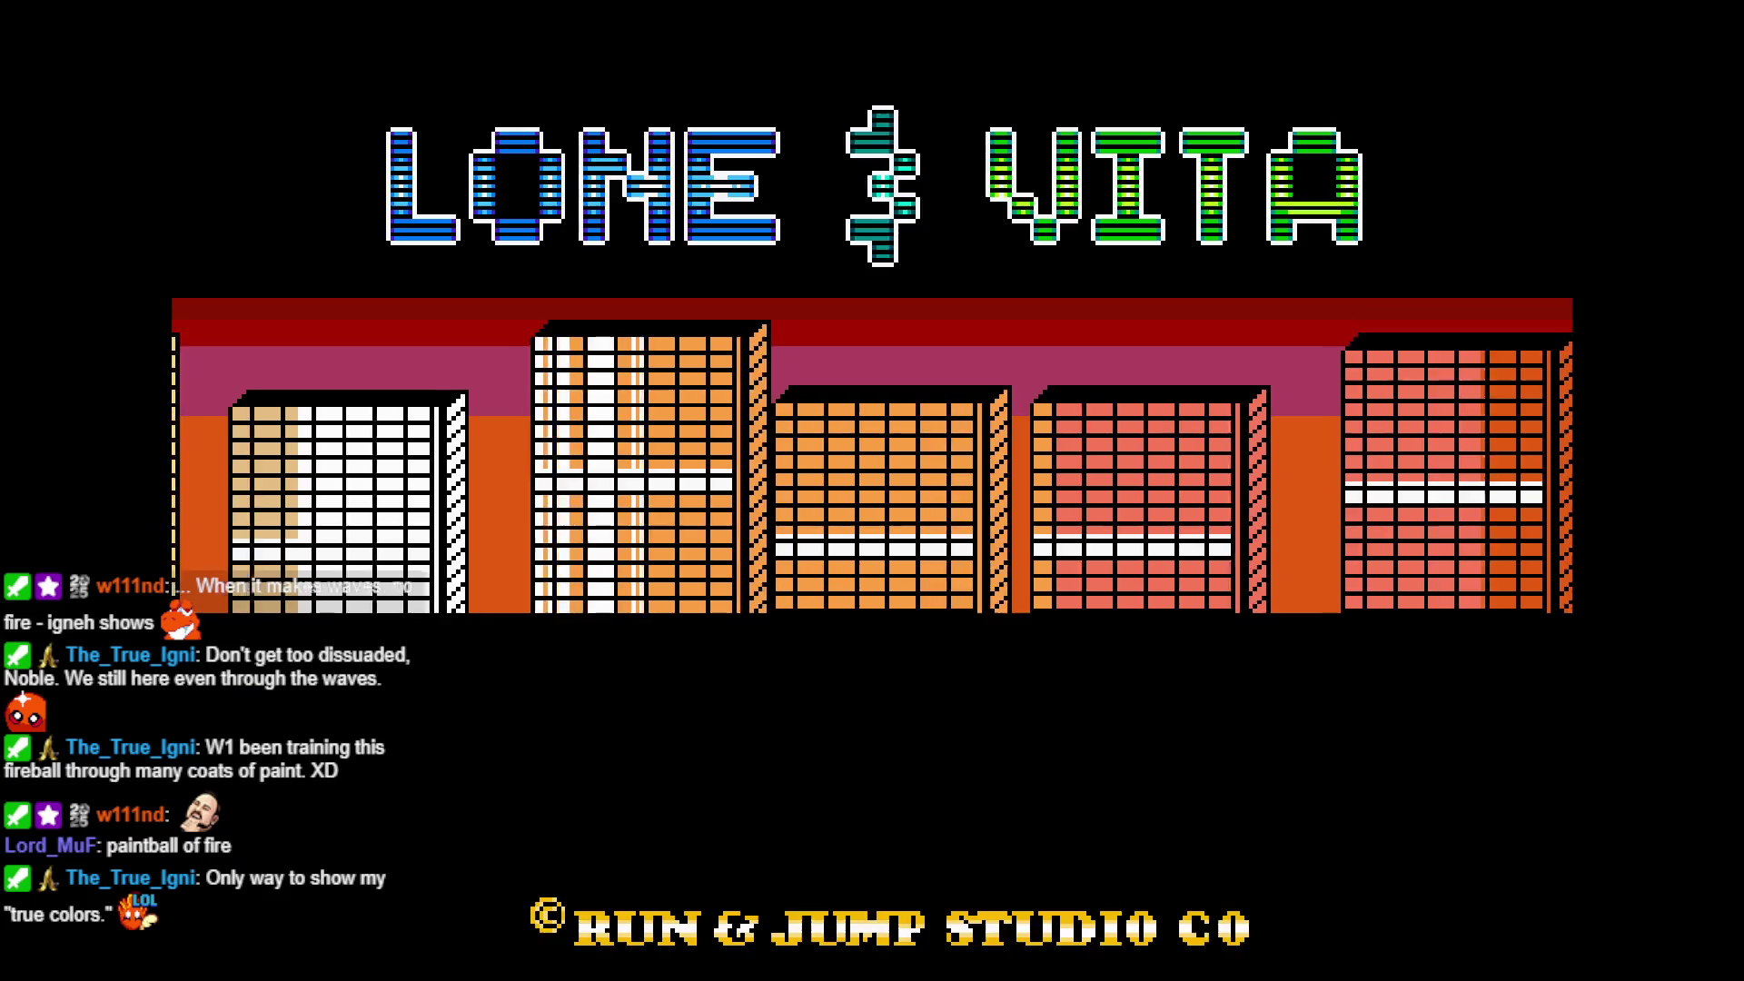
- Go from the title screen through Mode Select to start a CO-OP split-screen game
key("Return")
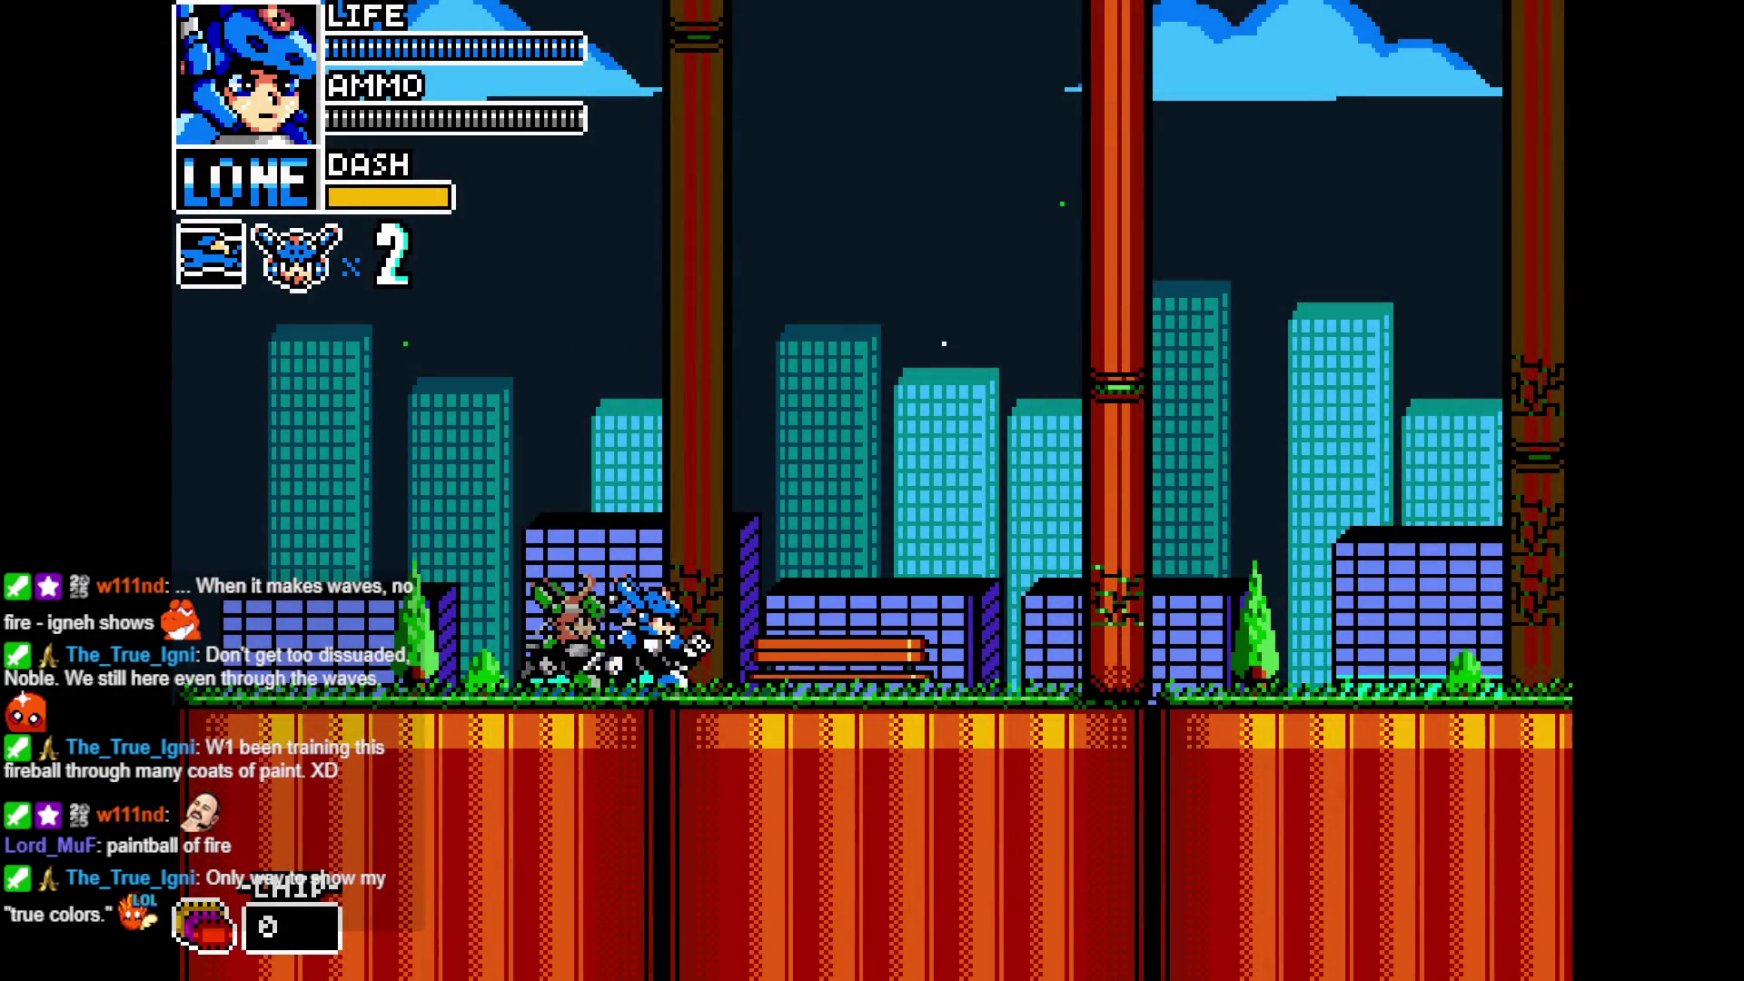
key("Escape")
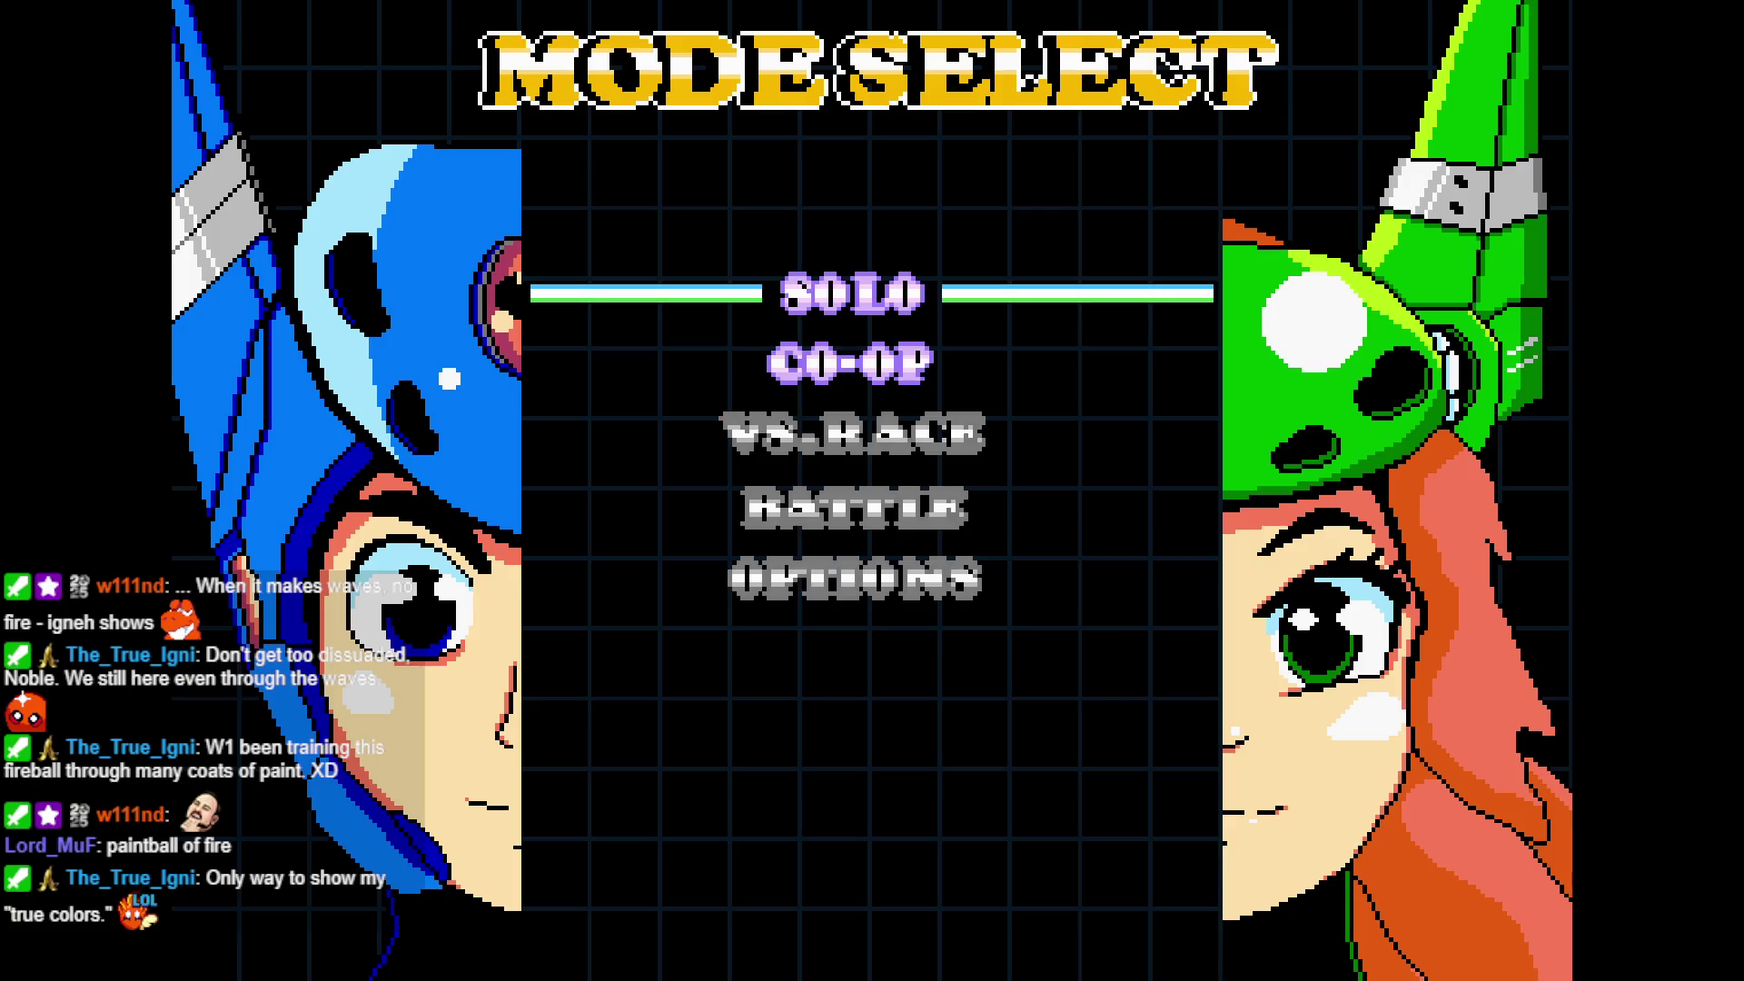
key("Return")
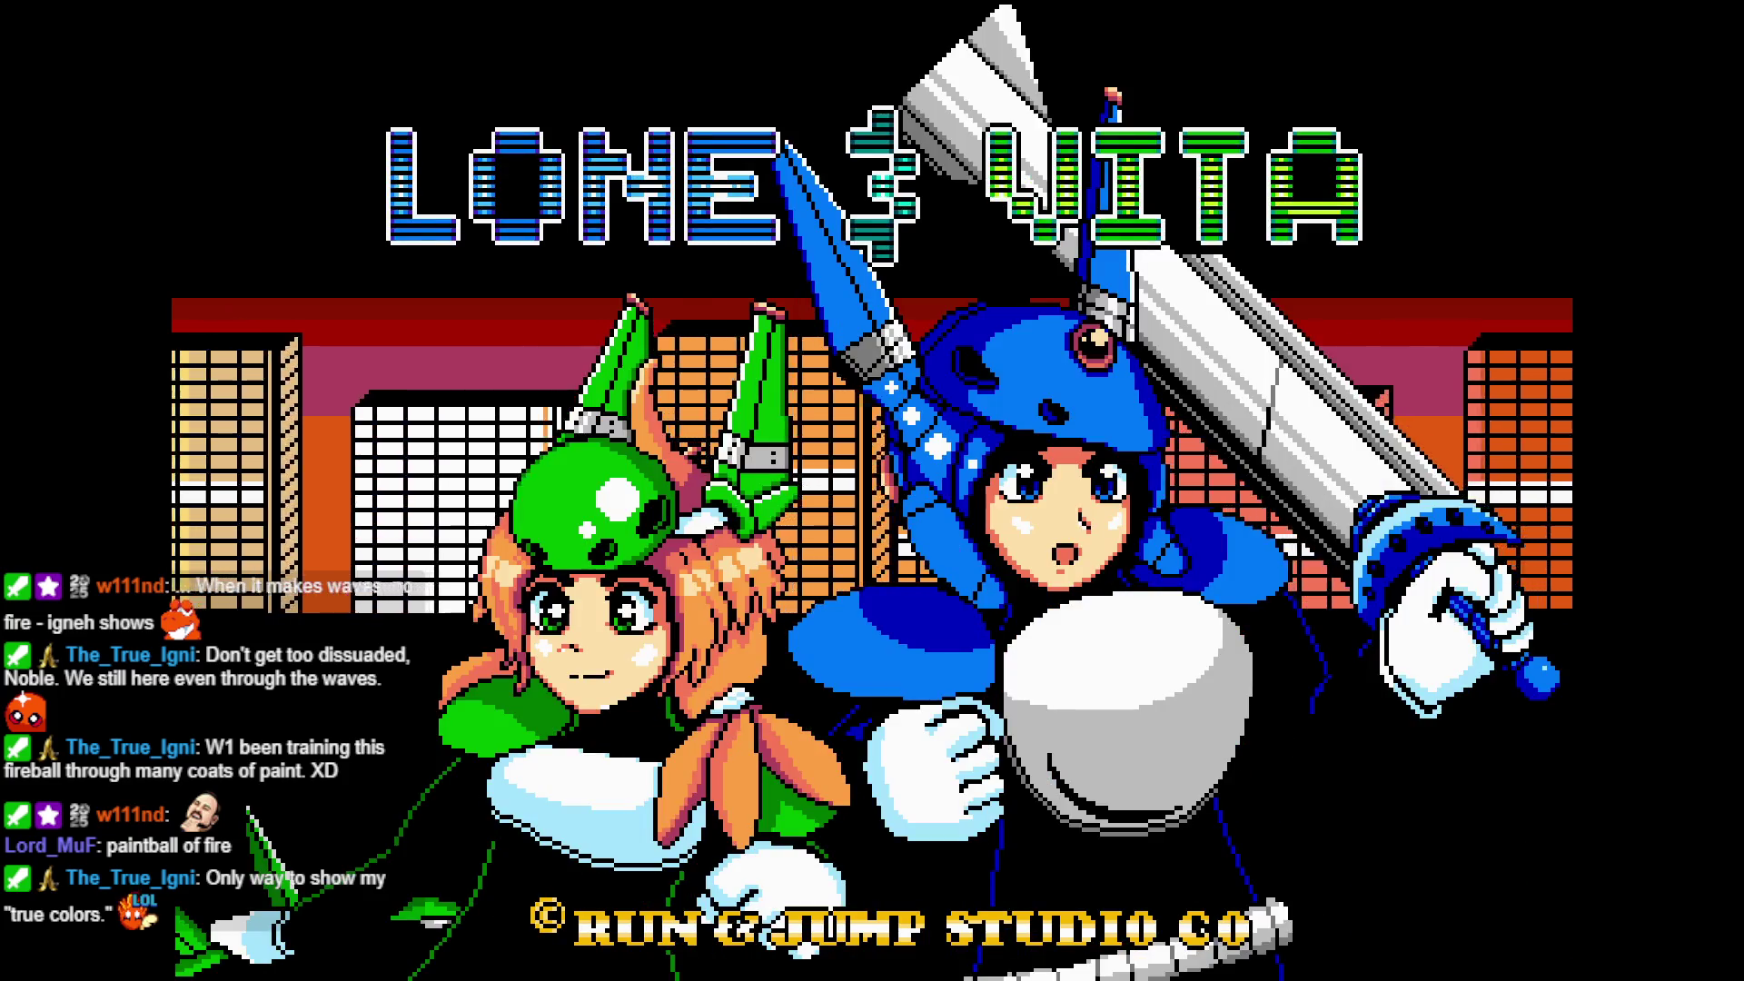
key("Return")
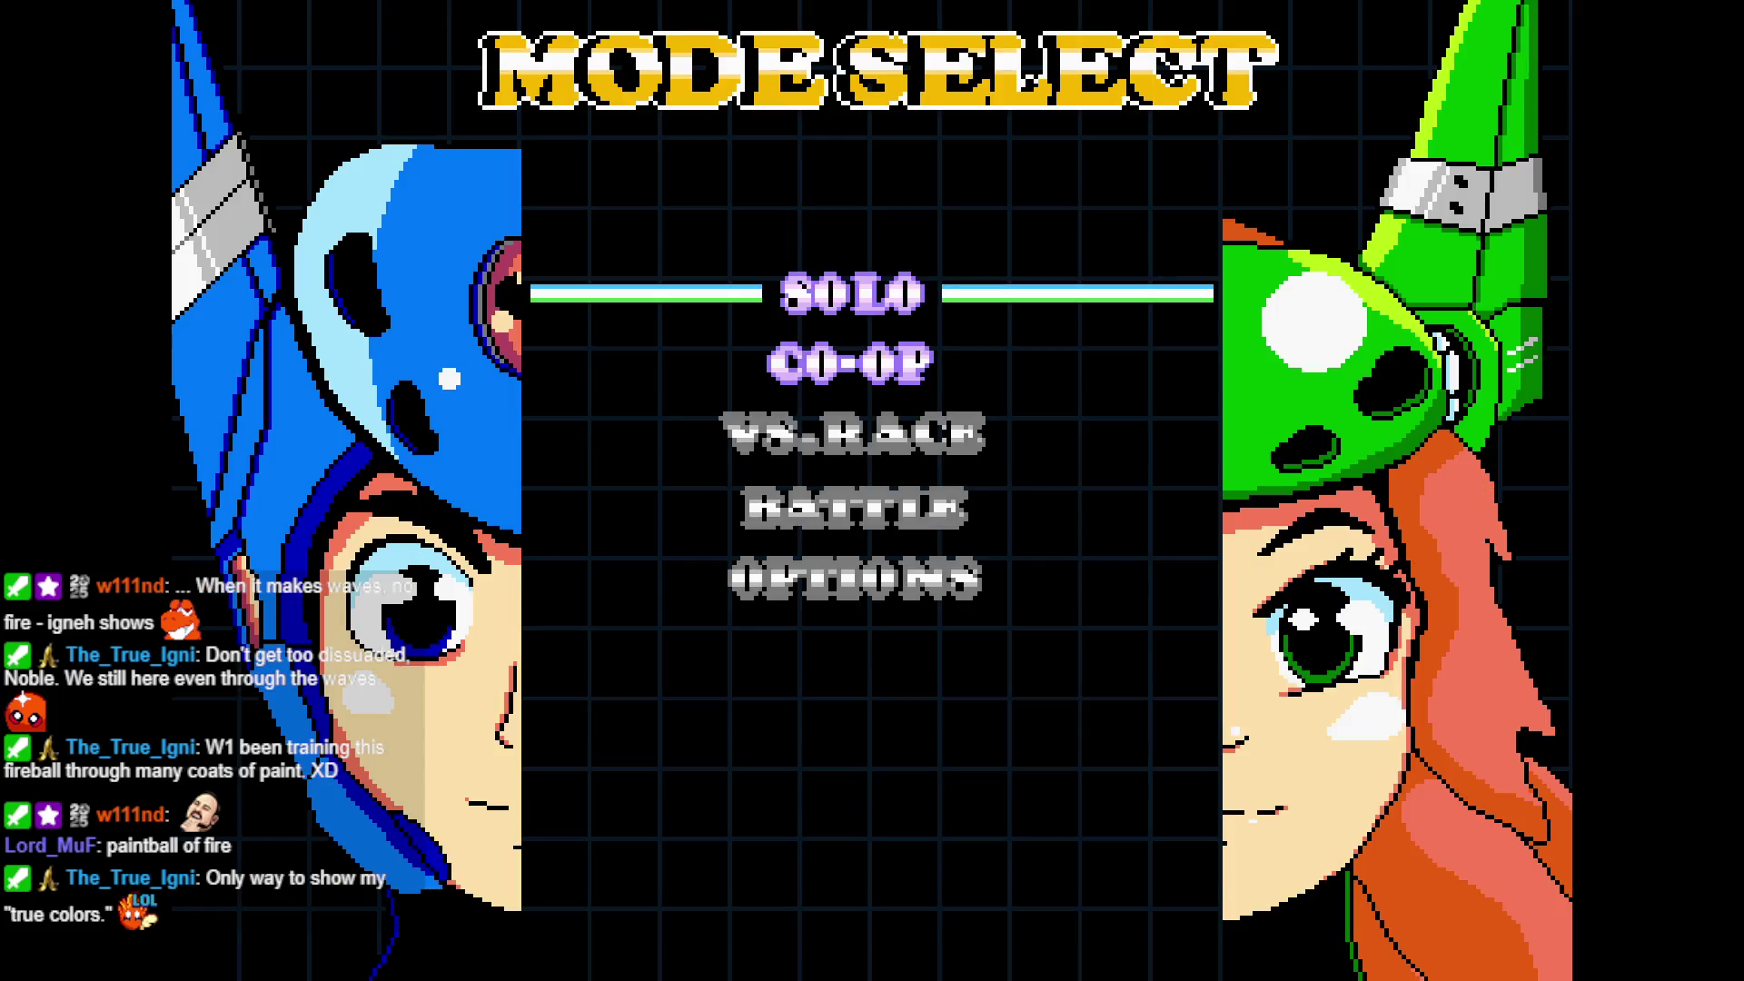
key("Return")
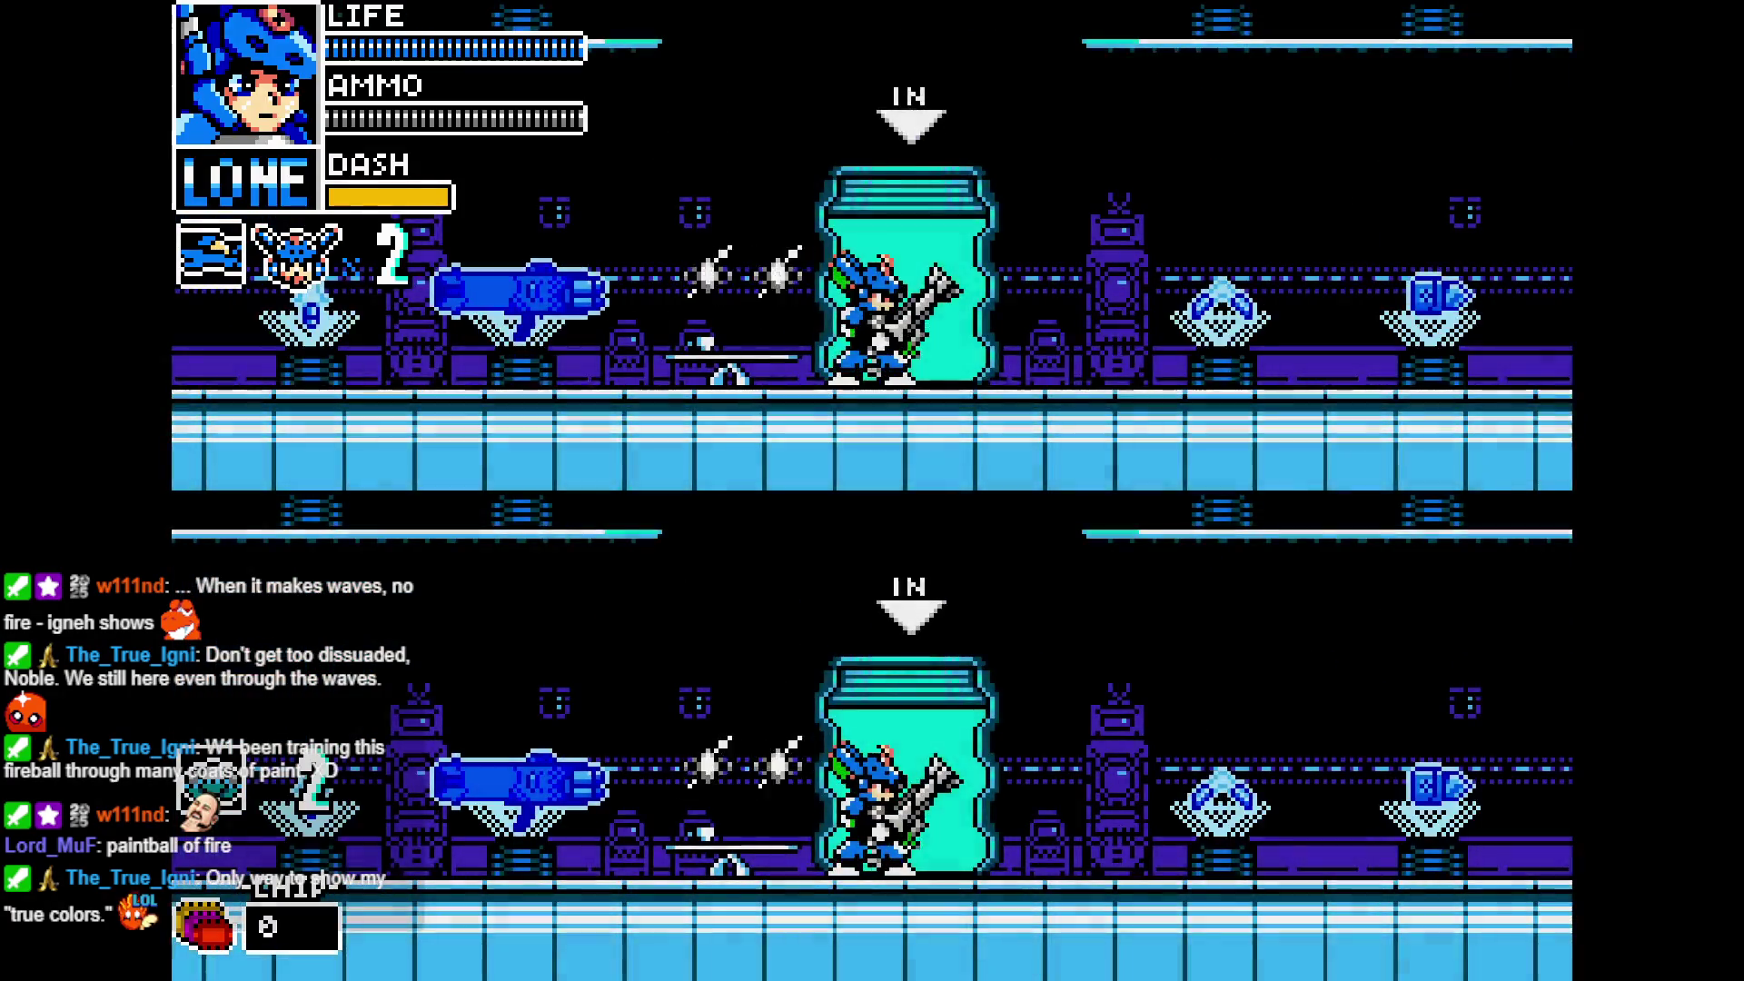
- Play the co-op lab stage testing Player 2's harpoon, then quit back to GameMaker
key("Up")
key("Escape")
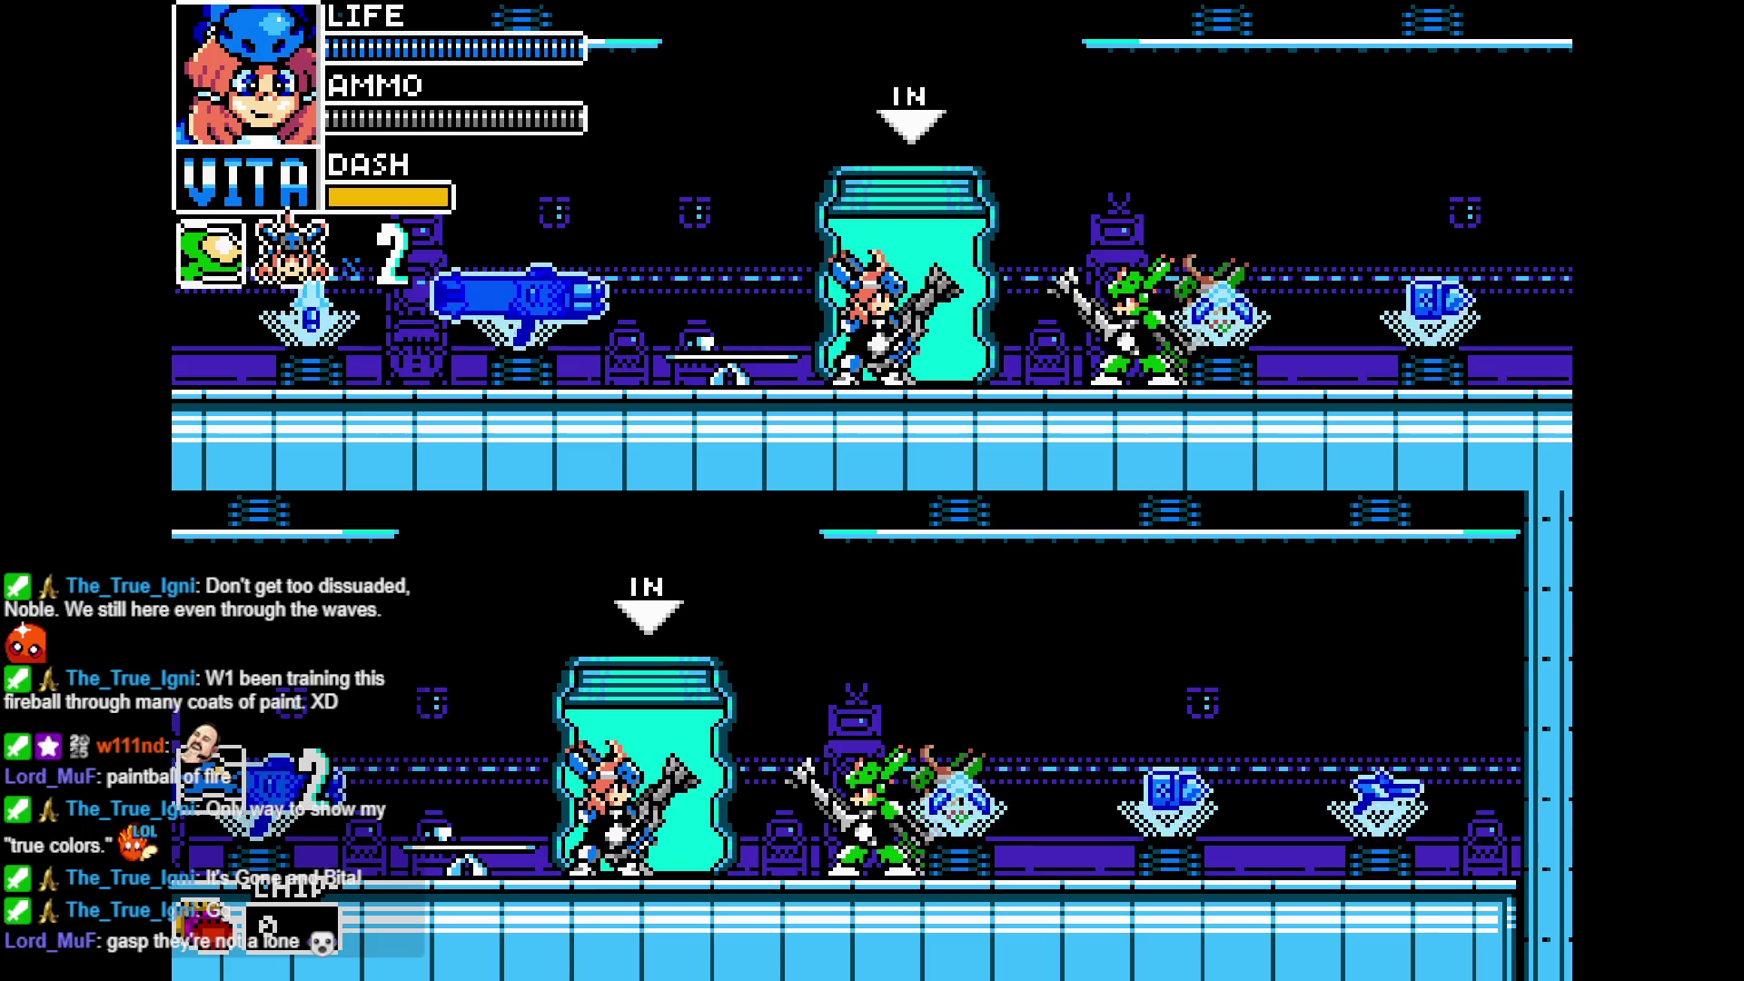
key("Escape")
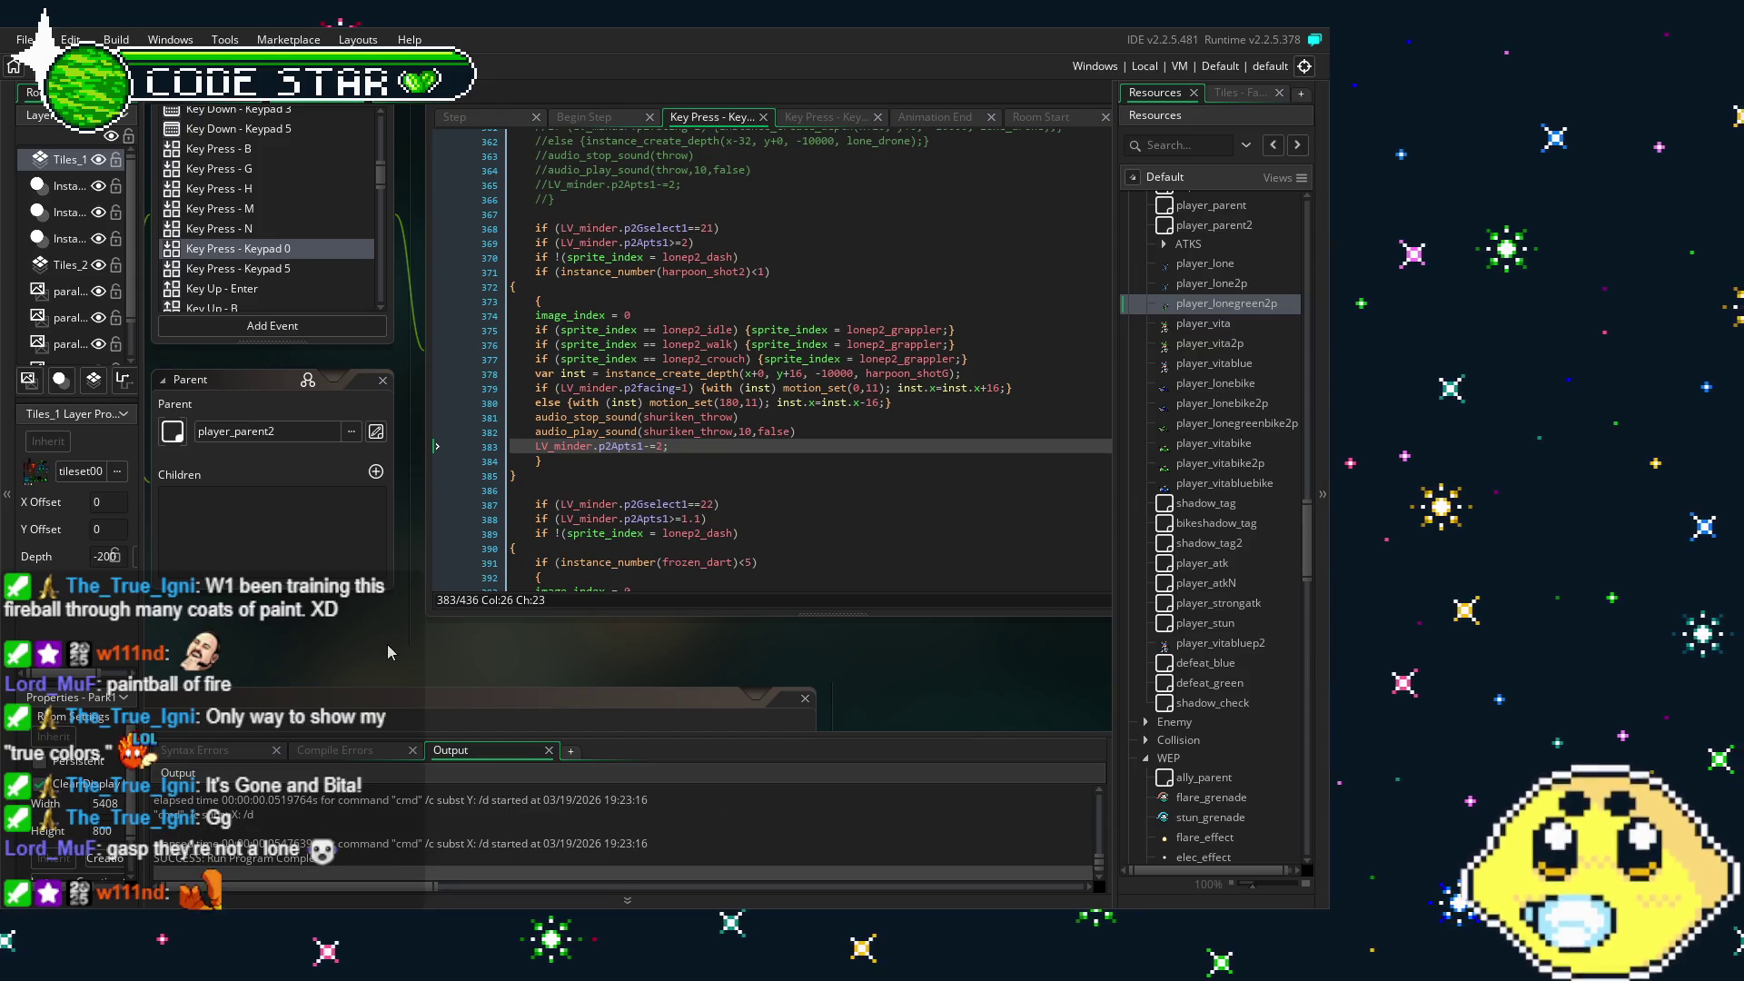